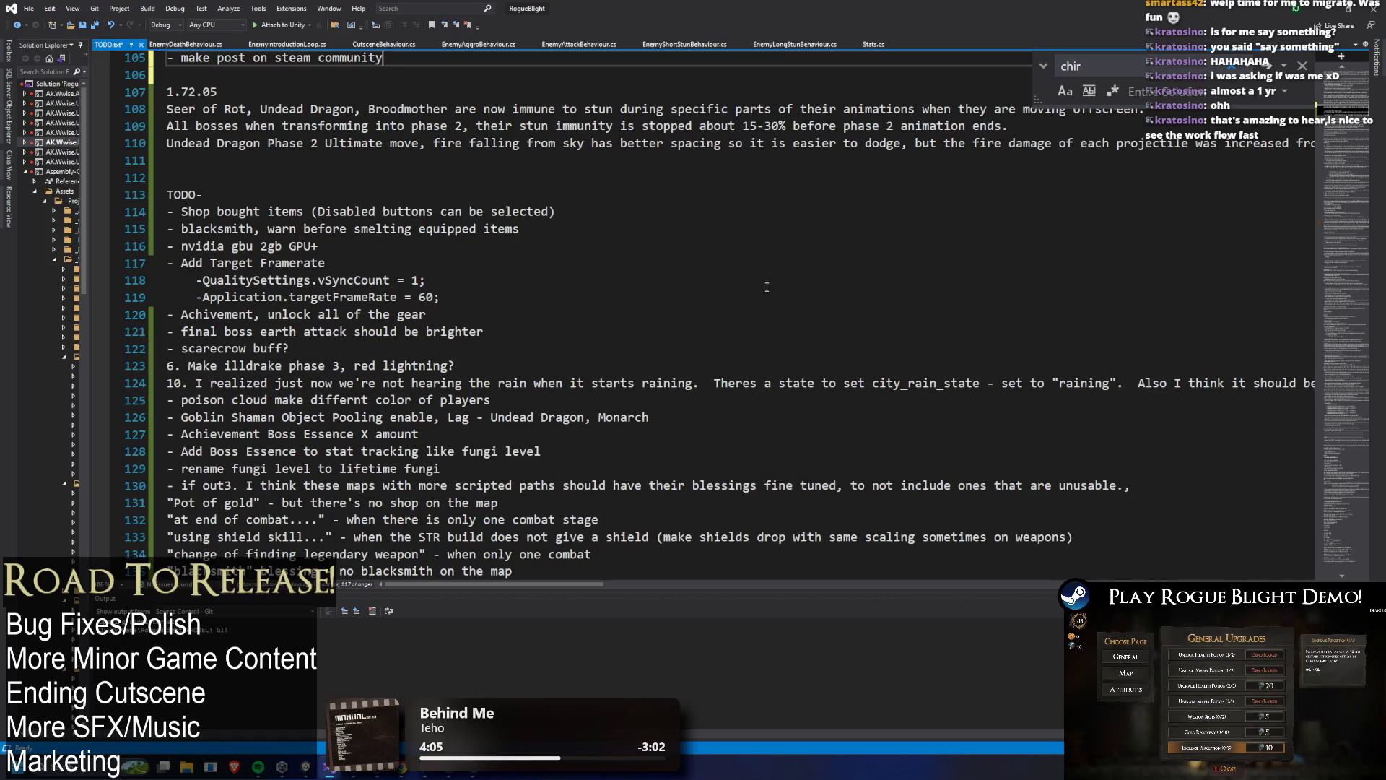
- Switch from the Visual Studio TODO notes back to the Unity Editor so RogueBlight reimports
{"action": "left_click", "coordinate": [1324, 14]}
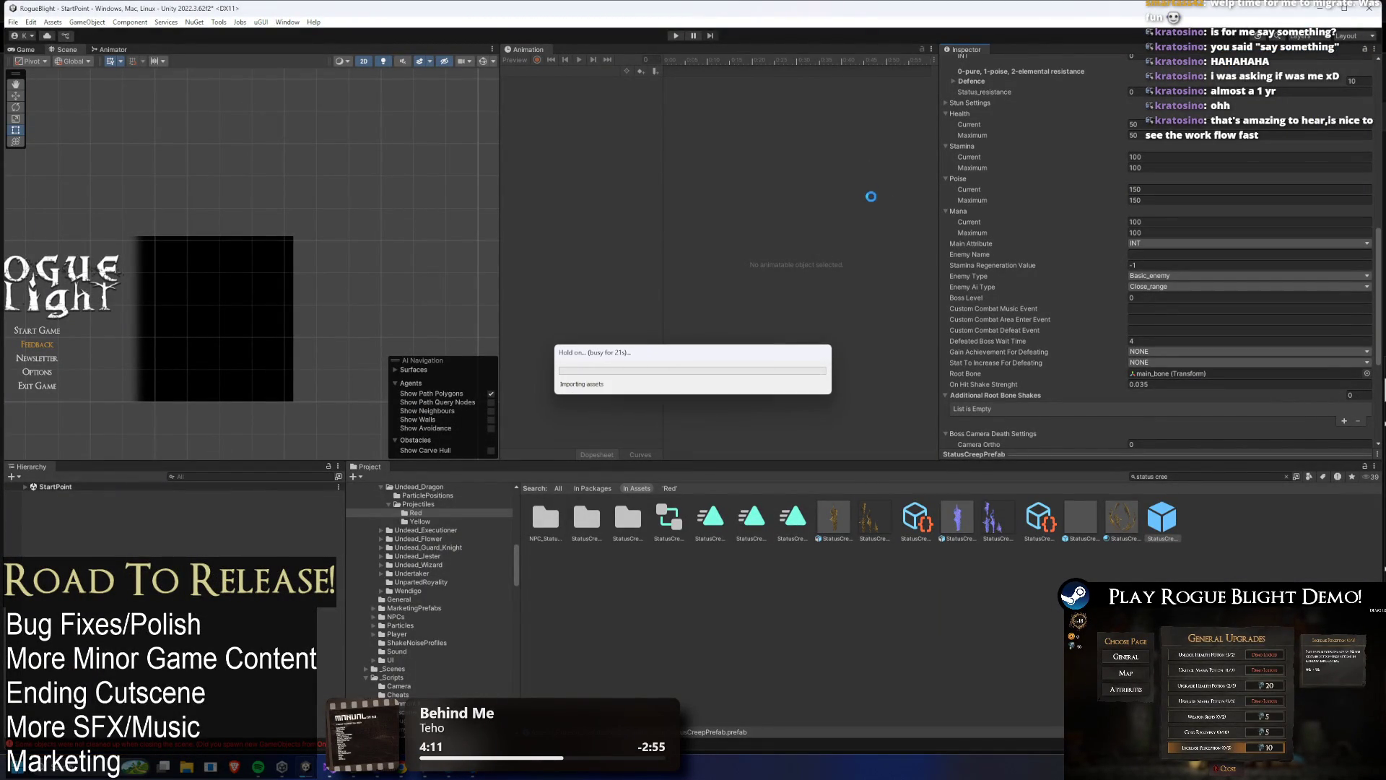
- Play-test from save slot 1, choose End Its Suffering, attack the tree enemy, then stop Play mode
{"action": "key", "text": "ctrl+p"}
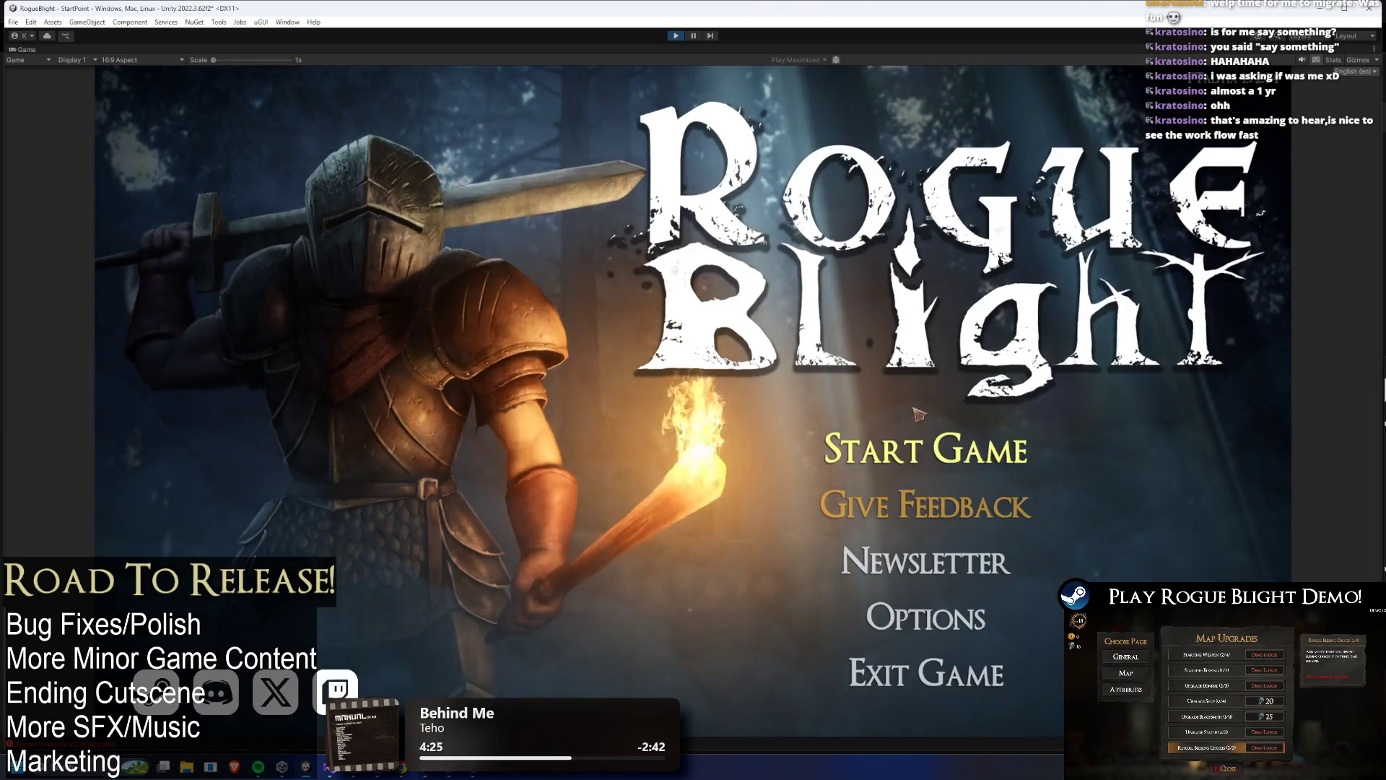
{"action": "left_click", "coordinate": [952, 455]}
{"action": "left_click", "coordinate": [936, 402]}
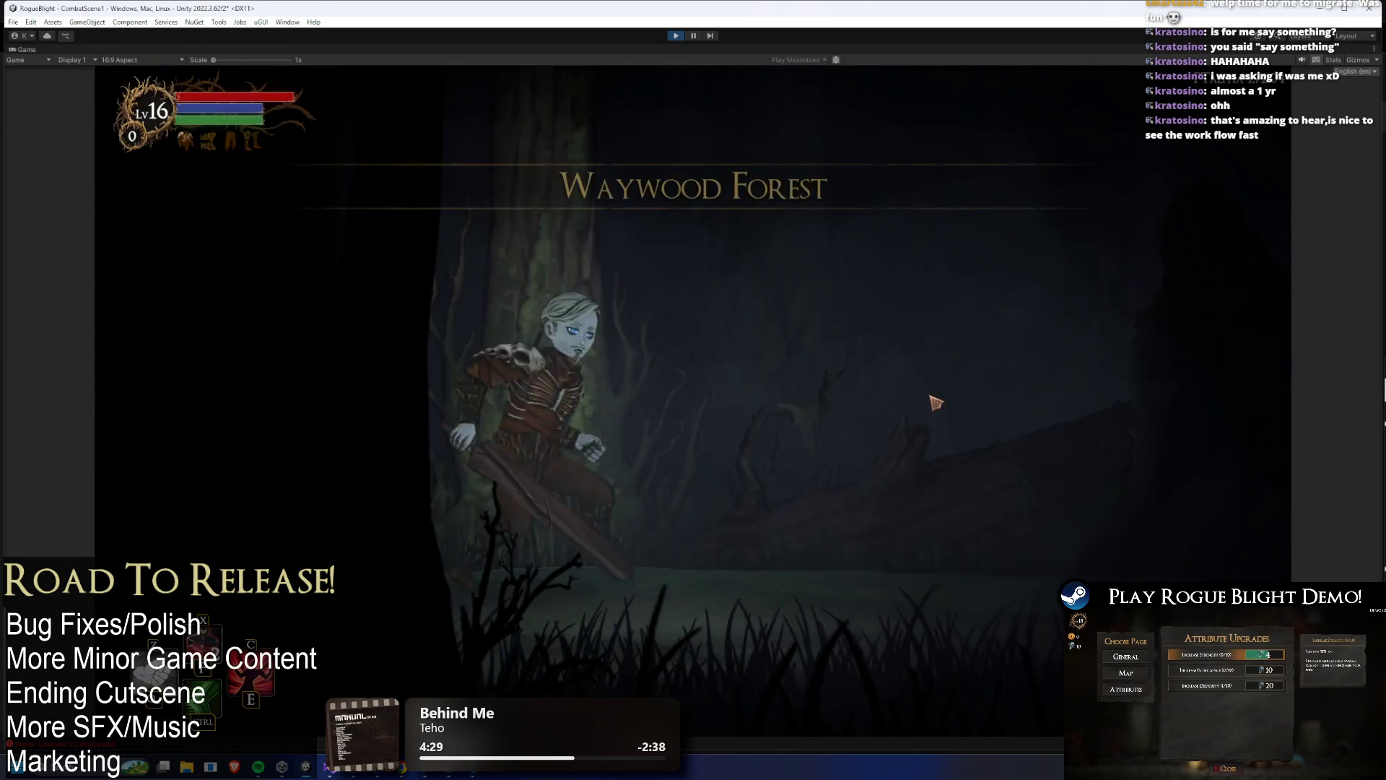
{"action": "key", "text": "Down"}
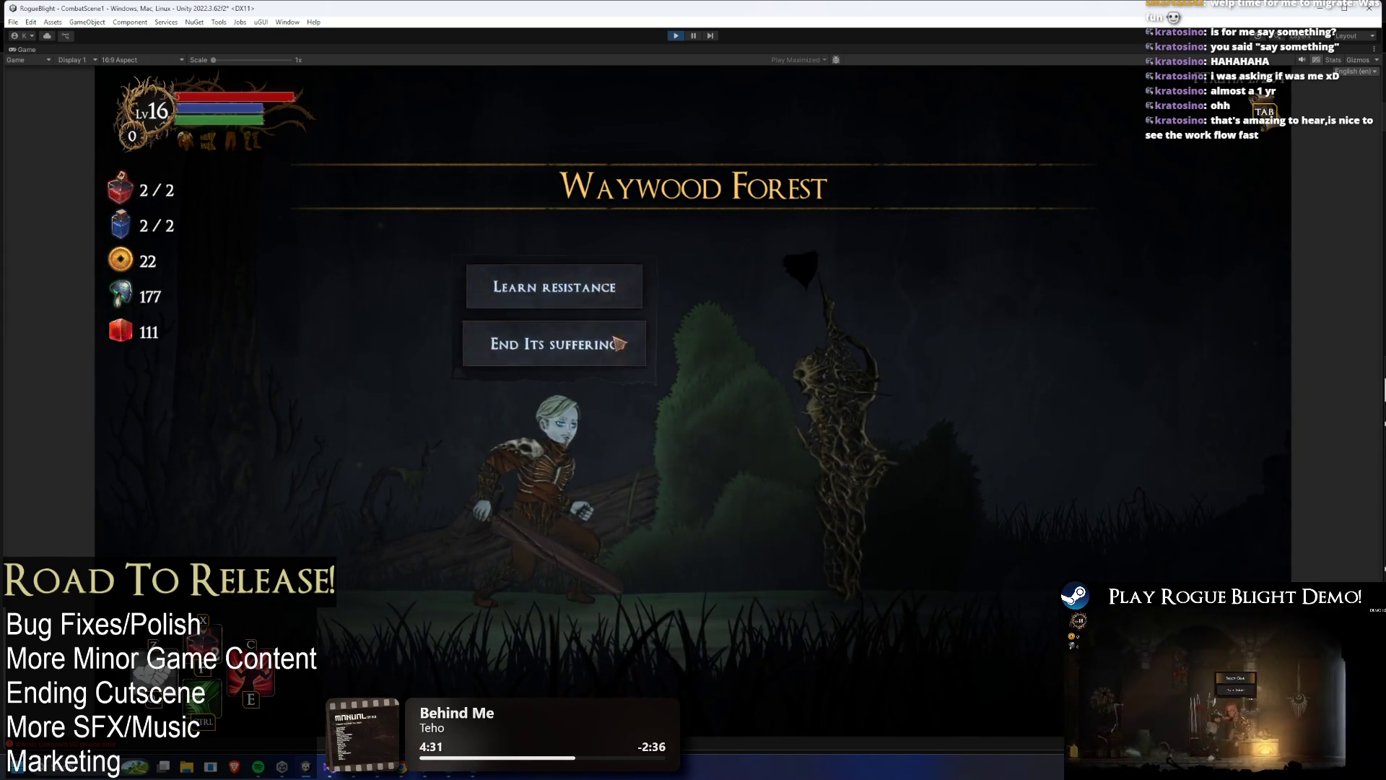
{"action": "key", "text": "Return"}
{"action": "key", "text": "d"}
{"action": "key", "text": "x"}
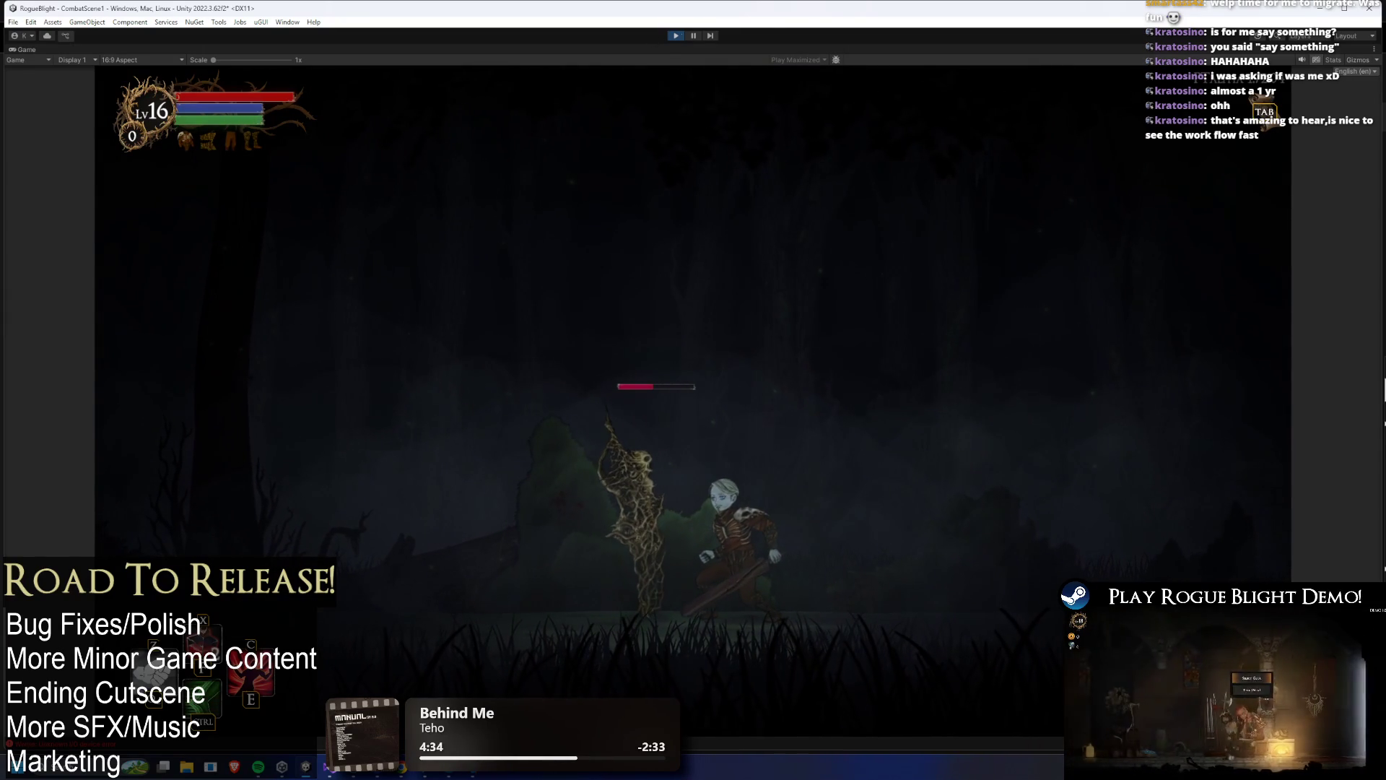
{"action": "key", "text": "ctrl+p"}
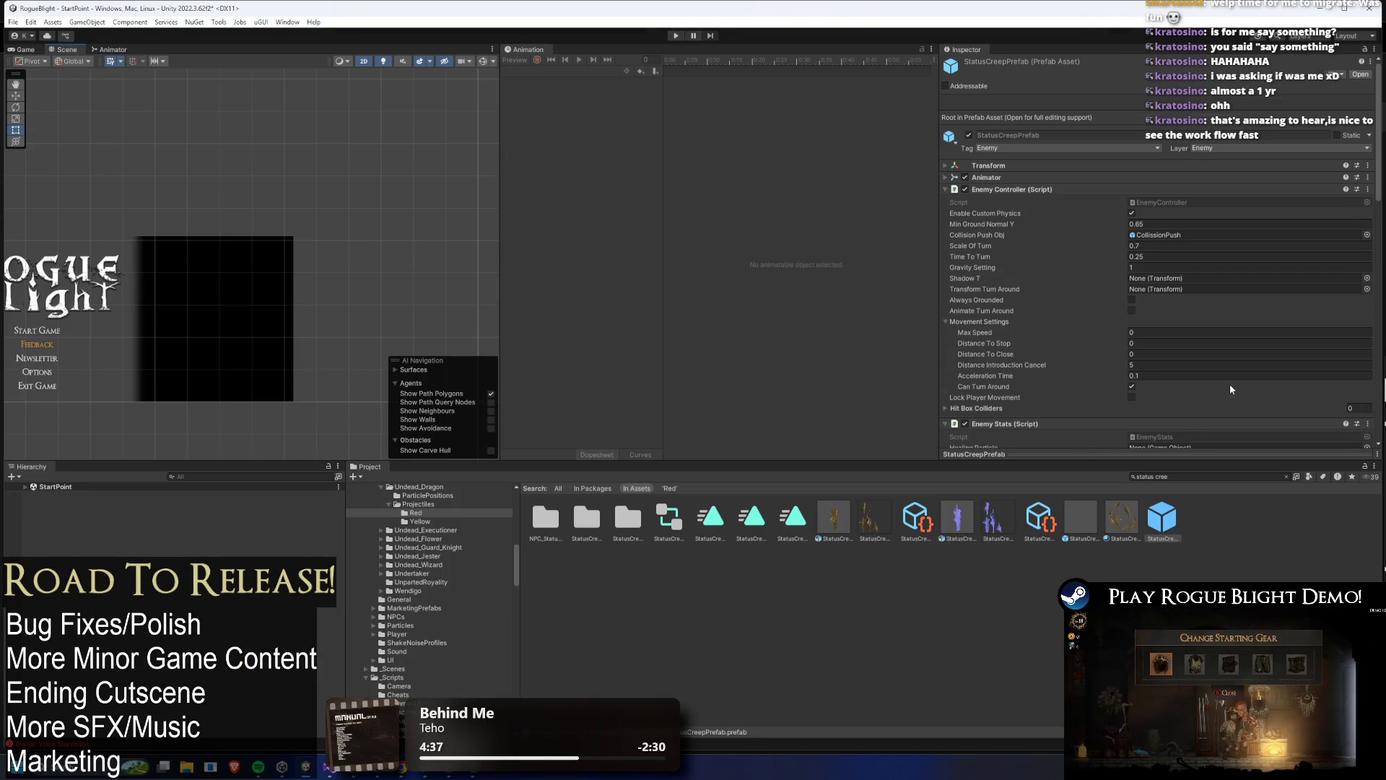
- Change StatusCreepPrefab's On Hit Shake Strenght from 0.035 to 0.04 and save
{"action": "scroll", "coordinate": [1228, 388], "scroll_direction": "down", "scroll_amount": 10}
{"action": "left_click", "coordinate": [1148, 354]}
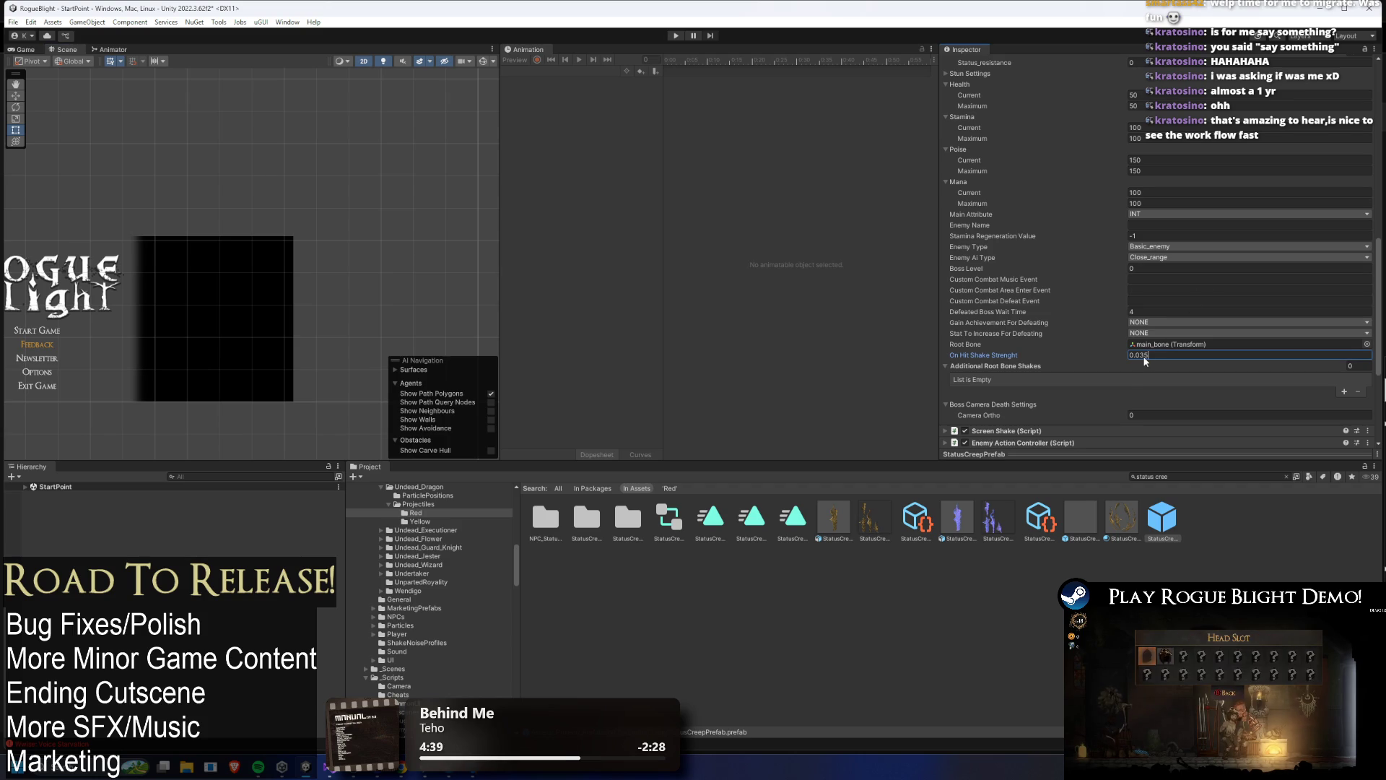
{"action": "key", "text": "BackSpace"}
{"action": "key", "text": "BackSpace"}
{"action": "type", "text": "4"}
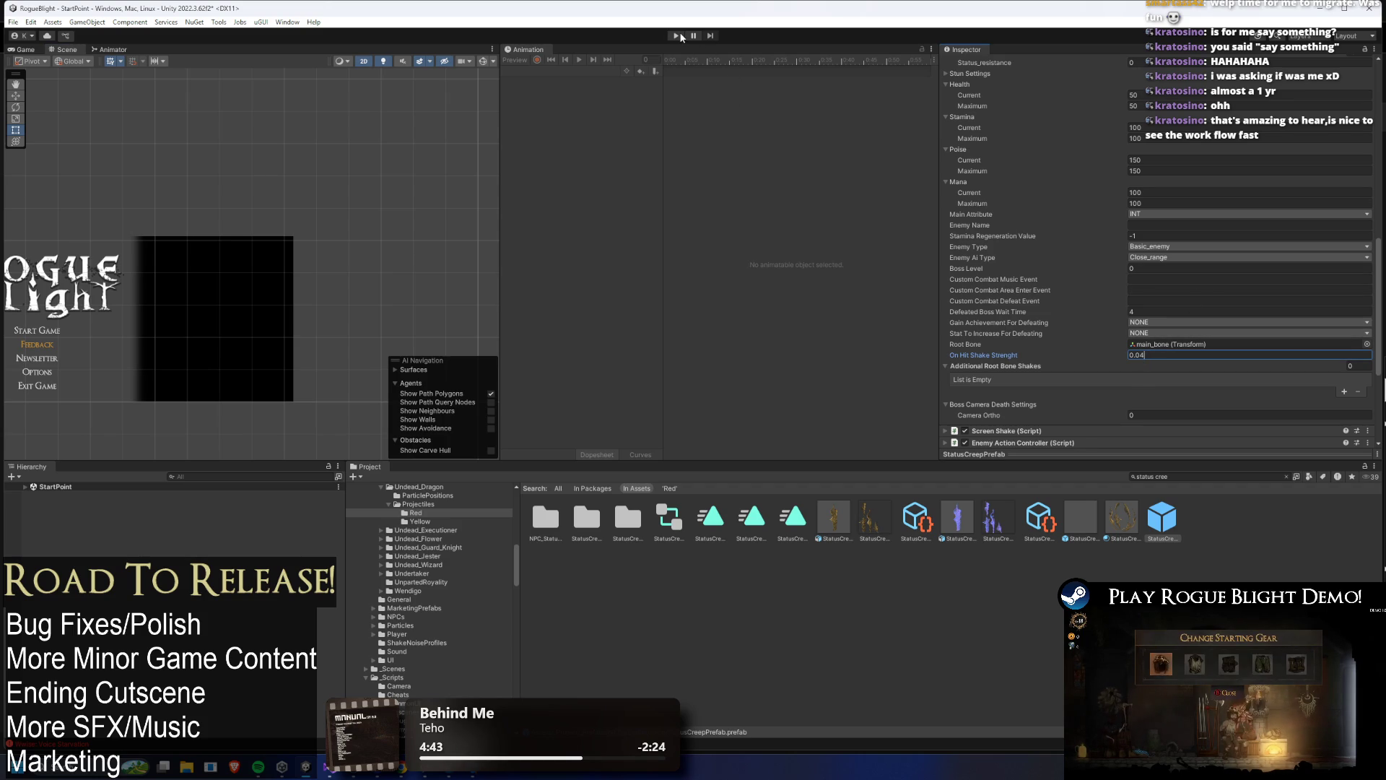
{"action": "key", "text": "ctrl+s"}
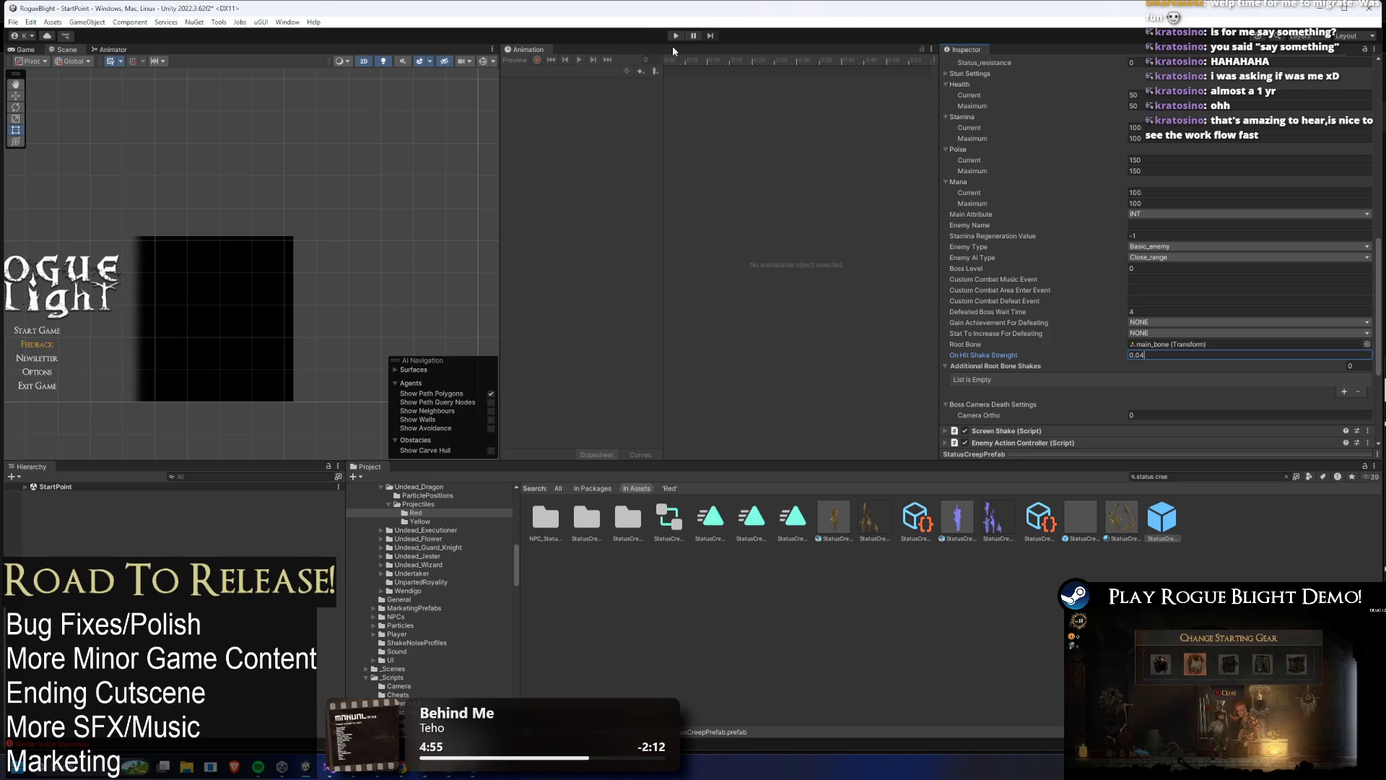
- Start a new play test from the first save slot and pick the fight option
{"action": "left_click", "coordinate": [675, 36]}
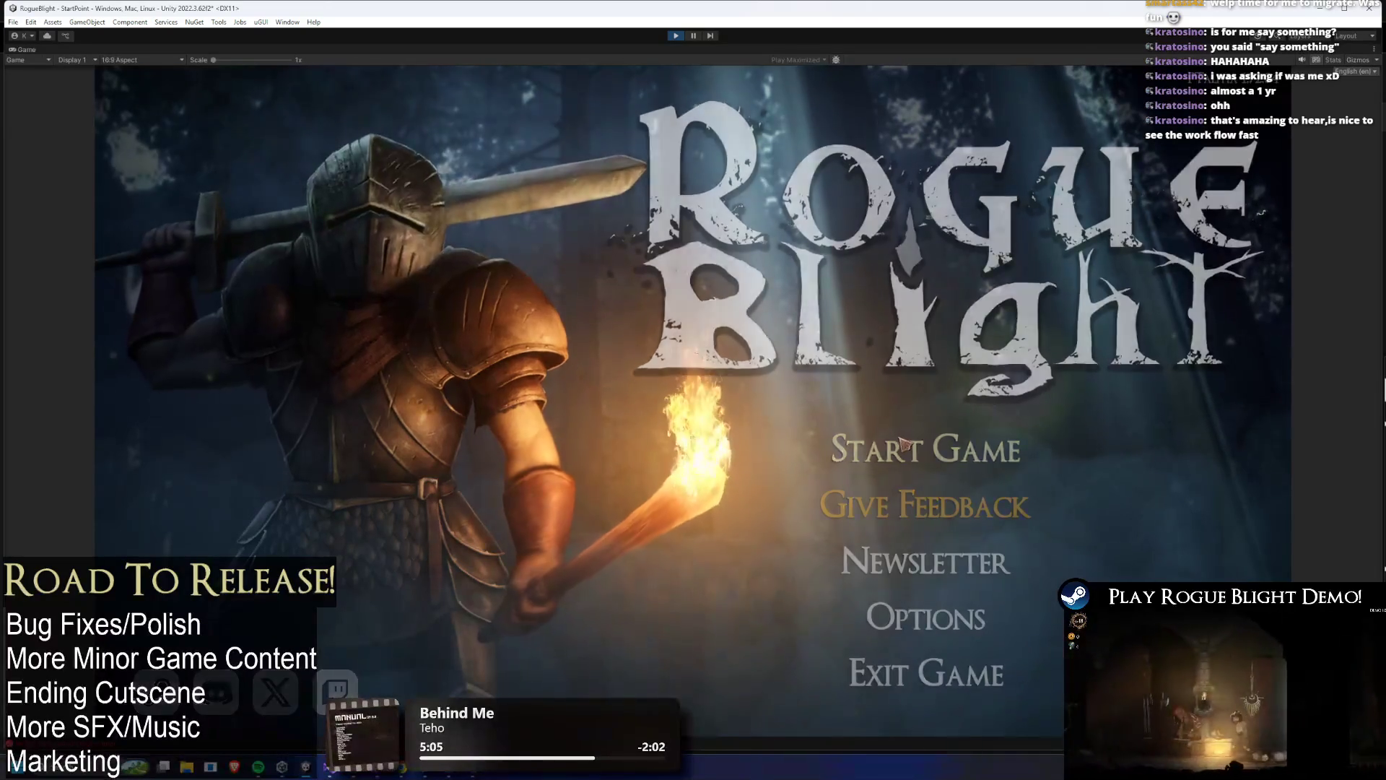
{"action": "left_click", "coordinate": [933, 422]}
{"action": "left_click", "coordinate": [934, 421]}
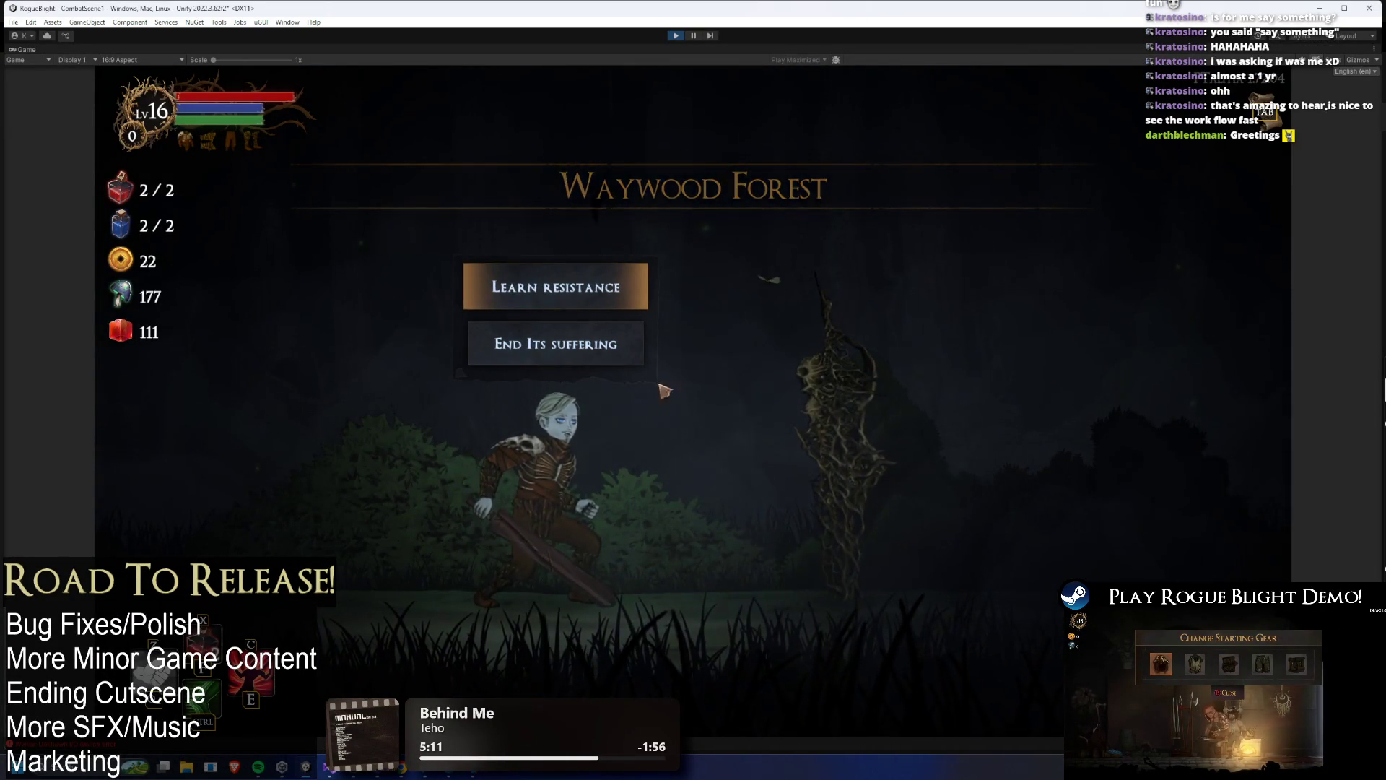
{"action": "left_click", "coordinate": [620, 357]}
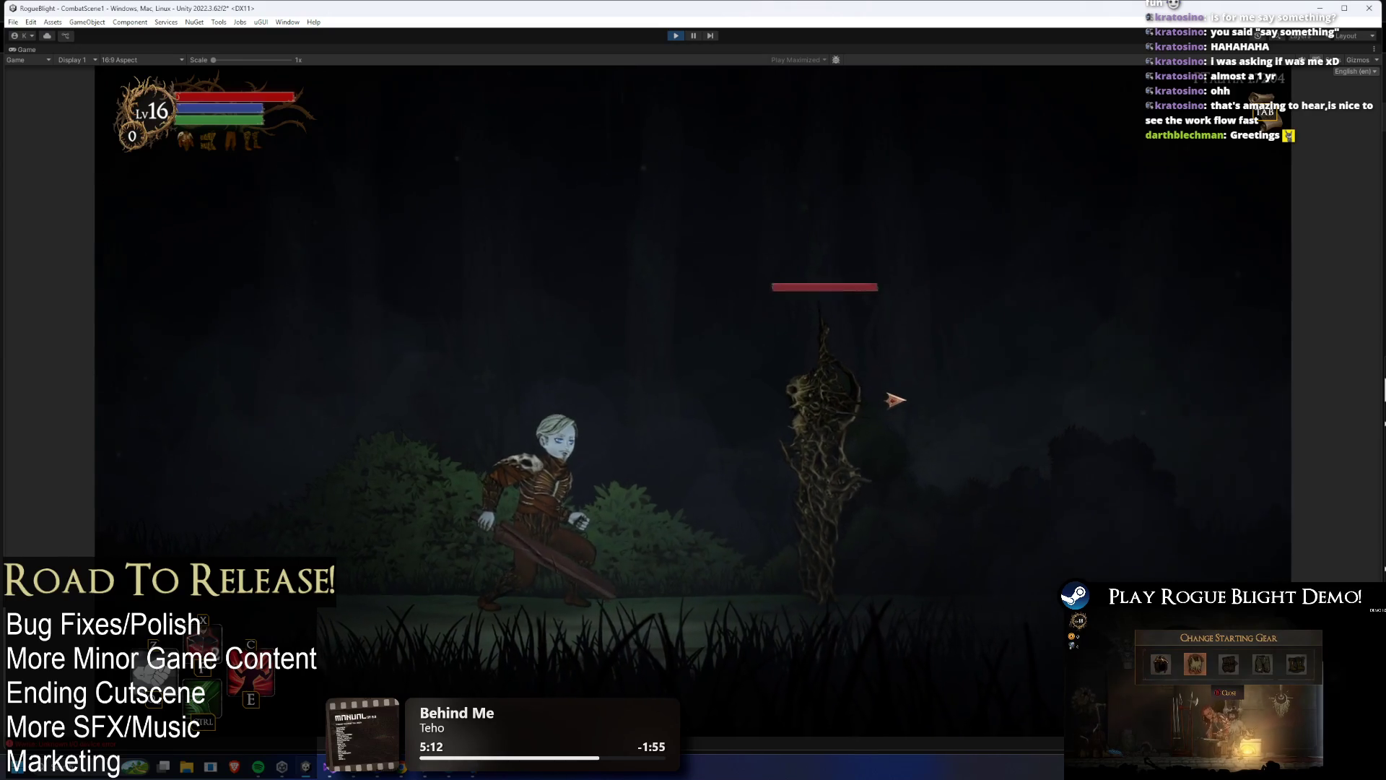
- Fight the tree enemy with cheats on (F1, F2 health reset) until it dies
{"action": "left_click", "coordinate": [892, 402]}
{"action": "left_click", "coordinate": [894, 408]}
{"action": "key", "text": "a"}
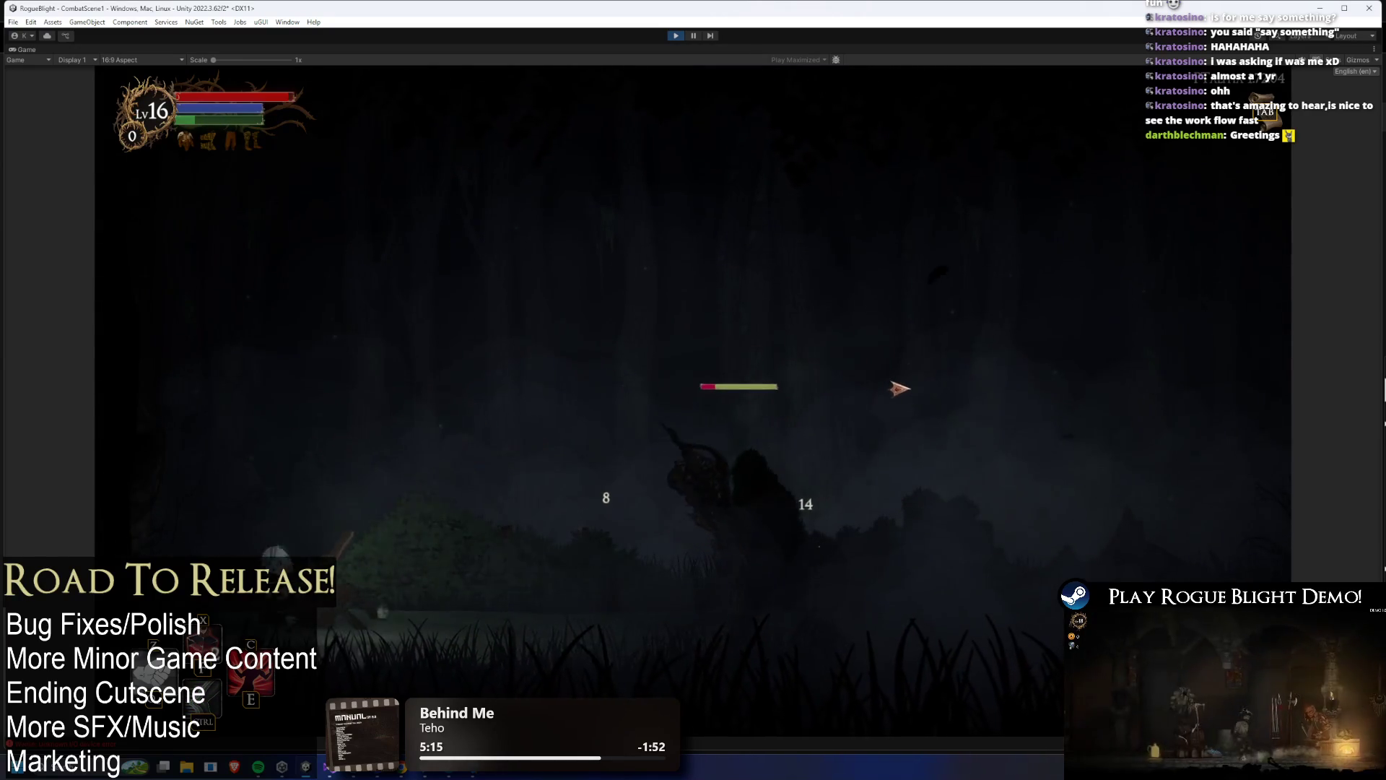
{"action": "key", "text": "F1"}
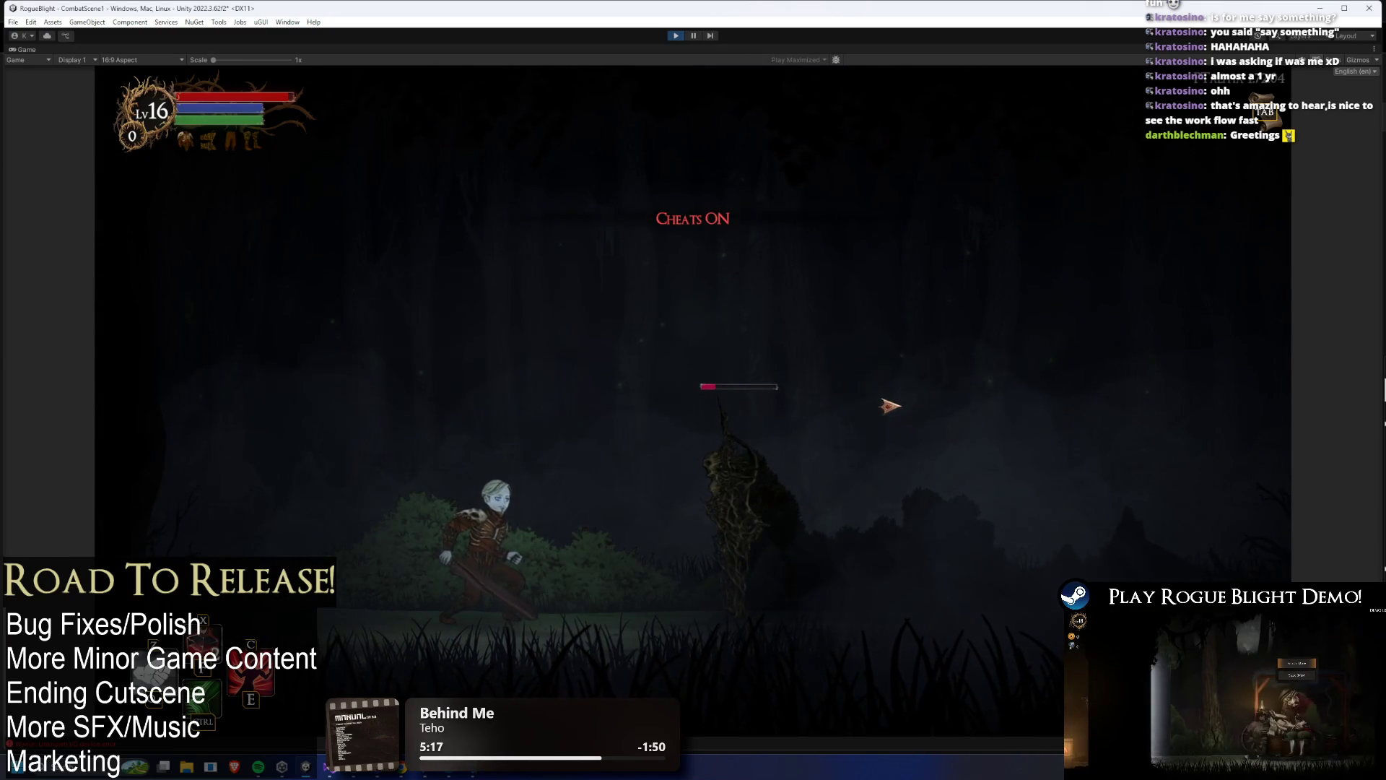
{"action": "key", "text": "F2"}
{"action": "key", "text": "d"}
{"action": "left_click", "coordinate": [906, 393]}
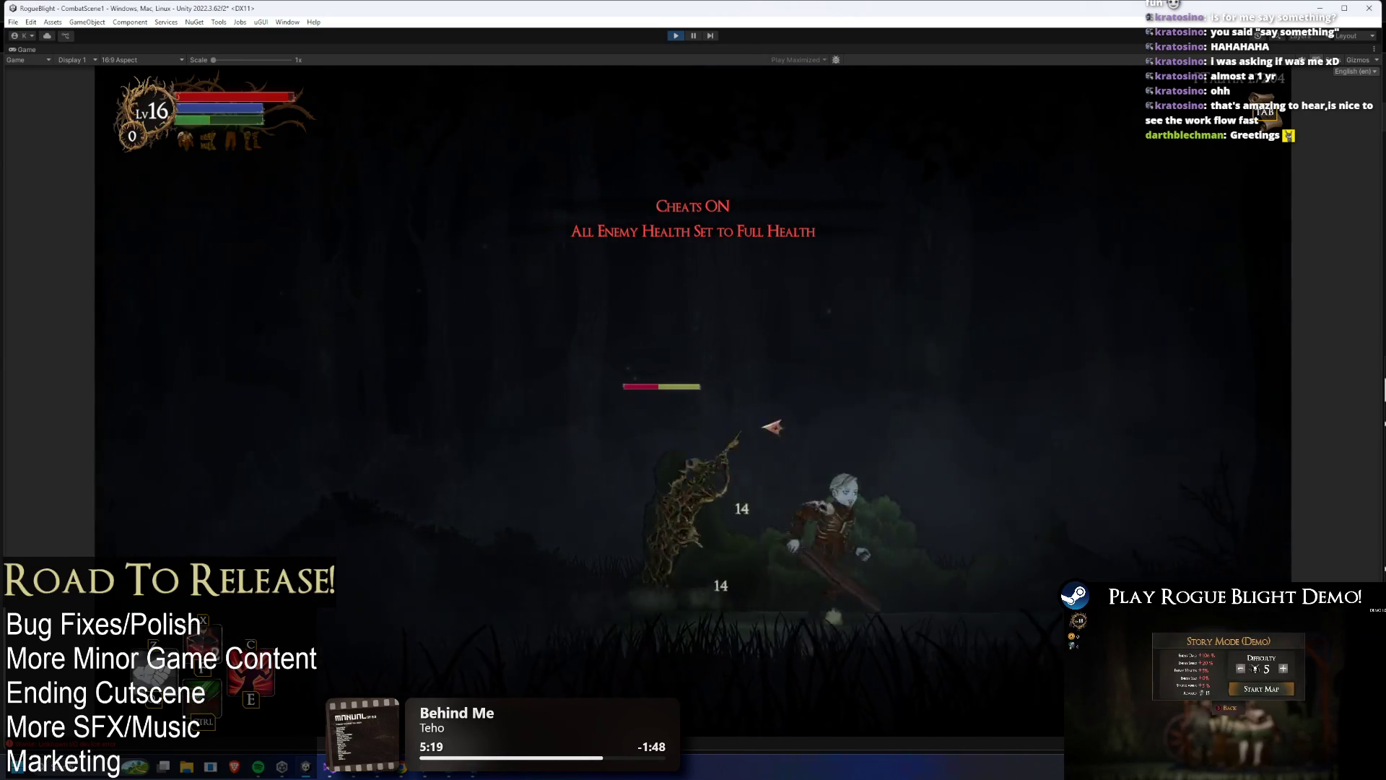
{"action": "left_click", "coordinate": [711, 493]}
{"action": "left_click", "coordinate": [711, 493]}
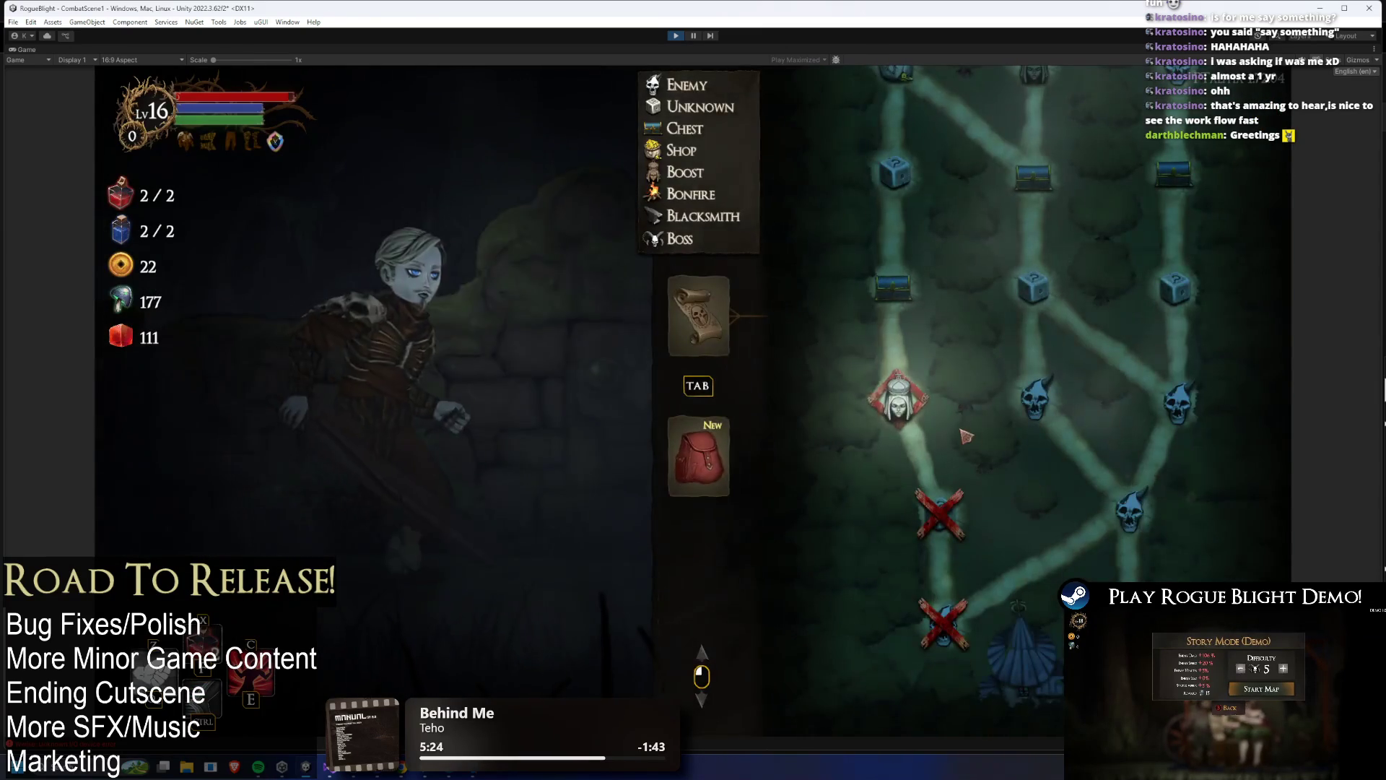
- Take Bonus Health at the boost shrine and the Bleed Ring from the chest
{"action": "left_click", "coordinate": [915, 412]}
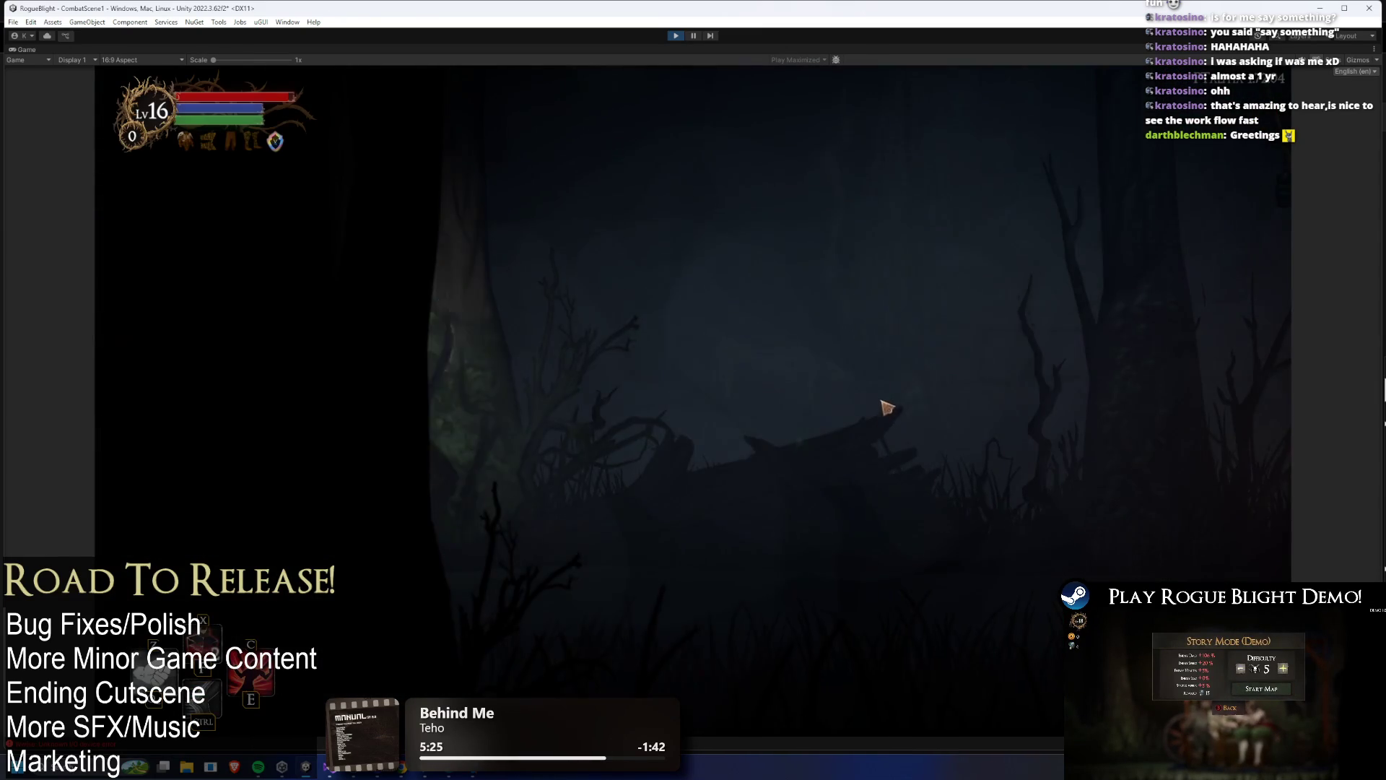
{"action": "left_click", "coordinate": [609, 394]}
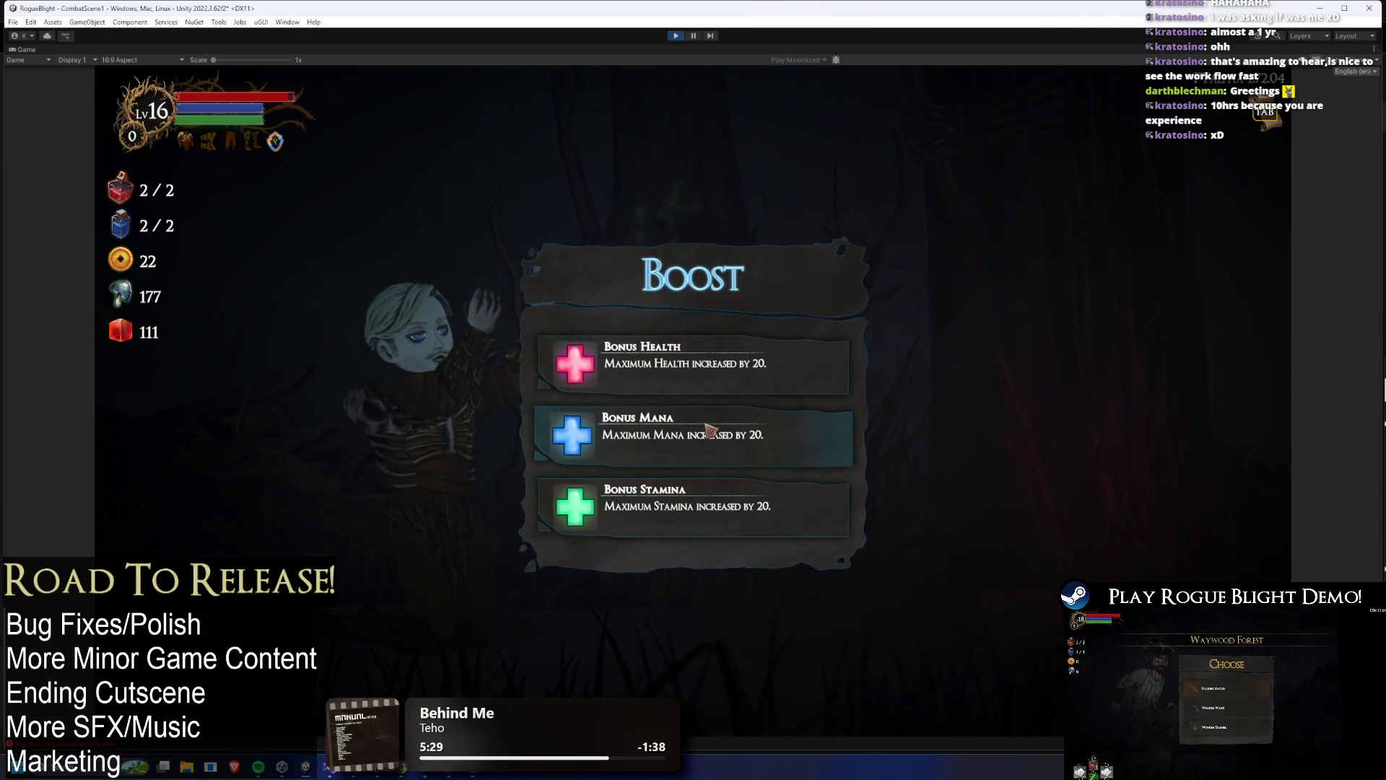
{"action": "left_click", "coordinate": [736, 364]}
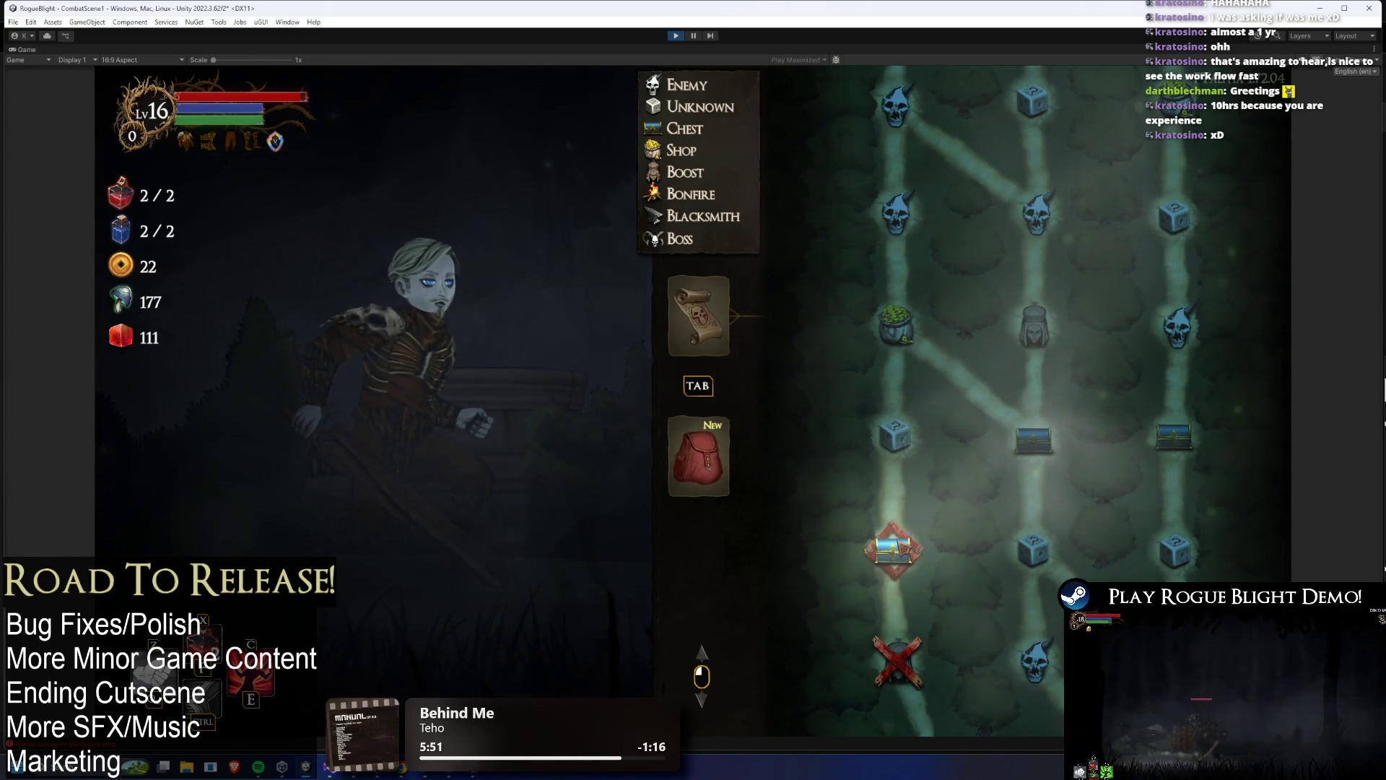
{"action": "left_click", "coordinate": [896, 548]}
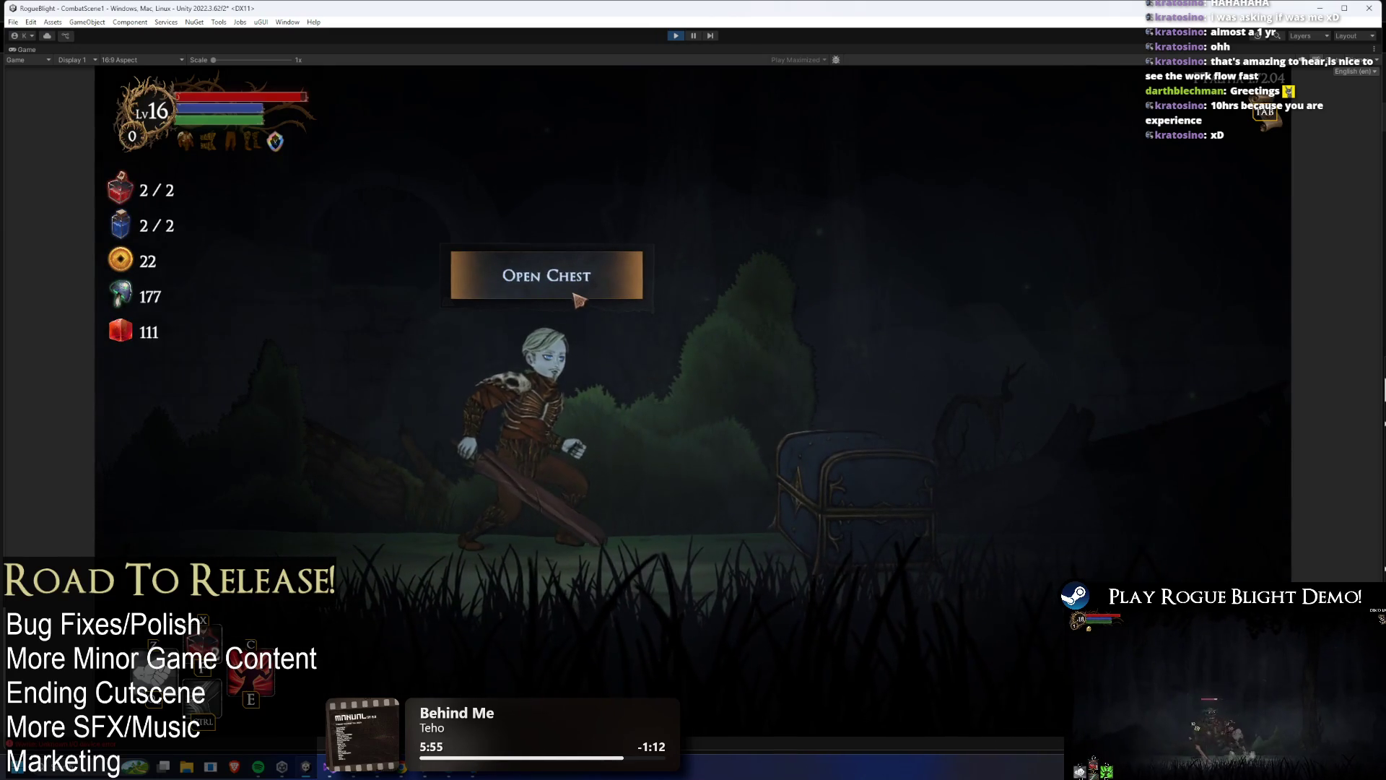
{"action": "left_click", "coordinate": [574, 294]}
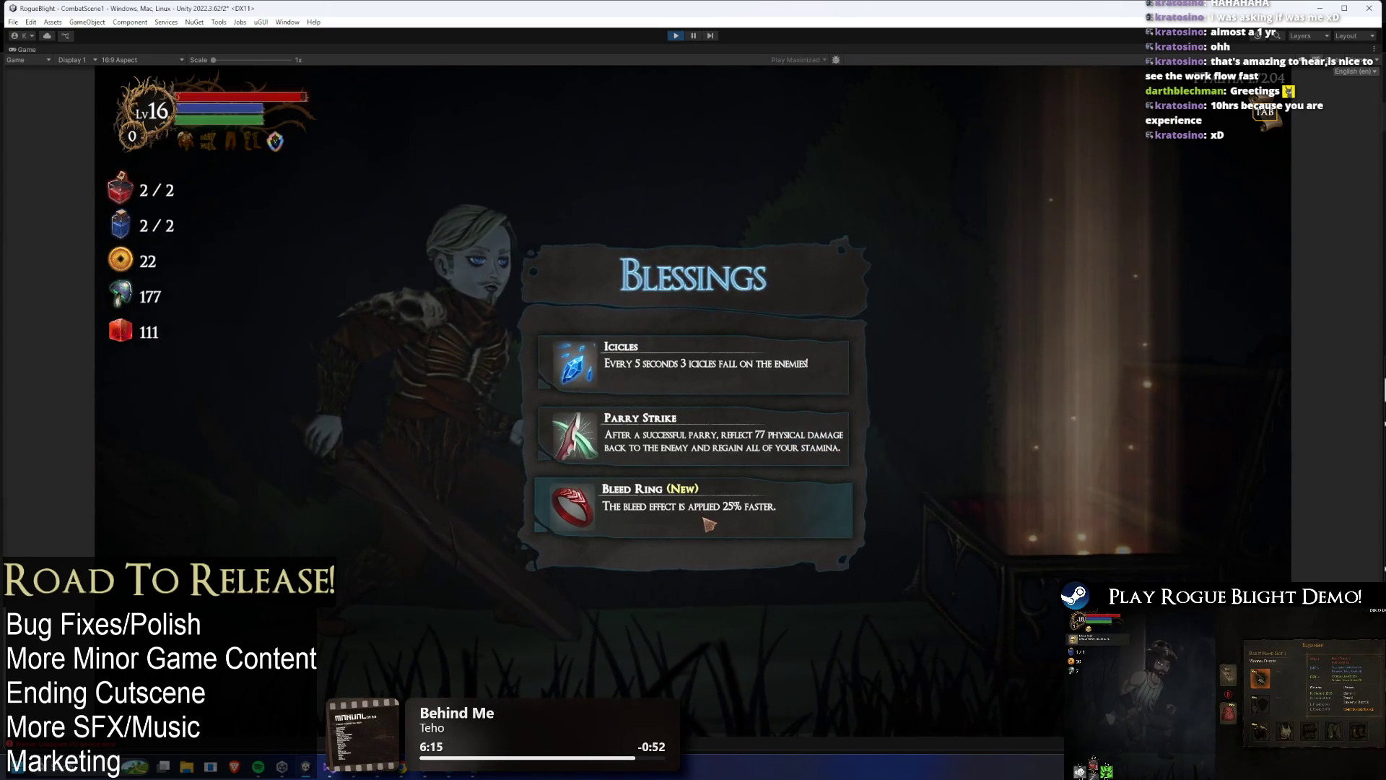
{"action": "left_click", "coordinate": [841, 502]}
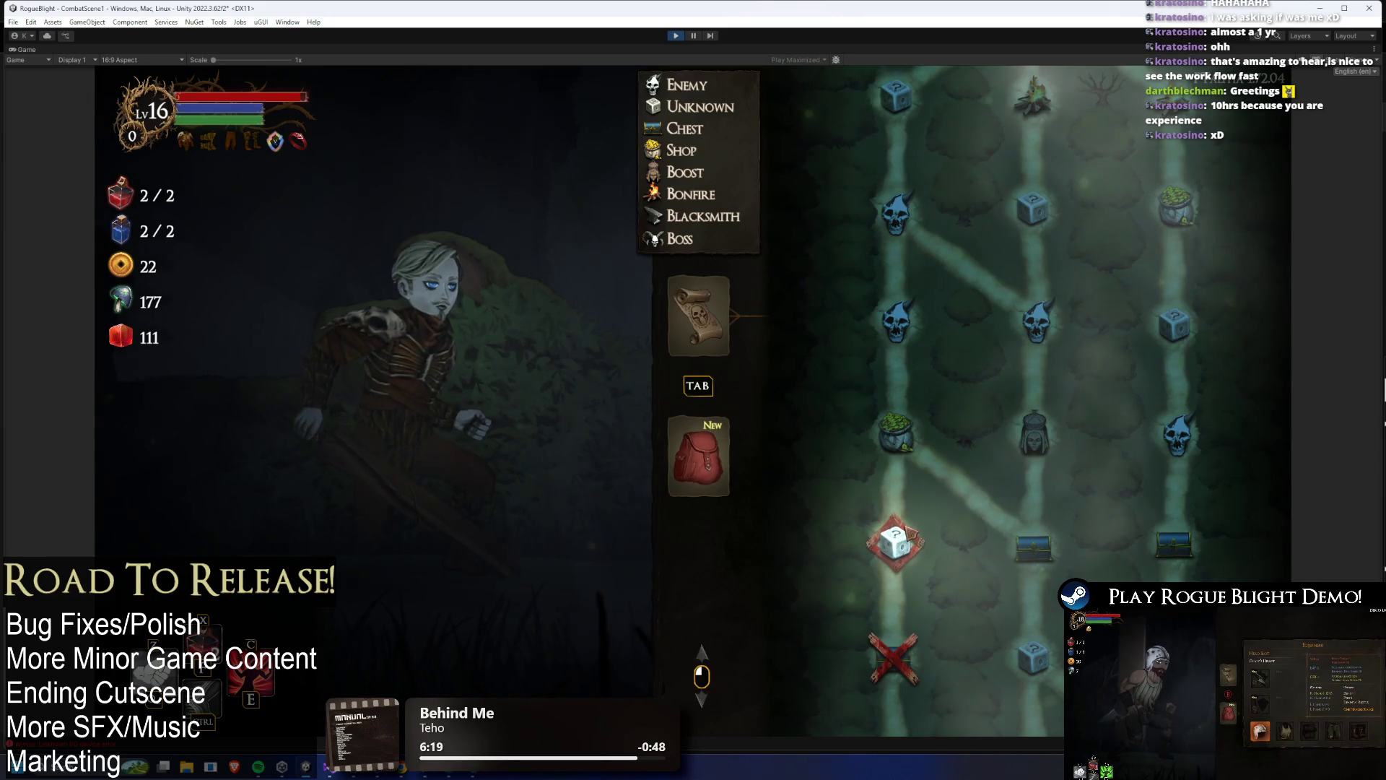
- Cheat in extra fungi, buy the Iron Heart blessing for 100 gold, and travel to the shop node
{"action": "key", "text": "F1"}
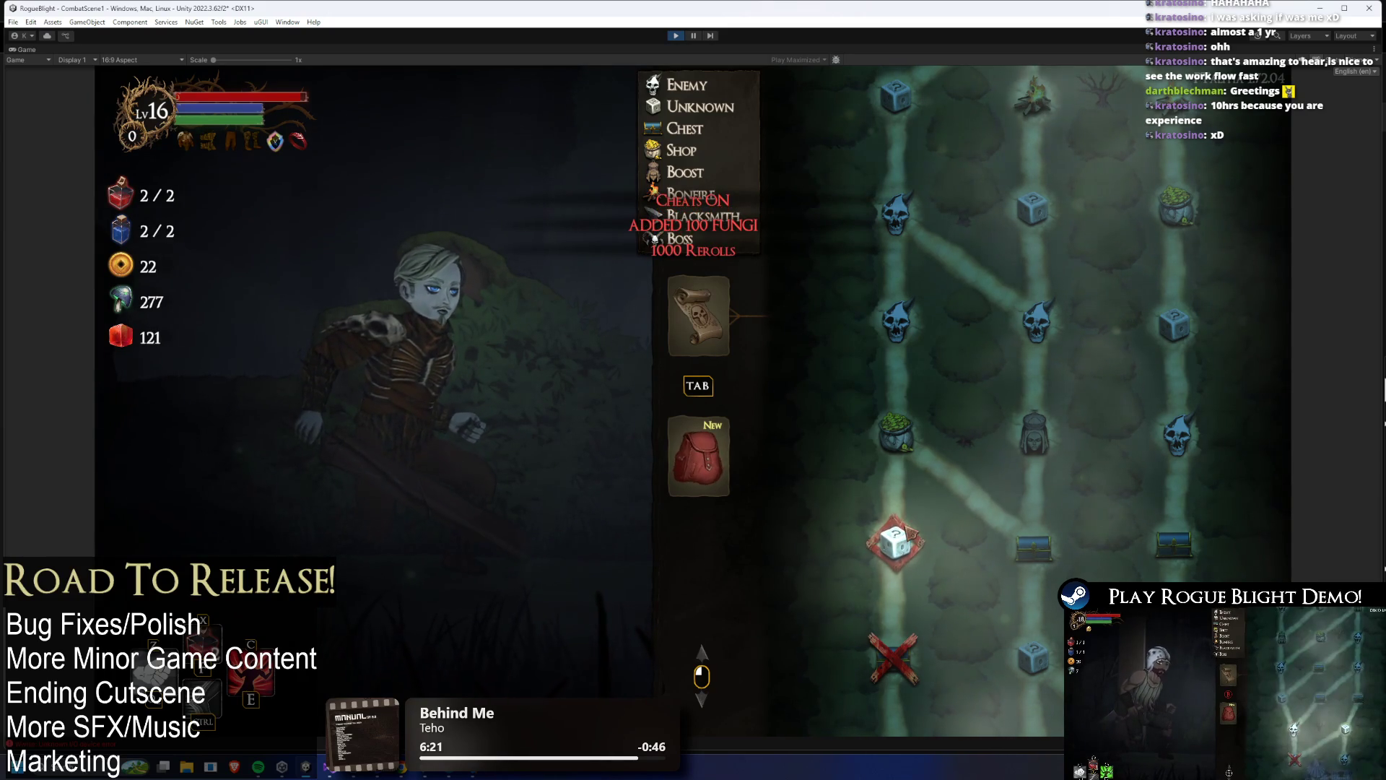
{"action": "left_click", "coordinate": [898, 540]}
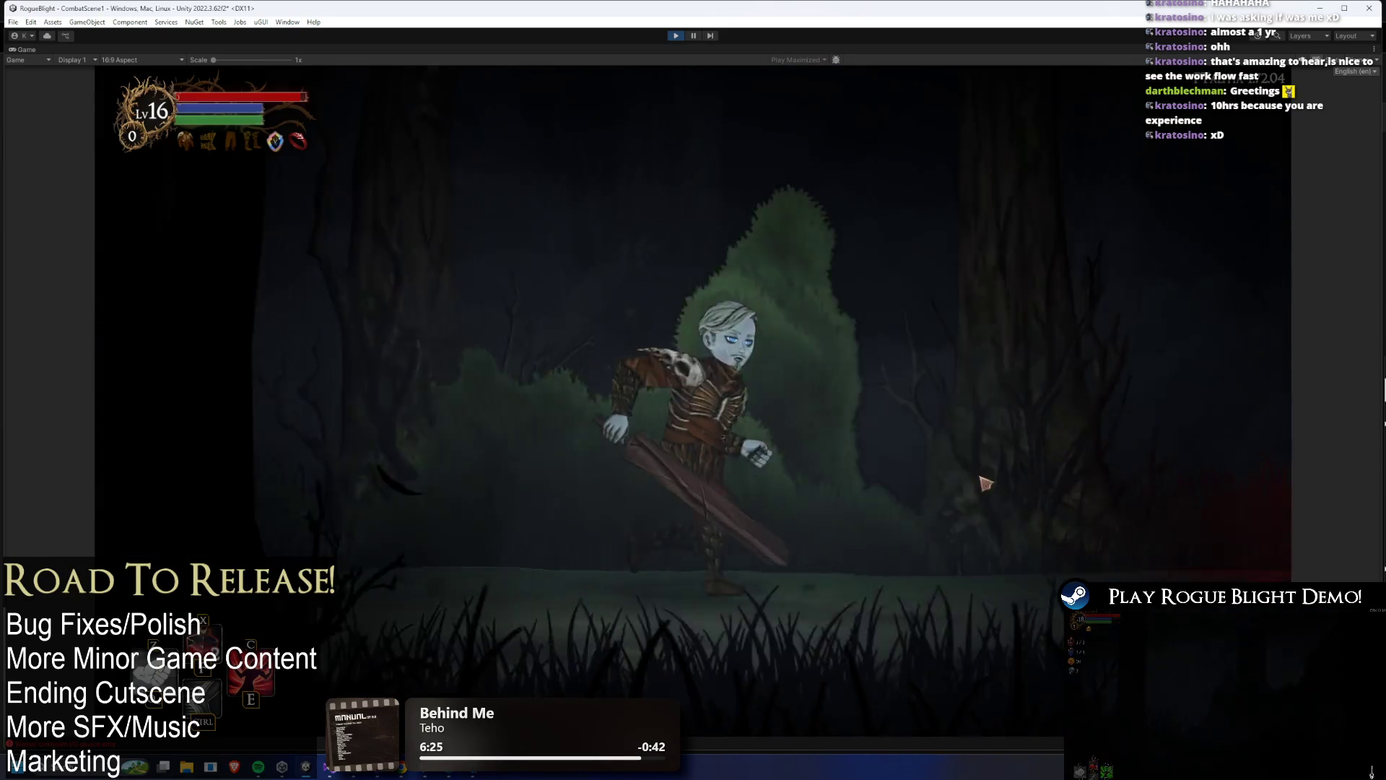
{"action": "key", "text": "Down"}
{"action": "key", "text": "Down"}
{"action": "key", "text": "Down"}
{"action": "key", "text": "Return"}
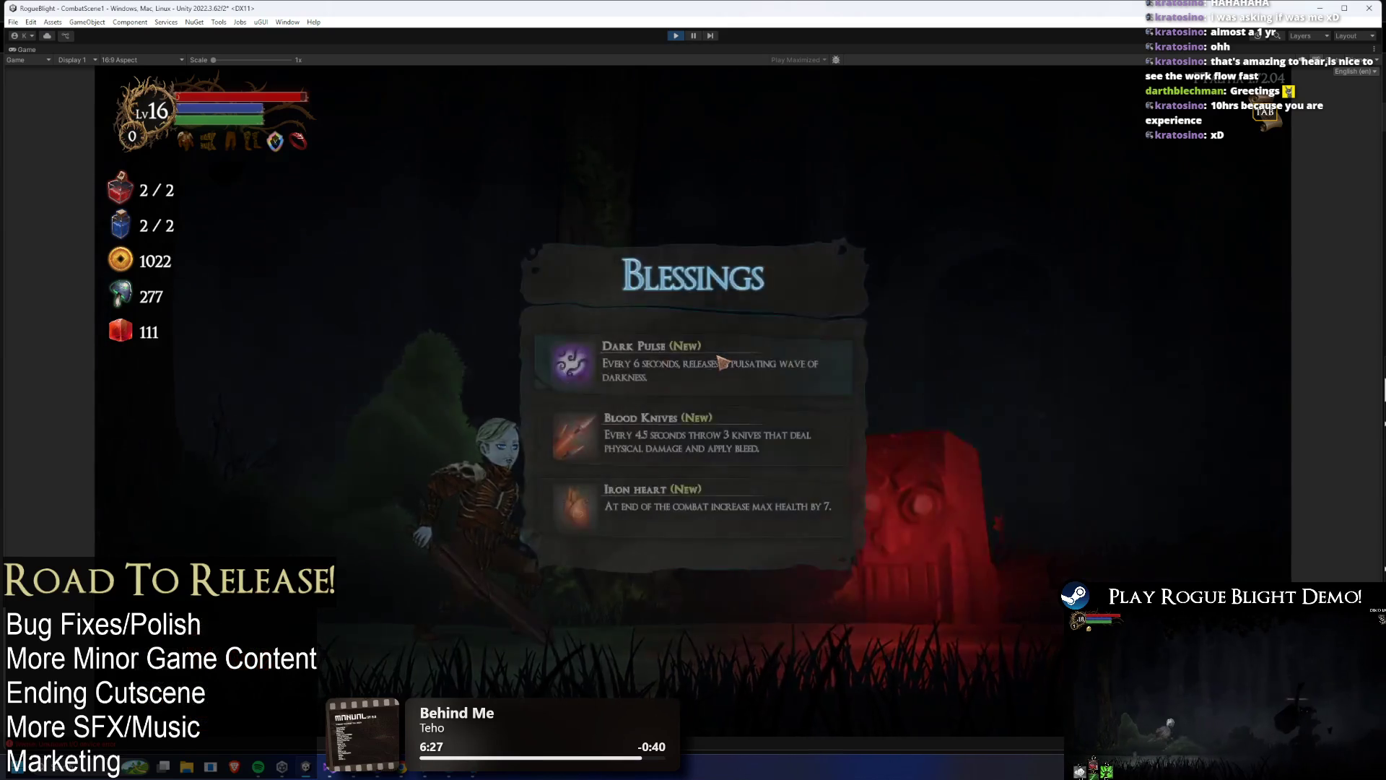
{"action": "left_click", "coordinate": [803, 493]}
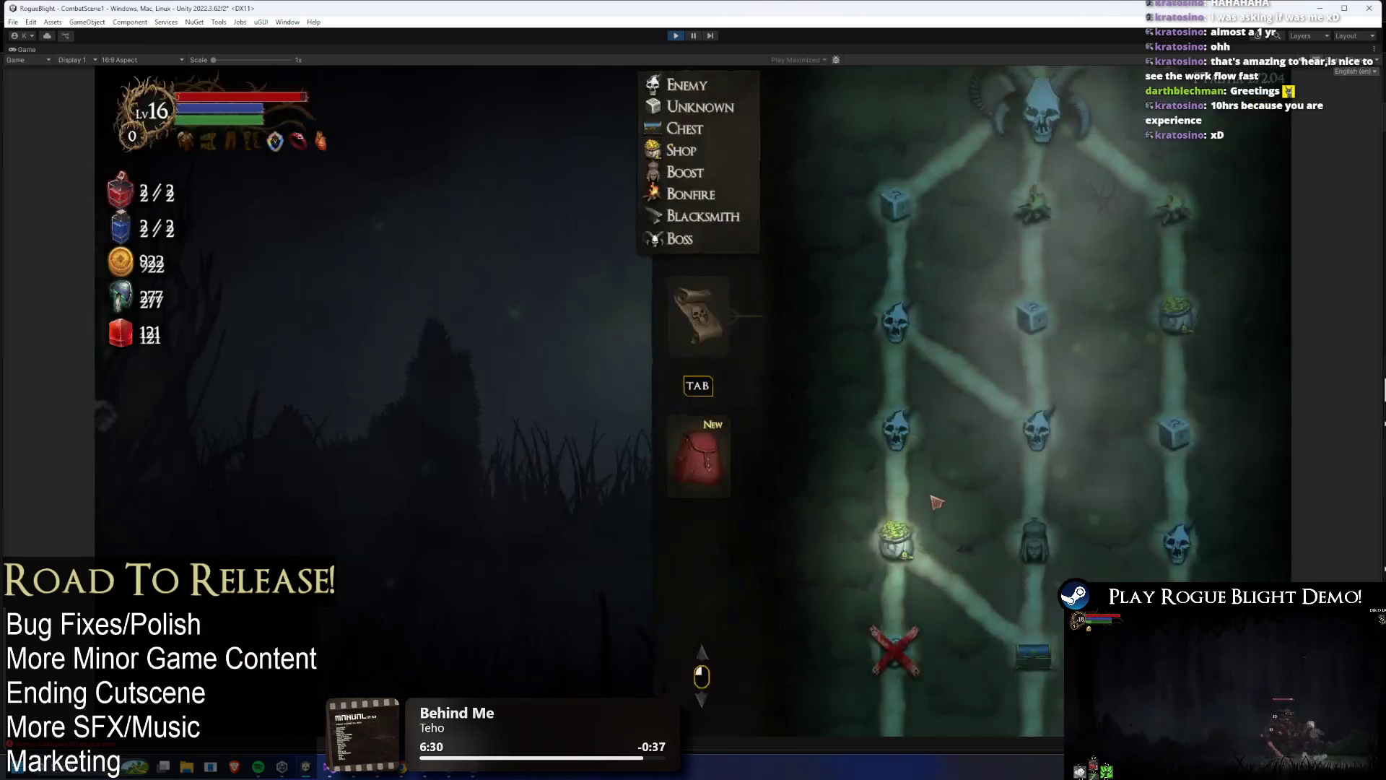
{"action": "left_click", "coordinate": [911, 530]}
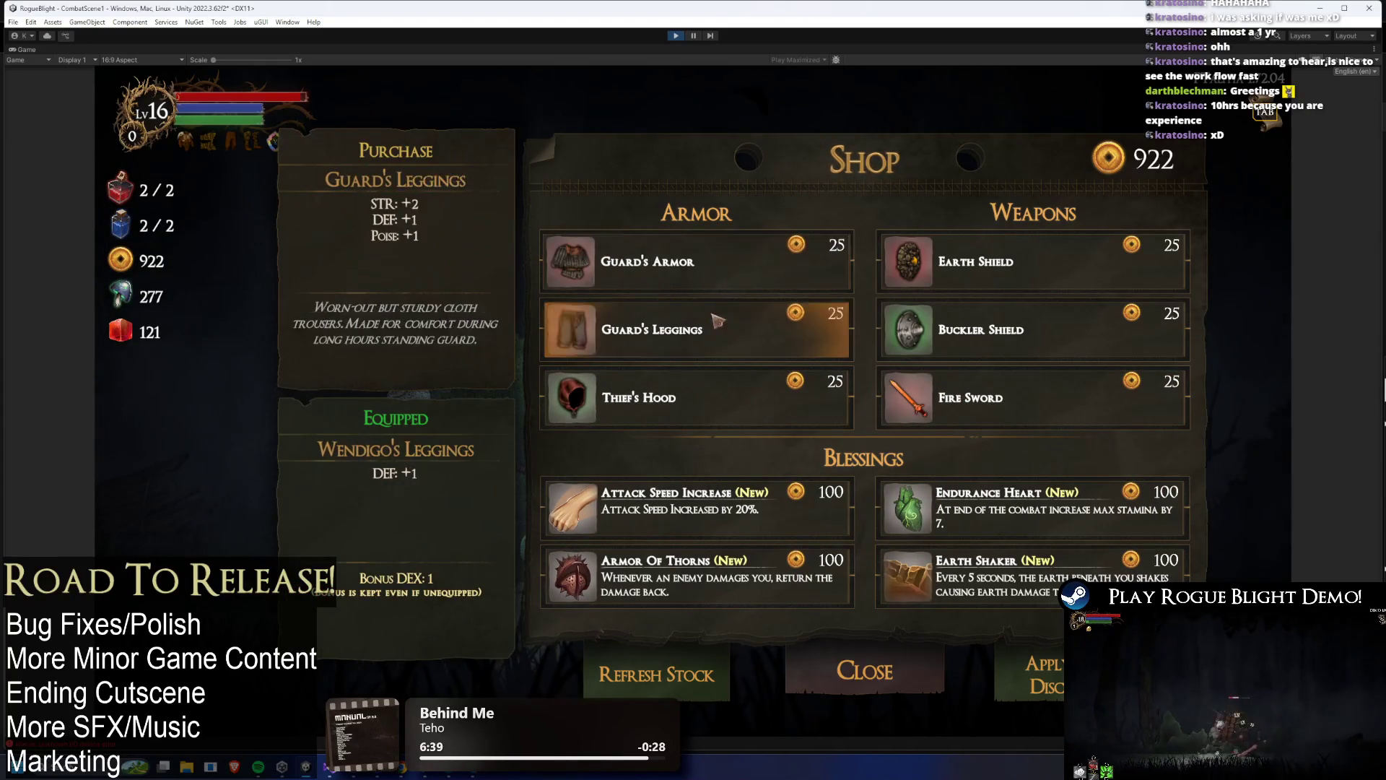
- Buy Guard's Armor so it greys out and gold drops to 897
{"action": "left_click", "coordinate": [717, 251]}
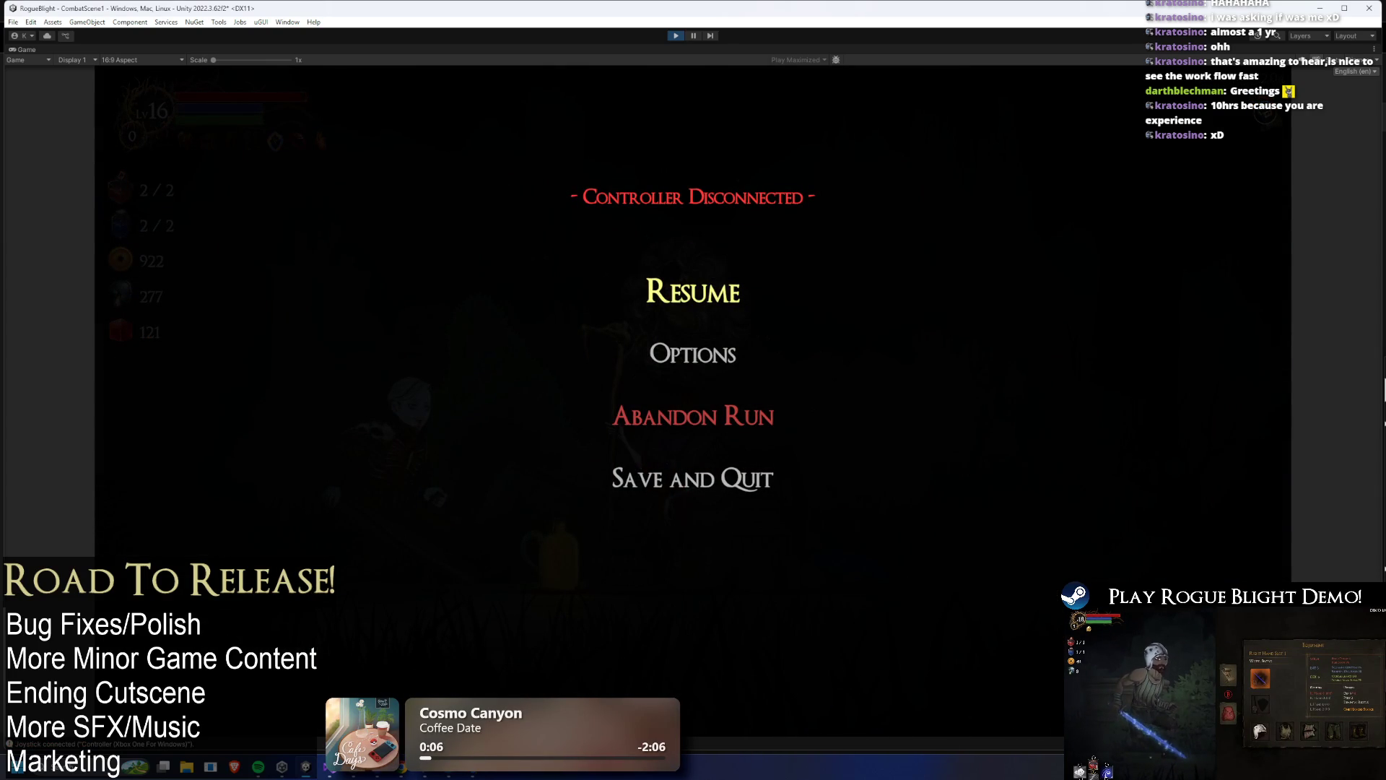
- Abandon the run, walk right from the sanctuary, and open the Waywood Forest map selection
{"action": "left_click", "coordinate": [698, 409]}
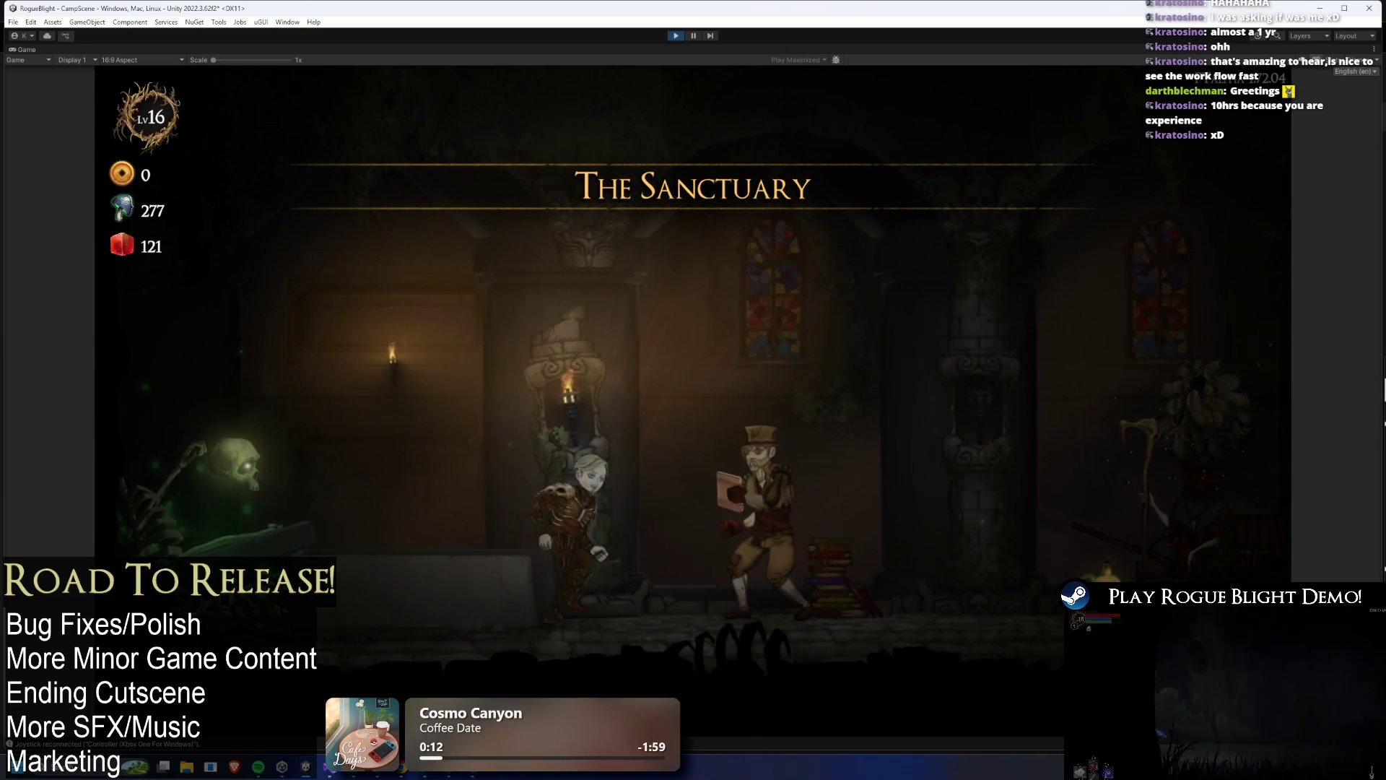
{"action": "key", "text": "Right"}
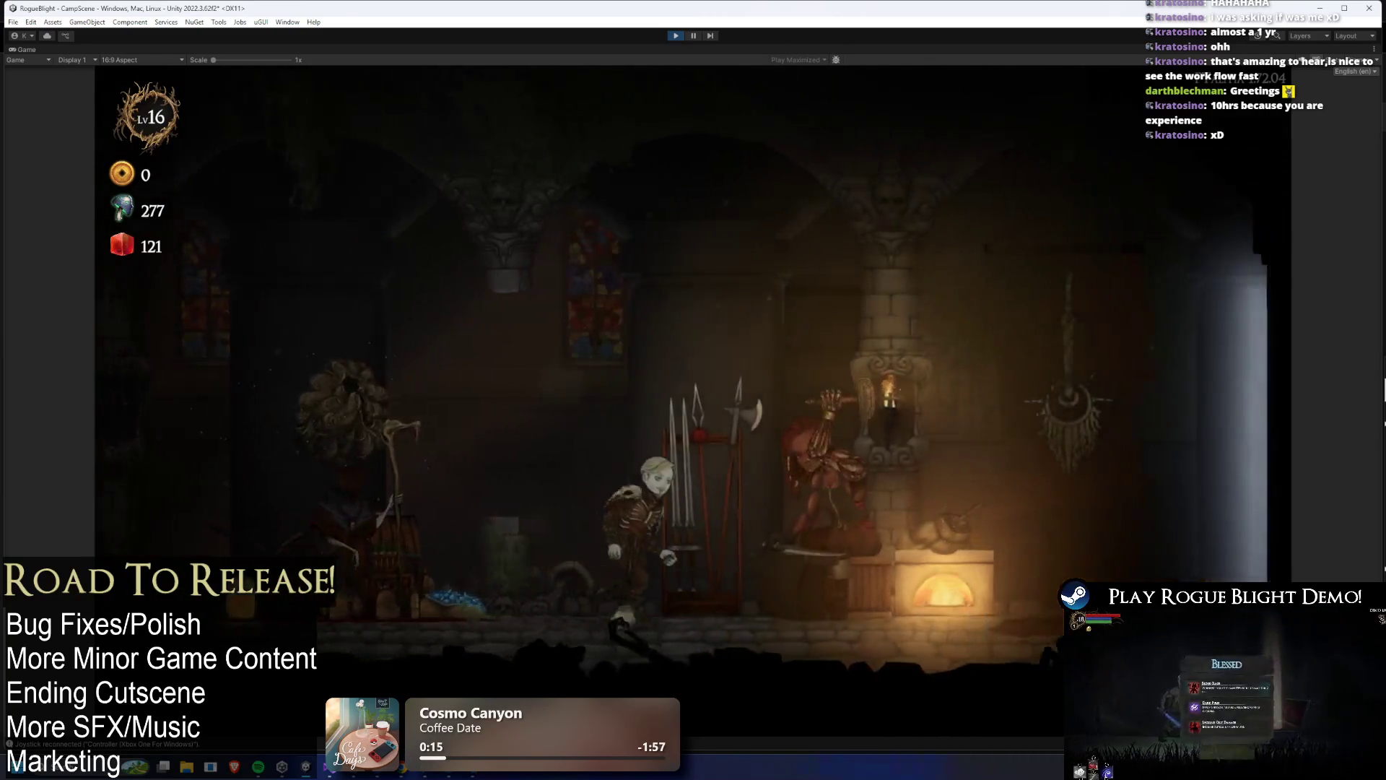
{"action": "key", "text": "Right"}
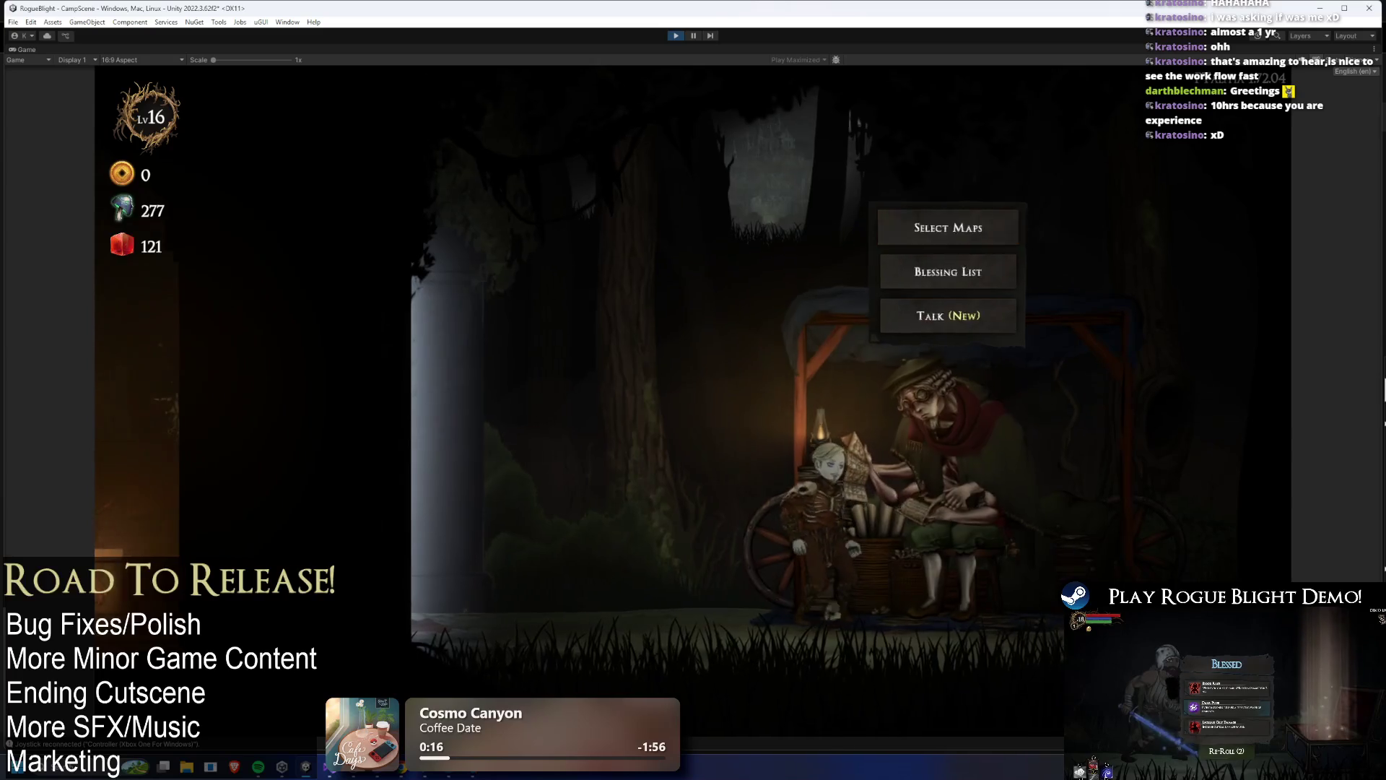
{"action": "key", "text": "Return"}
{"action": "key", "text": "Escape"}
{"action": "key", "text": "Return"}
{"action": "key", "text": "Return"}
{"action": "key", "text": "Return"}
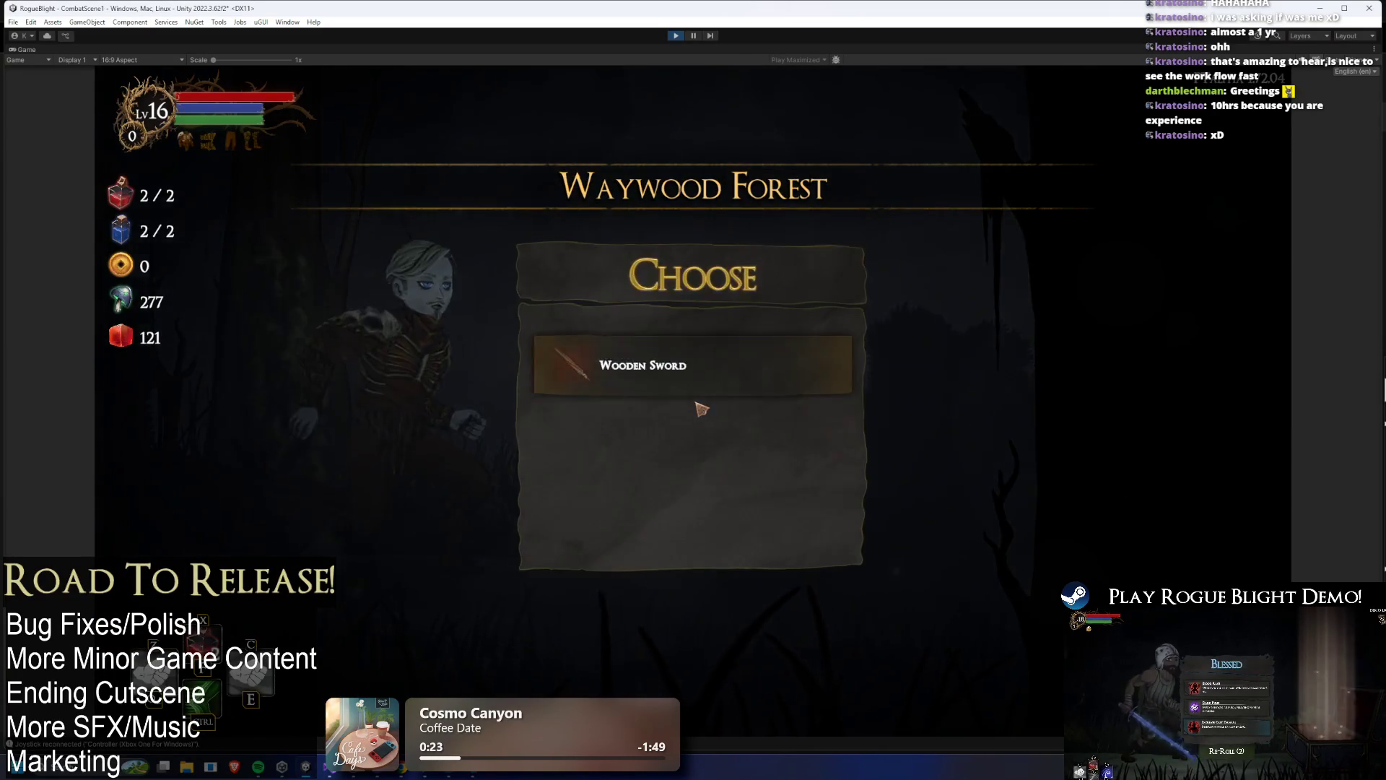
{"action": "key", "text": "alt+Tab"}
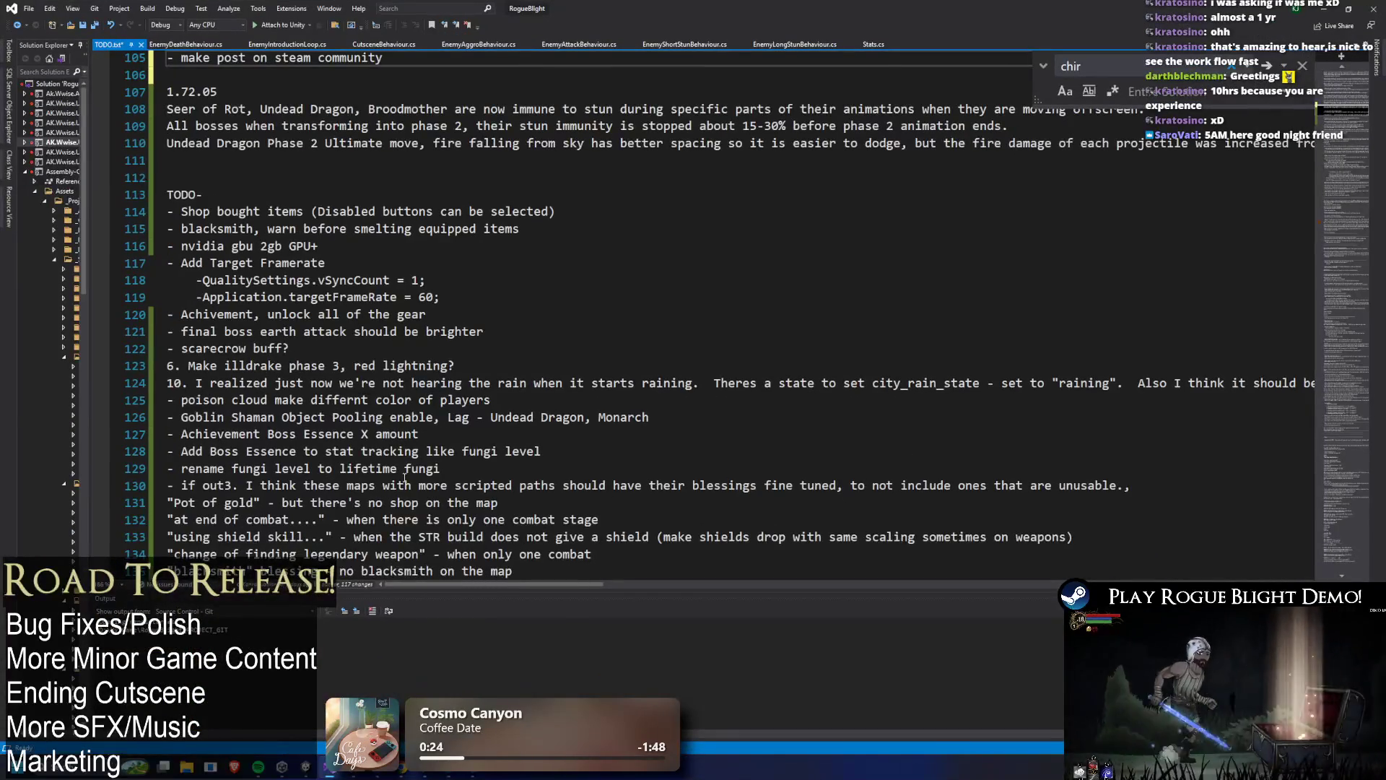
- Add '- auto select story mode when going to map screen' as the first item in TODO.txt
{"action": "left_click", "coordinate": [274, 197]}
{"action": "key", "text": "Return"}
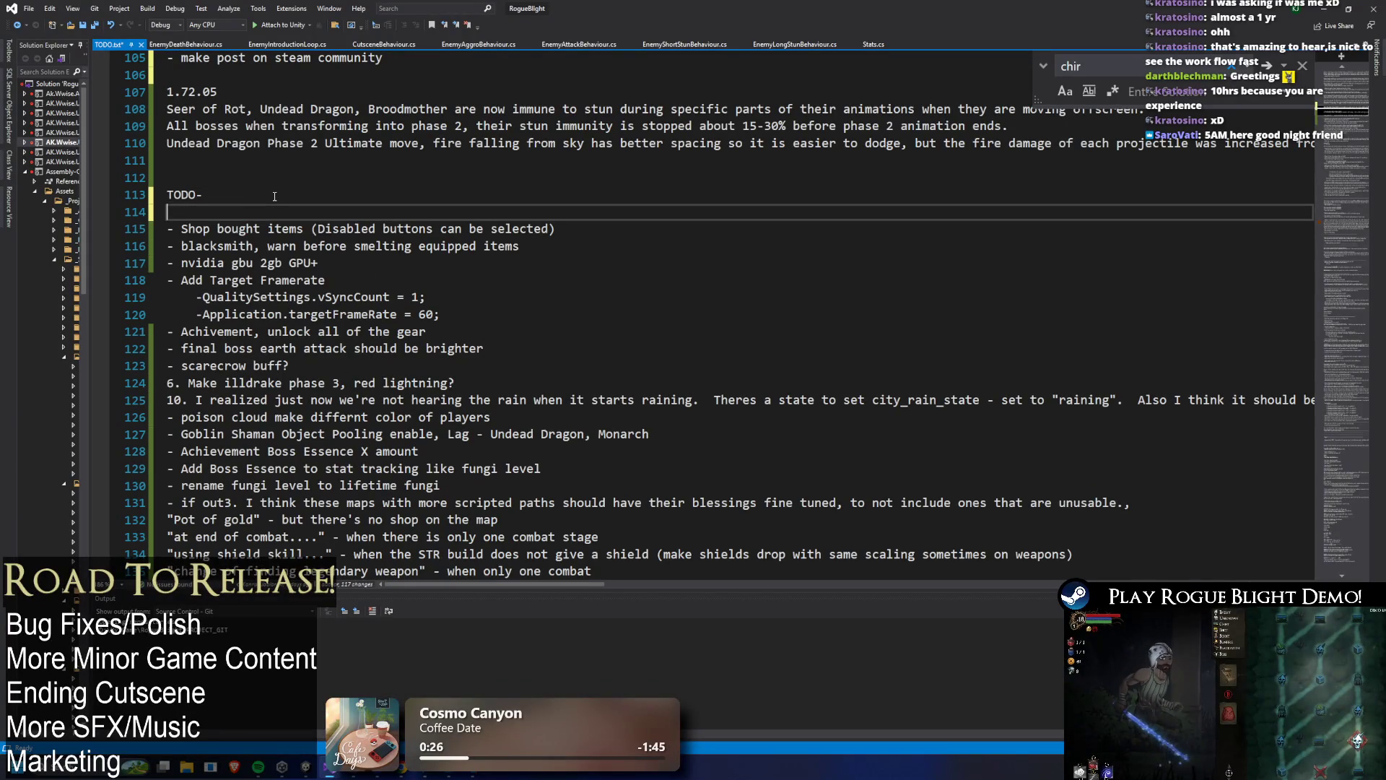
{"action": "type", "text": "- atu"}
{"action": "key", "text": "BackSpace"}
{"action": "key", "text": "BackSpace"}
{"action": "type", "text": "uto se"}
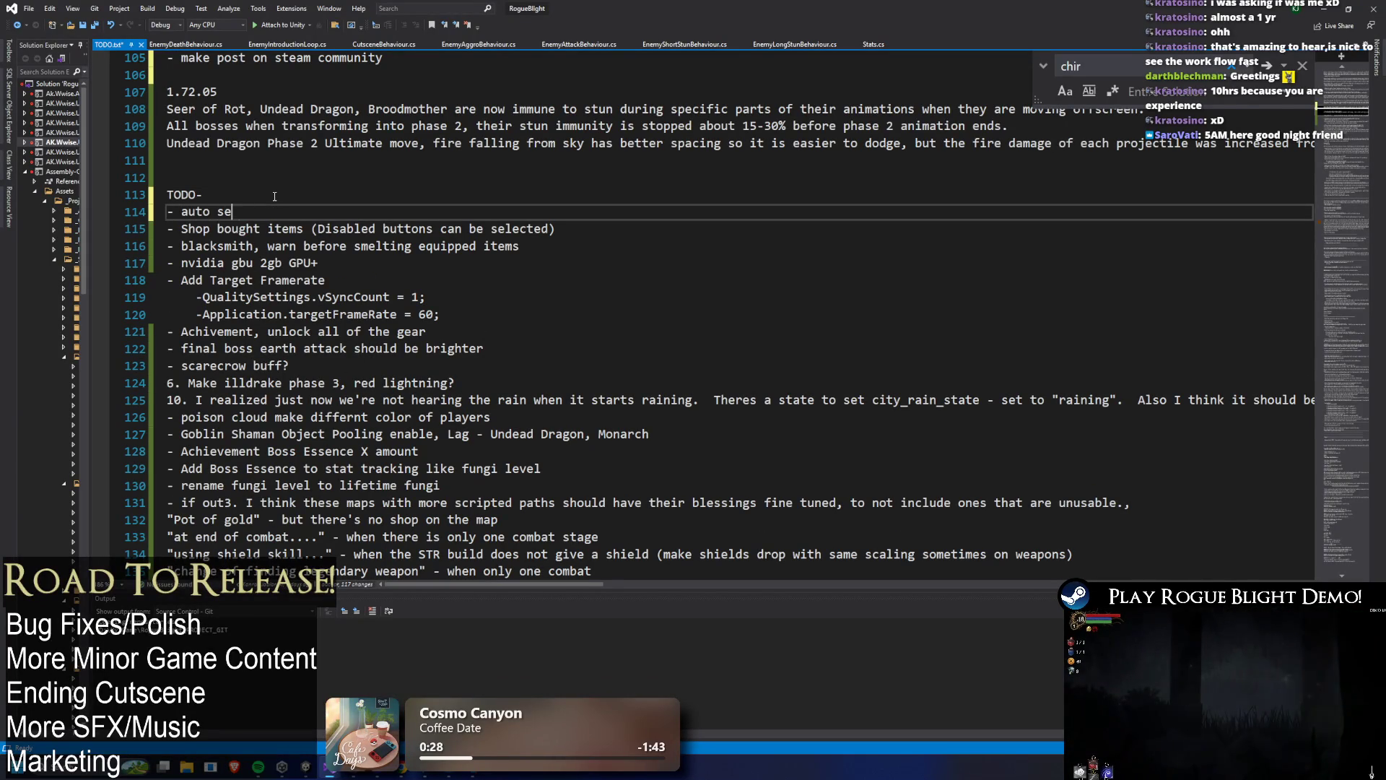
{"action": "type", "text": "lect story mode when going to ma"}
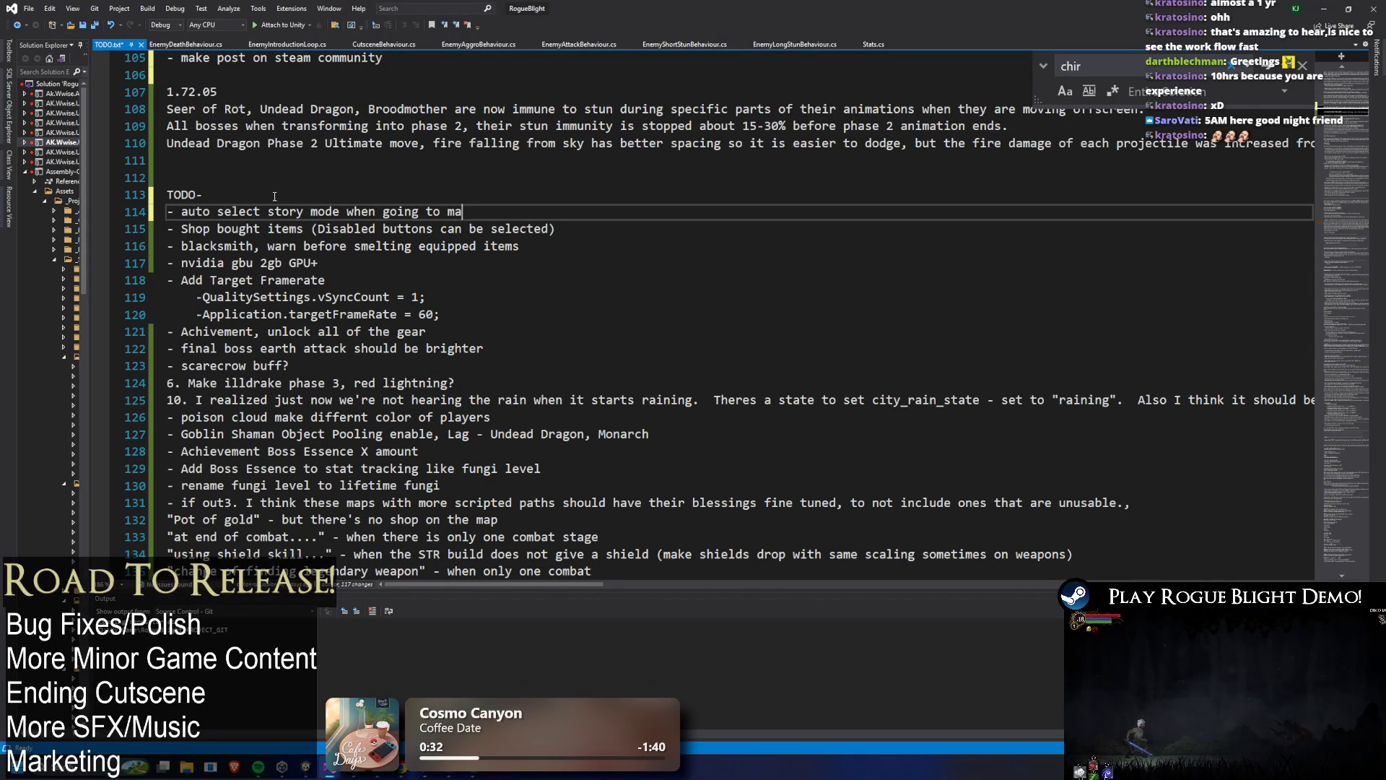
{"action": "type", "text": "p screen"}
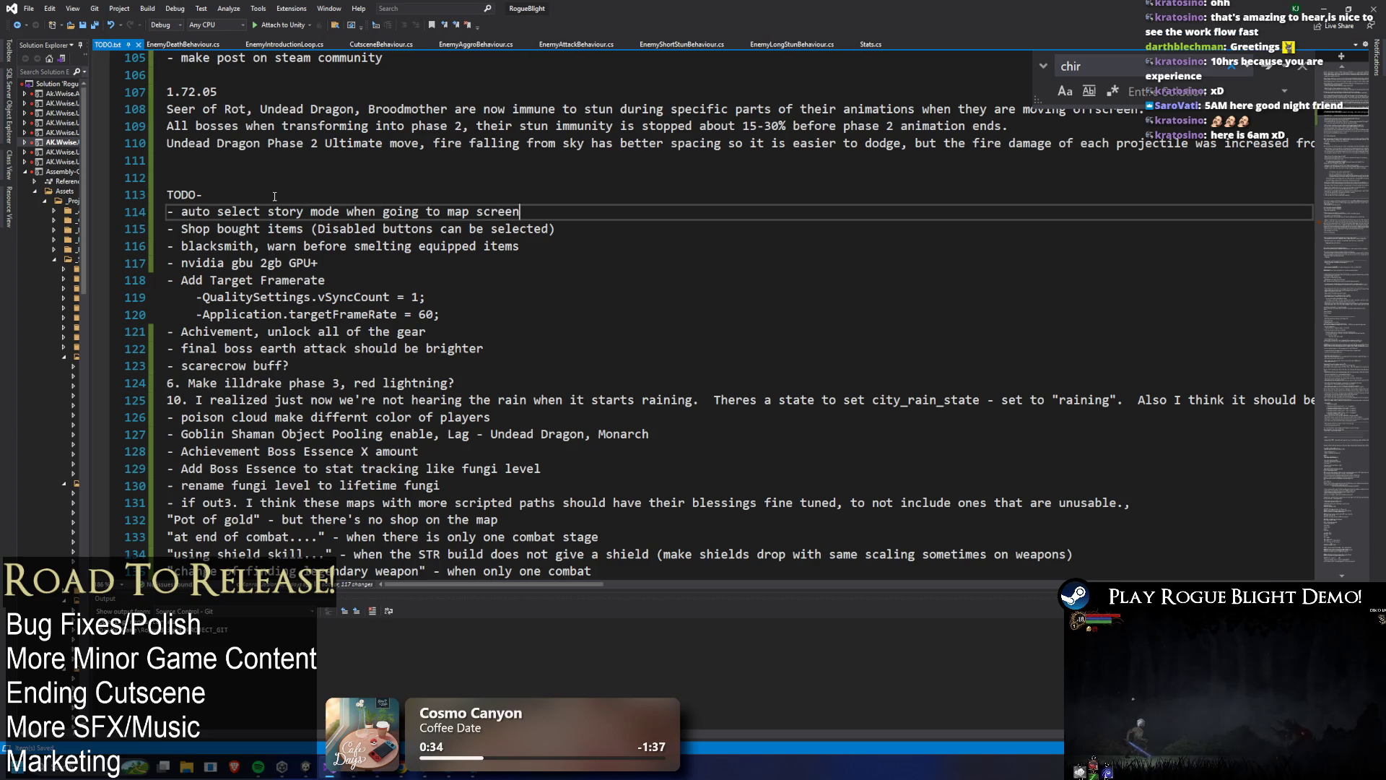
{"action": "key", "text": "alt+Tab"}
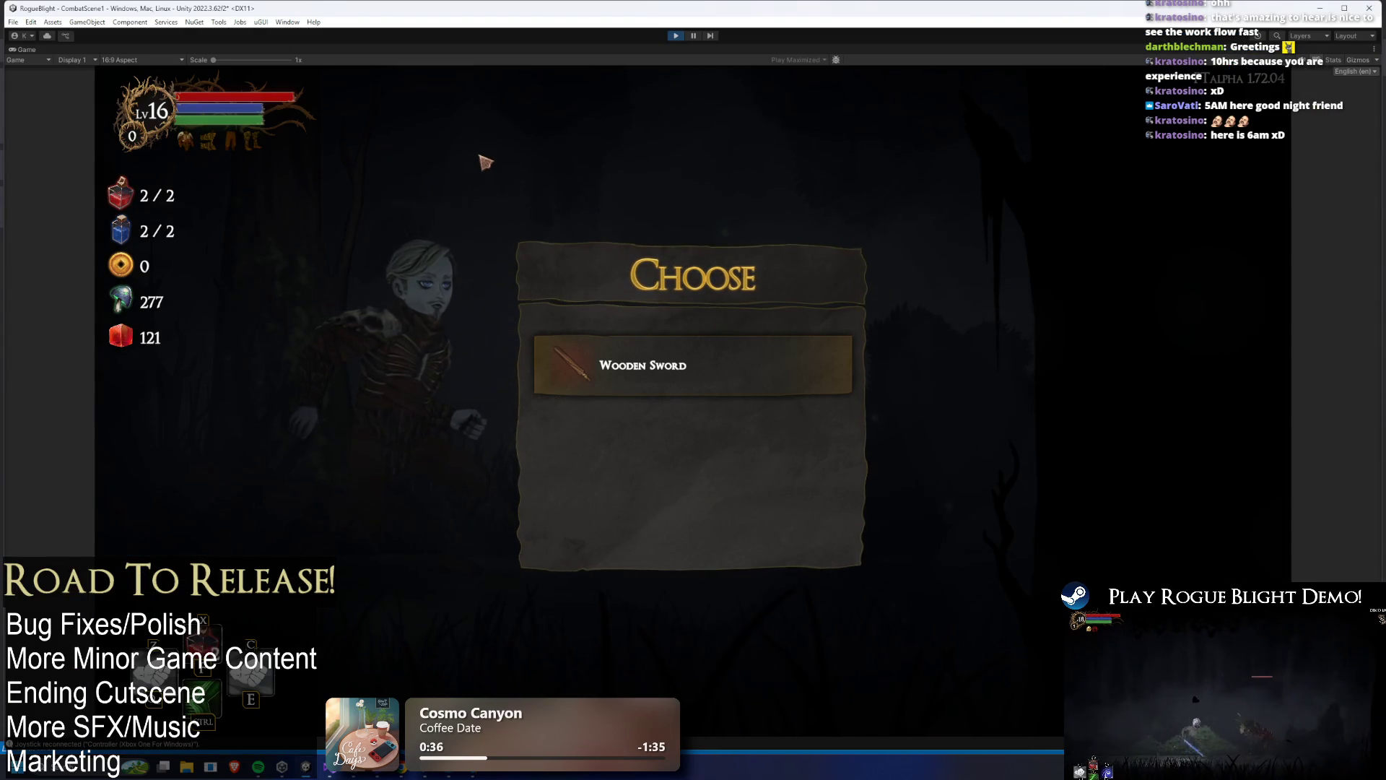
- Take the Wooden Sword, beat the first goblin using the health cheat, and collect all loot
{"action": "key", "text": "Up"}
{"action": "key", "text": "Down"}
{"action": "key", "text": "Return"}
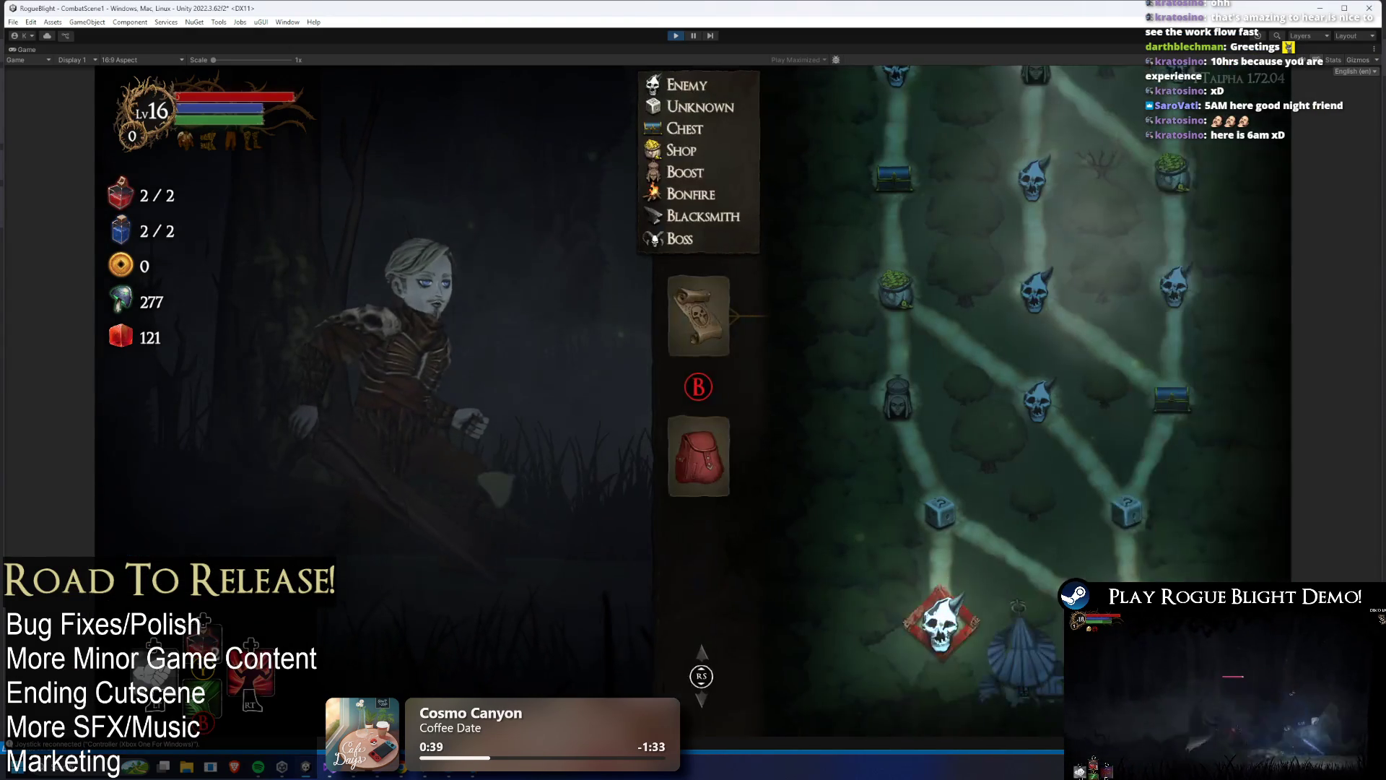
{"action": "key", "text": "Return"}
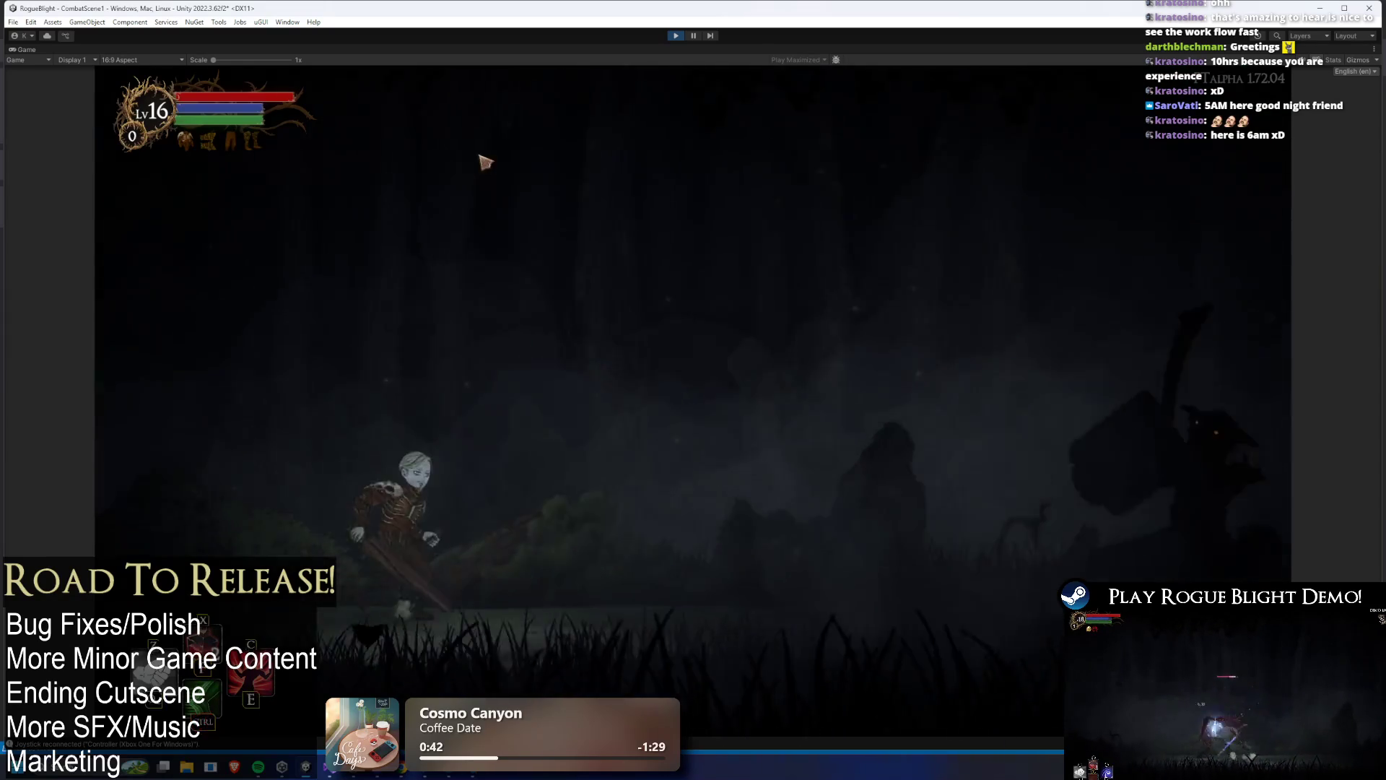
{"action": "key", "text": "Right"}
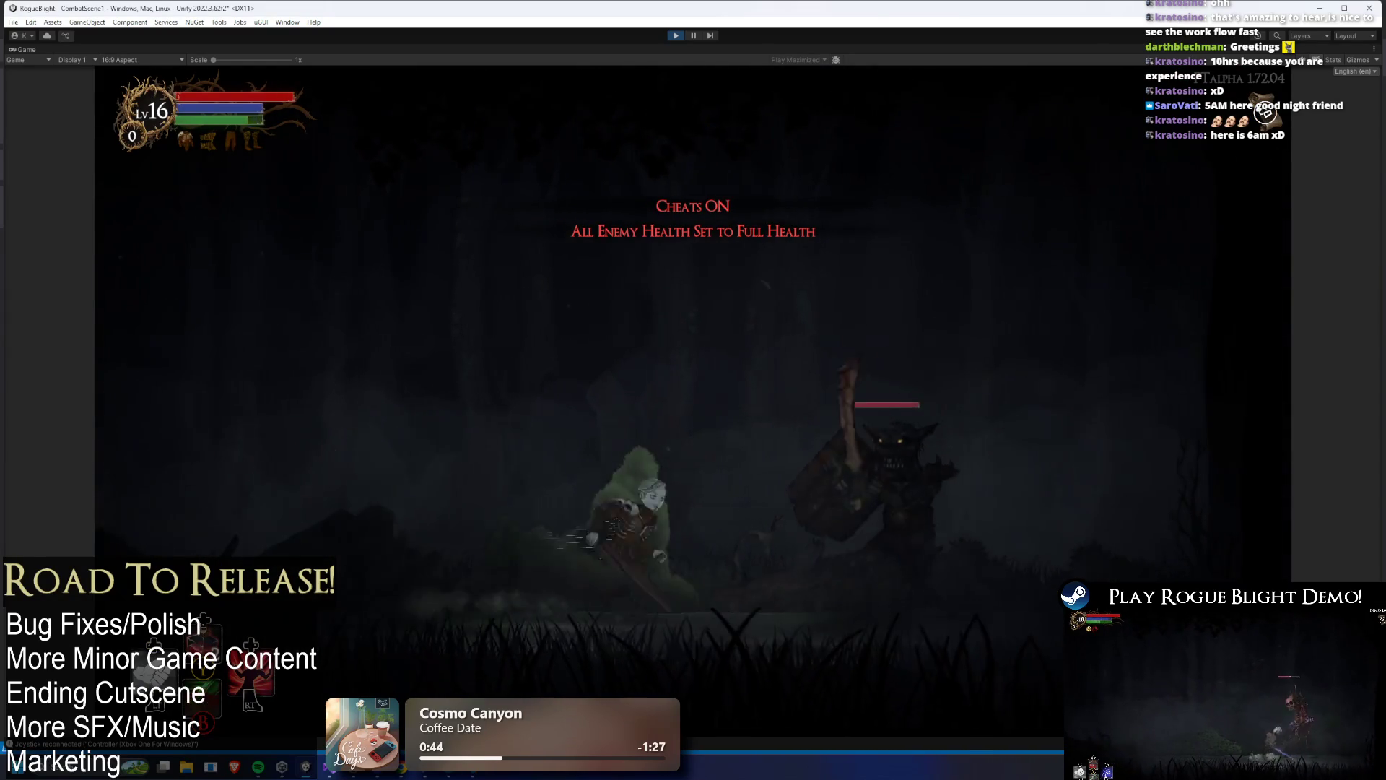
{"action": "key", "text": "Left"}
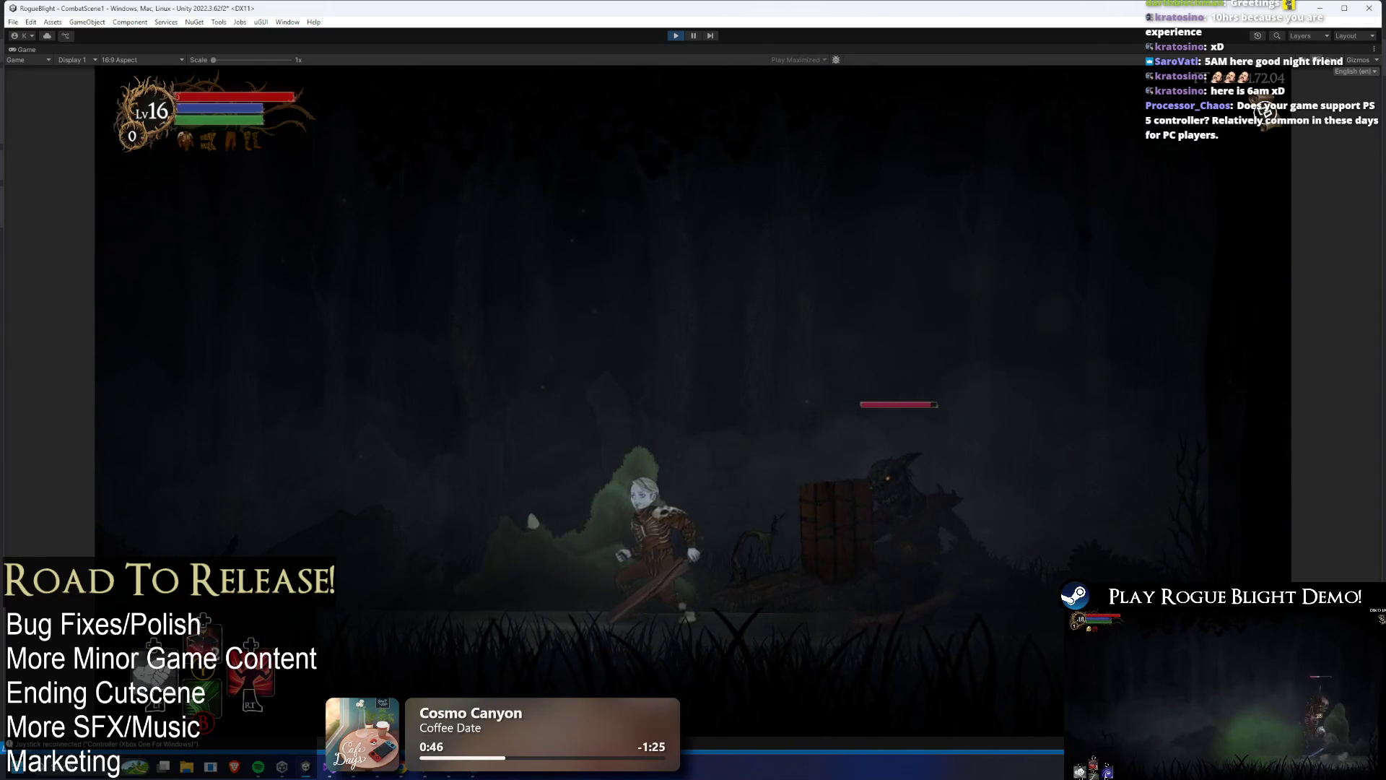
{"action": "key", "text": "F2"}
{"action": "key", "text": "Right"}
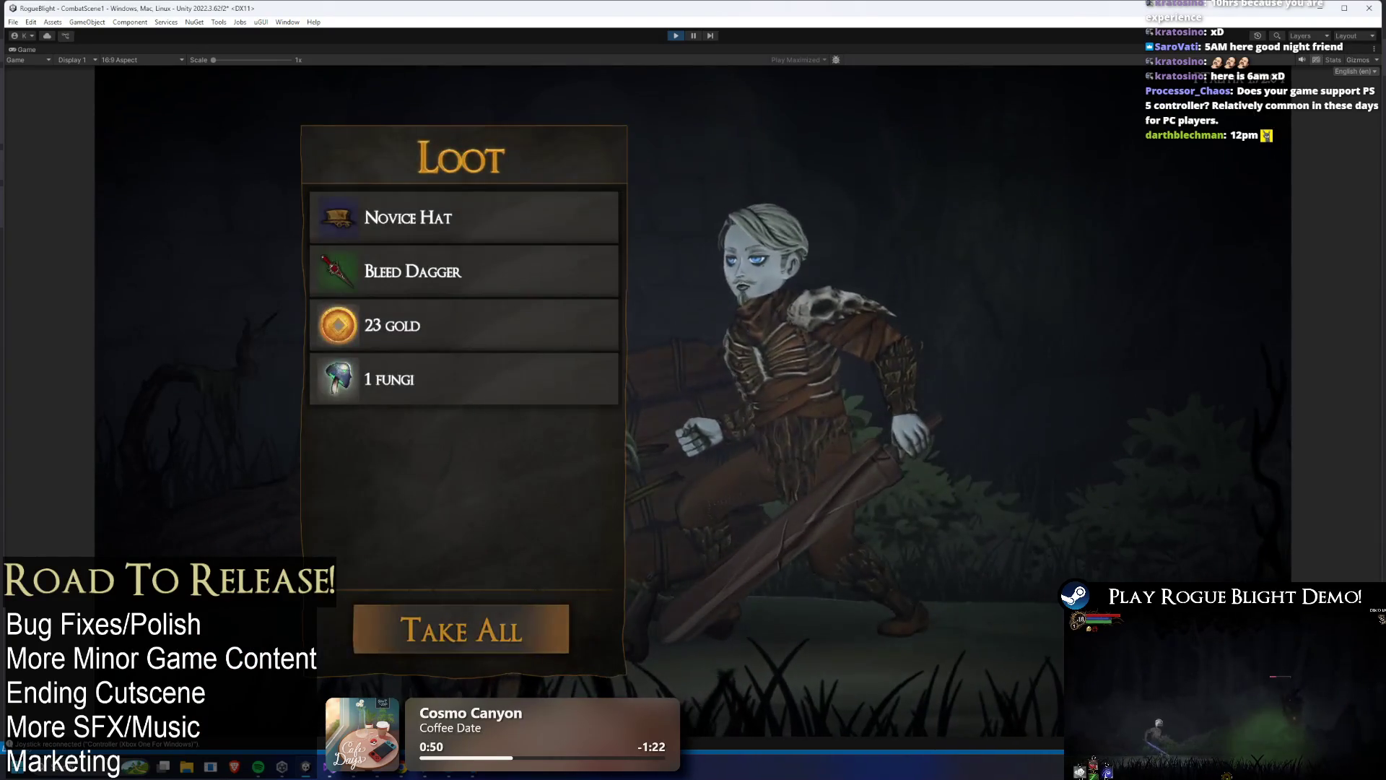
{"action": "key", "text": "Return"}
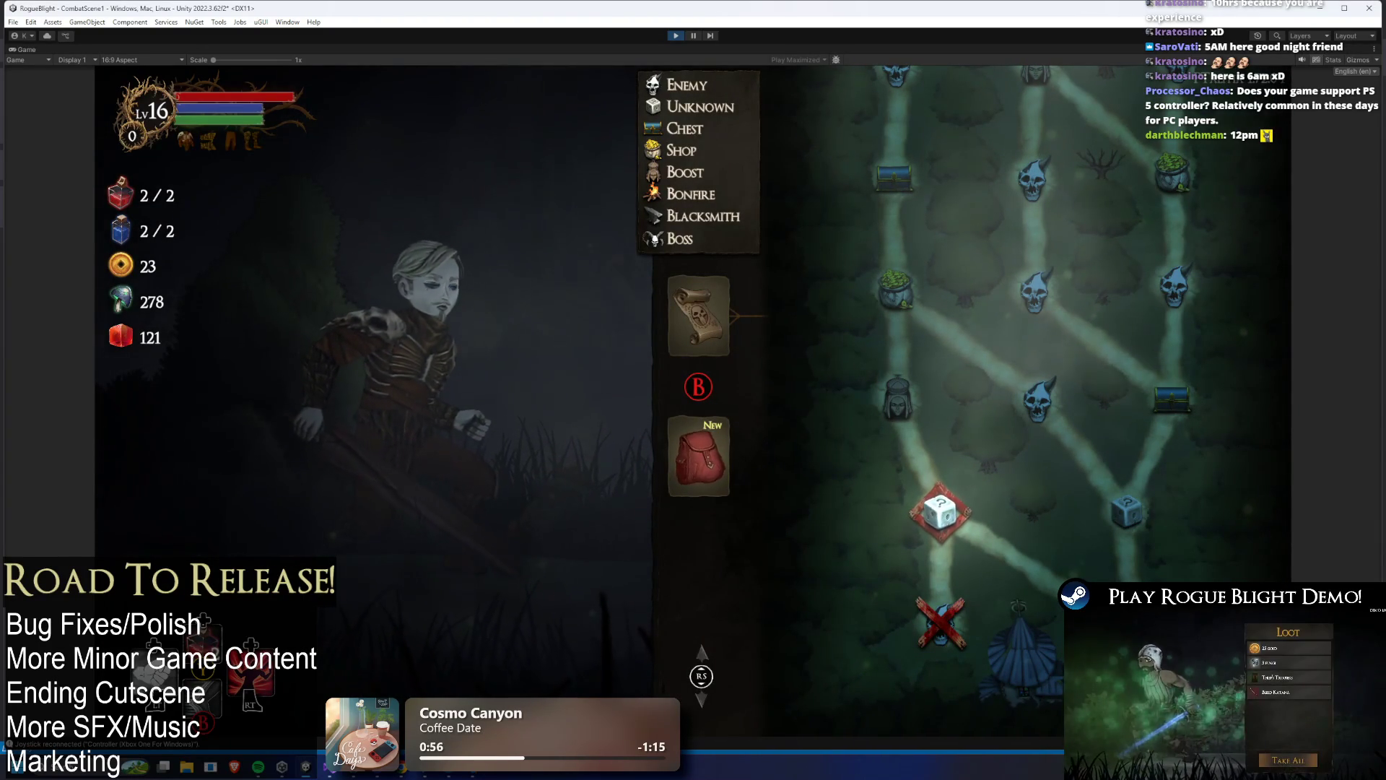
- Visit the merchant, defeat the next enemy with cheats, and pray at the statue
{"action": "key", "text": "Return"}
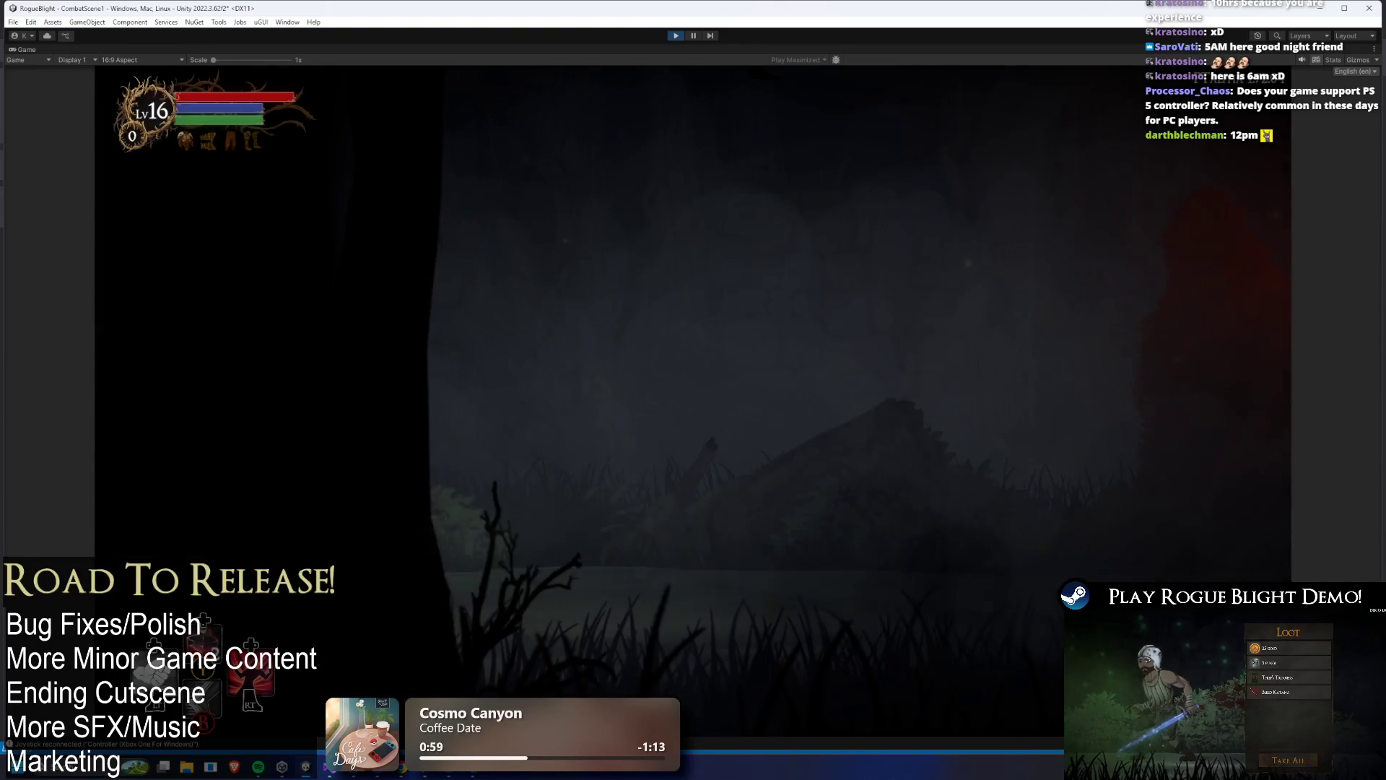
{"action": "key", "text": "Return"}
{"action": "key", "text": "Return"}
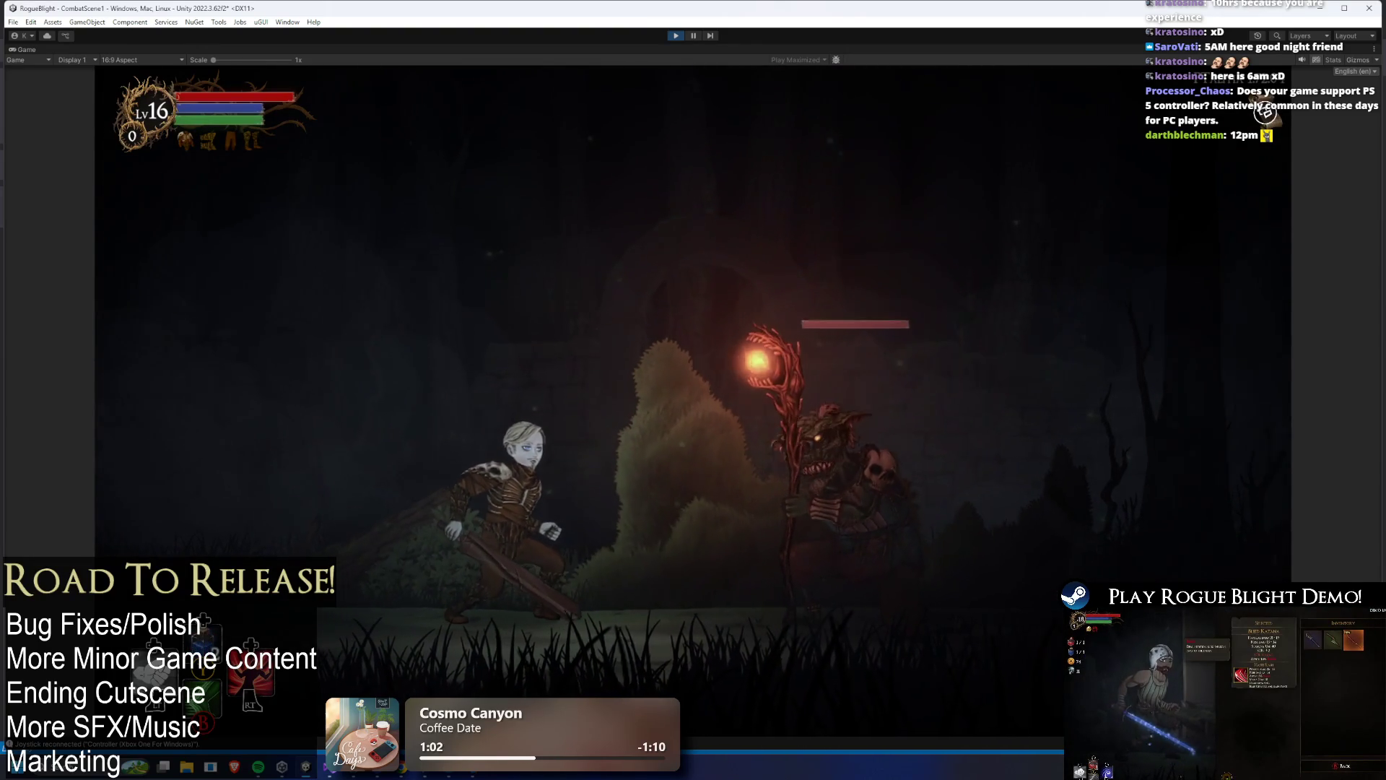
{"action": "key", "text": "F1"}
{"action": "key", "text": "F2"}
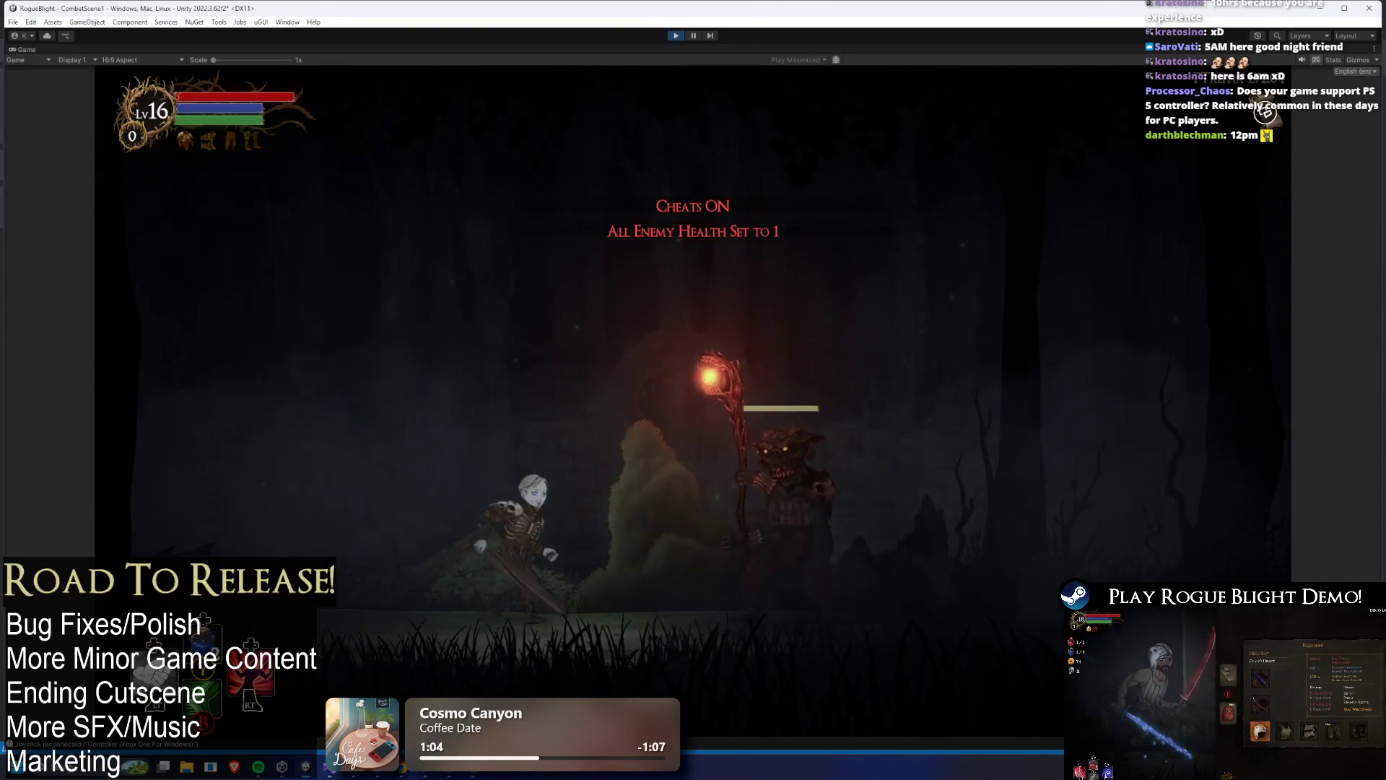
{"action": "key", "text": "Return"}
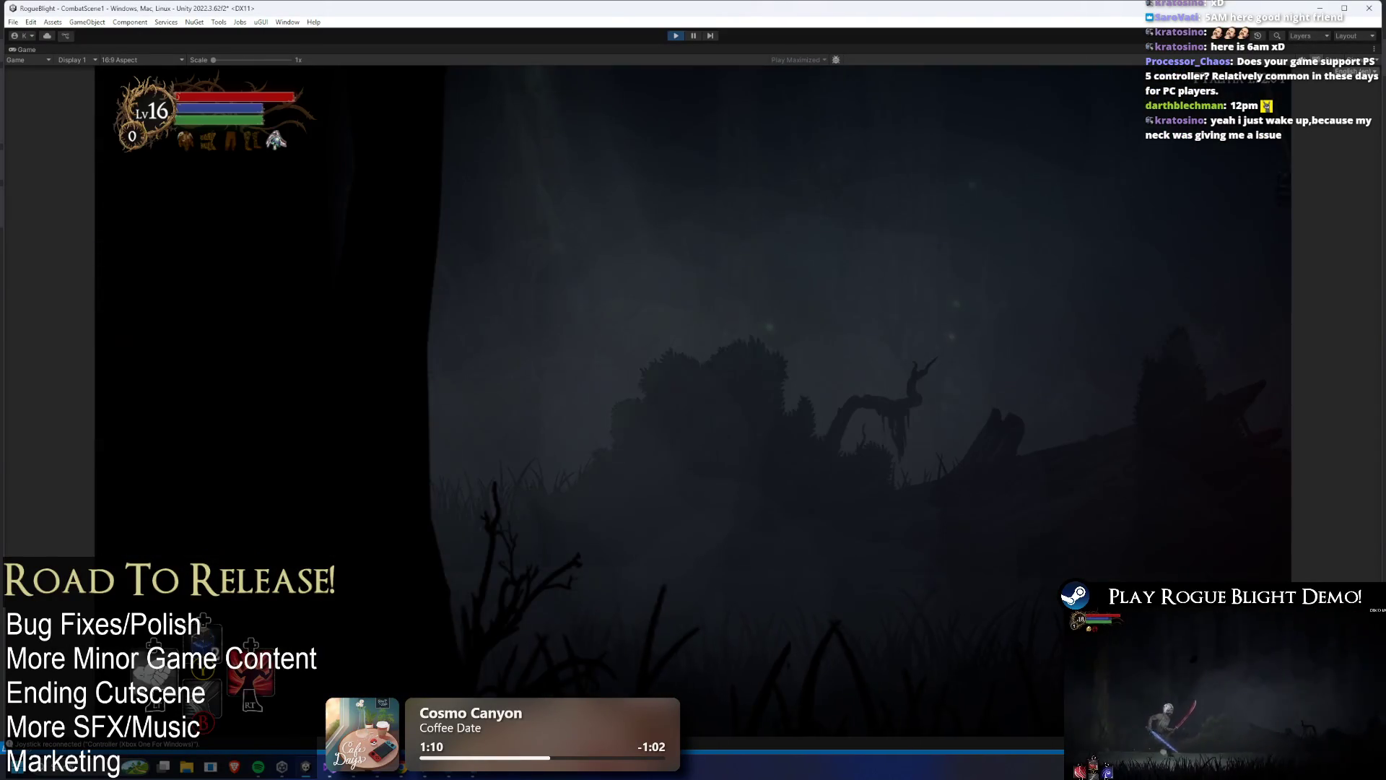
{"action": "key", "text": "Return"}
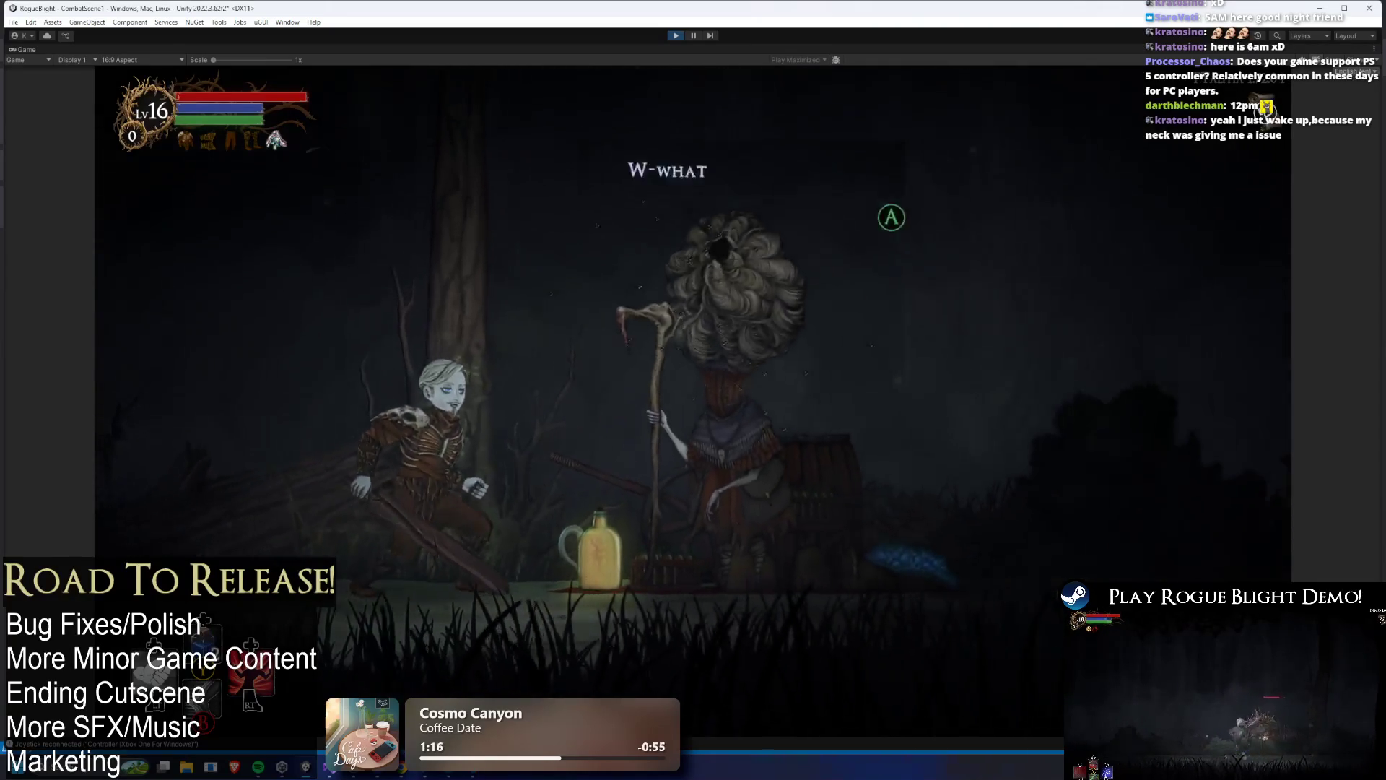
- Open the shopkeeper's Shop and move the selection through armor, Refresh Stock, Close and Apply Discount
{"action": "key", "text": "Return"}
{"action": "key", "text": "Down"}
{"action": "key", "text": "Down"}
{"action": "key", "text": "Down"}
{"action": "key", "text": "Right"}
{"action": "key", "text": "Left"}
{"action": "key", "text": "Right"}
{"action": "key", "text": "Right"}
{"action": "key", "text": "Left"}
{"action": "key", "text": "Left"}
{"action": "key", "text": "Right"}
{"action": "key", "text": "Right"}
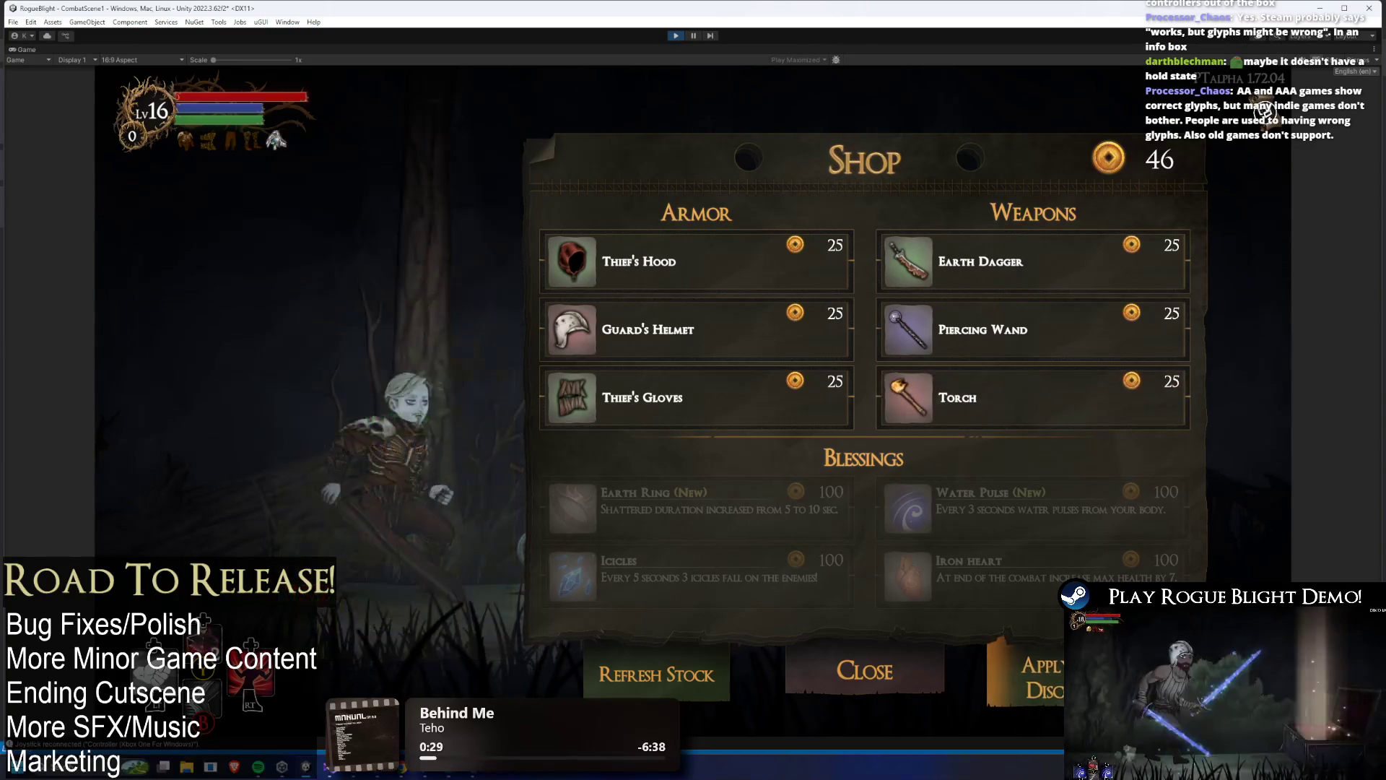
- Cycle the selection through Thief's Hood, Guard's Helmet, Thief's Gloves, Refresh Stock and Close
{"action": "mouse_move", "coordinate": [696, 397]}
{"action": "key", "text": "Up"}
{"action": "key", "text": "Down"}
{"action": "key", "text": "Down"}
{"action": "key", "text": "Right"}
{"action": "key", "text": "Right"}
{"action": "key", "text": "Up"}
{"action": "key", "text": "Left"}
{"action": "key", "text": "Down"}
{"action": "key", "text": "Up"}
{"action": "key", "text": "Up"}
{"action": "key", "text": "Up"}
{"action": "key", "text": "Down"}
{"action": "key", "text": "Down"}
{"action": "key", "text": "Up"}
{"action": "key", "text": "Up"}
{"action": "key", "text": "Down"}
{"action": "key", "text": "Down"}
{"action": "key", "text": "Down"}
{"action": "key", "text": "Up"}
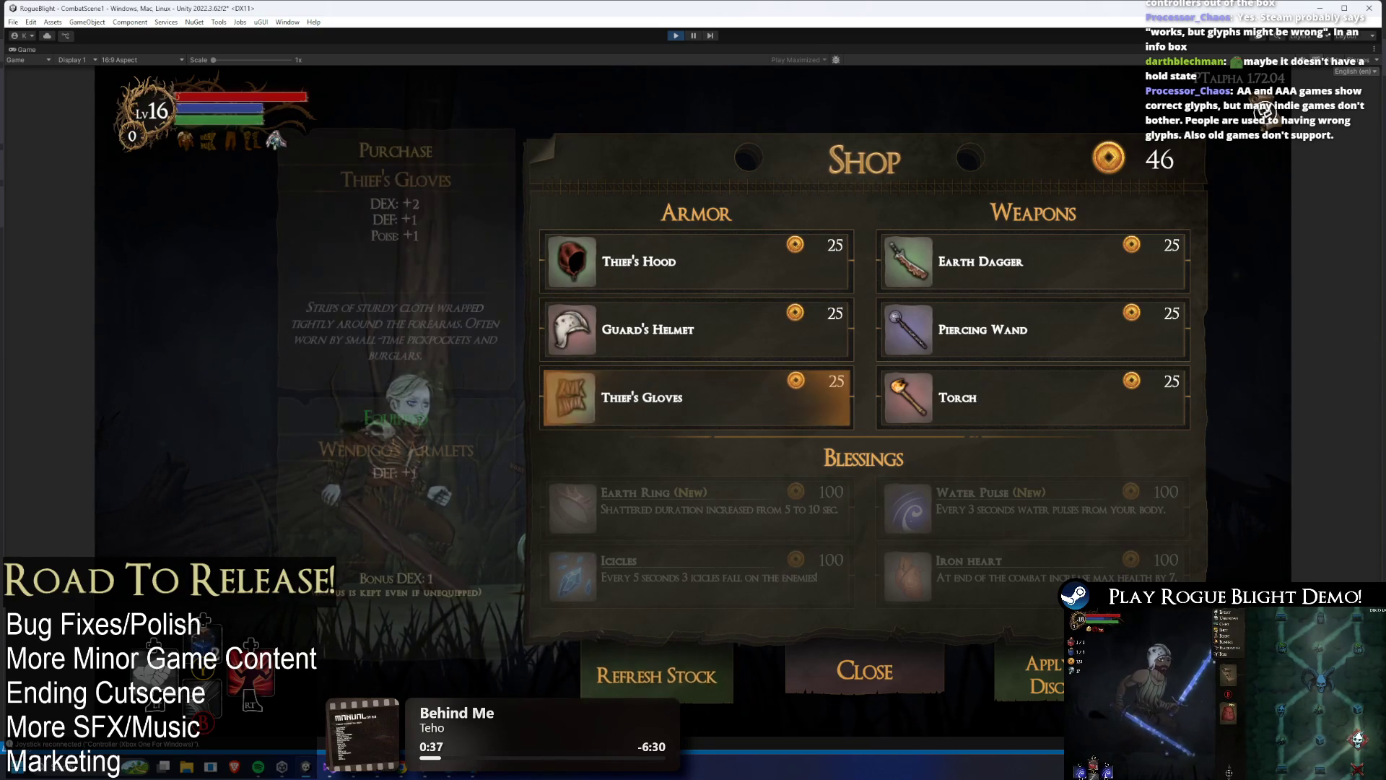
{"action": "key", "text": "Up"}
{"action": "key", "text": "Up"}
{"action": "key", "text": "Down"}
- Move between the weapons (Earth Dagger, Piercing Wand, Torch) and the armor, checking each Purchase panel
{"action": "key", "text": "Down"}
{"action": "key", "text": "Up"}
{"action": "key", "text": "Up"}
{"action": "key", "text": "Right"}
{"action": "key", "text": "Down"}
{"action": "key", "text": "Left"}
{"action": "key", "text": "Right"}
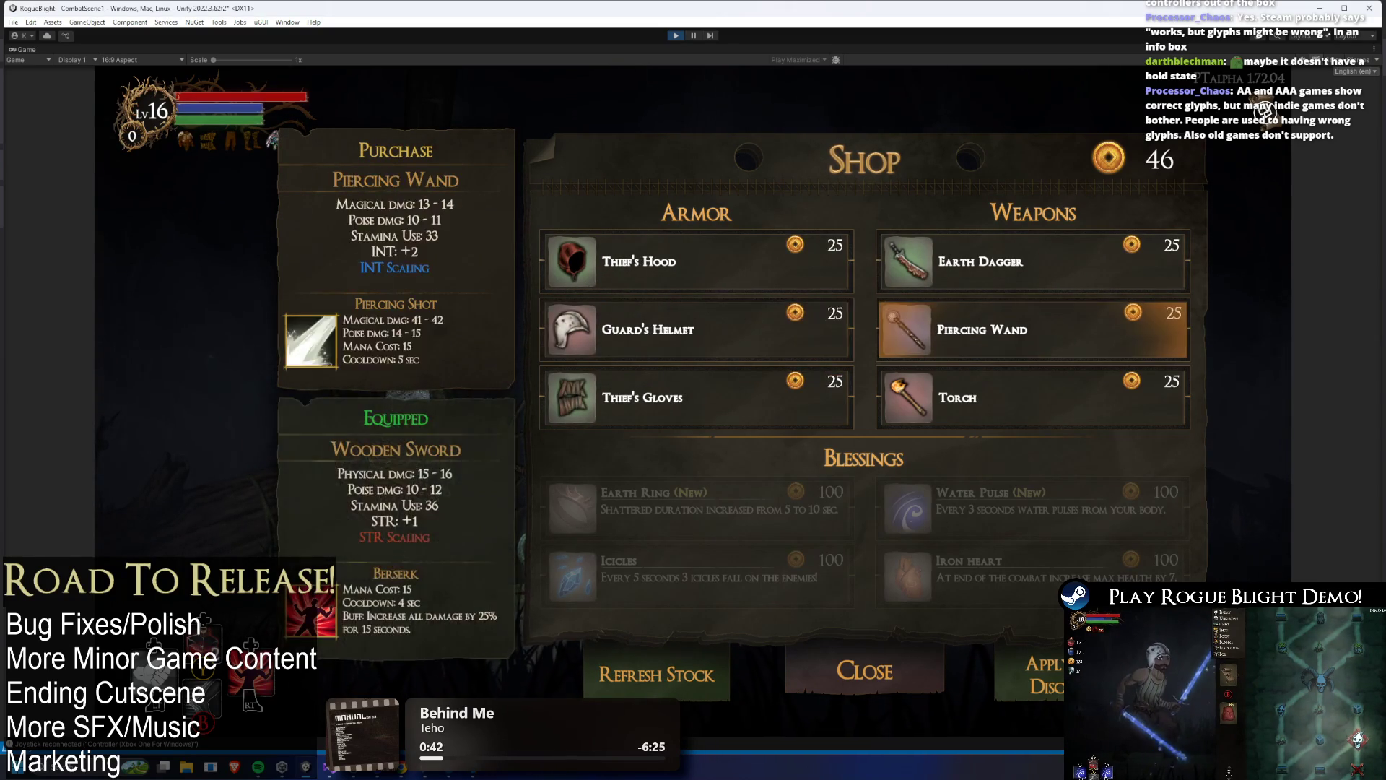
{"action": "key", "text": "Left"}
{"action": "key", "text": "Right"}
{"action": "key", "text": "Down"}
{"action": "key", "text": "Left"}
{"action": "key", "text": "Up"}
{"action": "key", "text": "Right"}
{"action": "key", "text": "Down"}
{"action": "key", "text": "Left"}
{"action": "key", "text": "Up"}
{"action": "key", "text": "Up"}
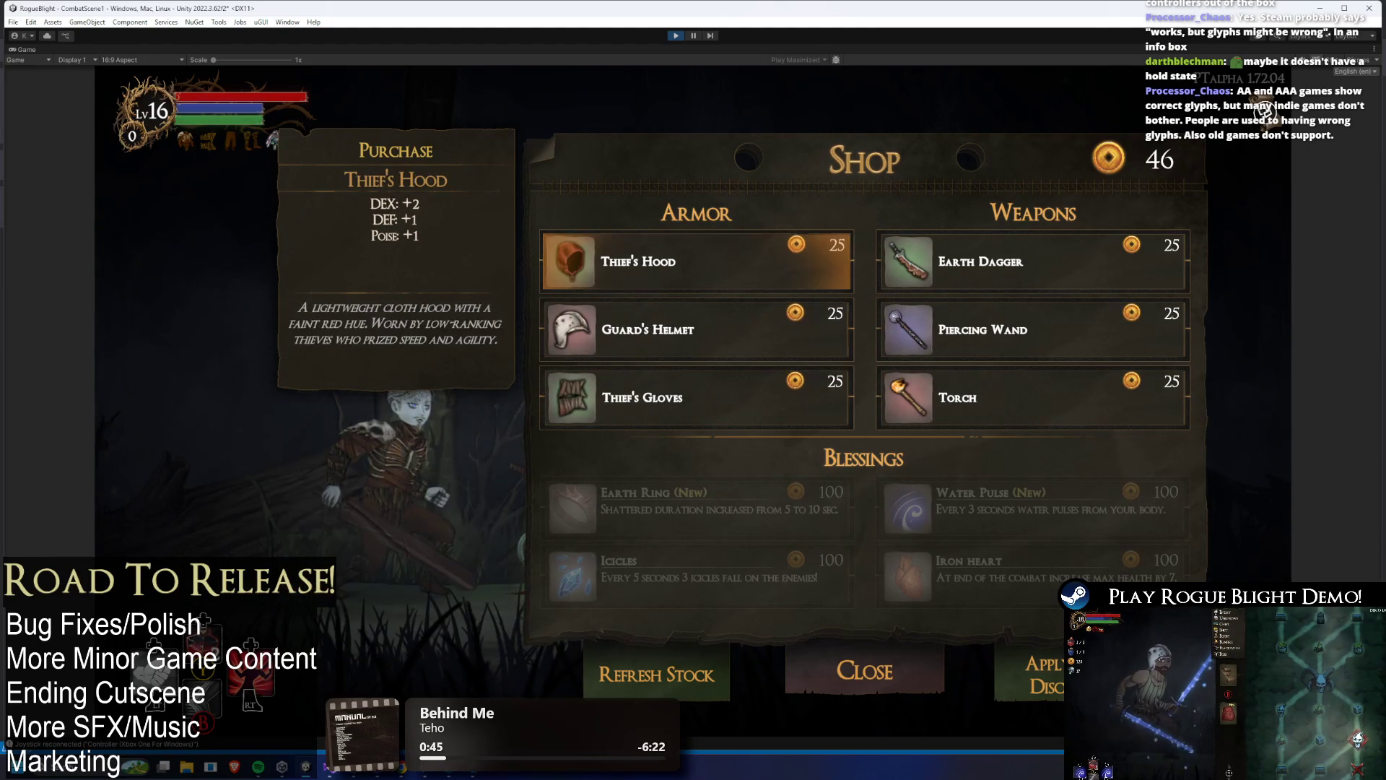
{"action": "key", "text": "Right"}
{"action": "key", "text": "Down"}
- Toggle between Thief's Hood and Earth Dagger to compare their purchase details against equipped gear
{"action": "key", "text": "Down"}
{"action": "key", "text": "Up"}
{"action": "key", "text": "Up"}
{"action": "key", "text": "Down"}
{"action": "key", "text": "Down"}
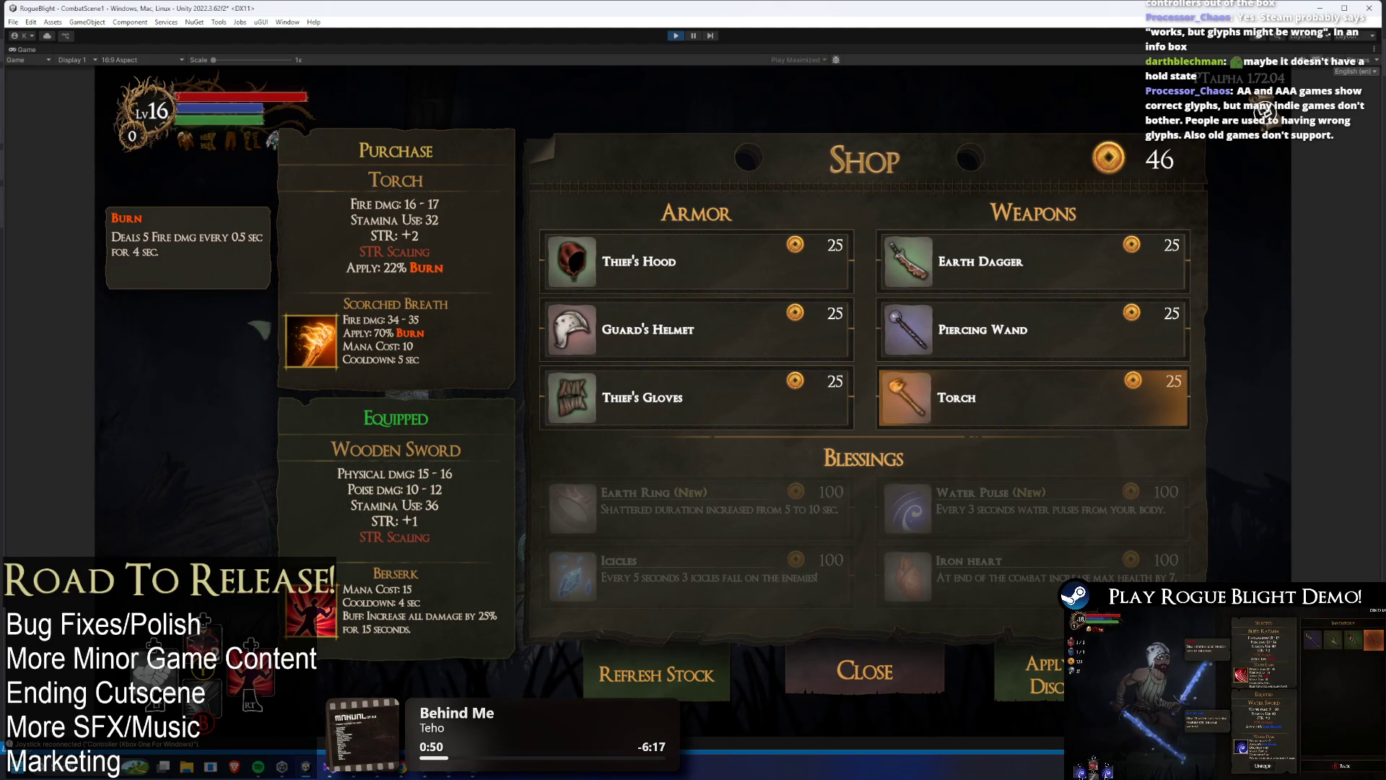
{"action": "key", "text": "Left"}
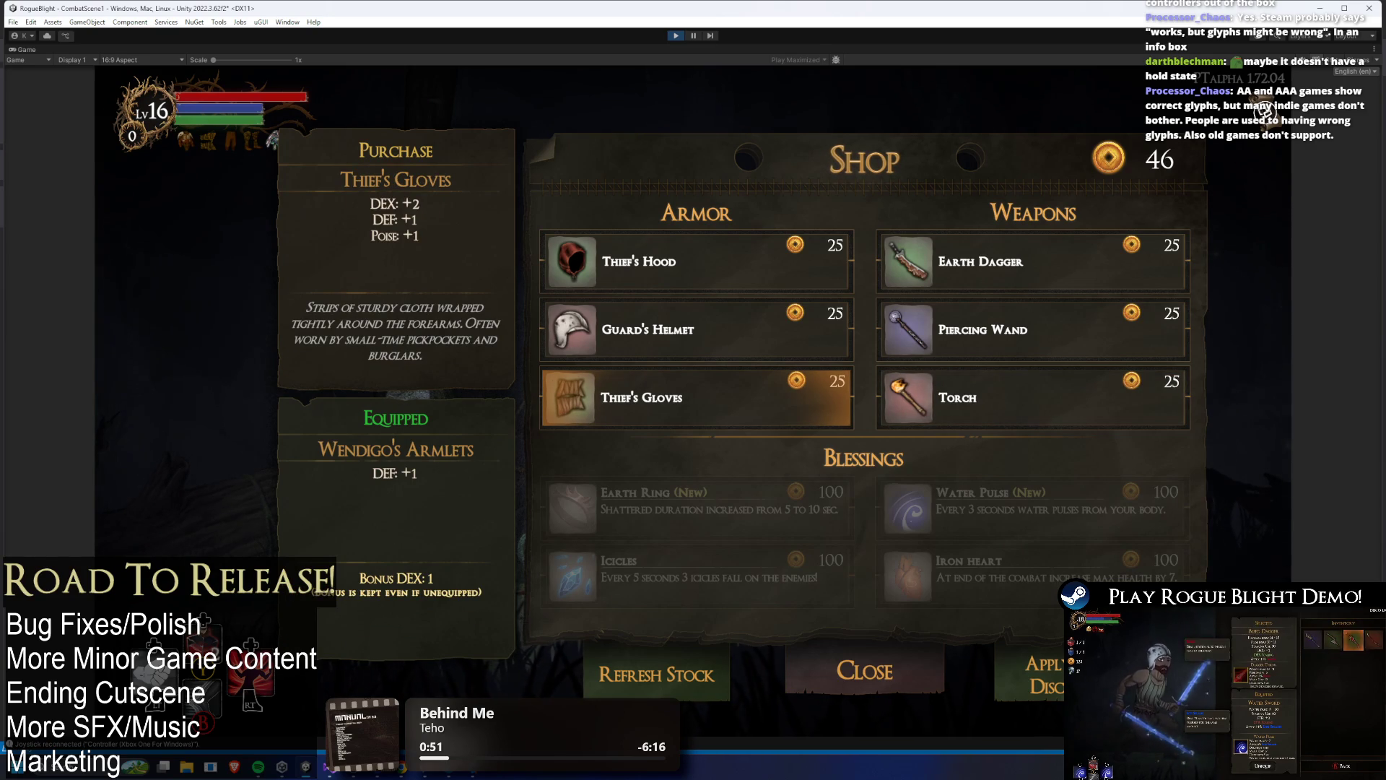
{"action": "key", "text": "Up"}
{"action": "key", "text": "Up"}
{"action": "key", "text": "Right"}
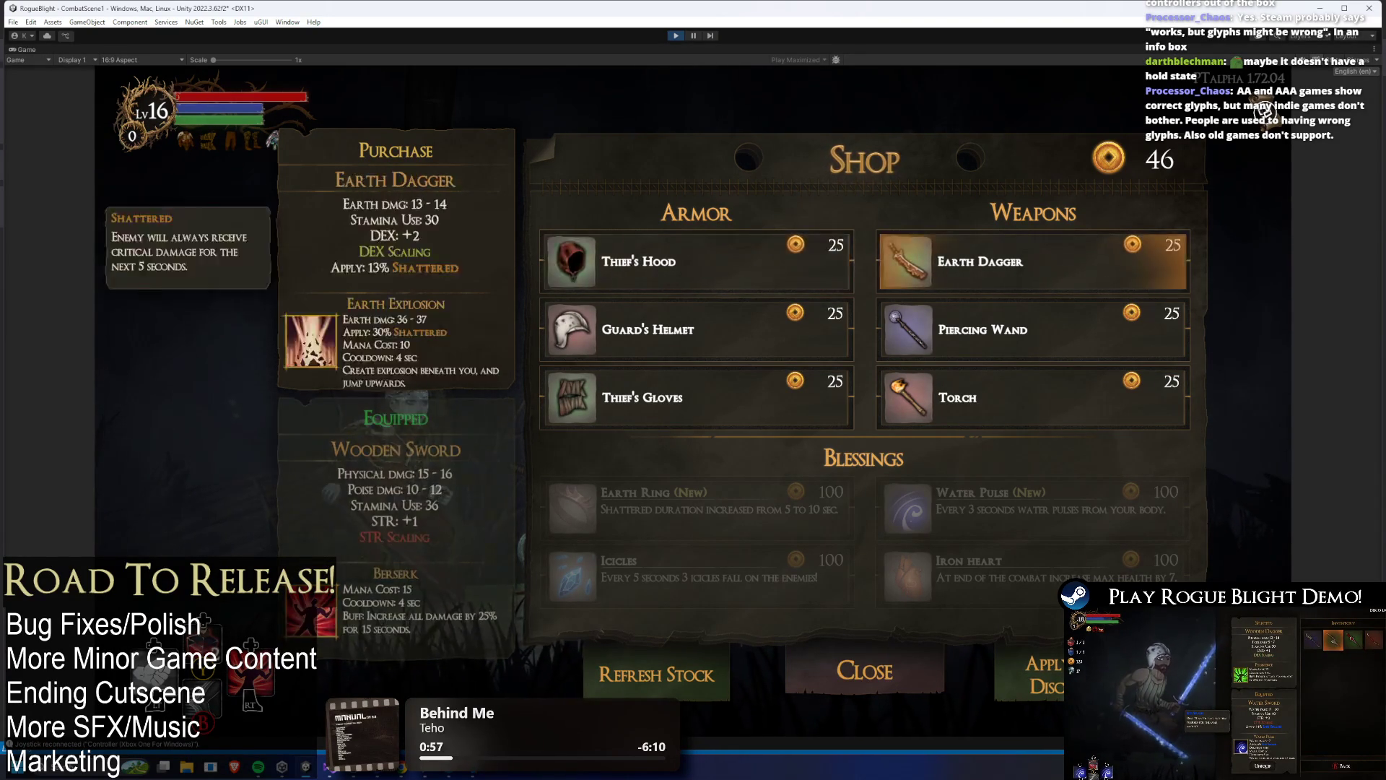
{"action": "key", "text": "Left"}
{"action": "key", "text": "Right"}
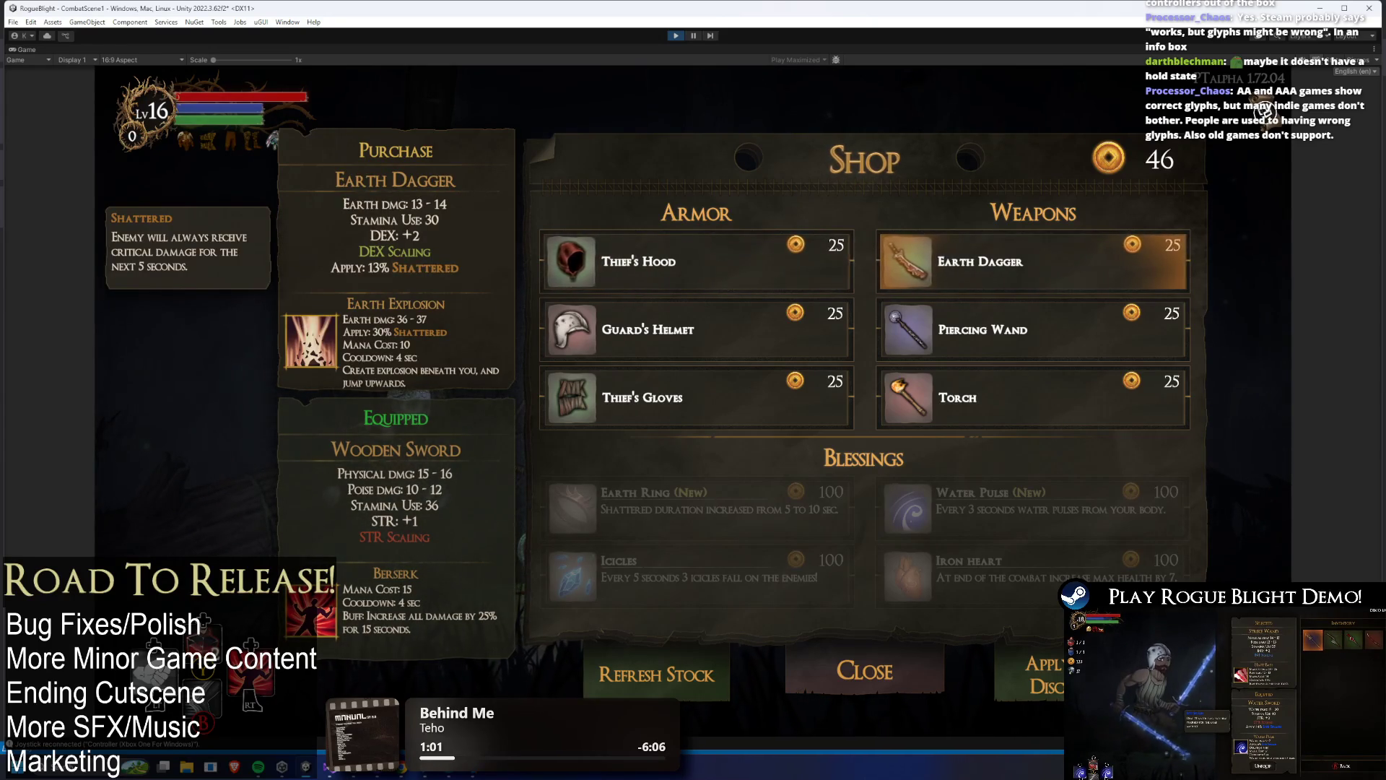
{"action": "key", "text": "Left"}
{"action": "key", "text": "Right"}
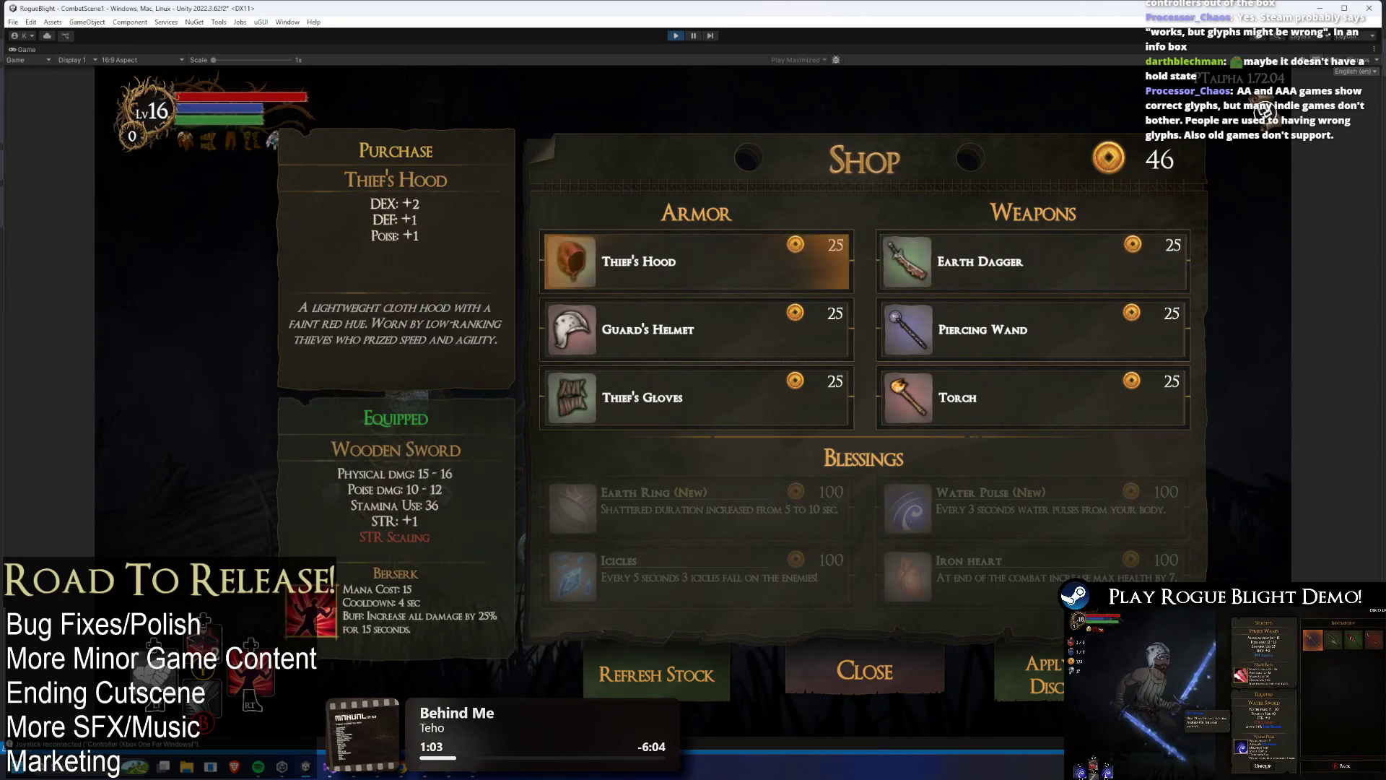
{"action": "key", "text": "Left"}
{"action": "key", "text": "Right"}
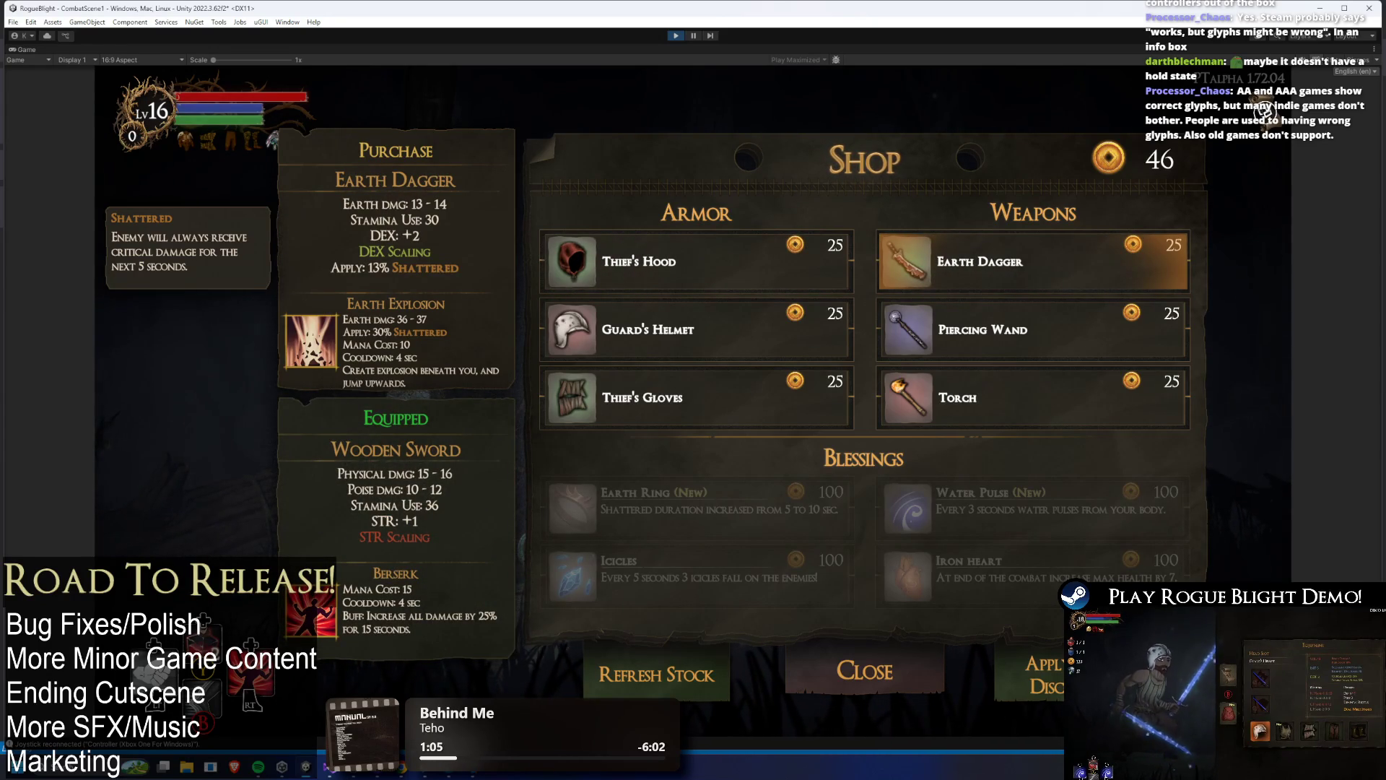
- Switch to TODO.txt in Visual Studio and start a new line under the TODO heading
{"action": "key", "text": "alt+Tab"}
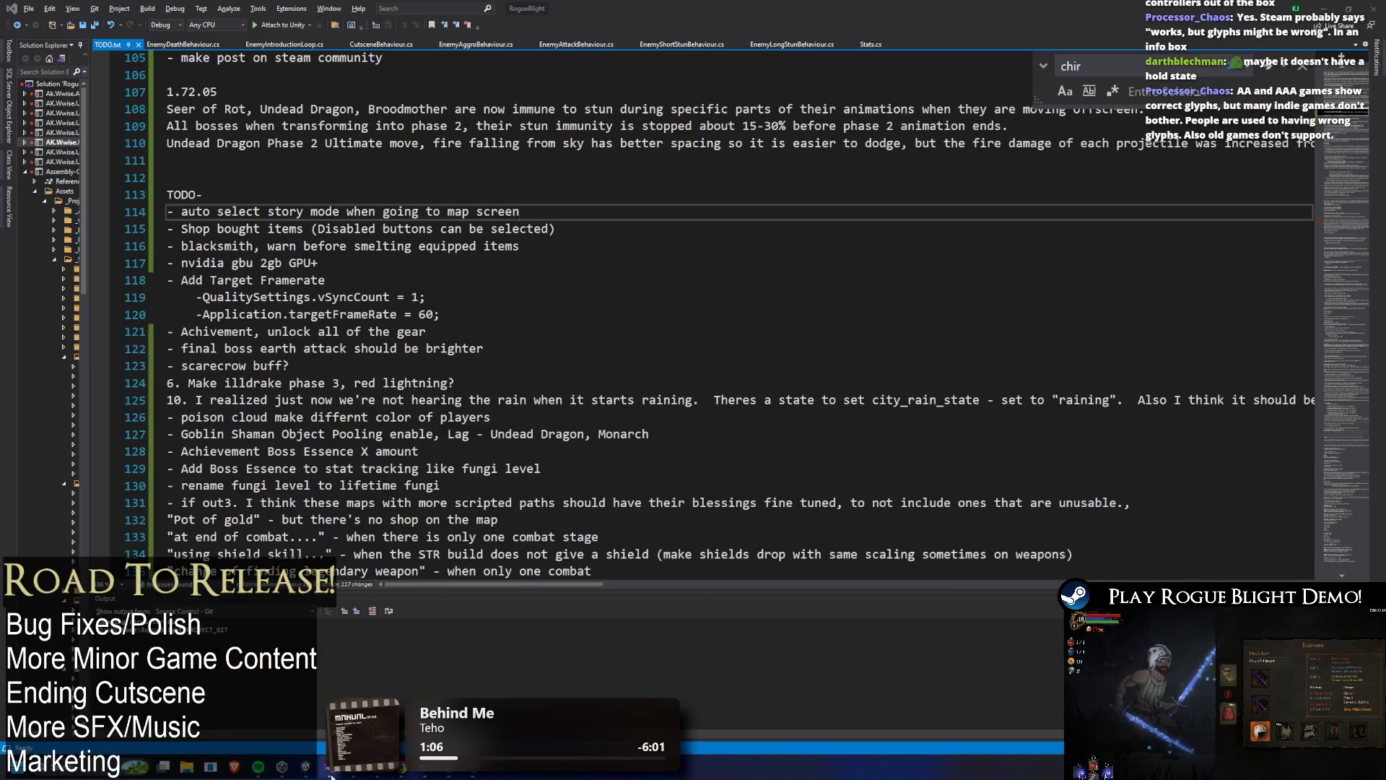
{"action": "left_click", "coordinate": [240, 194]}
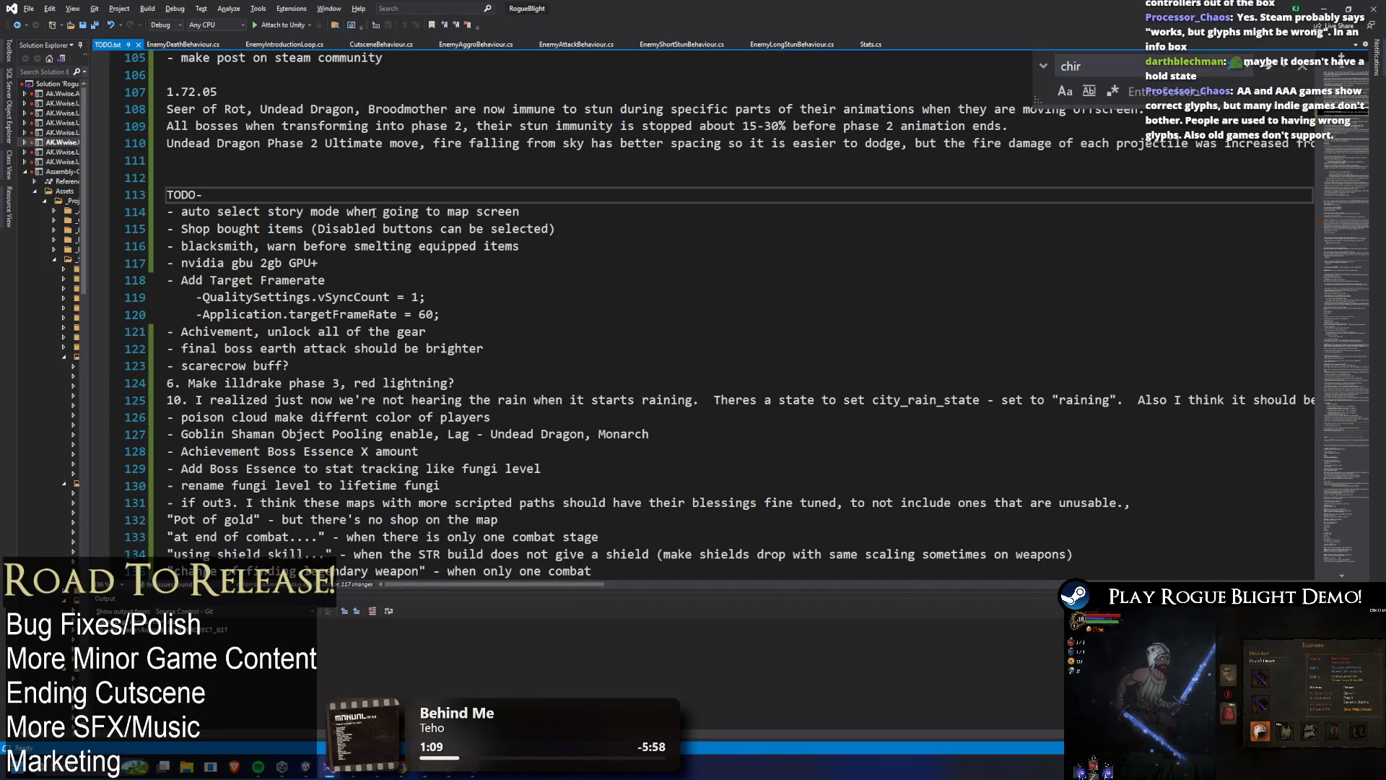
{"action": "key", "text": "Return"}
- Write the note to disable potion drinking when in those menus, save TODO.txt and return to the game
{"action": "type", "text": "-"}
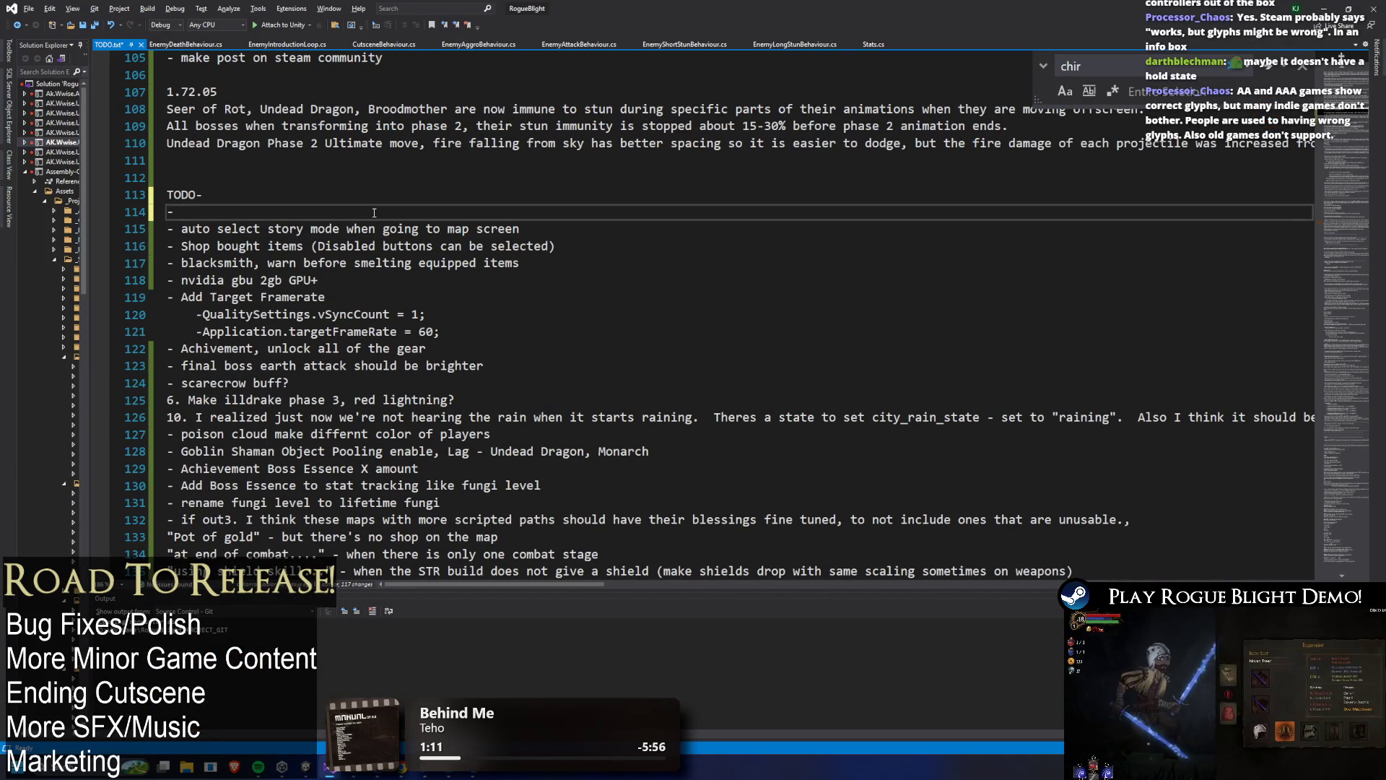
{"action": "type", "text": " Disable"}
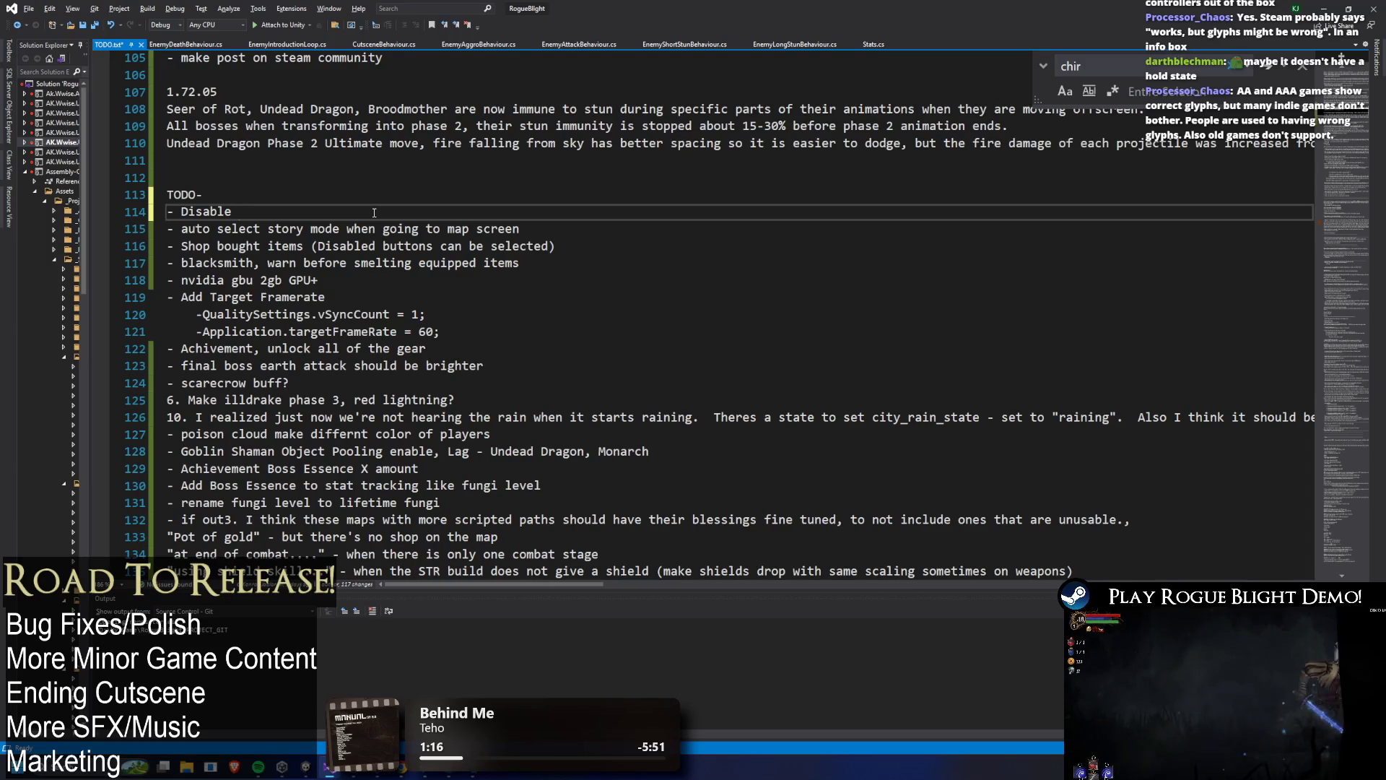
{"action": "type", "text": " po"}
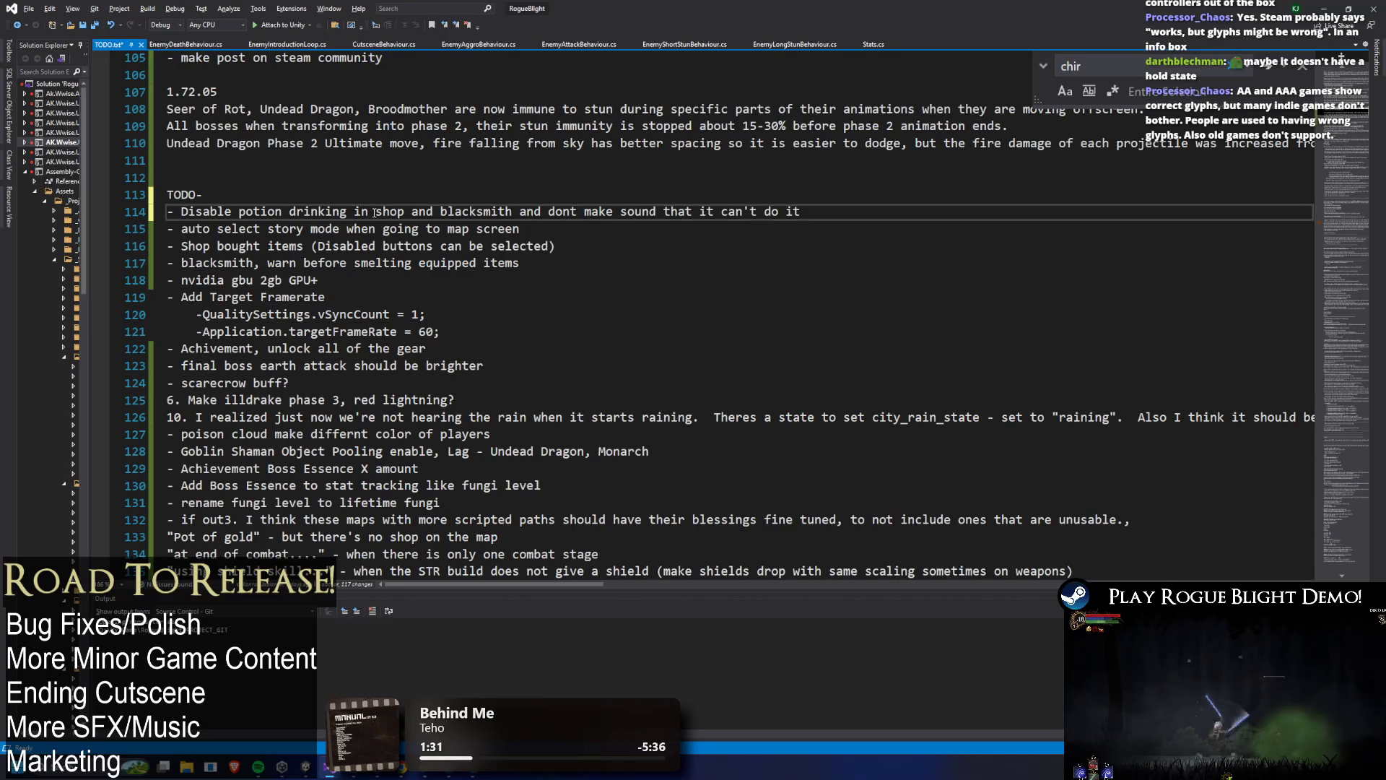
{"action": "type", "text": "when in t"}
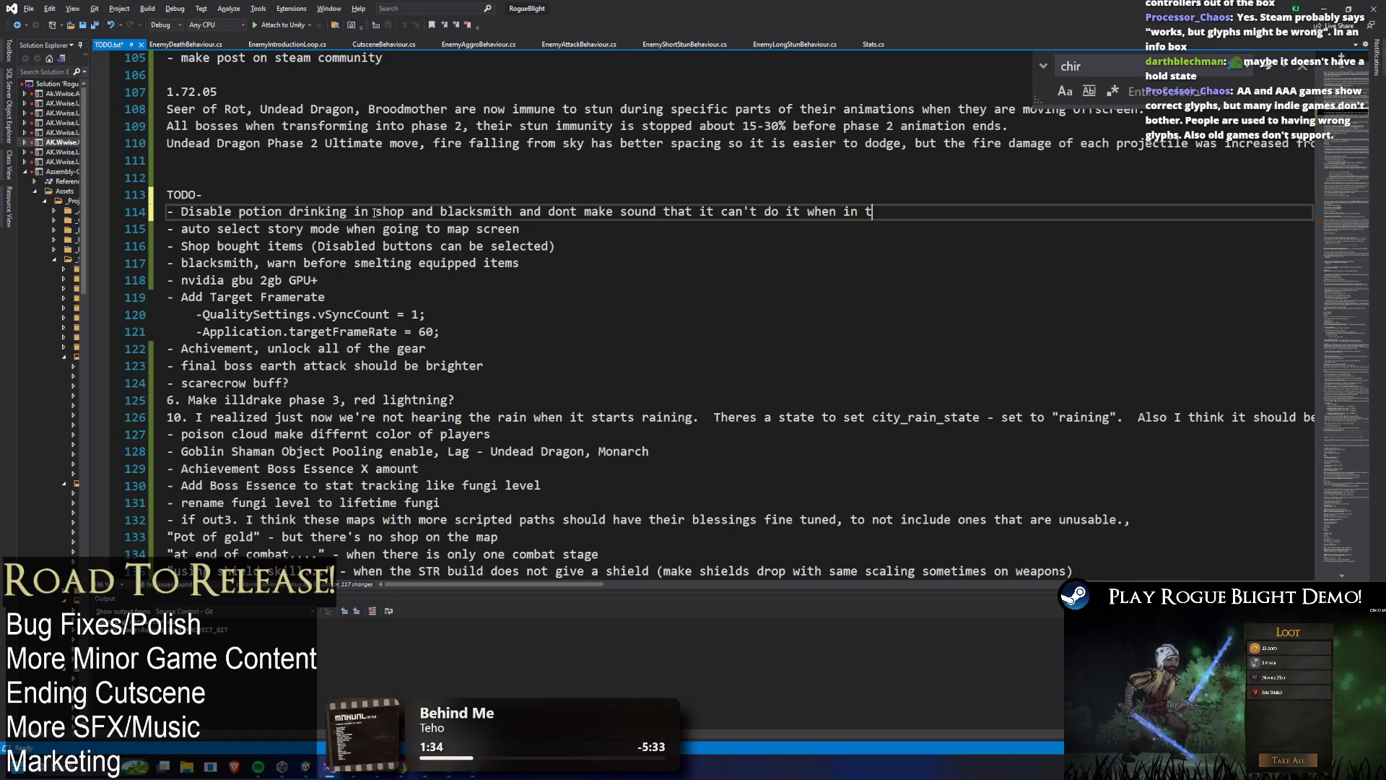
{"action": "type", "text": "hose menus"}
{"action": "key", "text": "ctrl+s"}
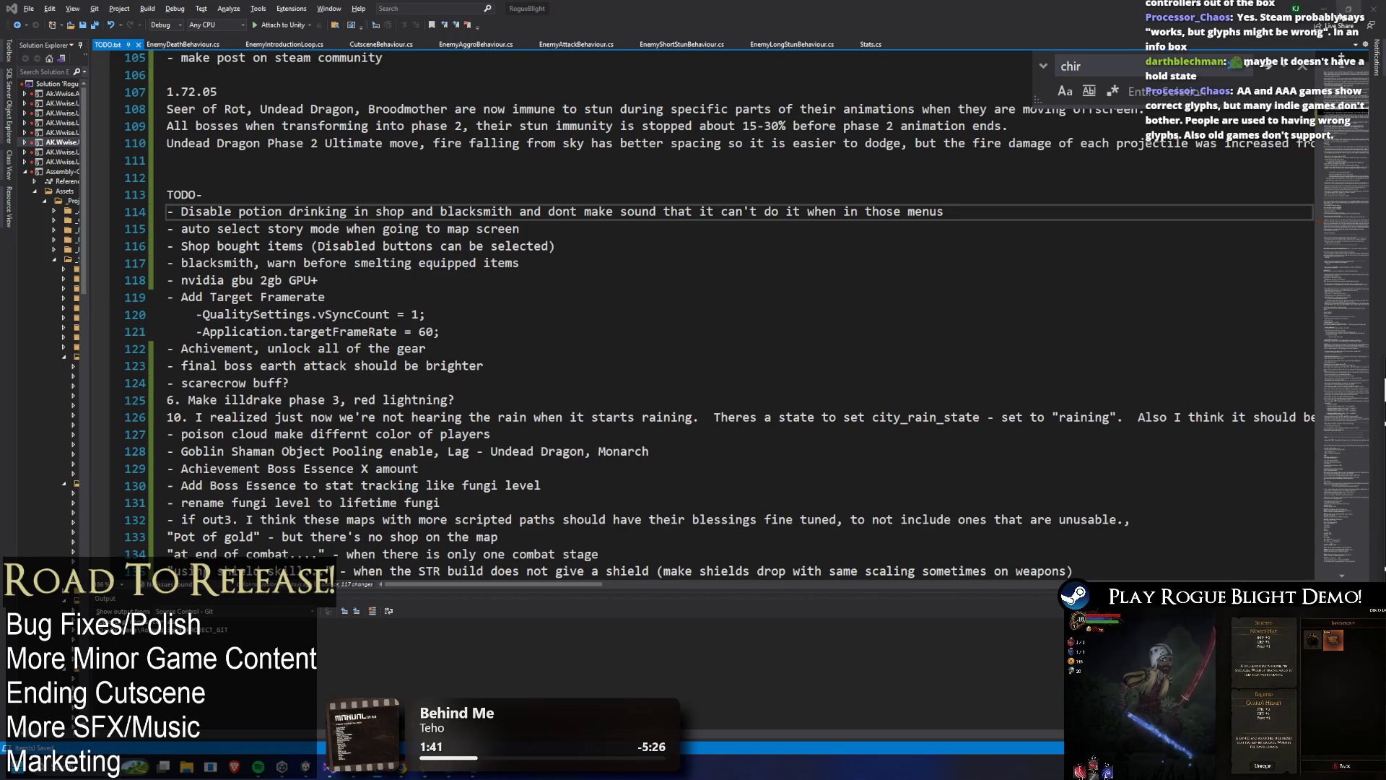
{"action": "key", "text": "alt+Tab"}
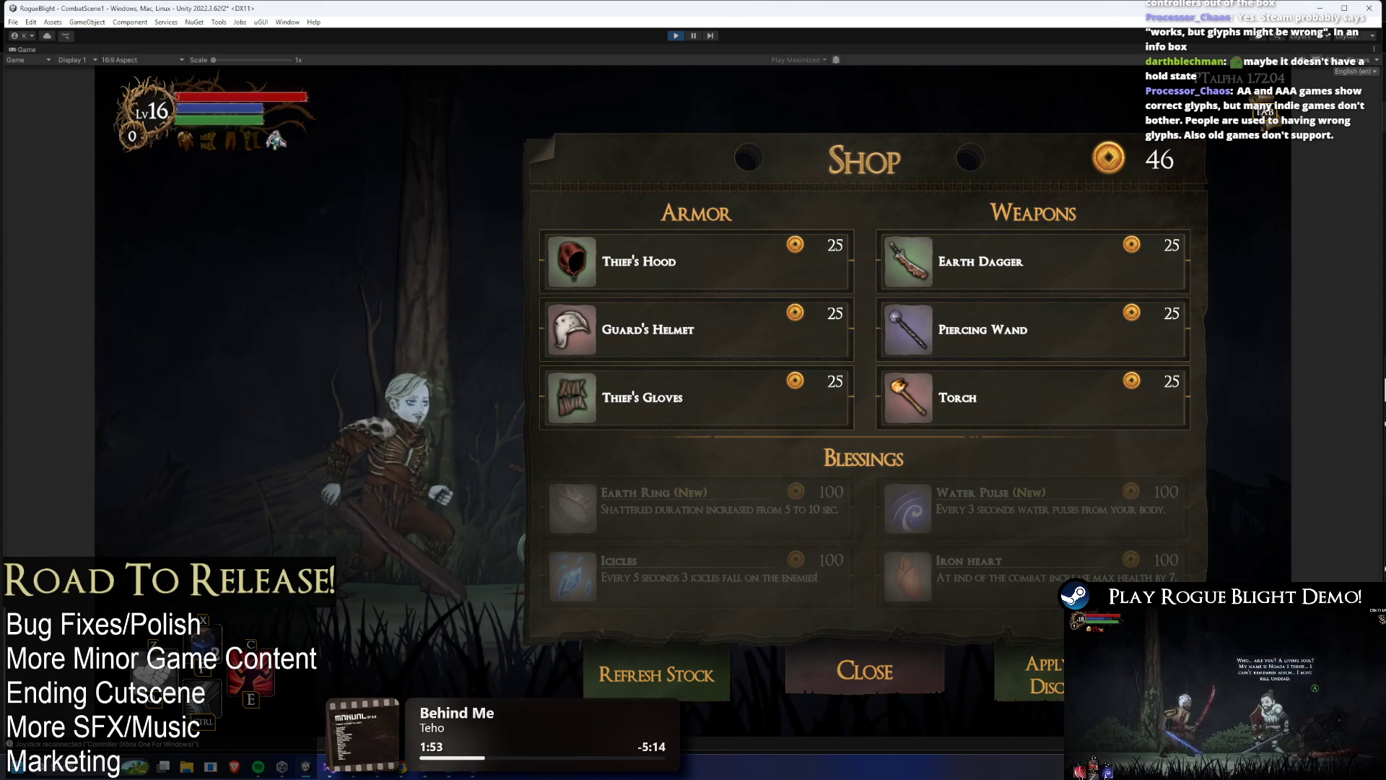
- Navigate the shop grid across Torch, Thief's Gloves, Thief's Hood, Guard's Helmet and Piercing Wand
{"action": "mouse_move", "coordinate": [722, 341]}
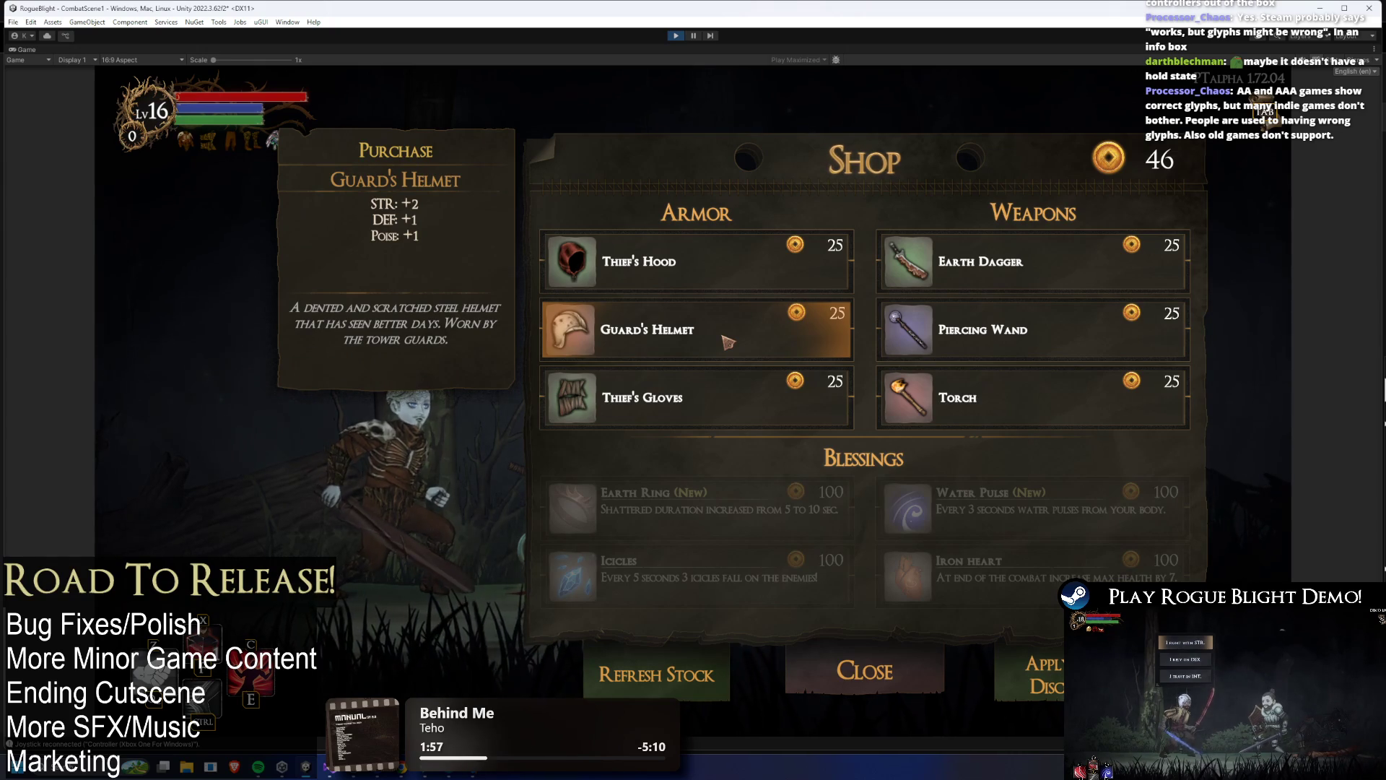
{"action": "key", "text": "Down"}
{"action": "key", "text": "Right"}
{"action": "key", "text": "Left"}
{"action": "key", "text": "Up"}
{"action": "key", "text": "Right"}
{"action": "key", "text": "Down"}
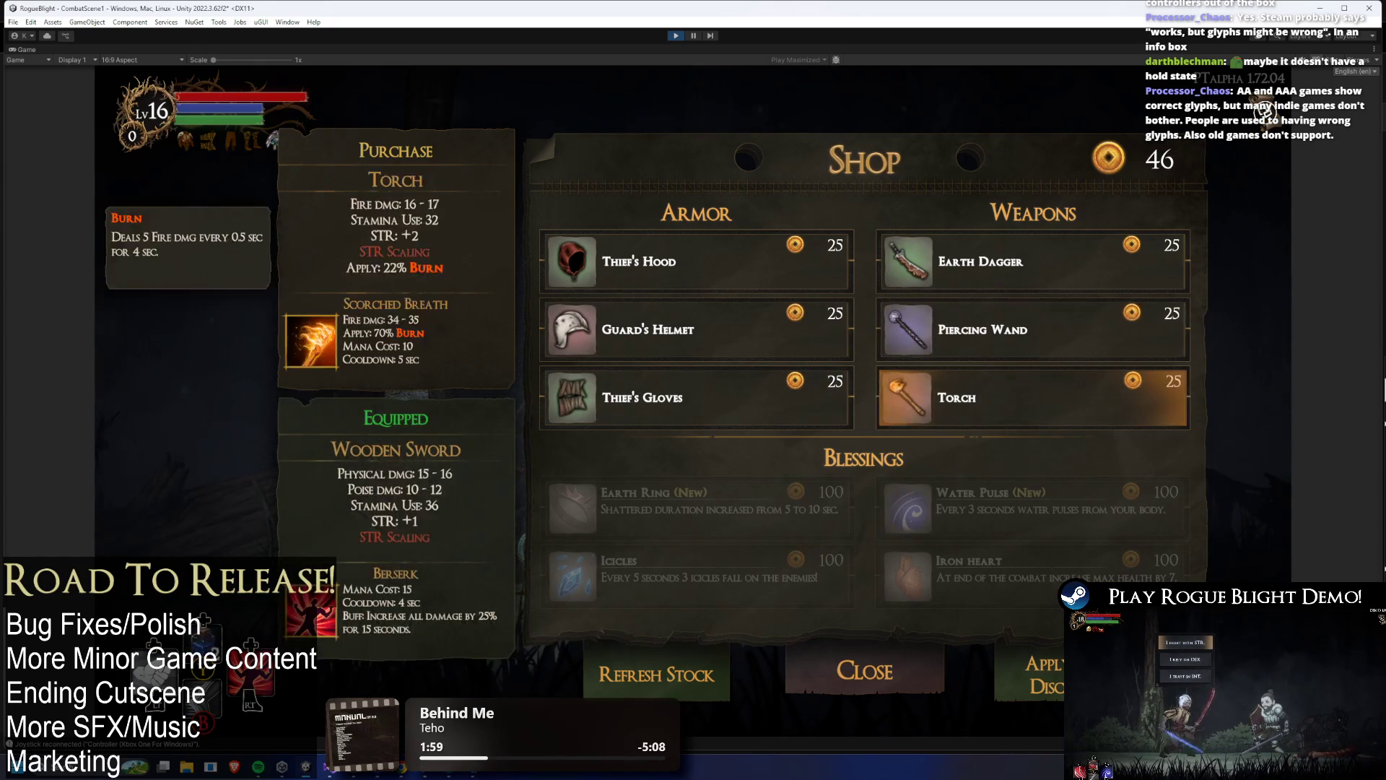
{"action": "key", "text": "Left"}
{"action": "key", "text": "Up"}
{"action": "key", "text": "Up"}
{"action": "key", "text": "Down"}
{"action": "key", "text": "Down"}
{"action": "key", "text": "Up"}
{"action": "key", "text": "Up"}
{"action": "key", "text": "Down"}
{"action": "key", "text": "Down"}
{"action": "key", "text": "Up"}
{"action": "key", "text": "Up"}
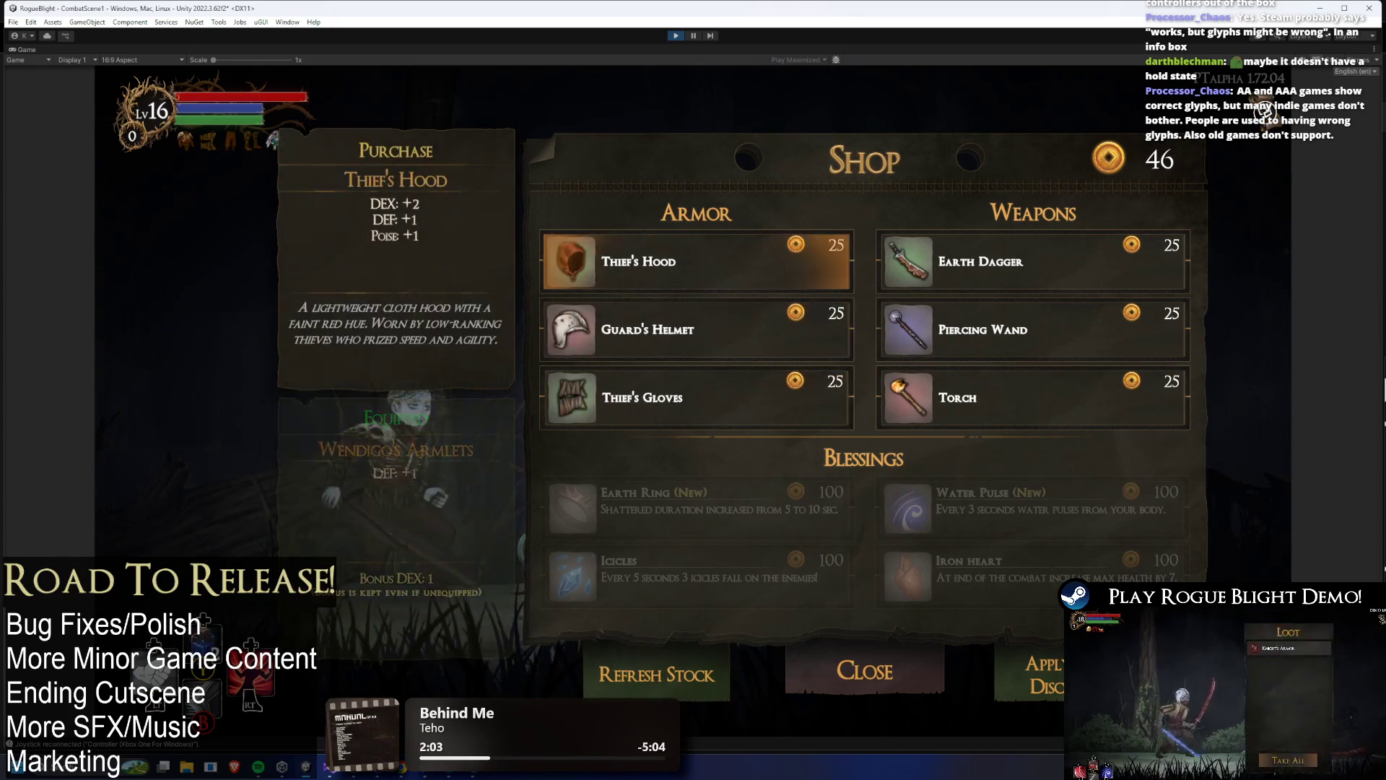
{"action": "key", "text": "Down"}
{"action": "key", "text": "Down"}
{"action": "key", "text": "Down"}
{"action": "key", "text": "Up"}
{"action": "key", "text": "Up"}
{"action": "key", "text": "Right"}
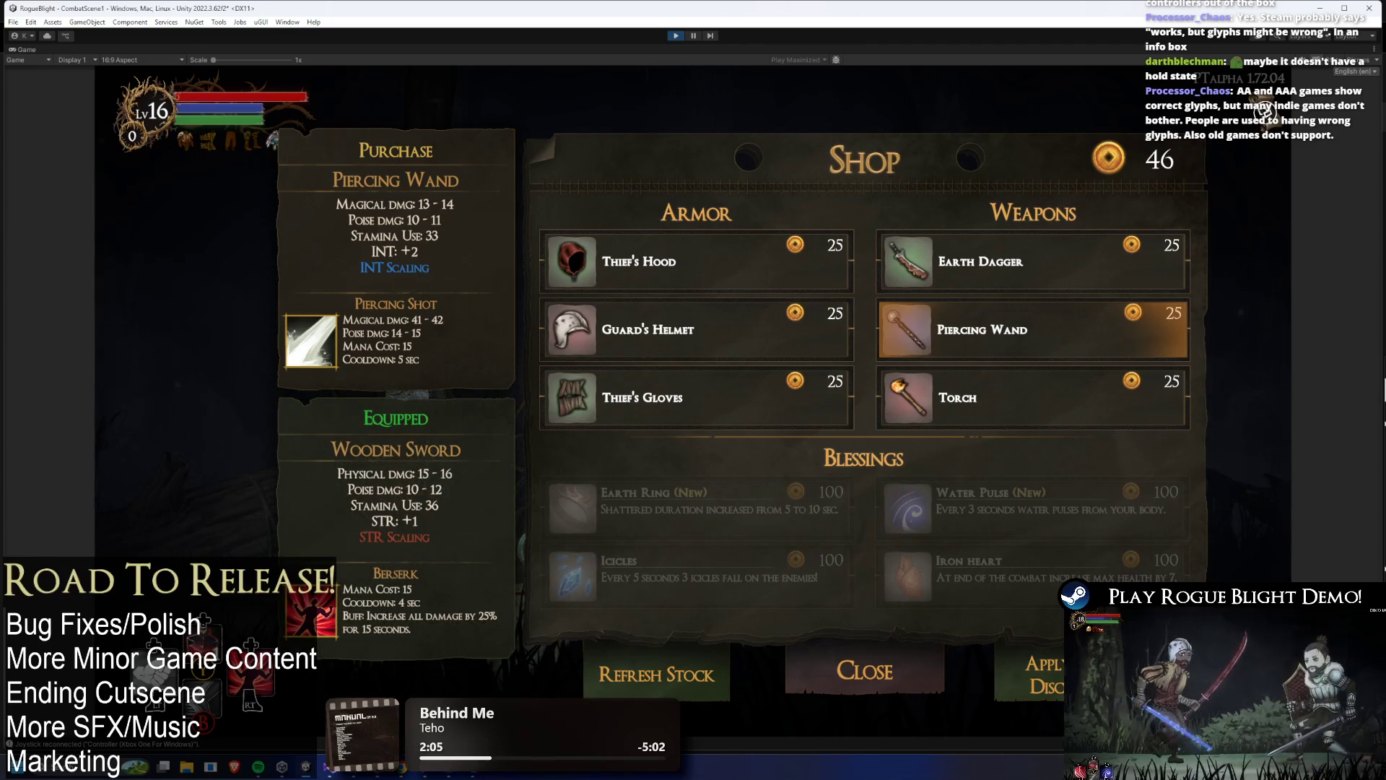
{"action": "key", "text": "Up"}
{"action": "key", "text": "Down"}
{"action": "key", "text": "Left"}
{"action": "key", "text": "Right"}
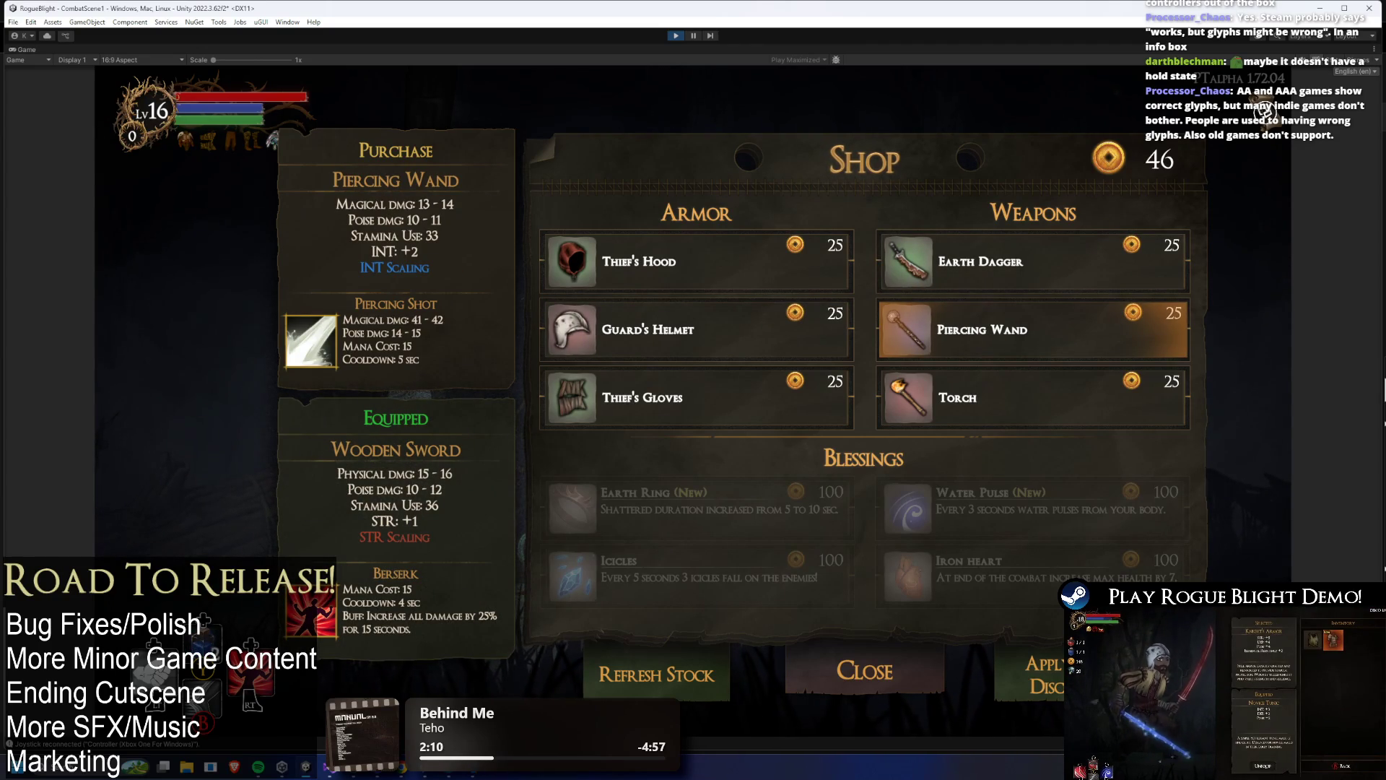
{"action": "key", "text": "Left"}
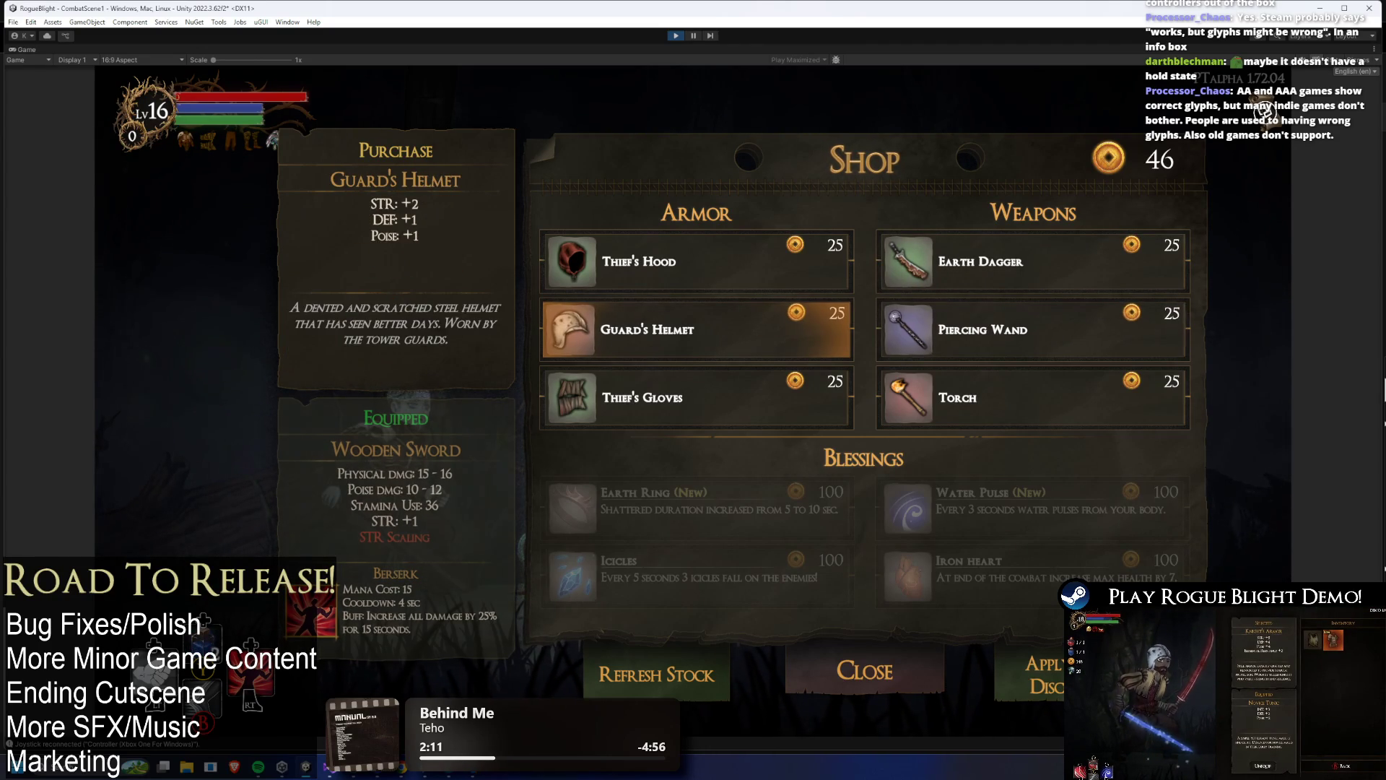
{"action": "key", "text": "Right"}
- Cycle the bottom actions Refresh Stock, Close and Apply Discount, dipping back into the item grid
{"action": "key", "text": "Left"}
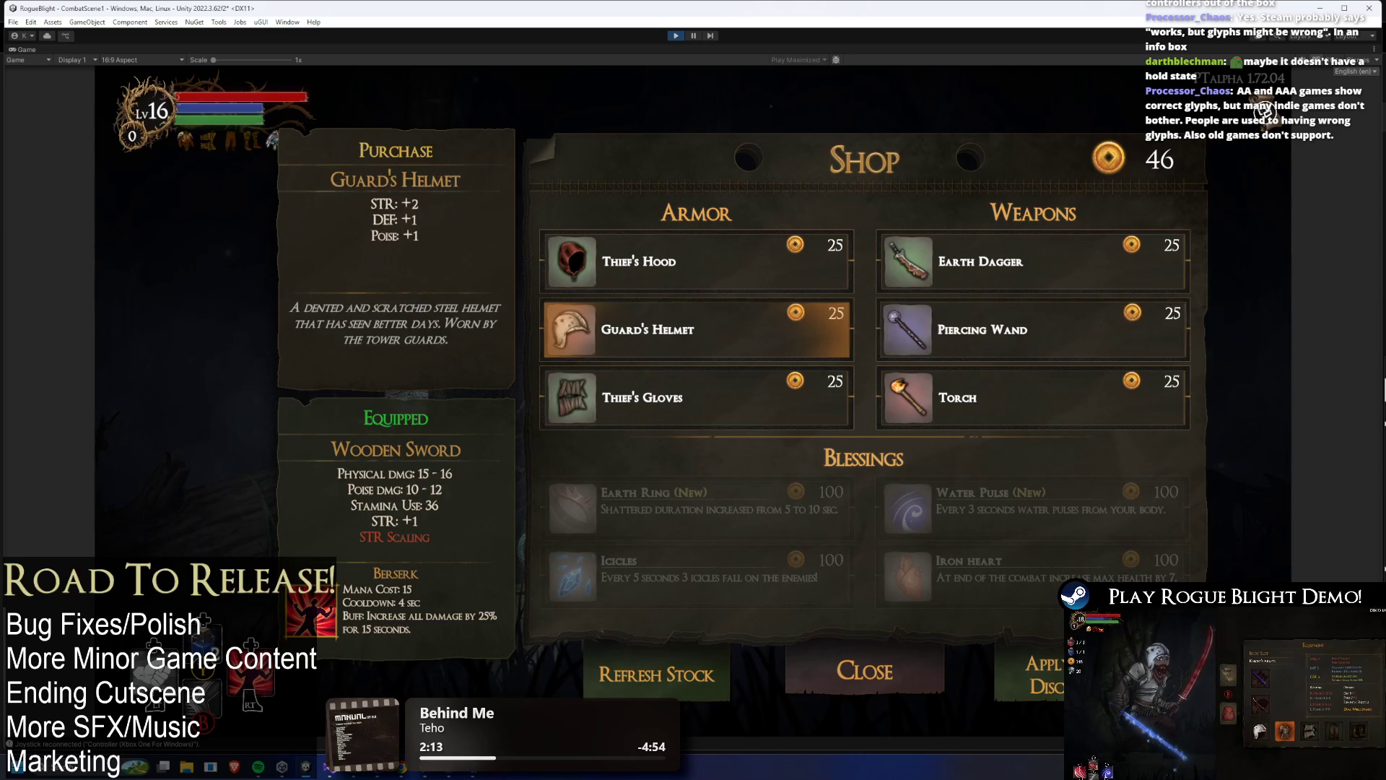
{"action": "key", "text": "Down"}
{"action": "key", "text": "Down"}
{"action": "key", "text": "Right"}
{"action": "key", "text": "Right"}
{"action": "key", "text": "Left"}
{"action": "key", "text": "Left"}
{"action": "key", "text": "Right"}
{"action": "key", "text": "Right"}
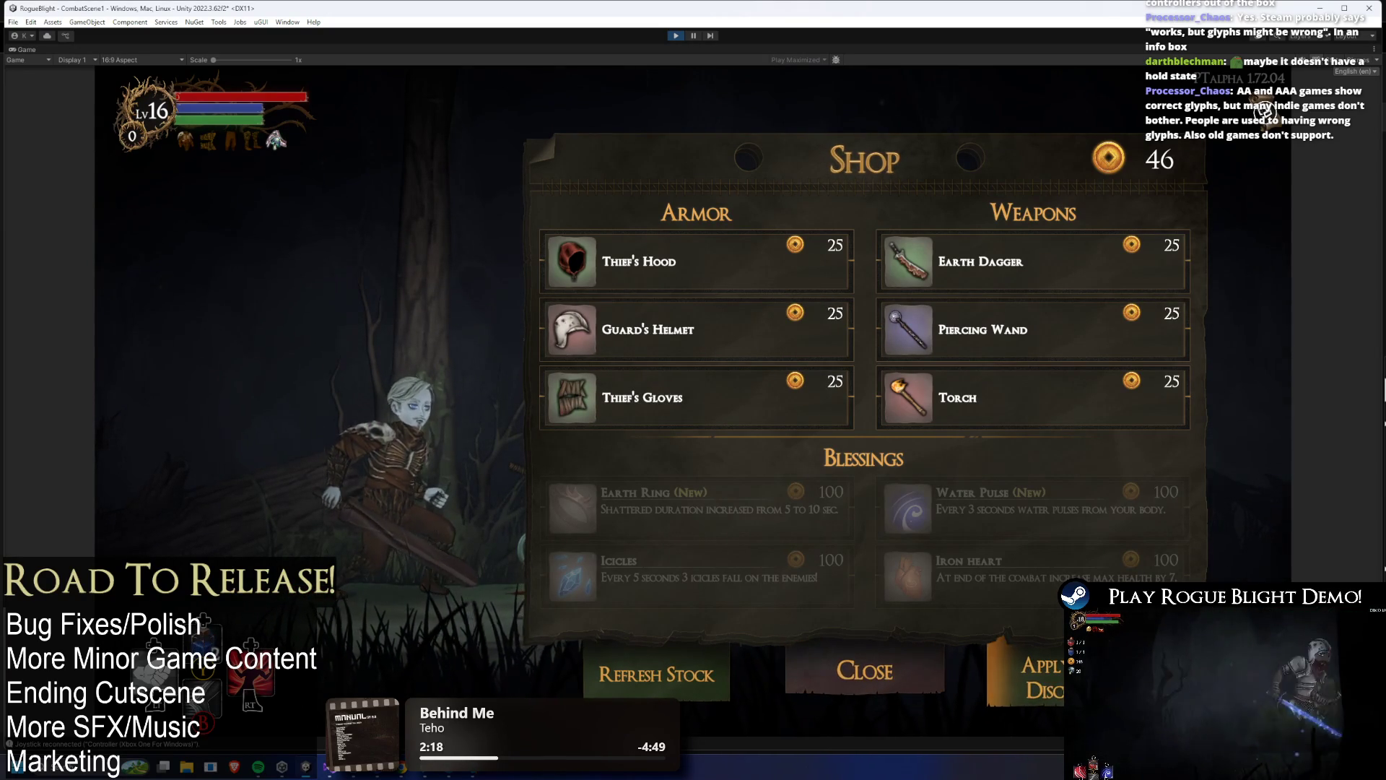
{"action": "key", "text": "Left"}
{"action": "key", "text": "Left"}
{"action": "key", "text": "Right"}
{"action": "key", "text": "Right"}
{"action": "key", "text": "Left"}
{"action": "key", "text": "Left"}
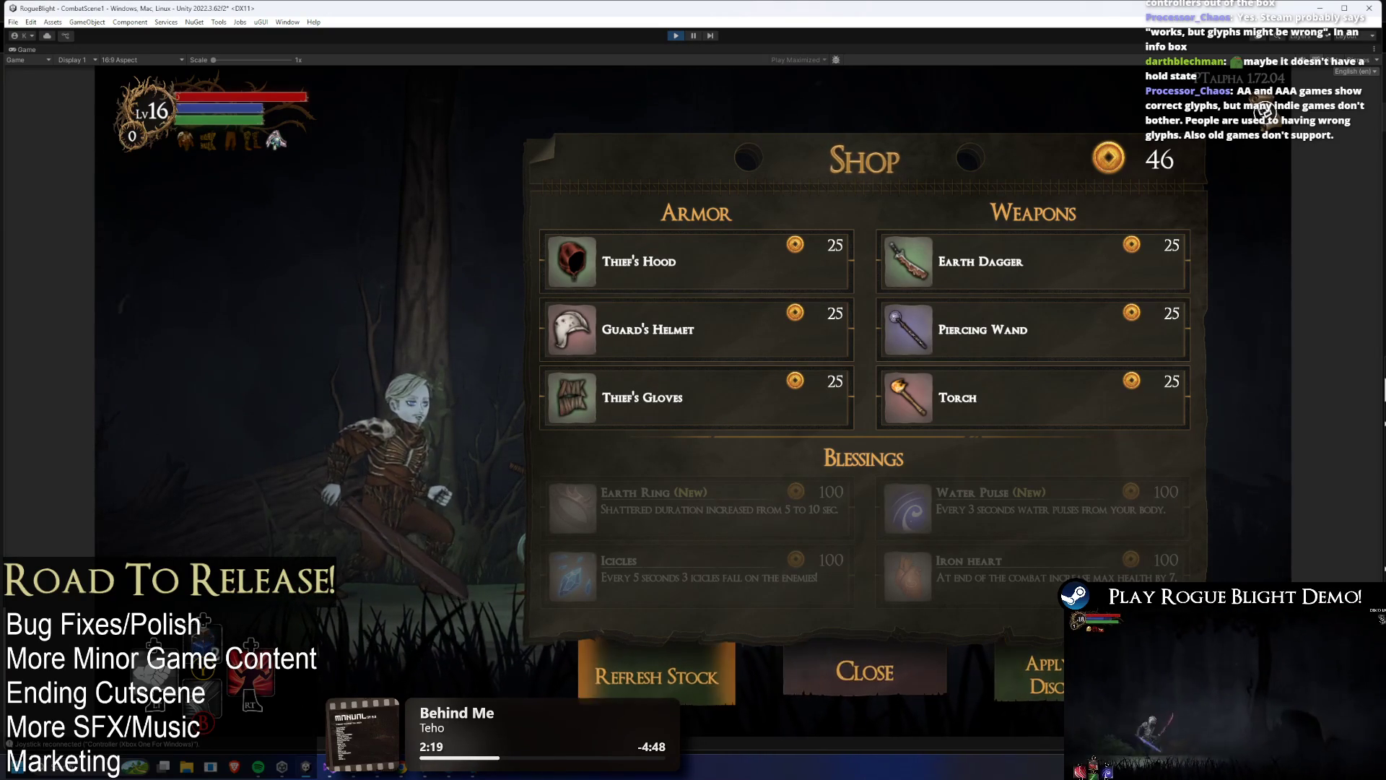
{"action": "key", "text": "Up"}
{"action": "key", "text": "Up"}
{"action": "key", "text": "Right"}
{"action": "key", "text": "Down"}
{"action": "key", "text": "Left"}
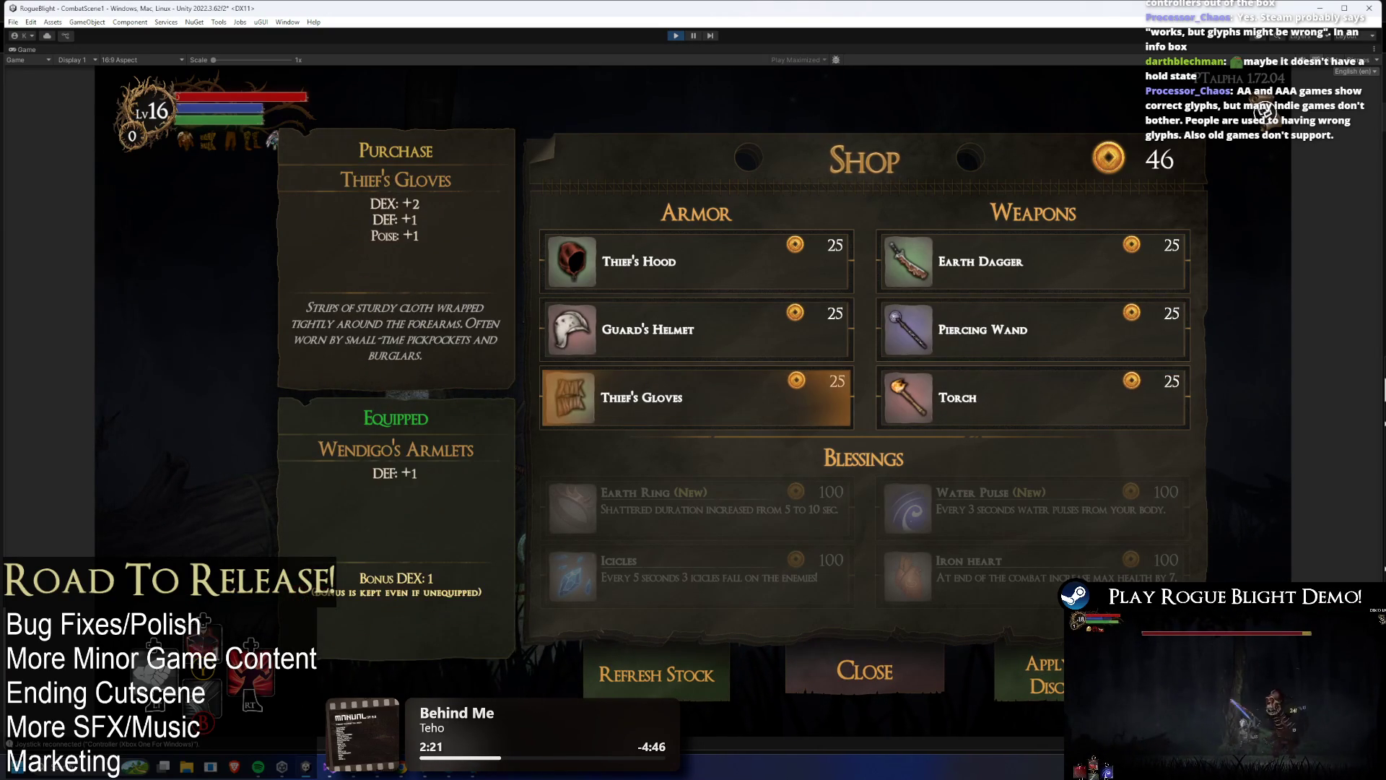
{"action": "key", "text": "Up"}
{"action": "key", "text": "Up"}
{"action": "key", "text": "Right"}
{"action": "key", "text": "Down"}
{"action": "key", "text": "Down"}
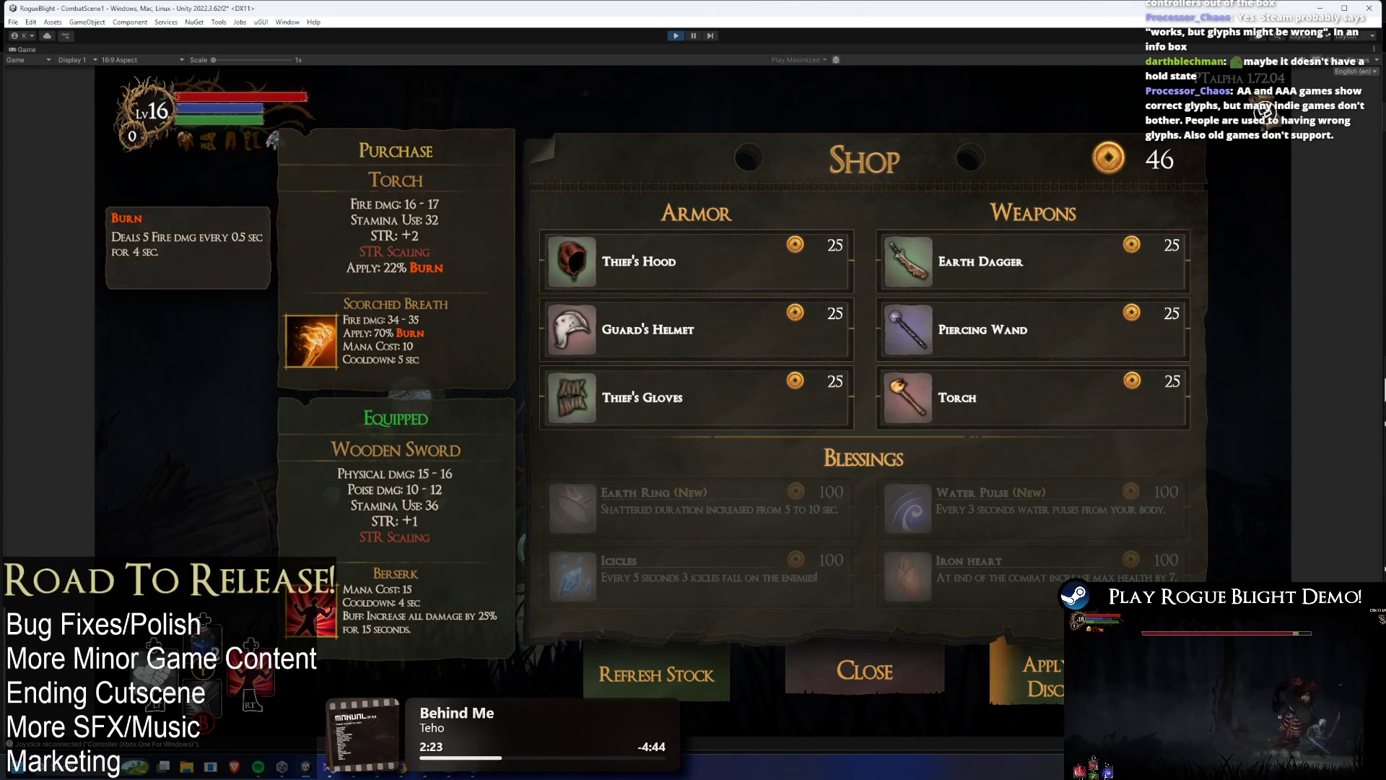
{"action": "key", "text": "Down"}
{"action": "key", "text": "Left"}
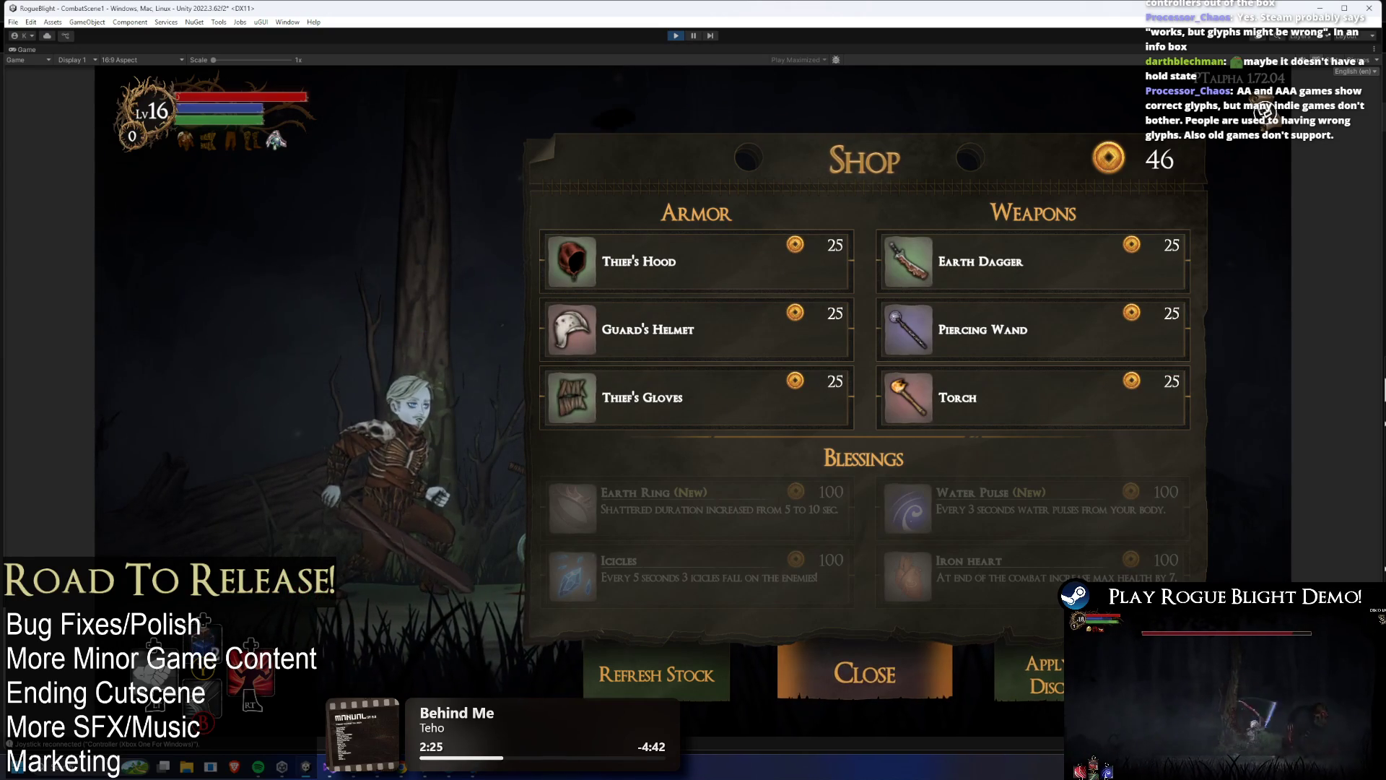
{"action": "key", "text": "Left"}
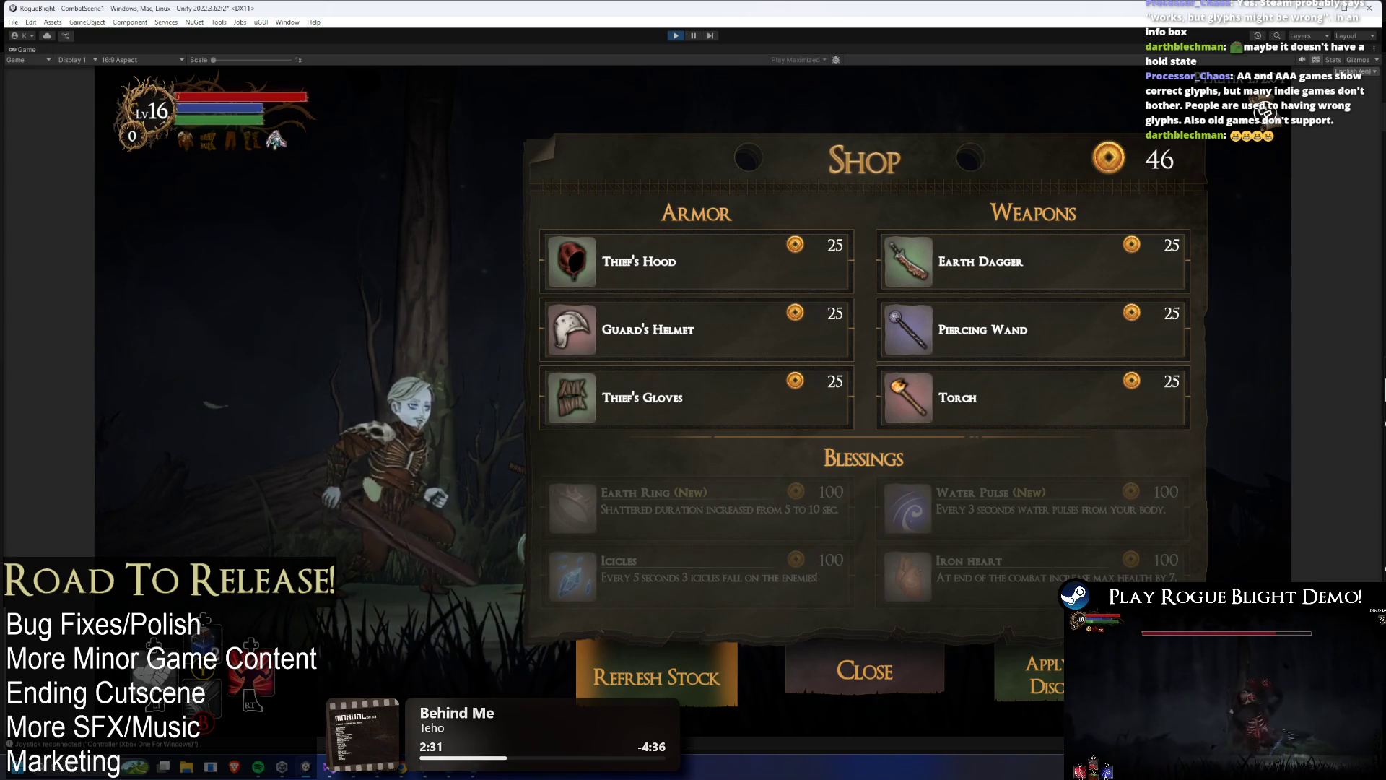
- Return to Thief's Hood and buy it for 25 gold, dropping coins from 46 to 21
{"action": "key", "text": "Up"}
{"action": "key", "text": "Up"}
{"action": "key", "text": "Up"}
{"action": "key", "text": "Down"}
{"action": "key", "text": "Down"}
{"action": "key", "text": "Right"}
{"action": "key", "text": "Left"}
{"action": "key", "text": "Up"}
{"action": "key", "text": "Up"}
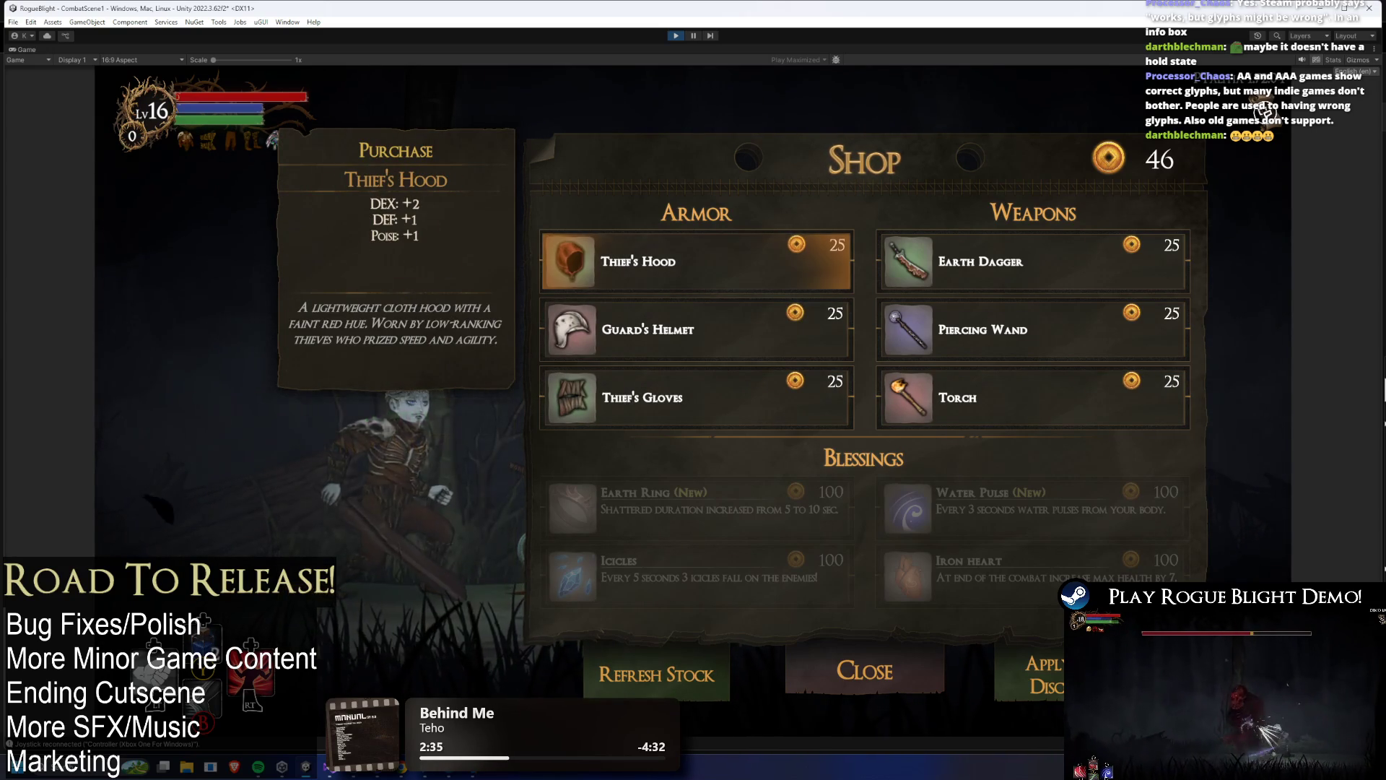
{"action": "key", "text": "Down"}
{"action": "key", "text": "Up"}
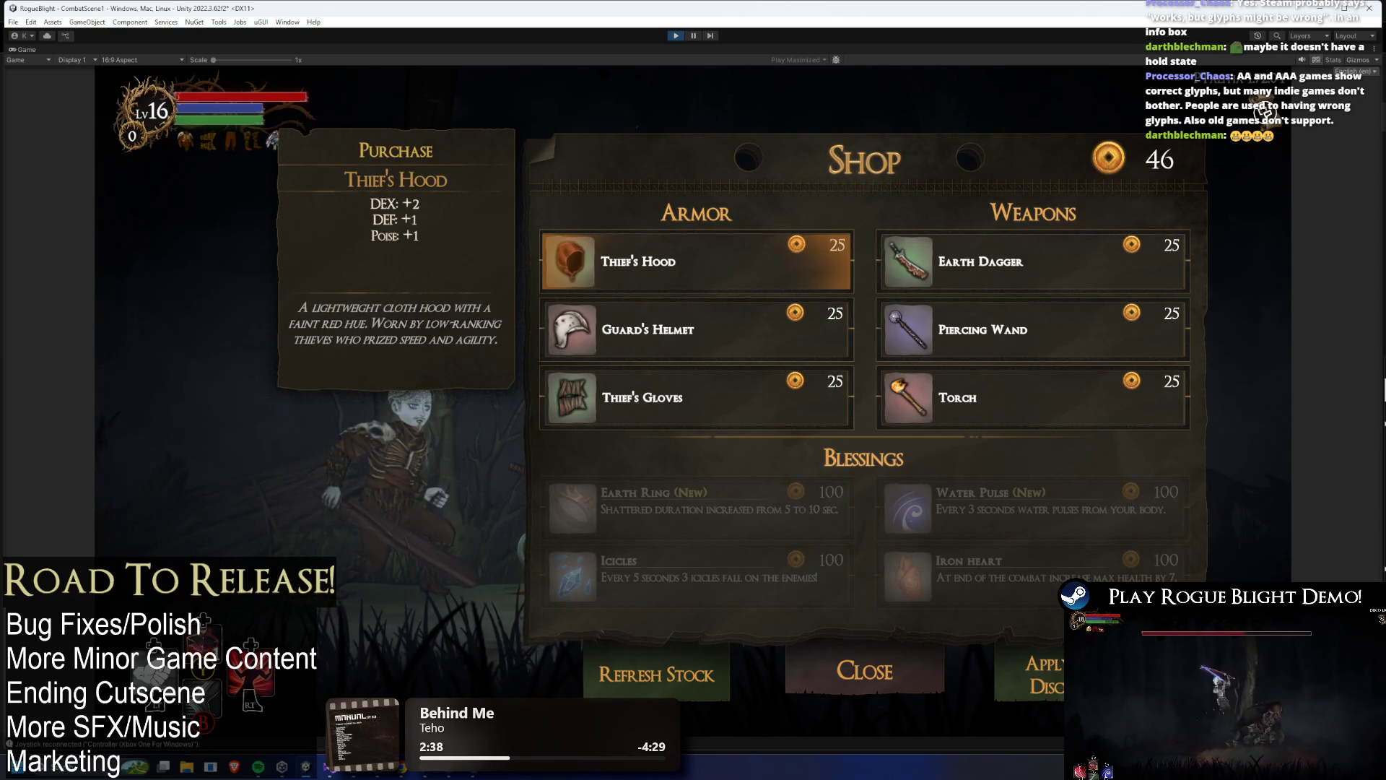
{"action": "key", "text": "Return"}
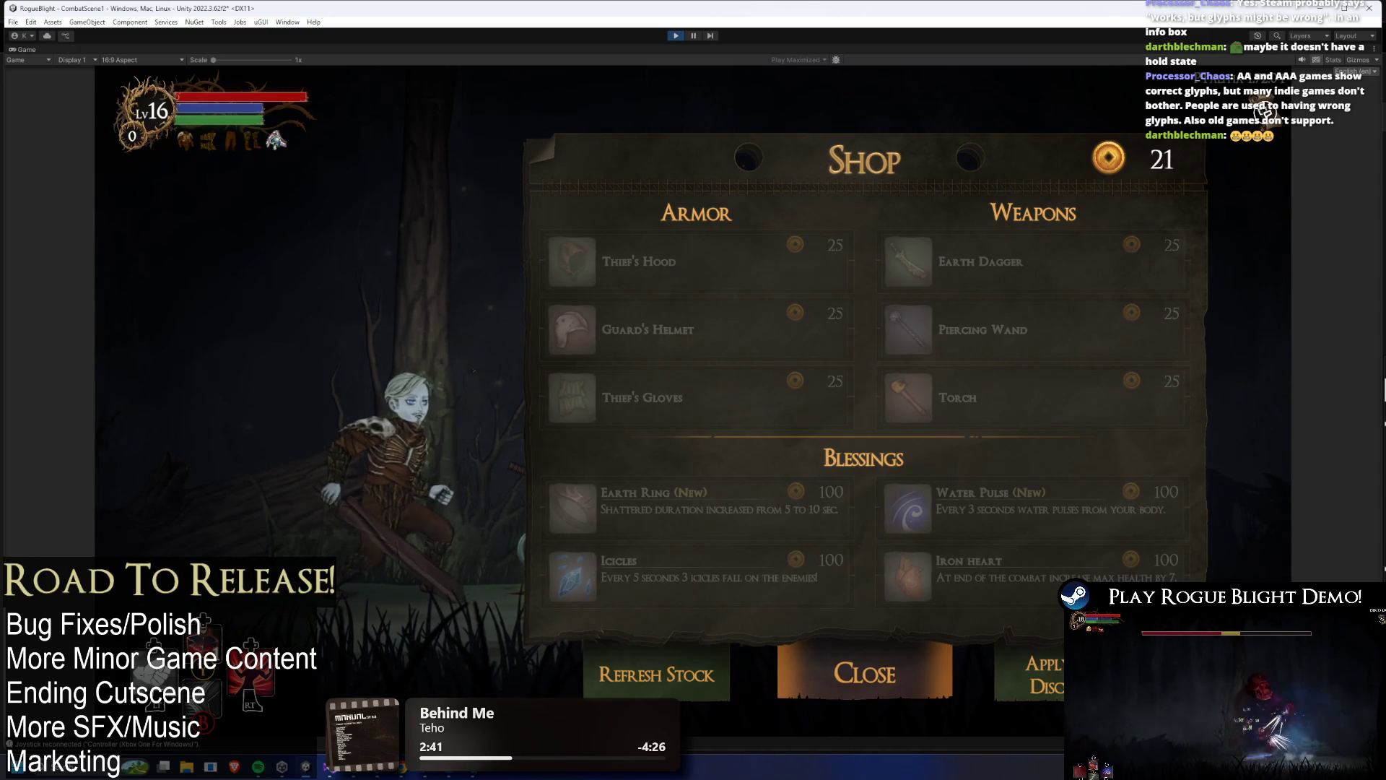
- Close the shop, bring up the pause menu and choose Save and Quit
{"action": "key", "text": "Left"}
{"action": "key", "text": "Right"}
{"action": "key", "text": "Right"}
{"action": "key", "text": "Left"}
{"action": "key", "text": "Return"}
{"action": "key", "text": "Escape"}
{"action": "key", "text": "Down"}
{"action": "key", "text": "Down"}
{"action": "key", "text": "Down"}
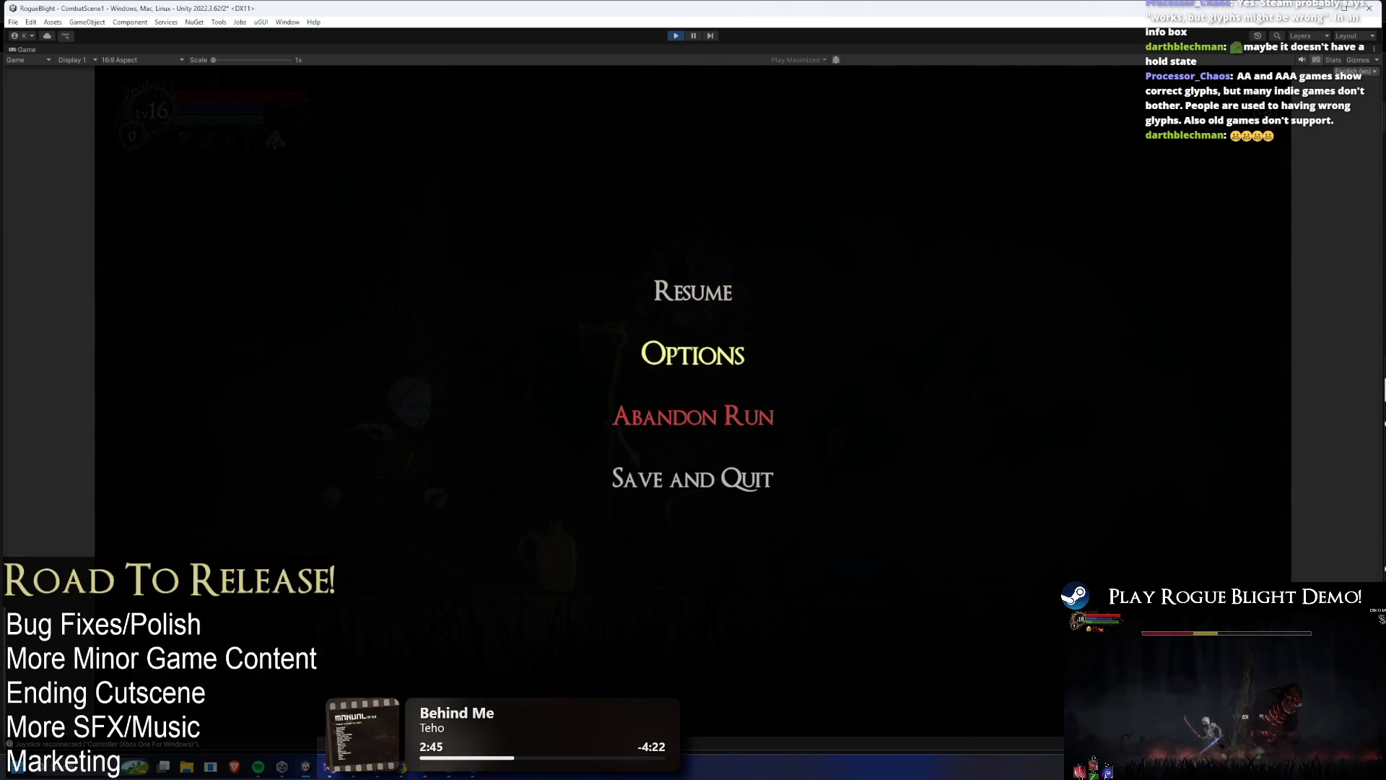
{"action": "key", "text": "Escape"}
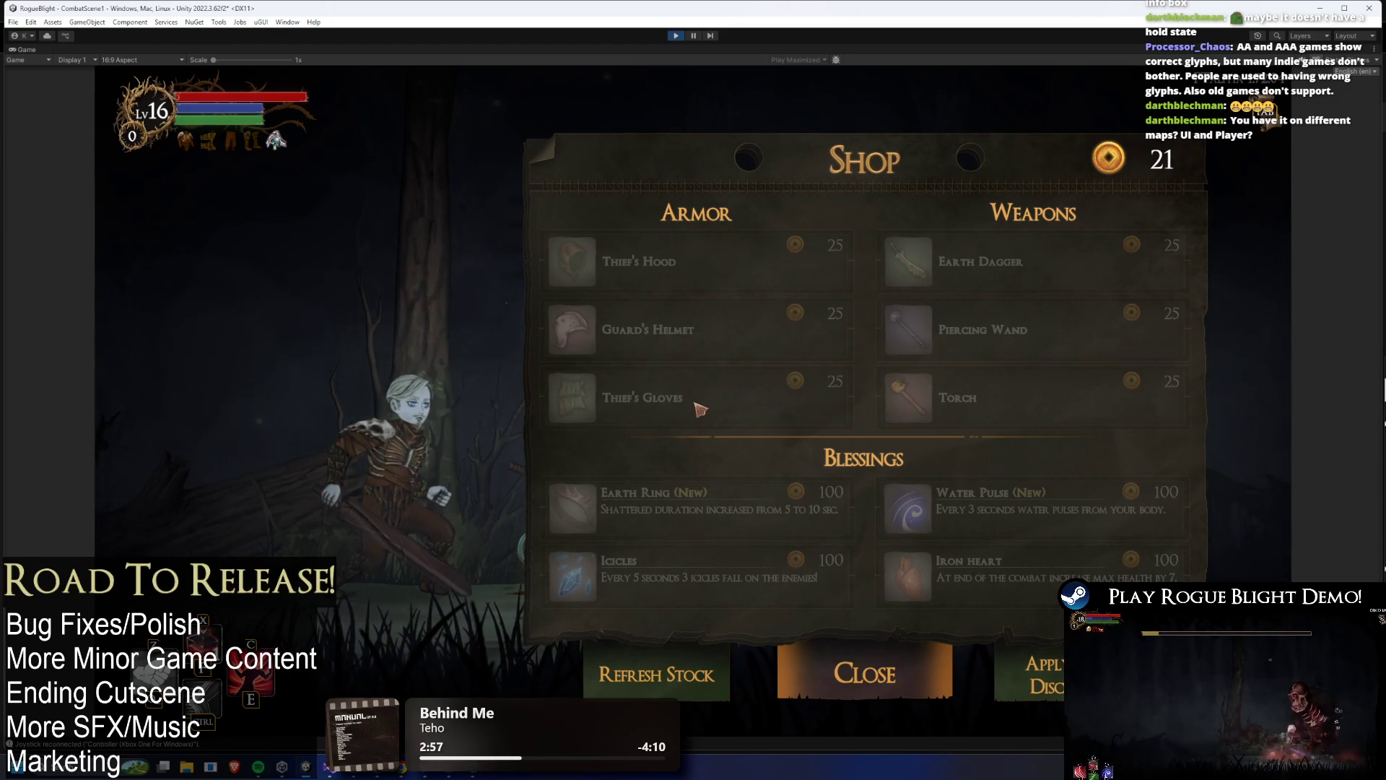
{"action": "key", "text": "Escape"}
{"action": "left_click", "coordinate": [697, 489]}
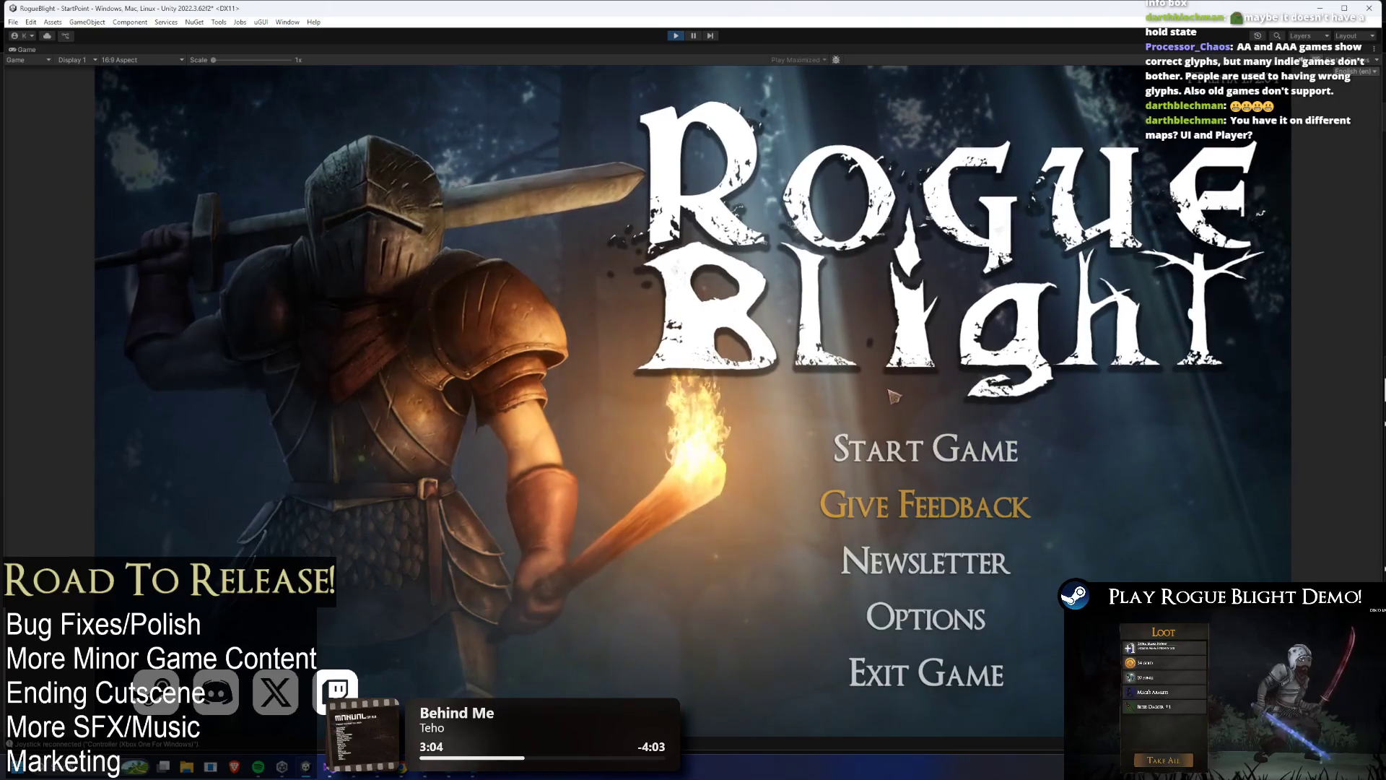
- Load the first save slot, check the restocked Waywood Forest shop, then abandon the run
{"action": "left_click", "coordinate": [886, 451]}
{"action": "left_click", "coordinate": [914, 392]}
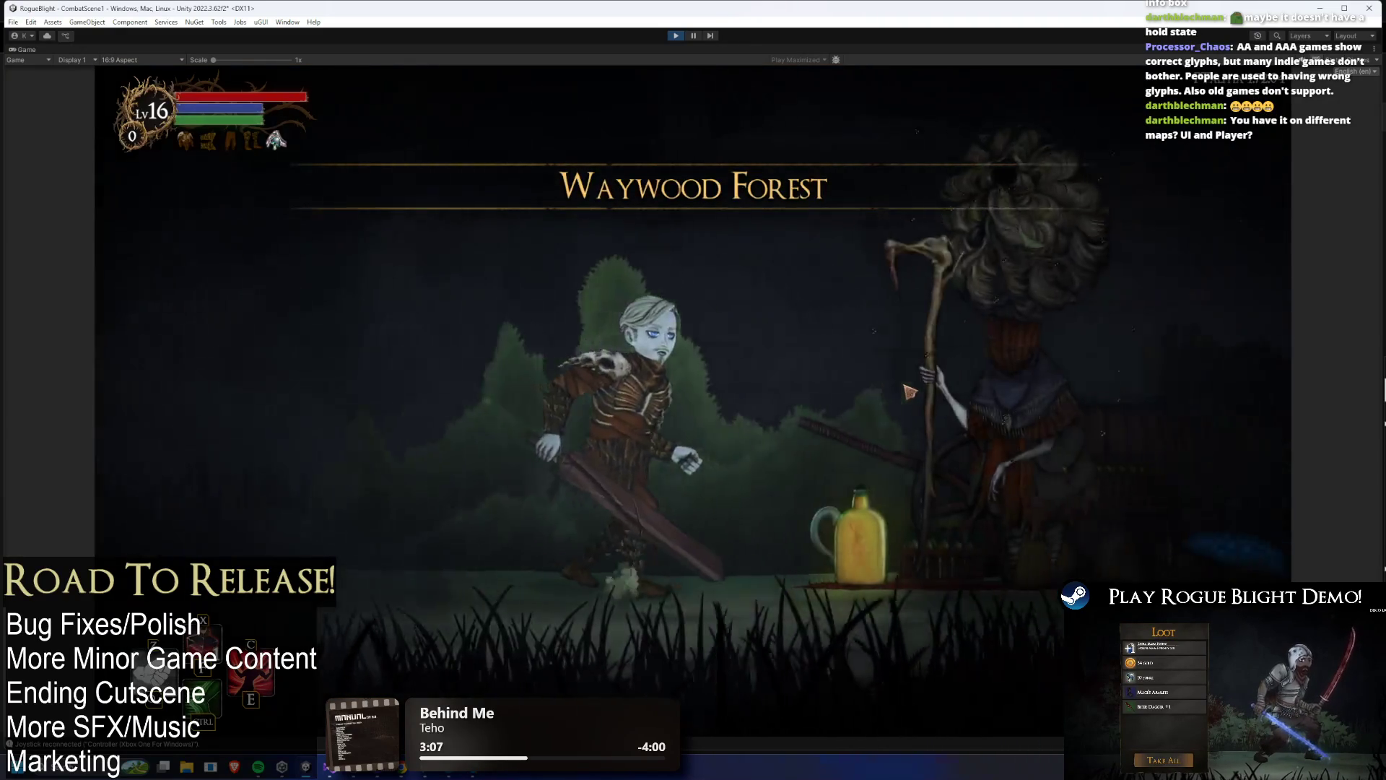
{"action": "key", "text": "e"}
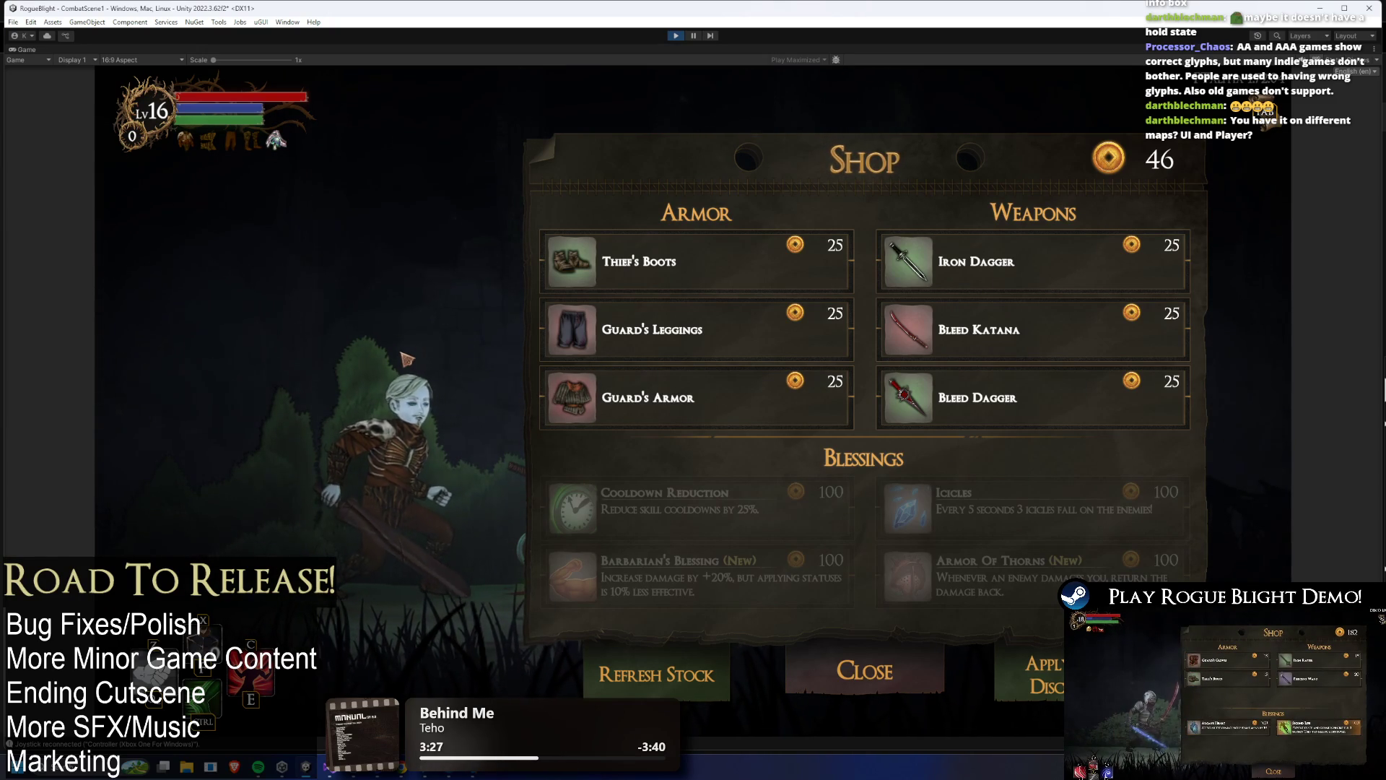
{"action": "key", "text": "Escape"}
{"action": "left_click", "coordinate": [648, 402]}
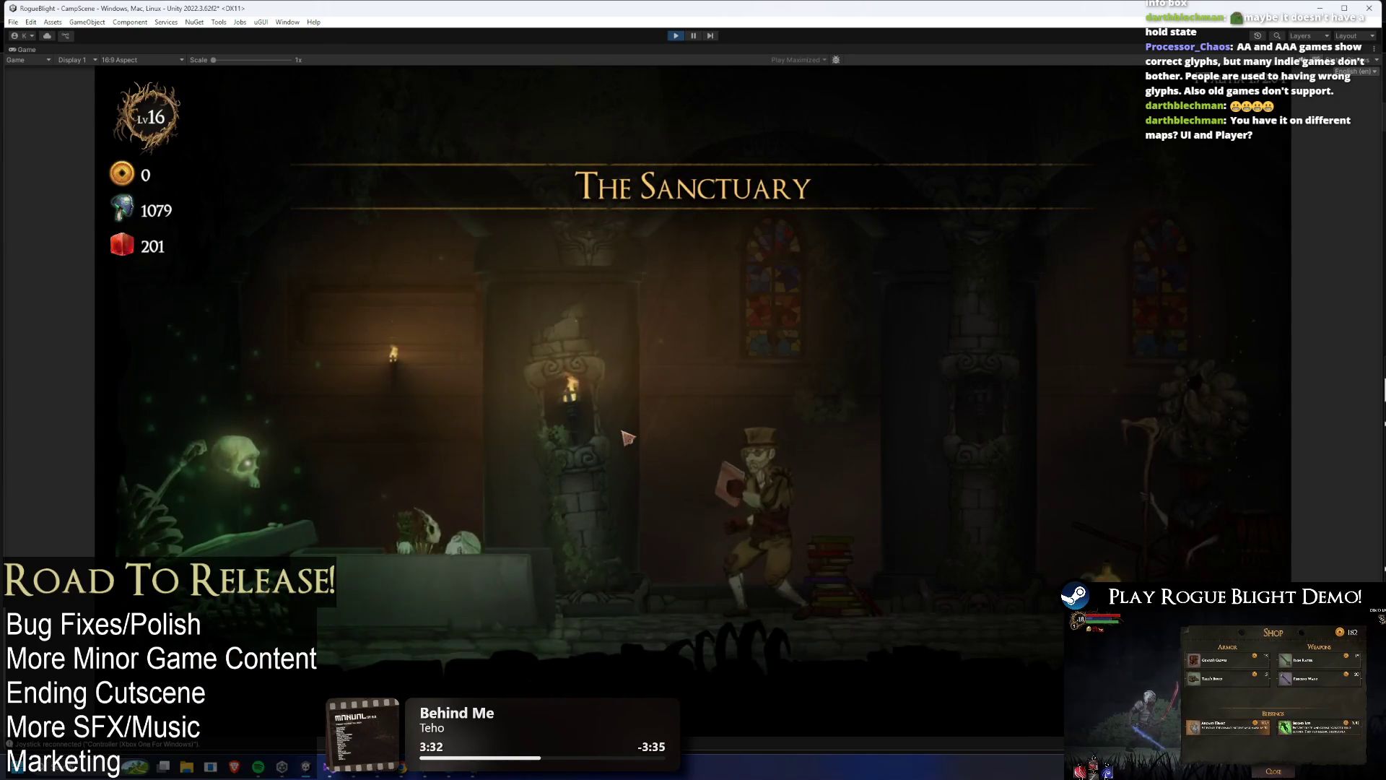
- Walk through The Sanctuary past the camp characters to the wagon and set out on a new run
{"action": "key", "text": "d"}
{"action": "key", "text": "e"}
{"action": "key", "text": "Escape"}
{"action": "key", "text": "a"}
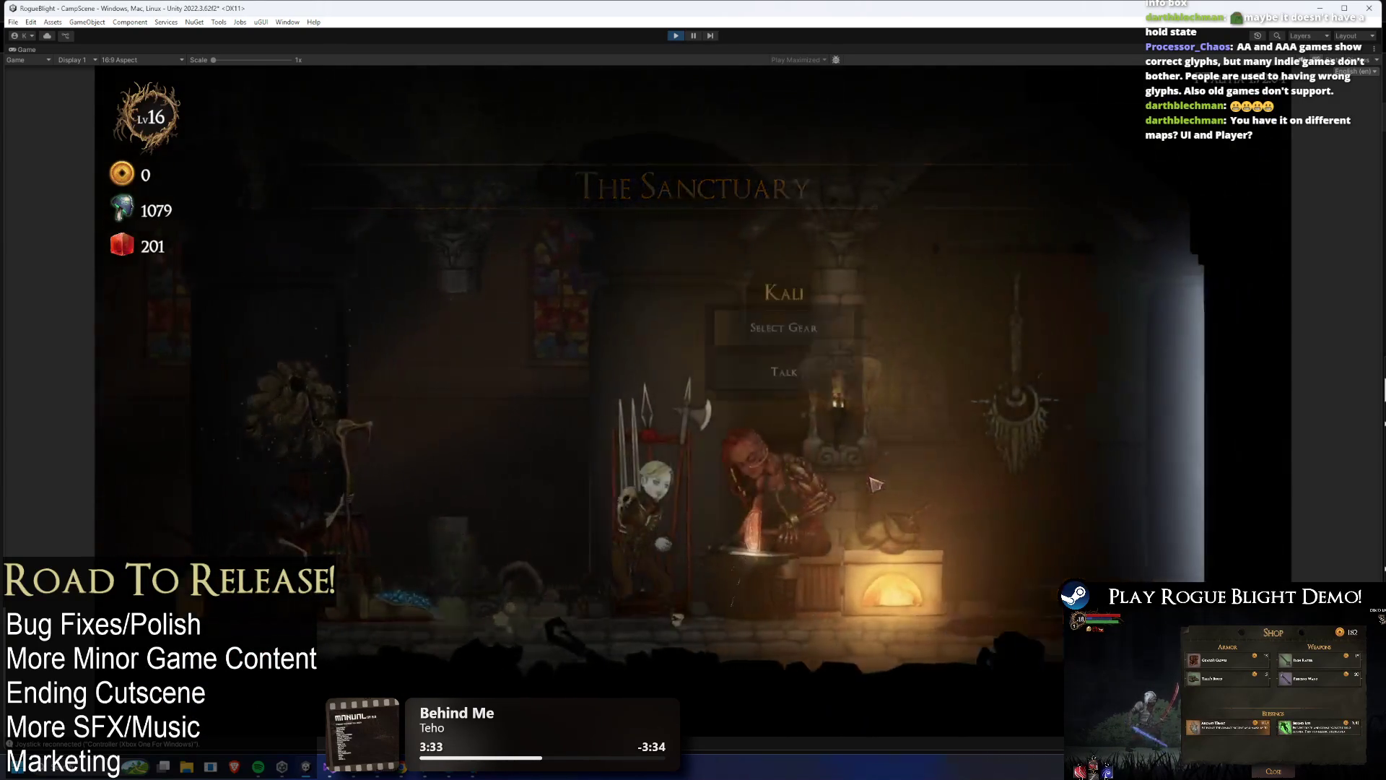
{"action": "key", "text": "e"}
{"action": "key", "text": "Escape"}
{"action": "key", "text": "d"}
{"action": "key", "text": "e"}
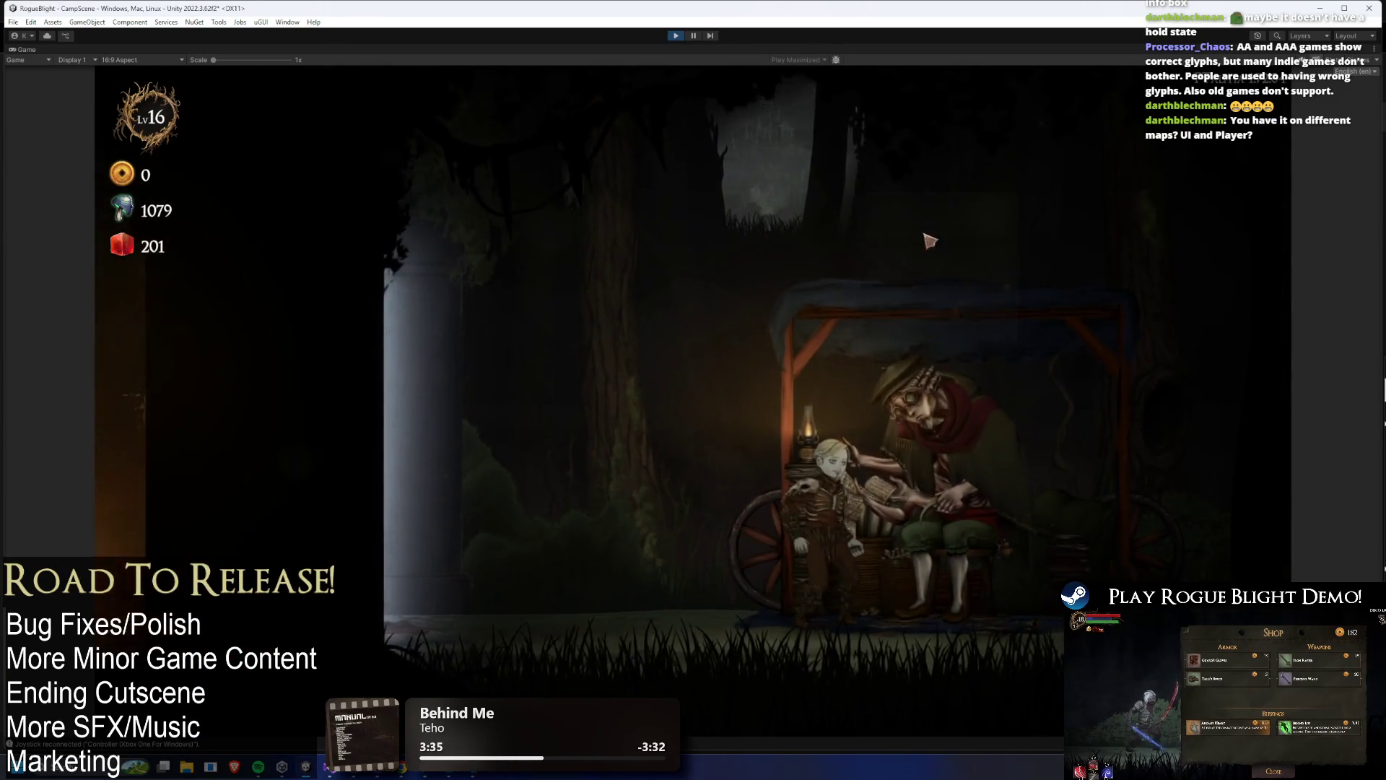
{"action": "key", "text": "e"}
{"action": "key", "text": "e"}
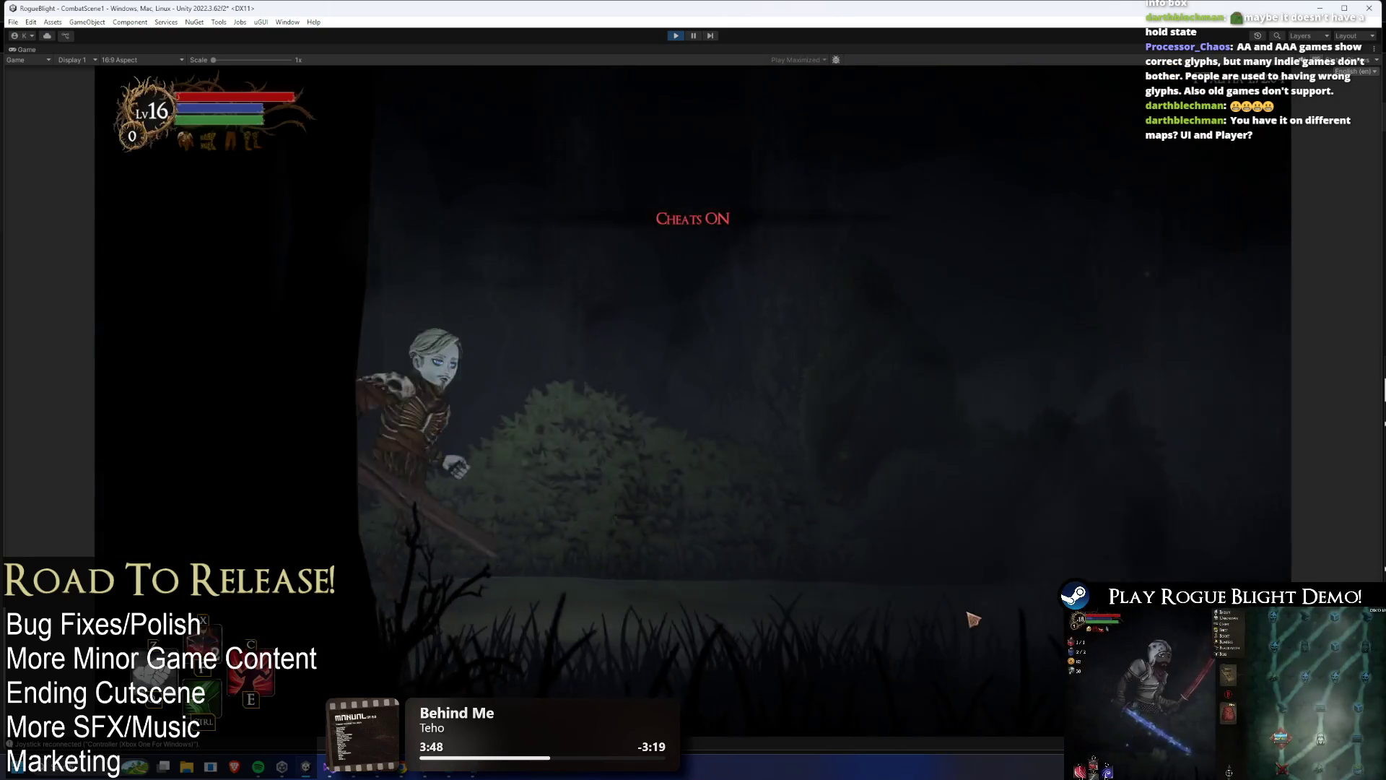
- Run up to the goblin, defeat it and take all its loot
{"action": "key", "text": "d"}
{"action": "left_click", "coordinate": [982, 614]}
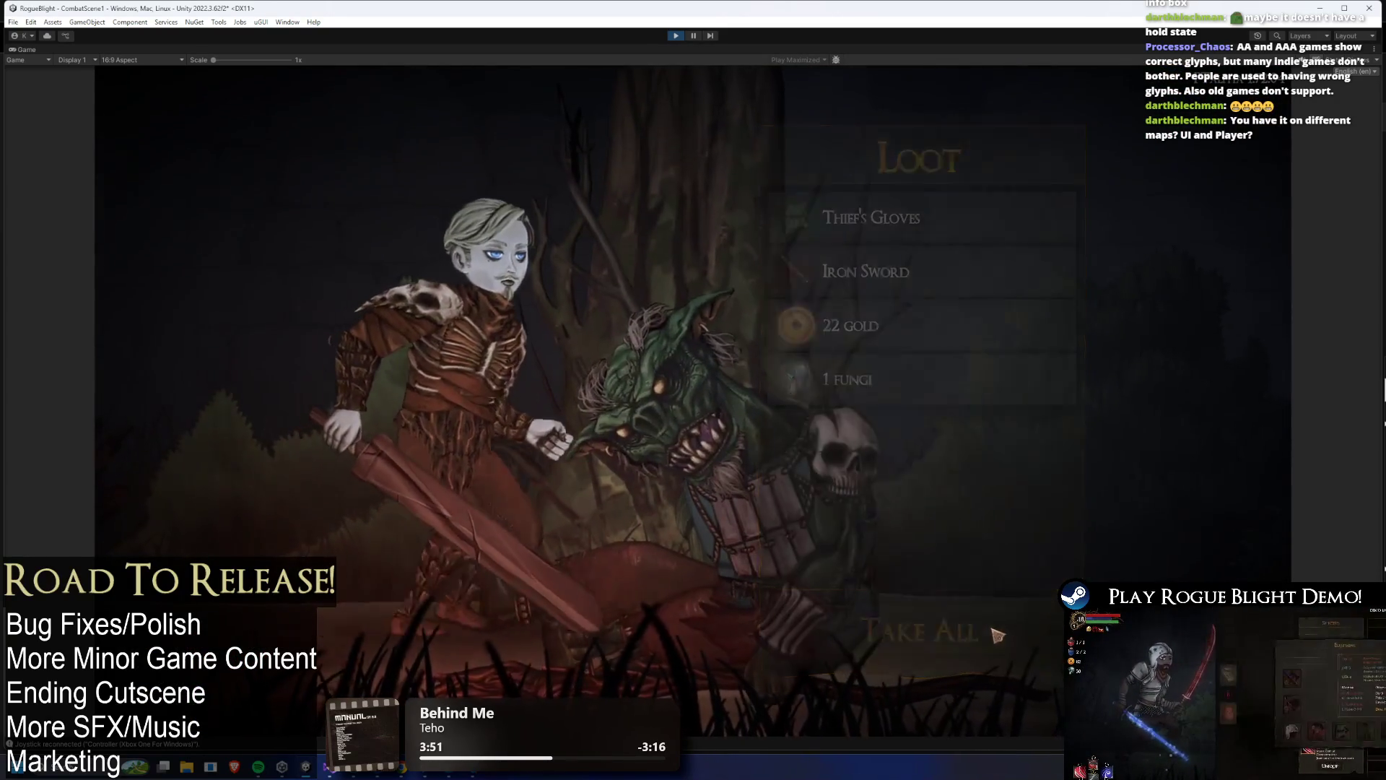
{"action": "left_click", "coordinate": [960, 629]}
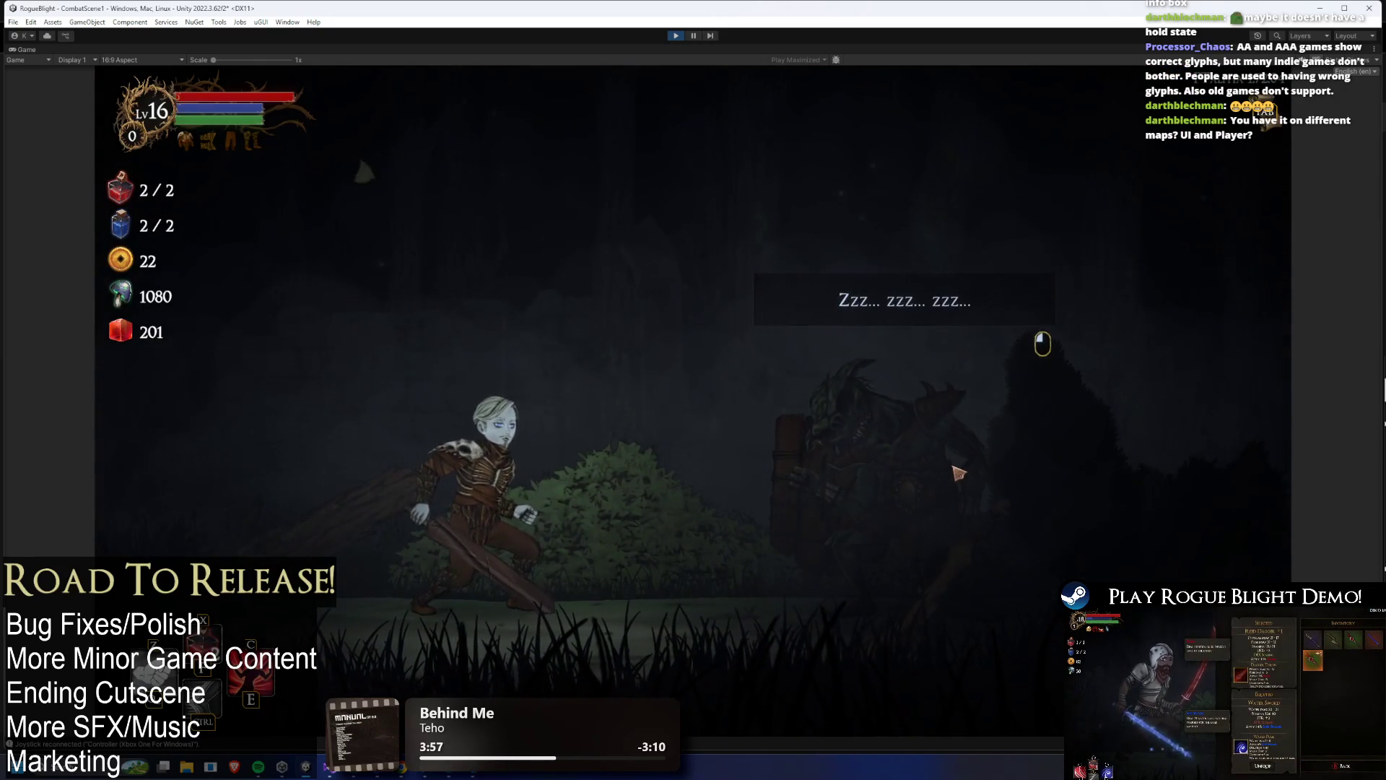
- Try stealing from the sleeping creature, then ask it for directions
{"action": "left_click", "coordinate": [959, 472]}
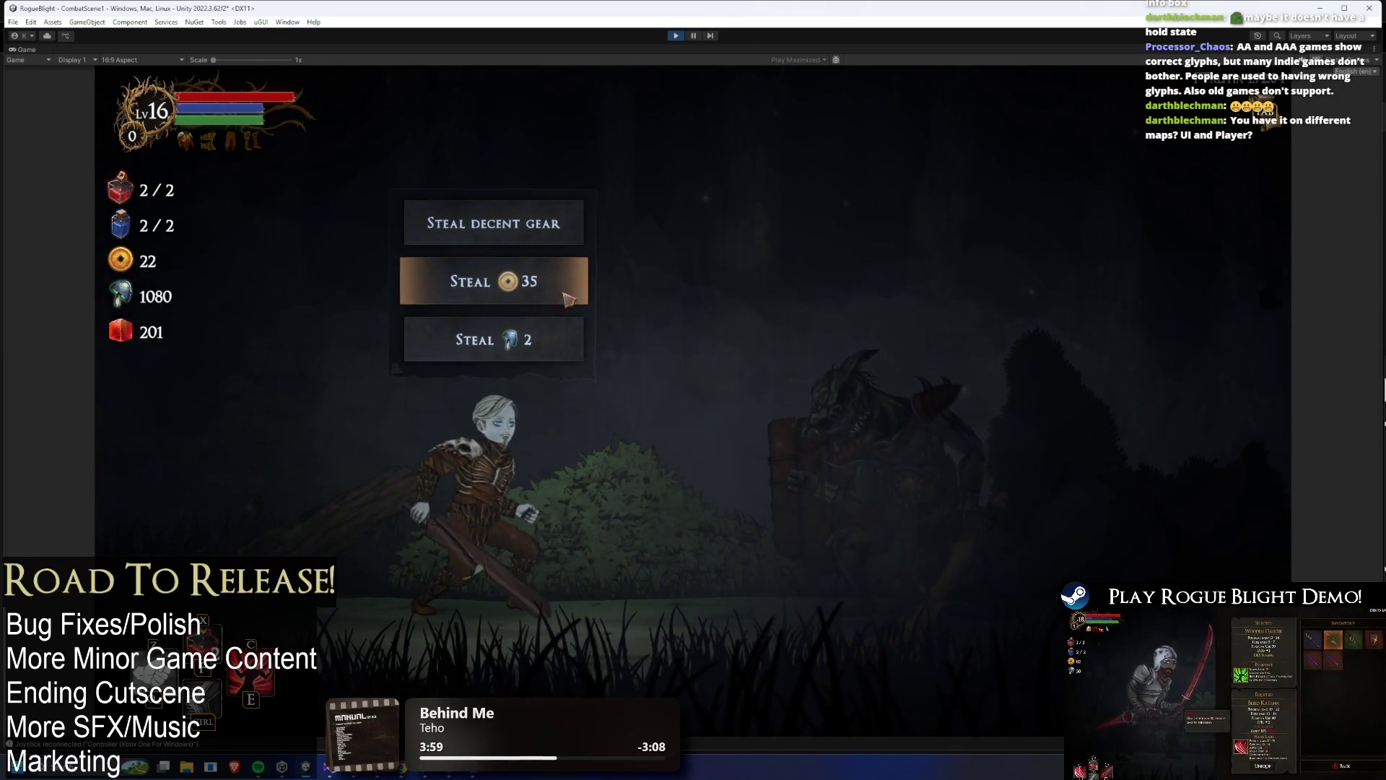
{"action": "left_click", "coordinate": [582, 240]}
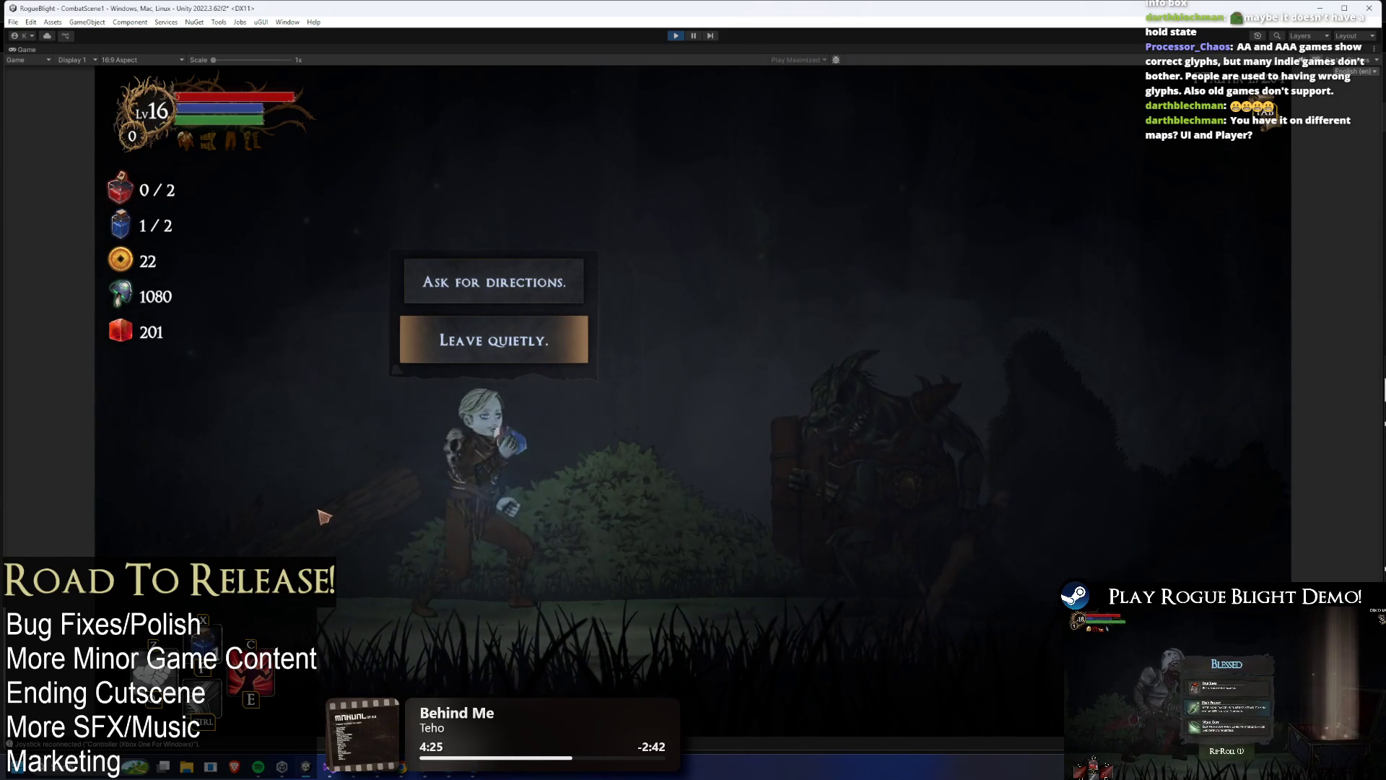
{"action": "left_click", "coordinate": [506, 280]}
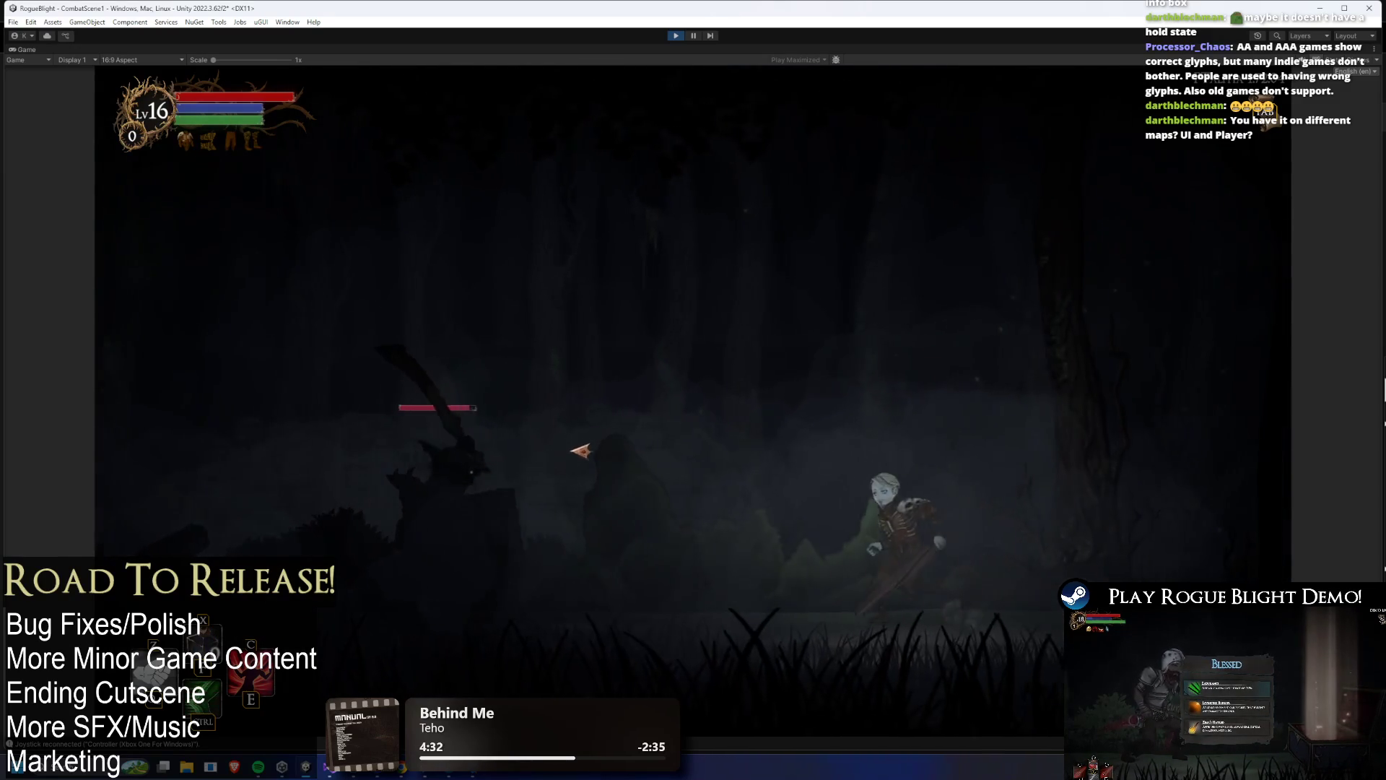
- Turn on the F1 cheat, kill the enemy, loot it, open the chest and take Fire Ring
{"action": "key", "text": "F1"}
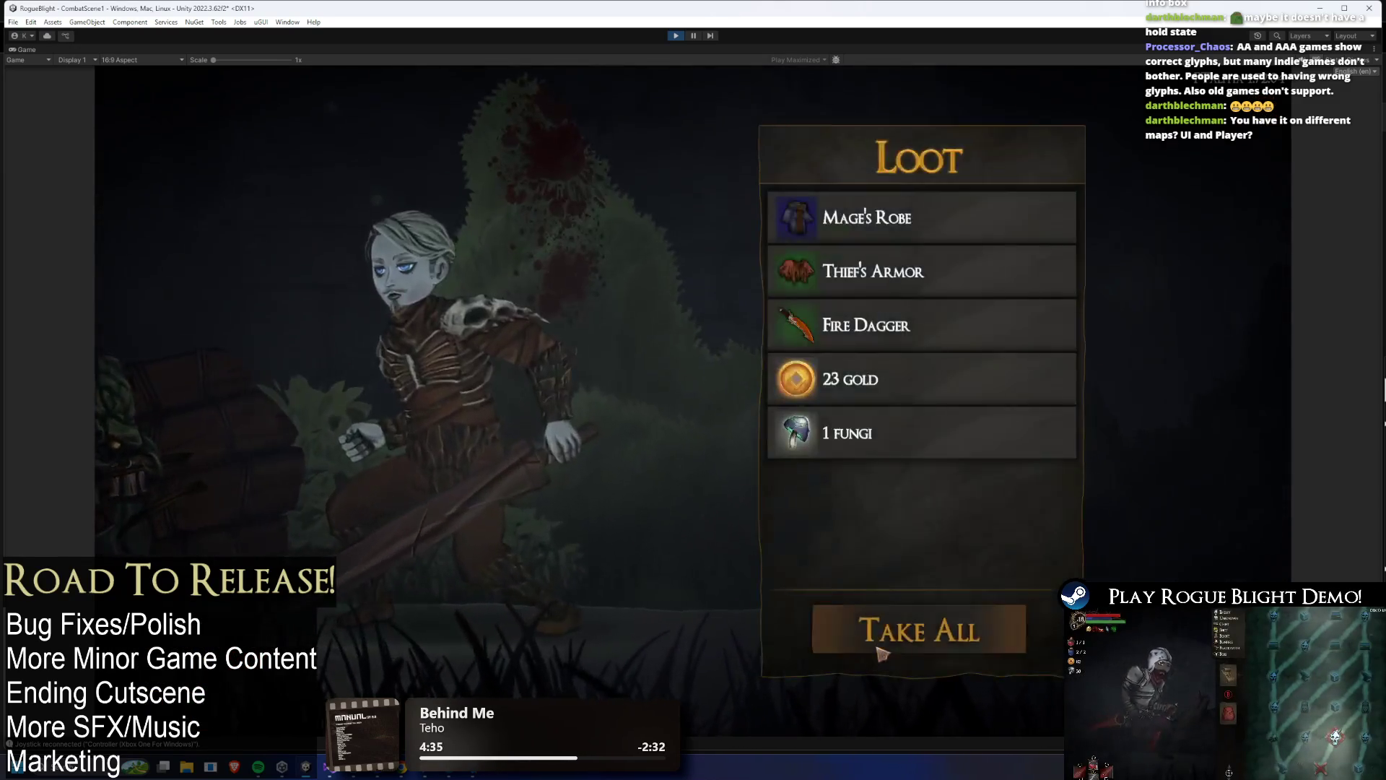
{"action": "left_click", "coordinate": [883, 653]}
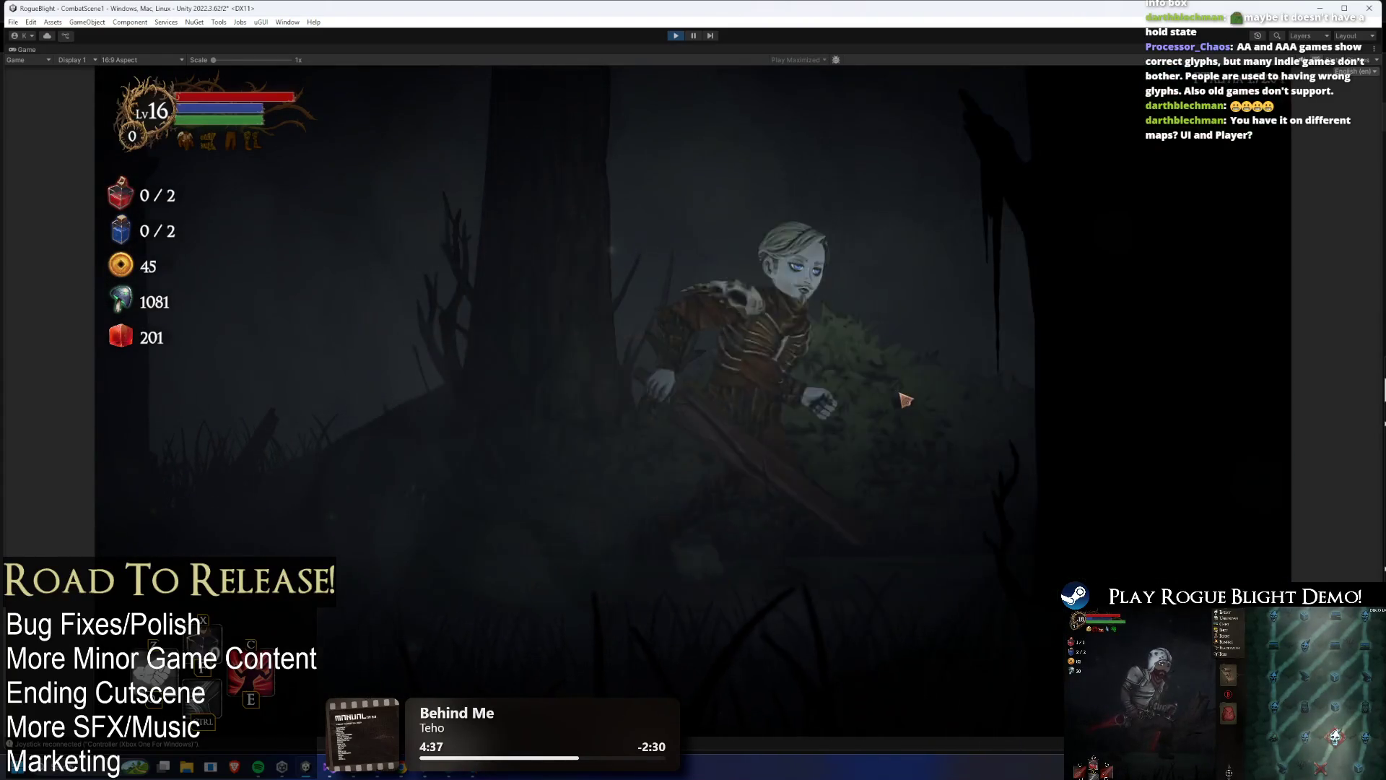
{"action": "key", "text": "Right"}
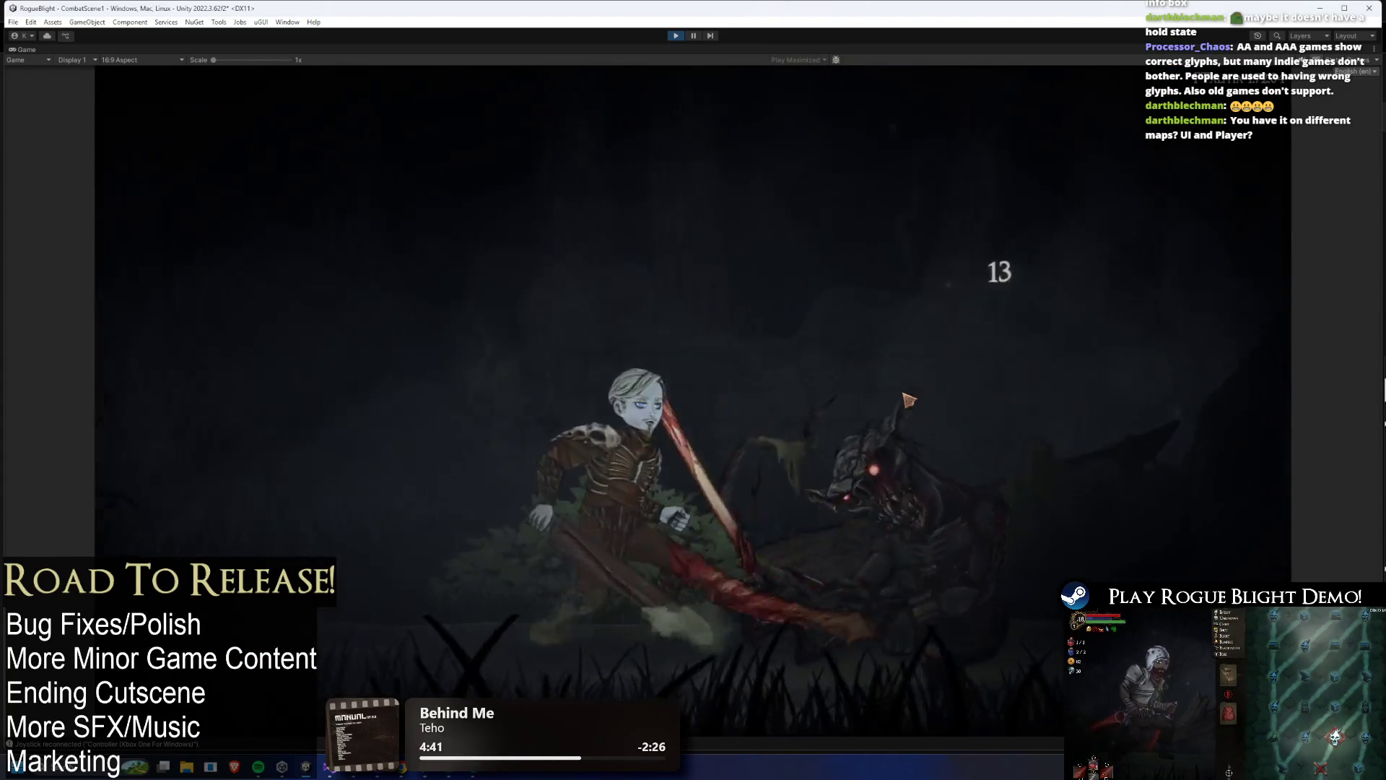
{"action": "key", "text": "Return"}
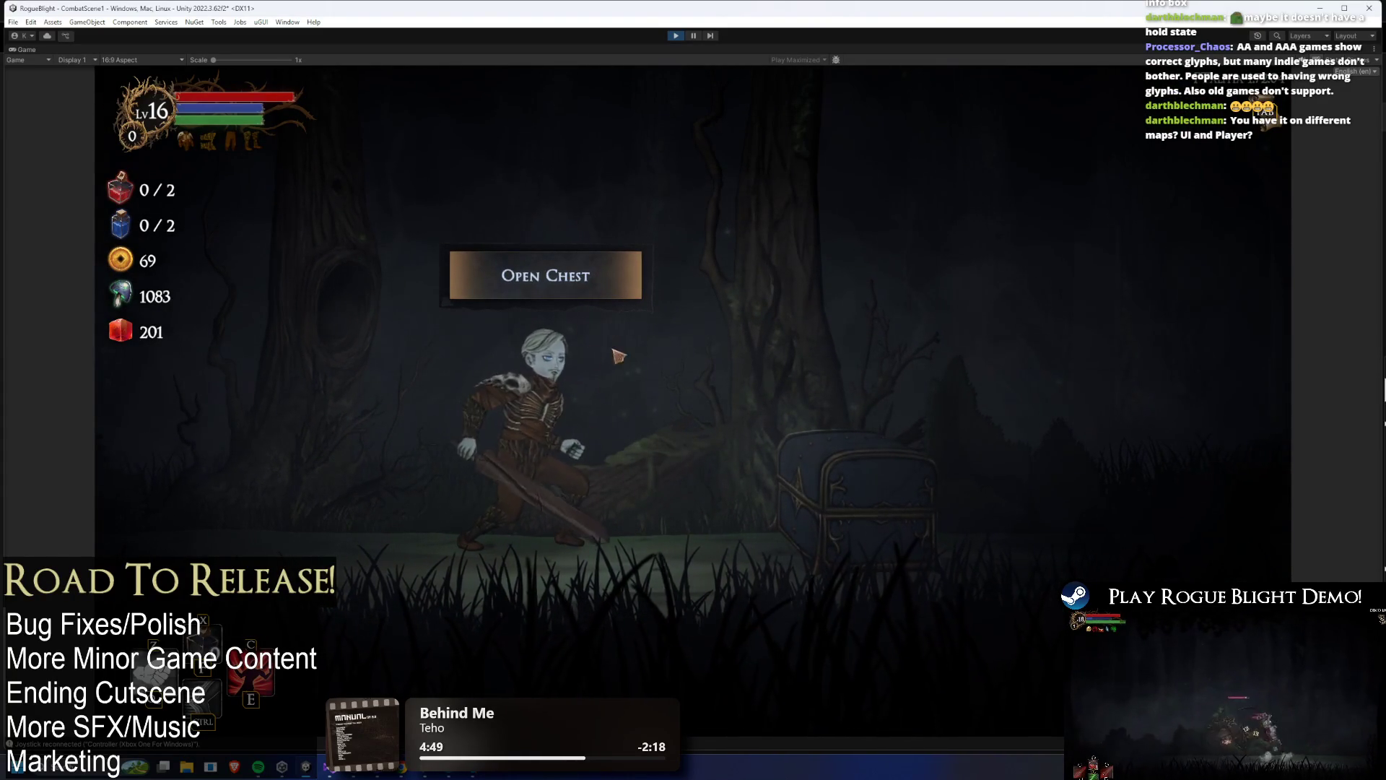
{"action": "key", "text": "e"}
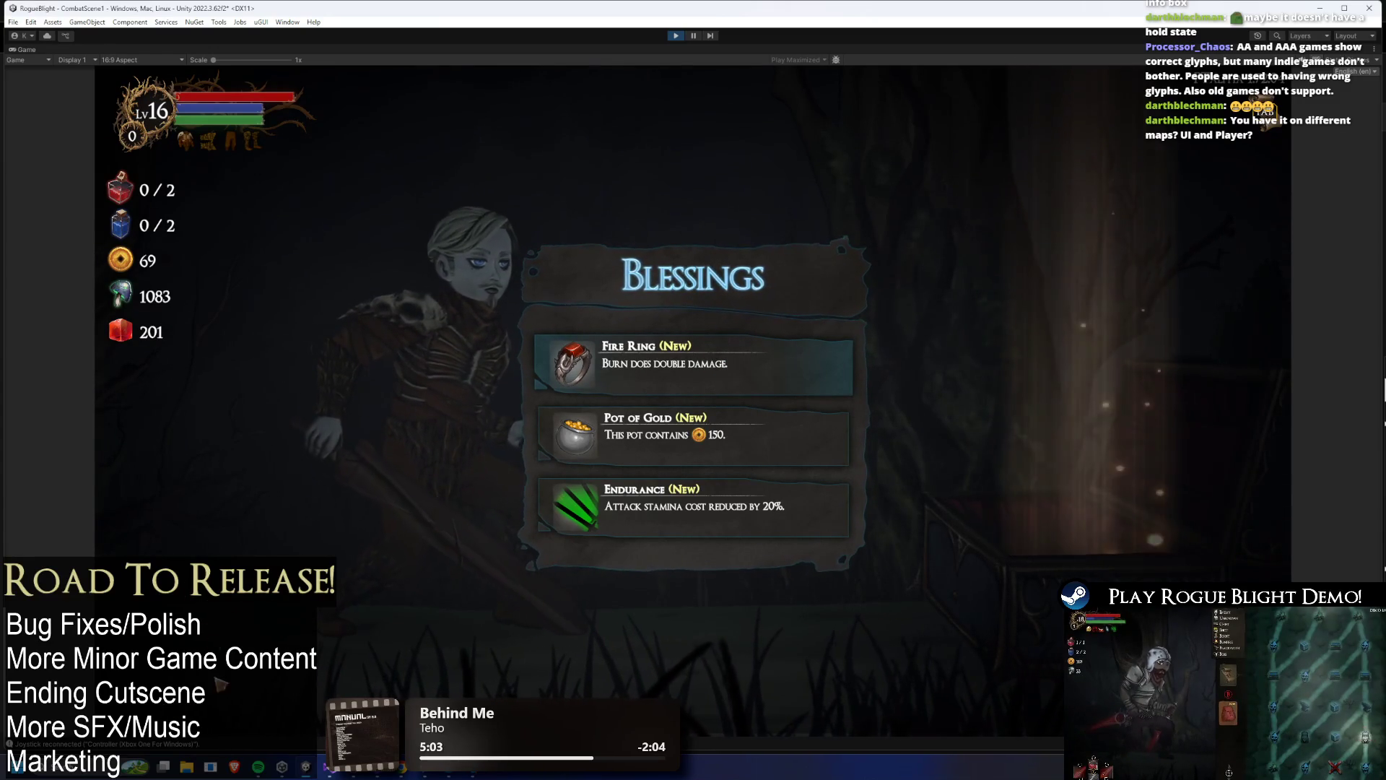
{"action": "left_click", "coordinate": [743, 362]}
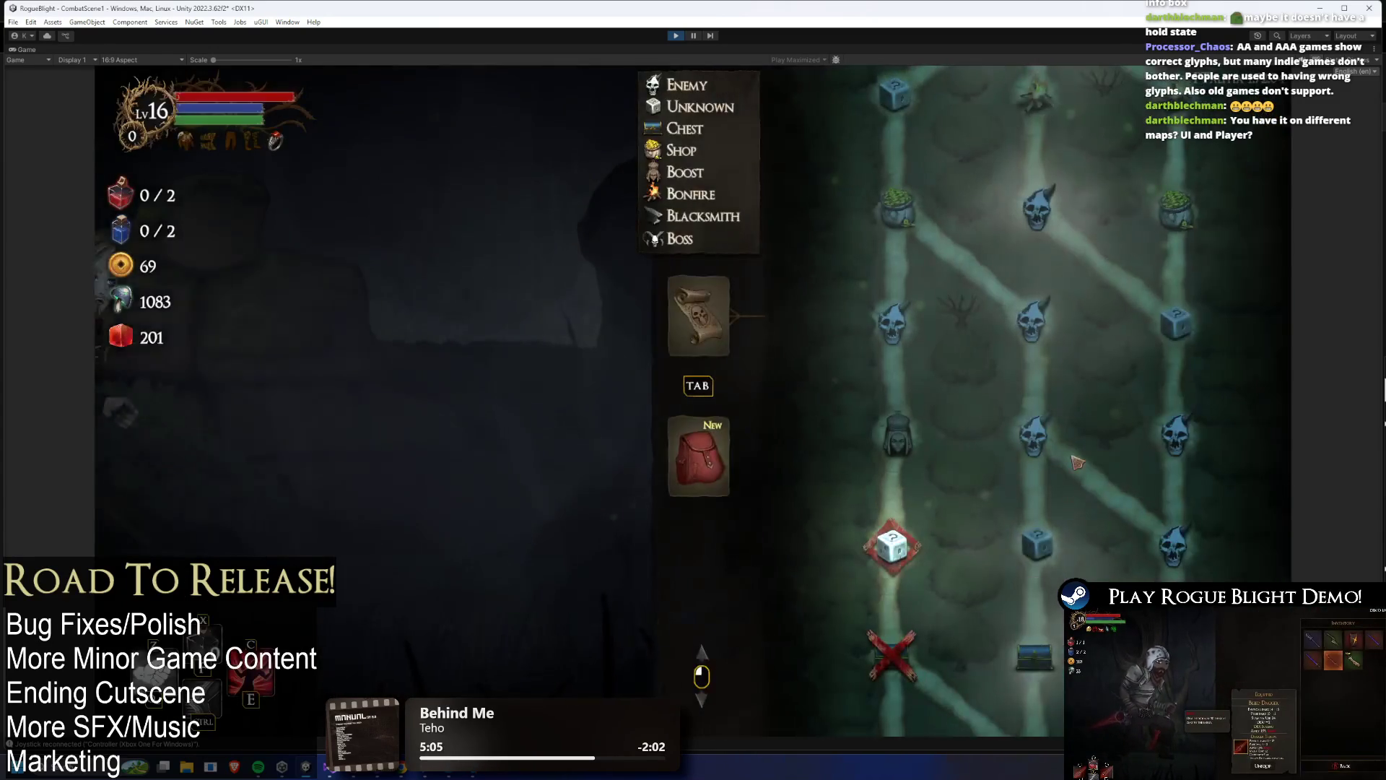
- Travel to the next node and take the Increase Strength blessing at the shrine
{"action": "left_click", "coordinate": [889, 543]}
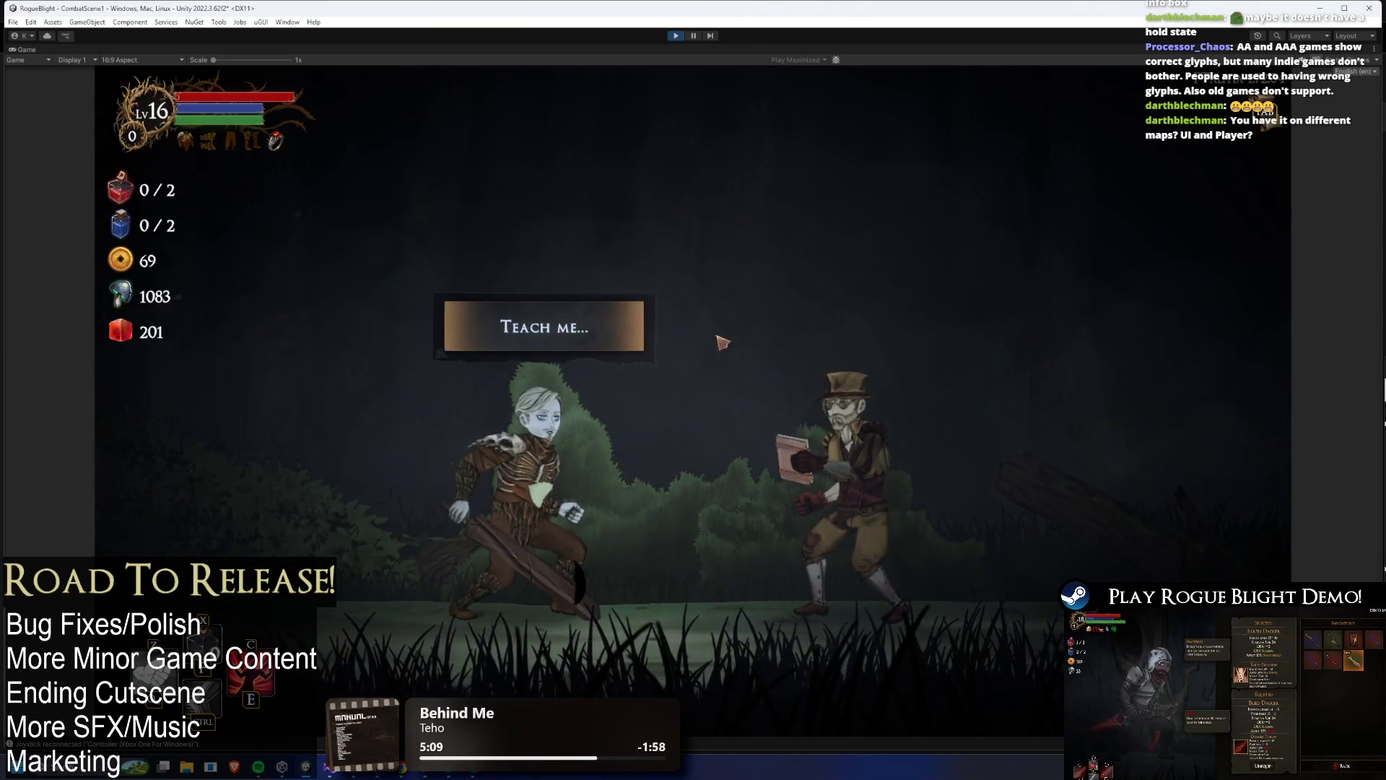
{"action": "left_click", "coordinate": [780, 348]}
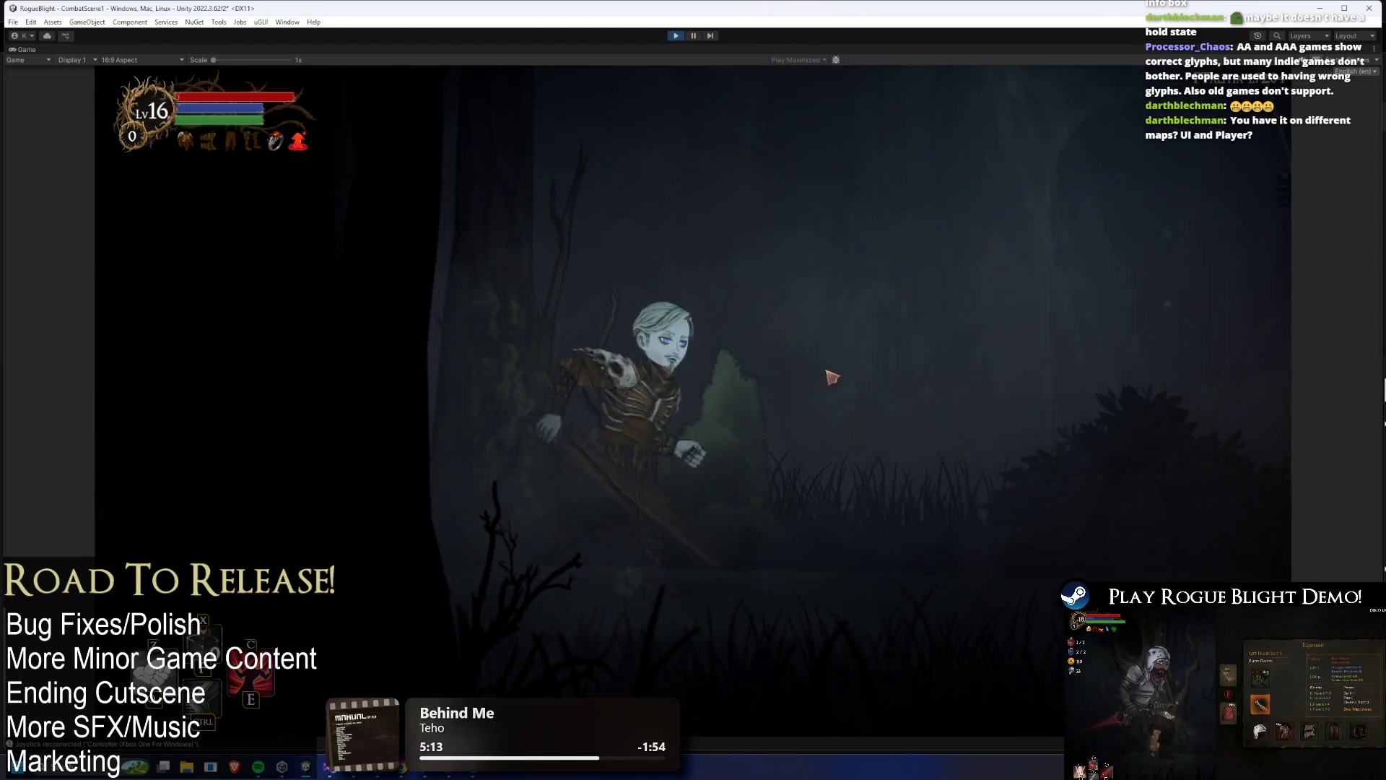
{"action": "left_click", "coordinate": [742, 371]}
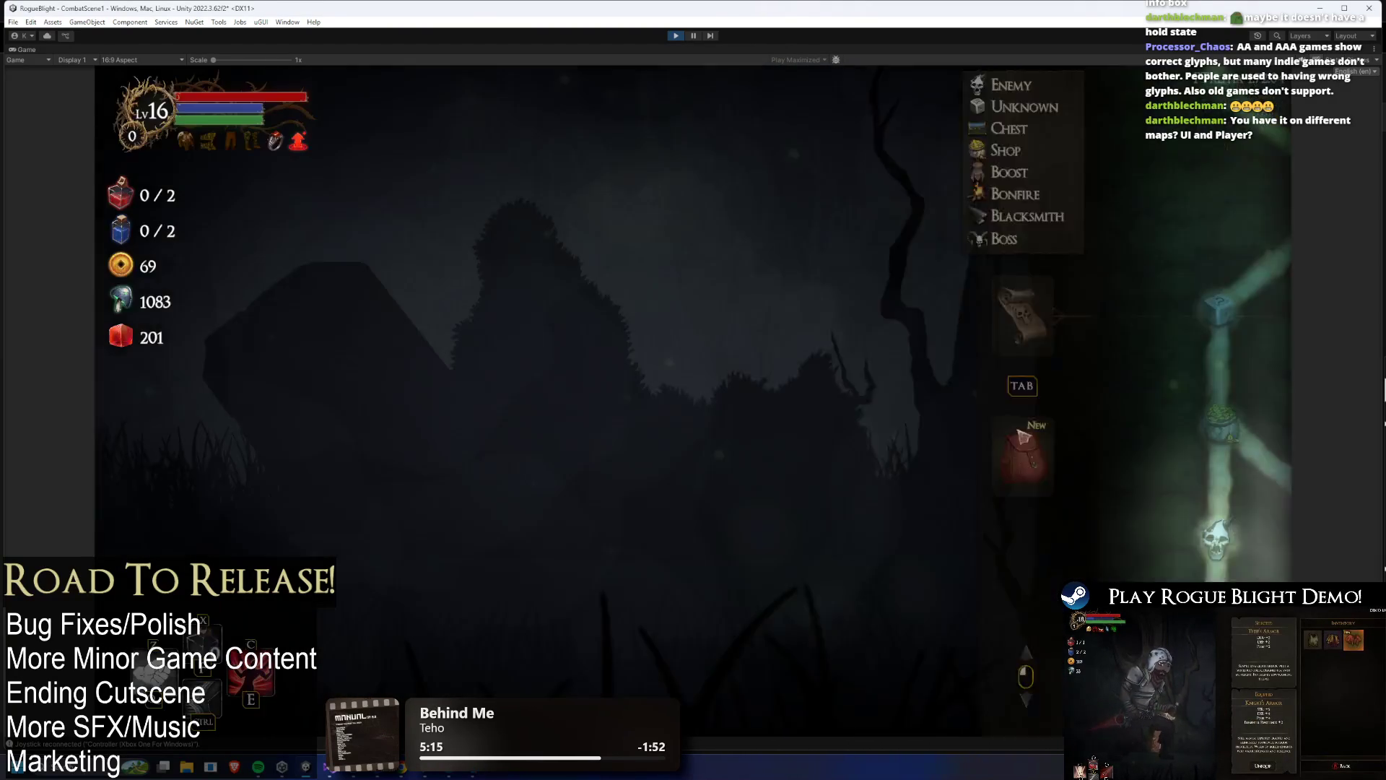
- Kill the enemy at the next node, take its loot and travel to the shop
{"action": "left_click", "coordinate": [895, 531]}
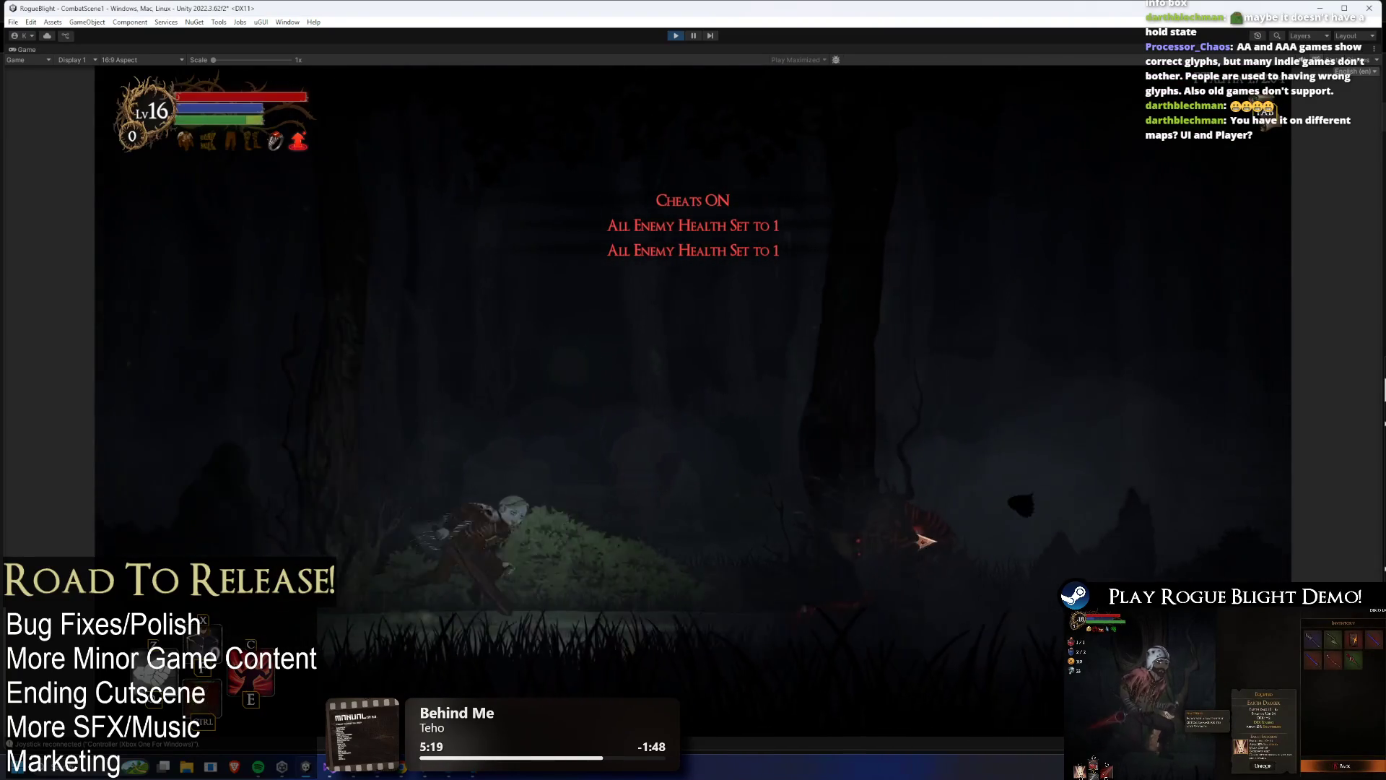
{"action": "left_click", "coordinate": [926, 540]}
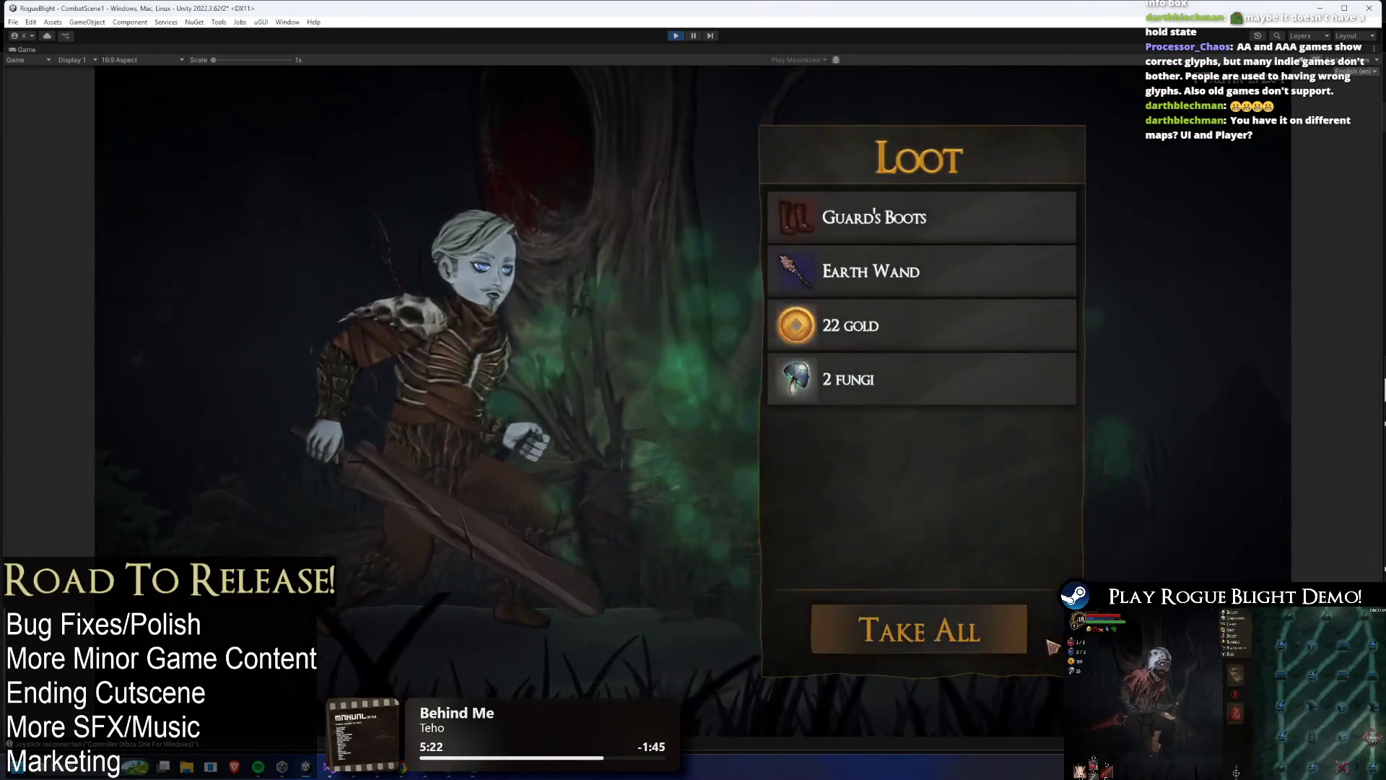
{"action": "left_click", "coordinate": [1018, 639]}
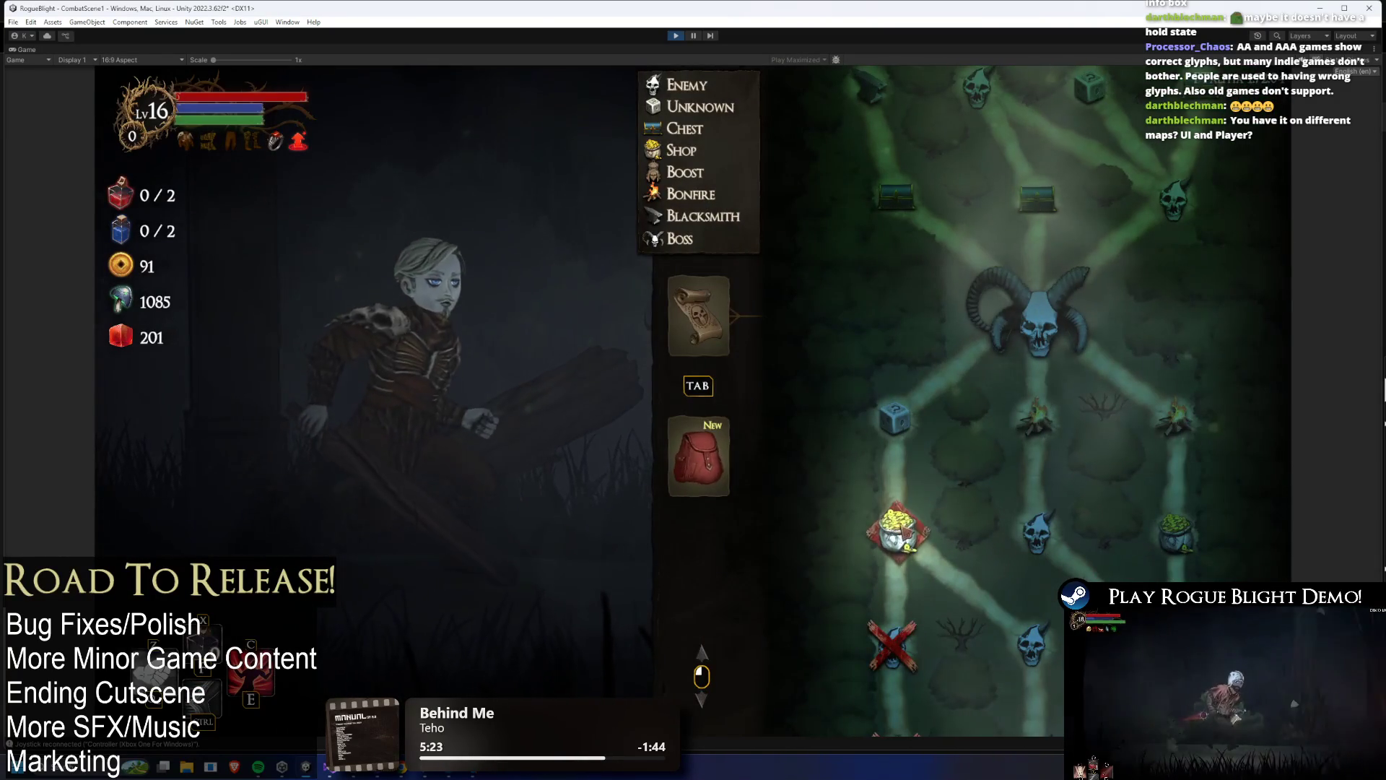
{"action": "left_click", "coordinate": [899, 533]}
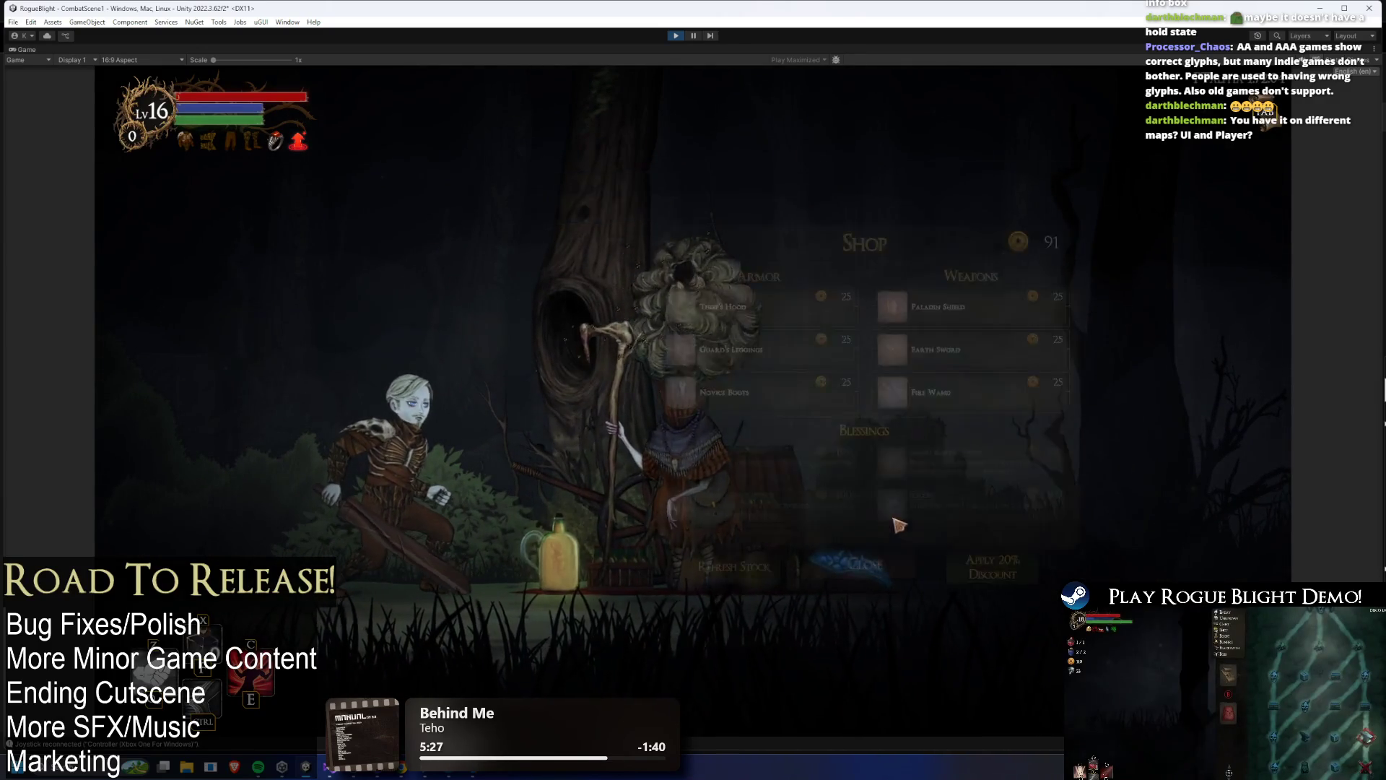
{"action": "mouse_move", "coordinate": [809, 397]}
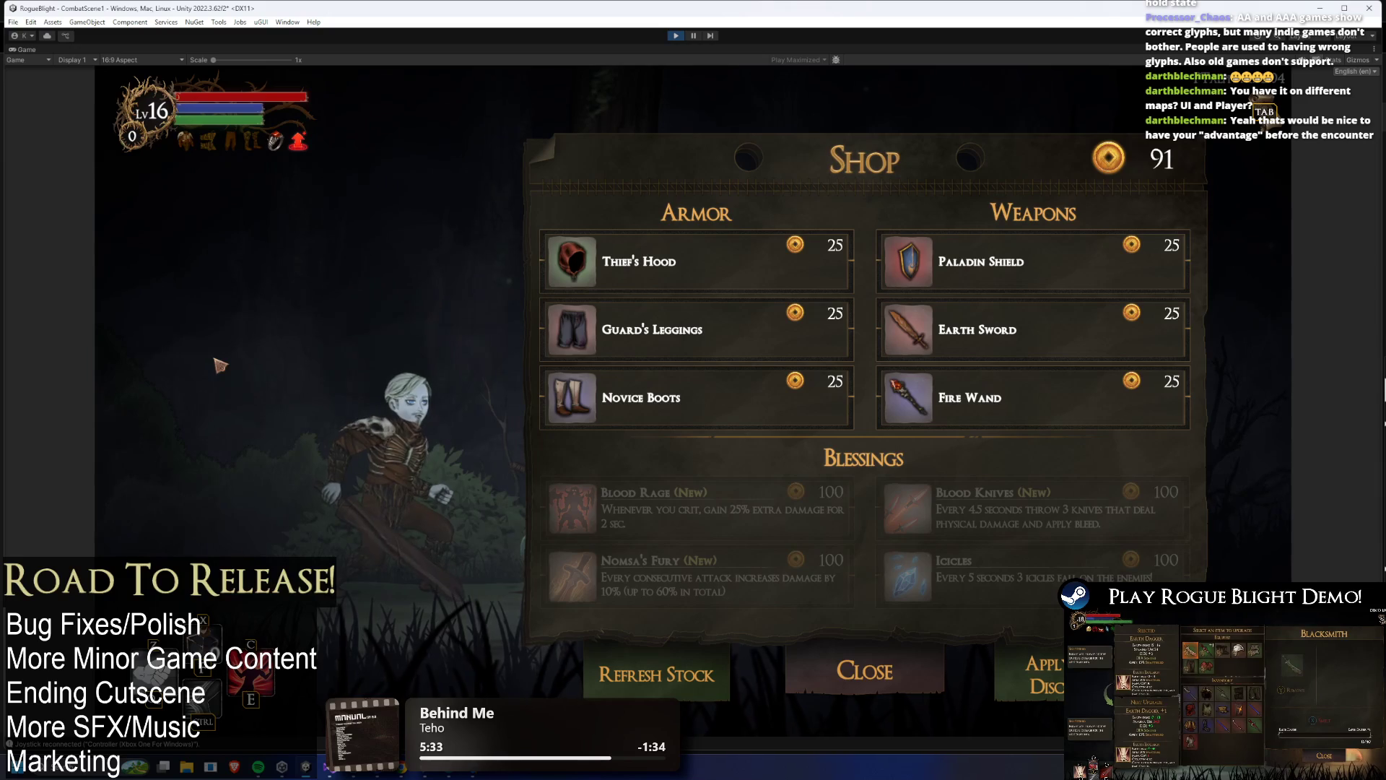
- Test pausing with Esc and toggling between the shop and map with Tab
{"action": "key", "text": "Escape"}
{"action": "key", "text": "Escape"}
{"action": "key", "text": "Escape"}
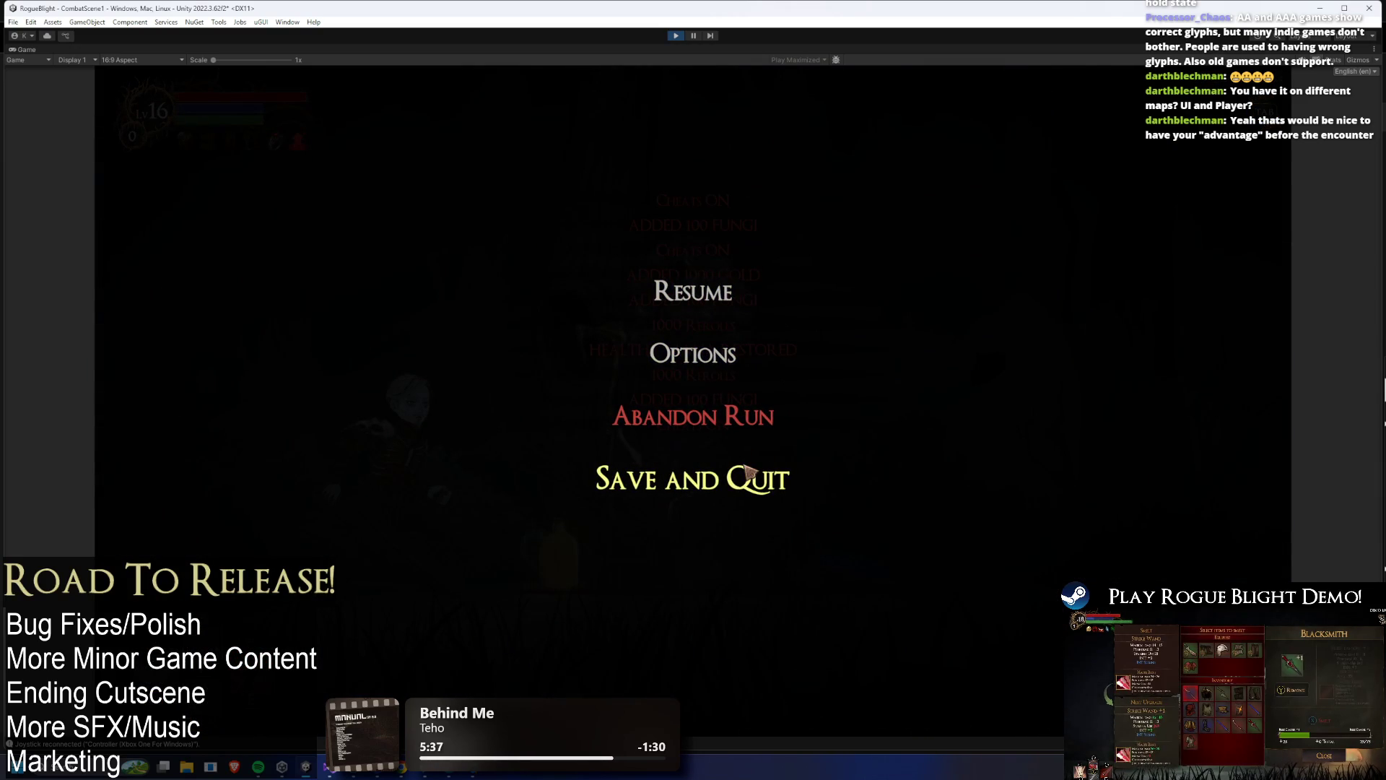
{"action": "key", "text": "Escape"}
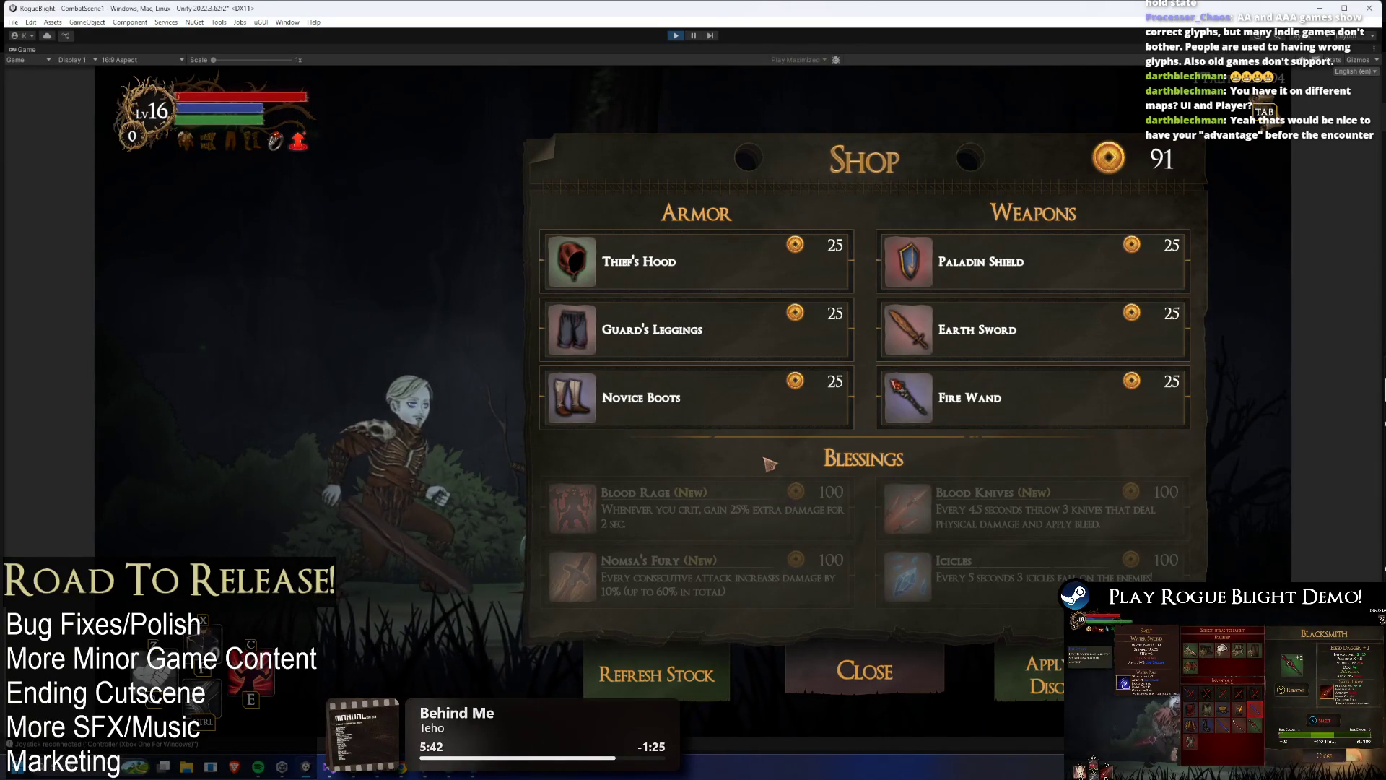
{"action": "key", "text": "Down"}
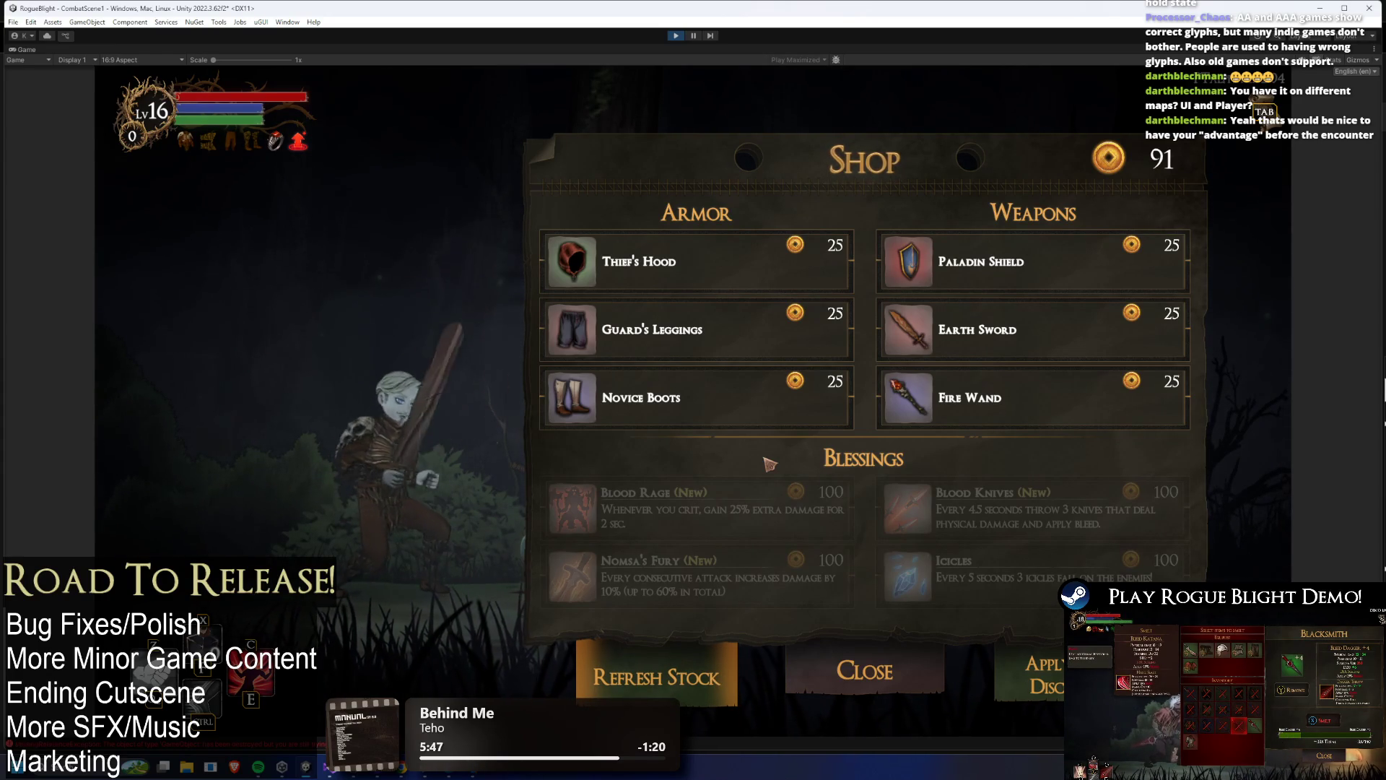
{"action": "key", "text": "Escape"}
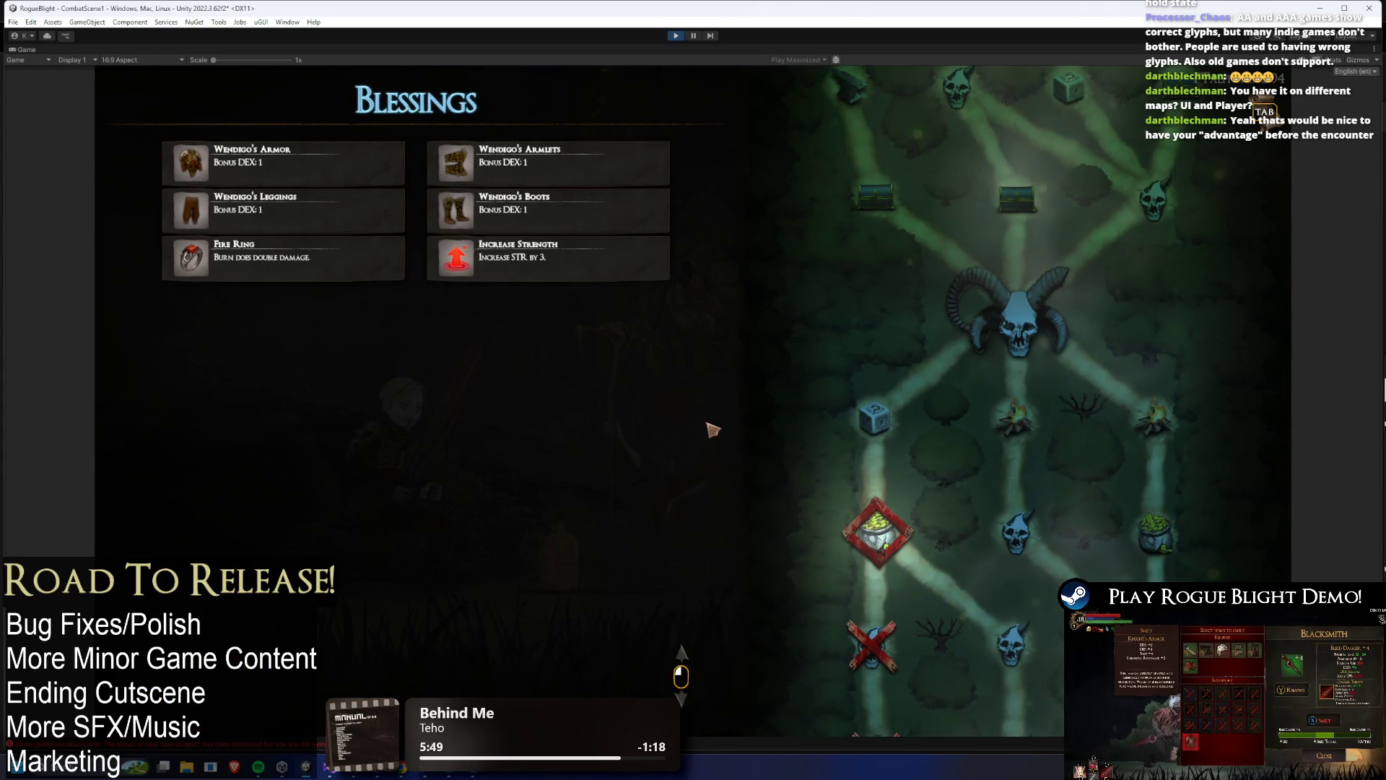
{"action": "key", "text": "Tab"}
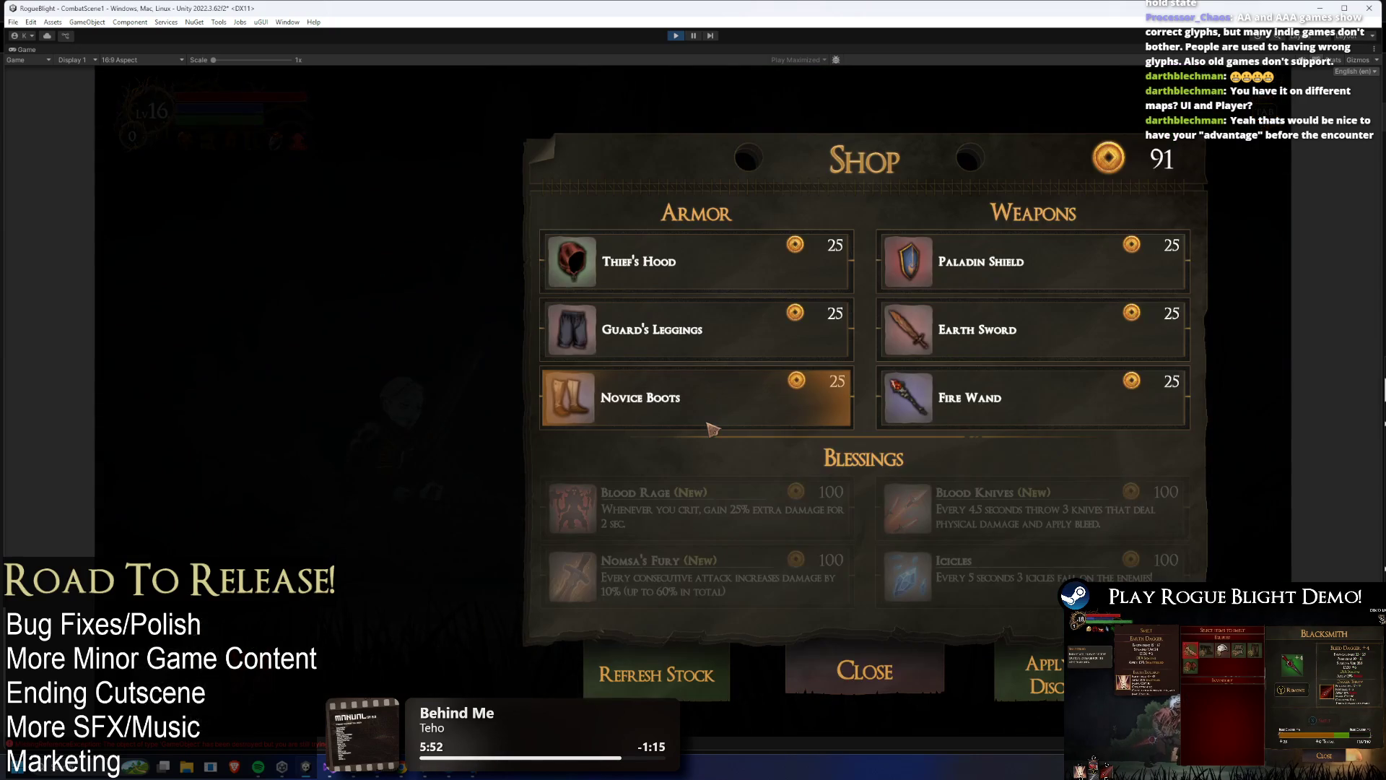
{"action": "key", "text": "Tab"}
{"action": "key", "text": "Tab"}
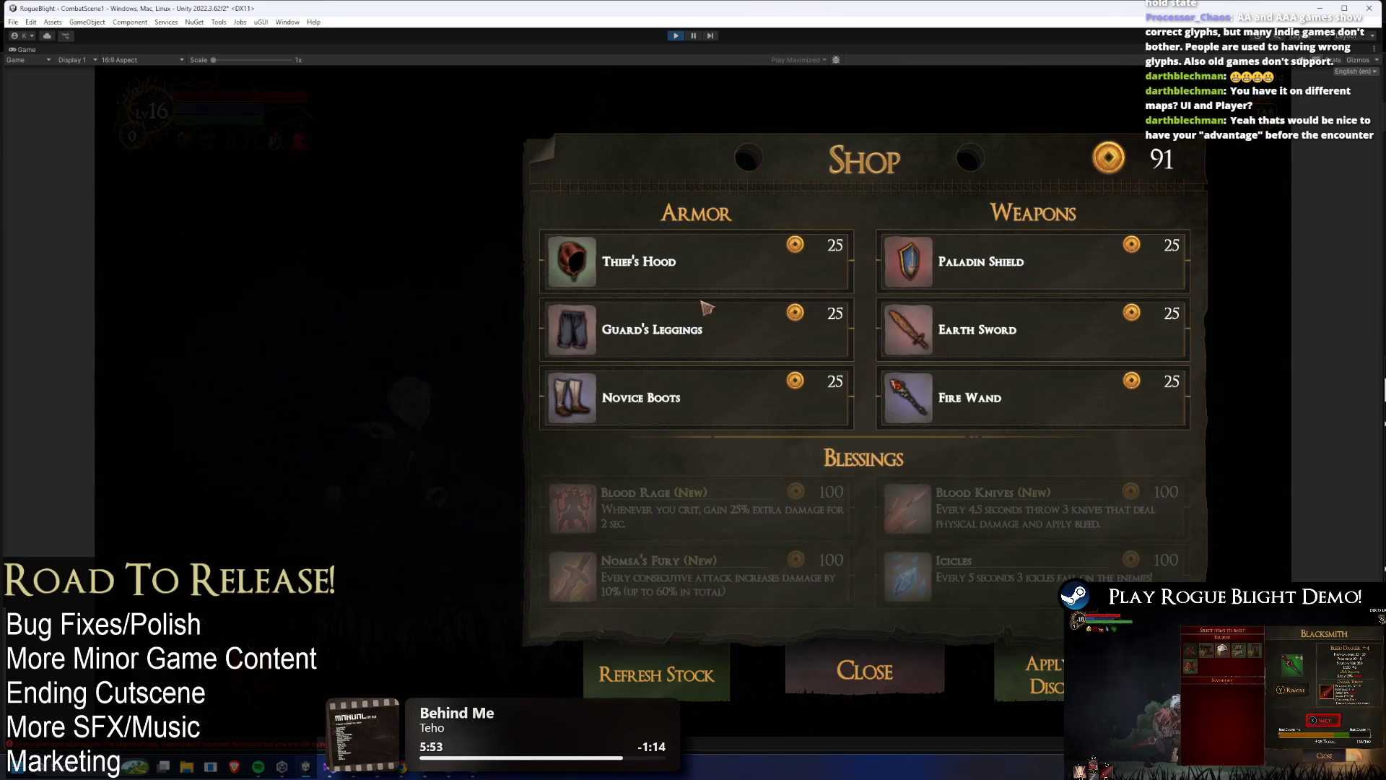
{"action": "key", "text": "Tab"}
{"action": "key", "text": "Tab"}
{"action": "key", "text": "Tab"}
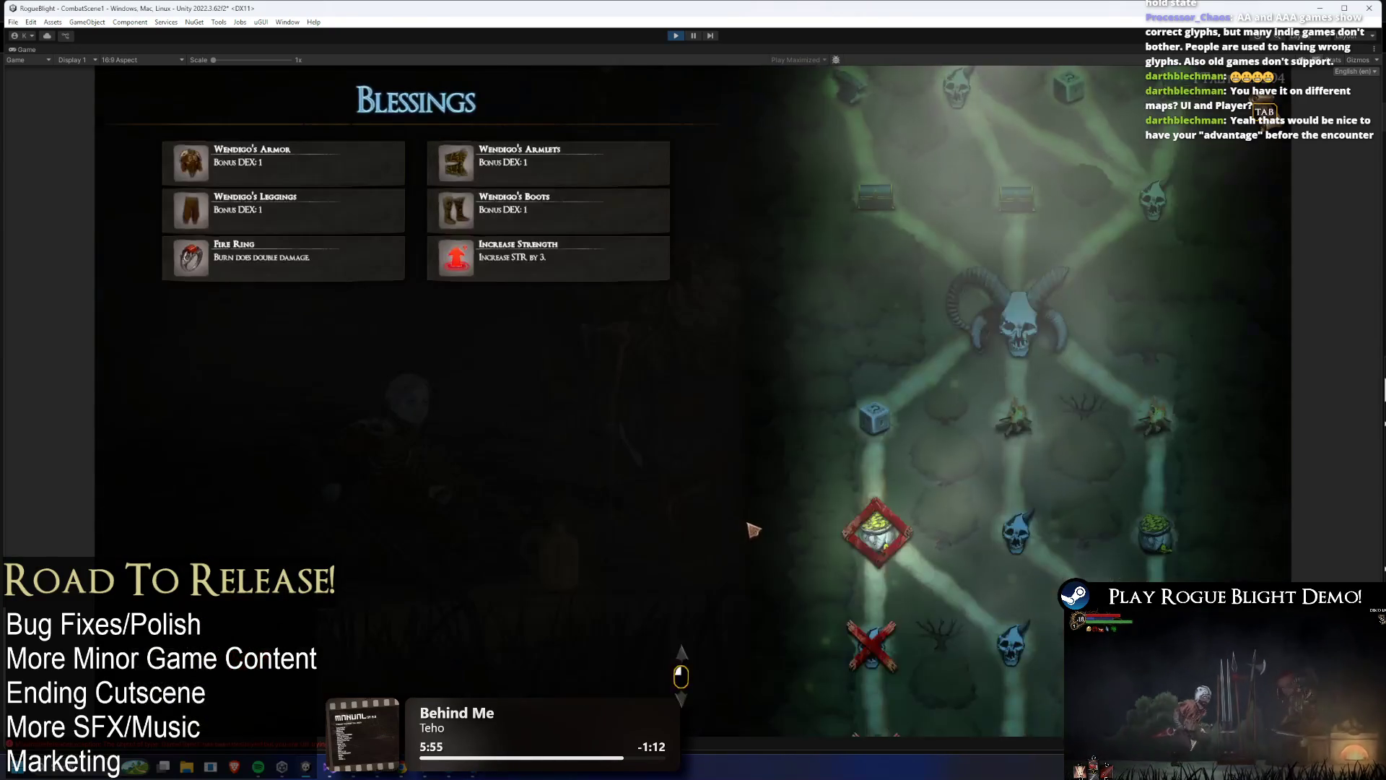
{"action": "key", "text": "Escape"}
{"action": "key", "text": "Escape"}
{"action": "key", "text": "Tab"}
{"action": "key", "text": "Tab"}
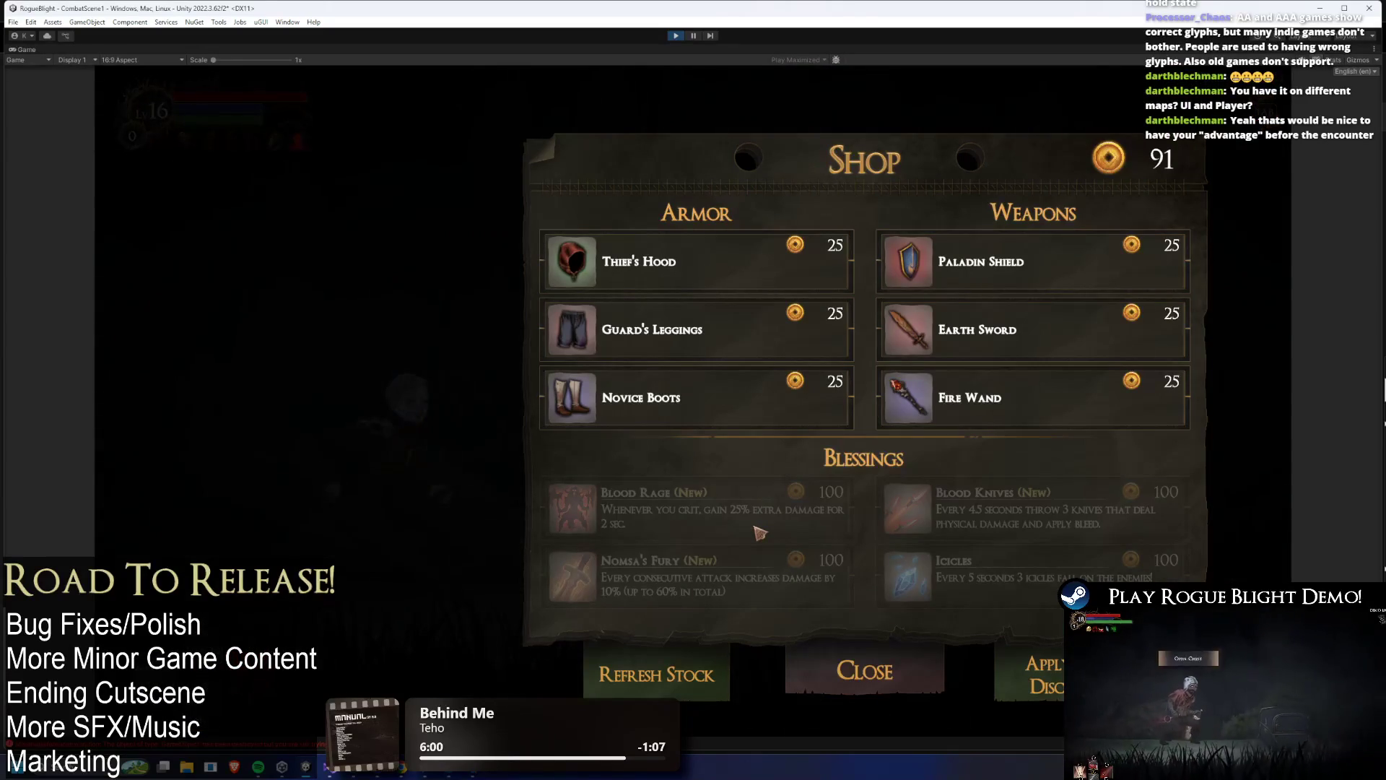
{"action": "key", "text": "Escape"}
{"action": "key", "text": "Escape"}
{"action": "key", "text": "Escape"}
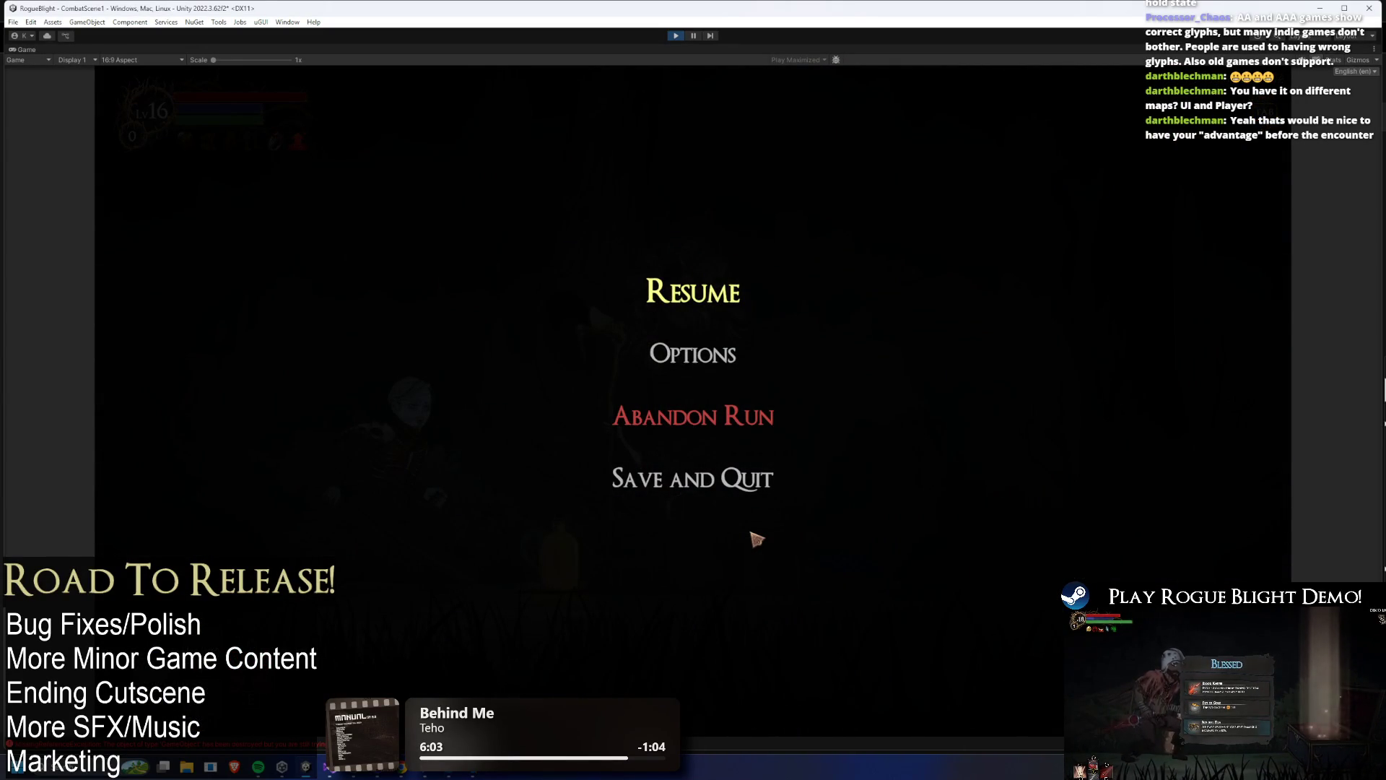
{"action": "key", "text": "Escape"}
{"action": "key", "text": "Tab"}
{"action": "key", "text": "Tab"}
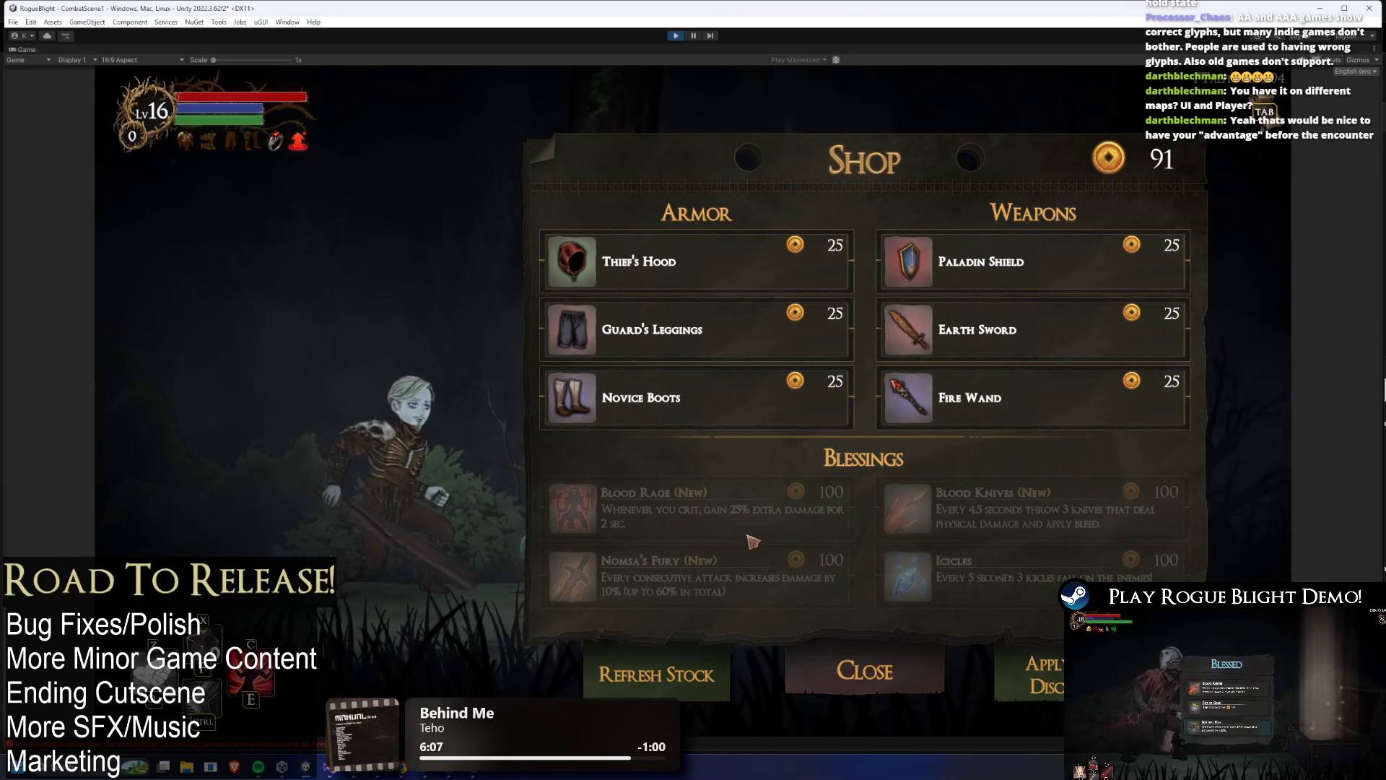
{"action": "key", "text": "Tab"}
{"action": "key", "text": "Tab"}
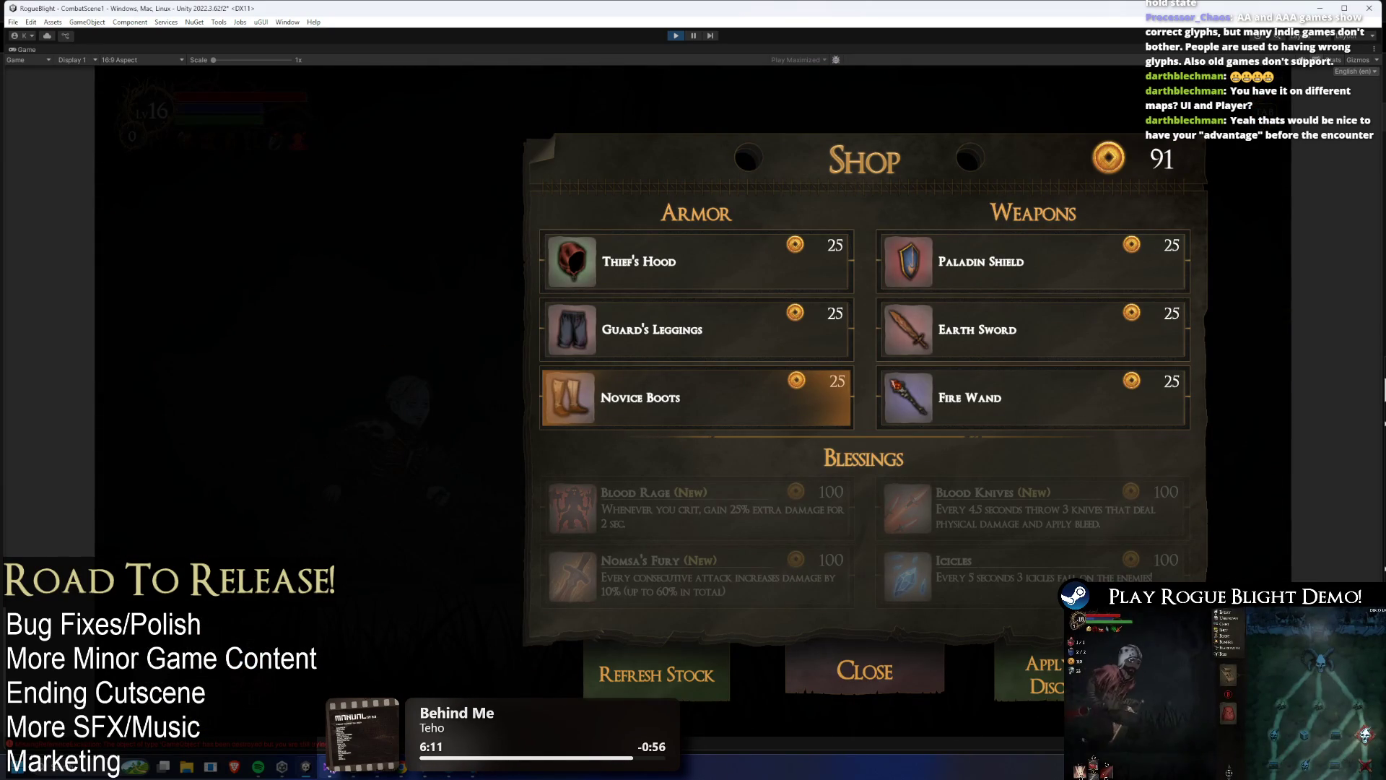
{"action": "key", "text": "alt+Tab"}
{"action": "key", "text": "alt+Tab"}
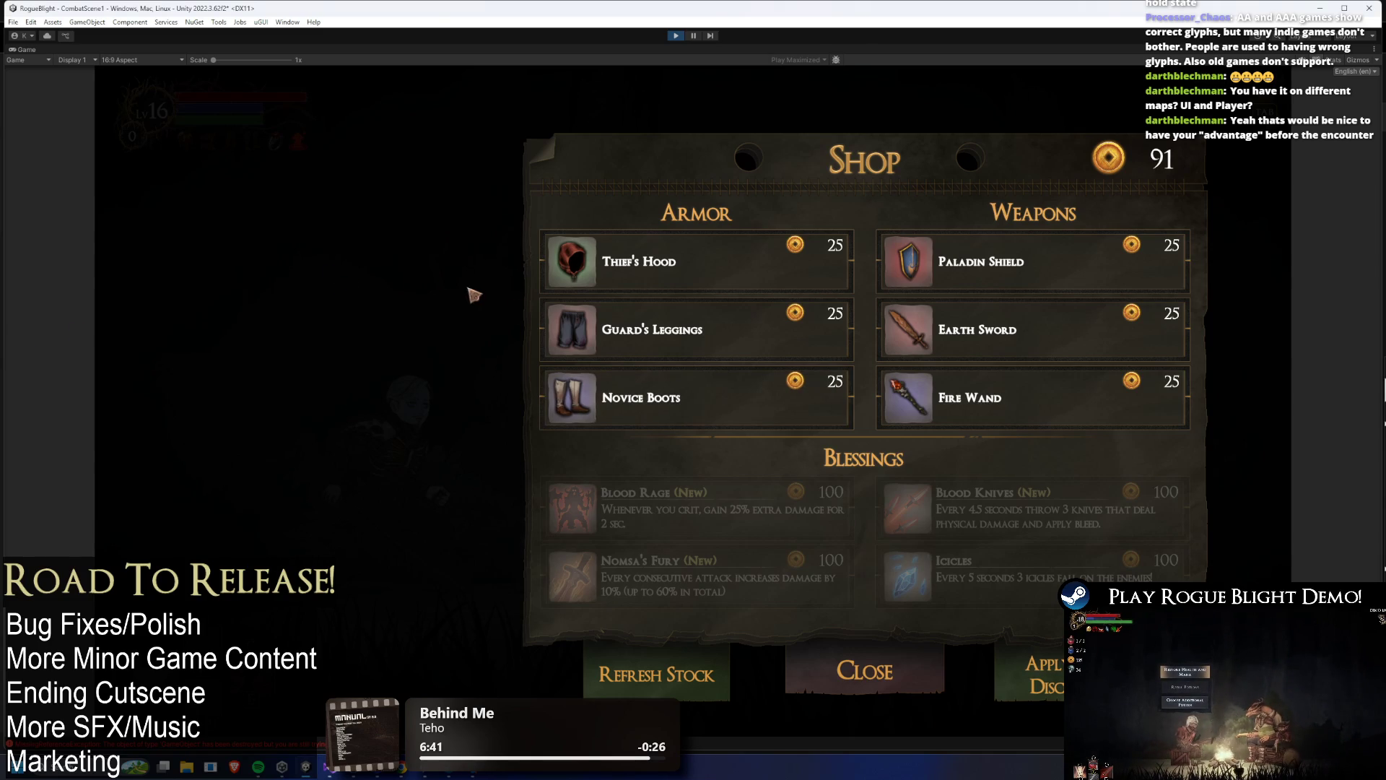
- Grant extra gold with the G cheat, then save and quit to the title screen
{"action": "key", "text": "g"}
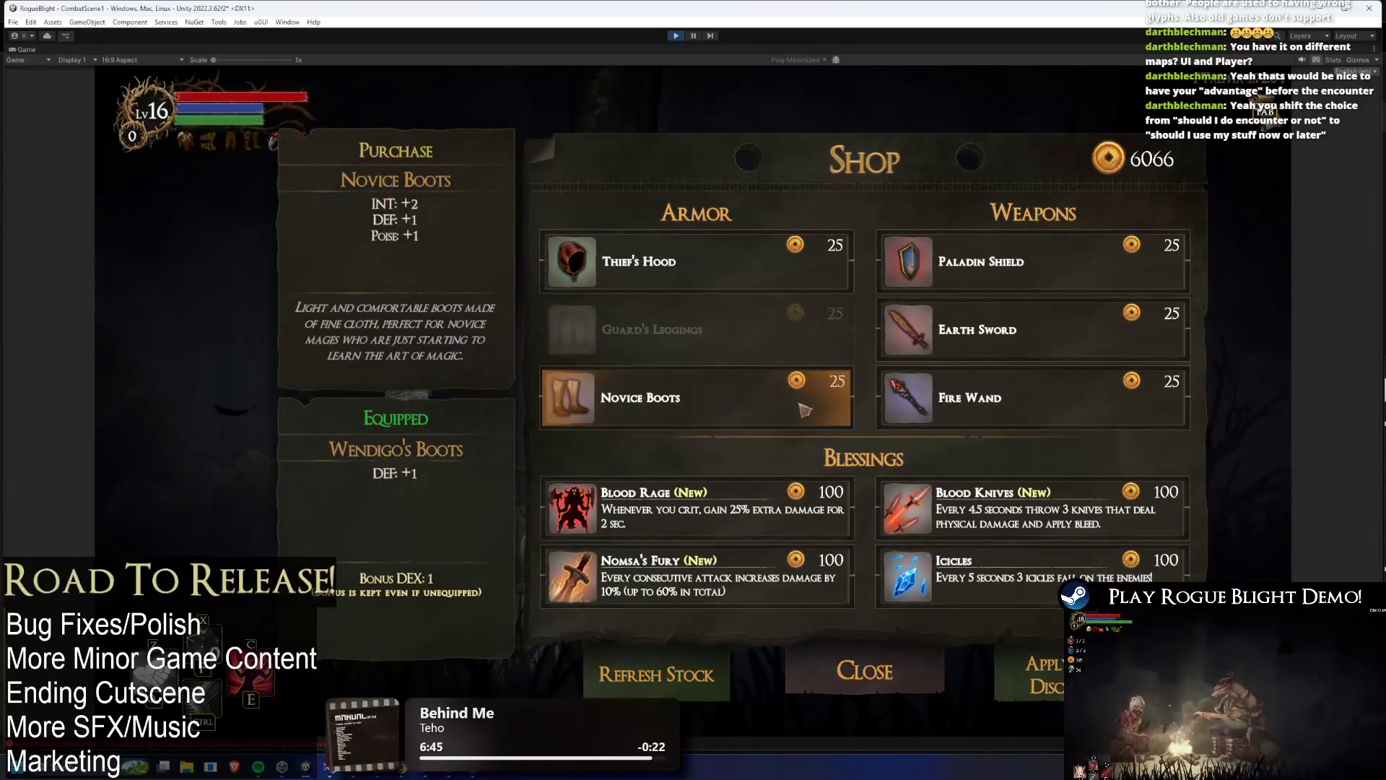
{"action": "key", "text": "Escape"}
{"action": "left_click", "coordinate": [709, 480]}
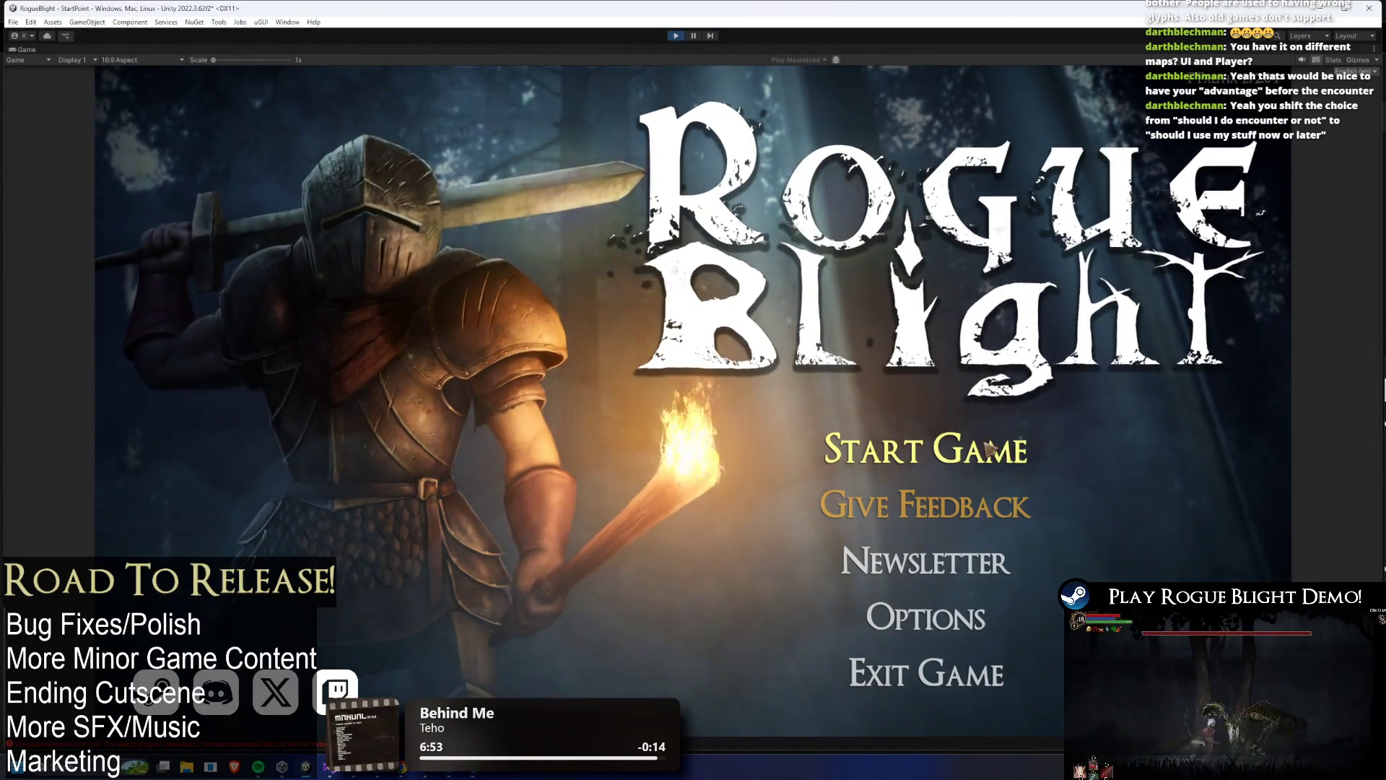
- Start the game on the first save slot and open the merchant's shop
{"action": "left_click", "coordinate": [932, 442]}
{"action": "left_click", "coordinate": [960, 393]}
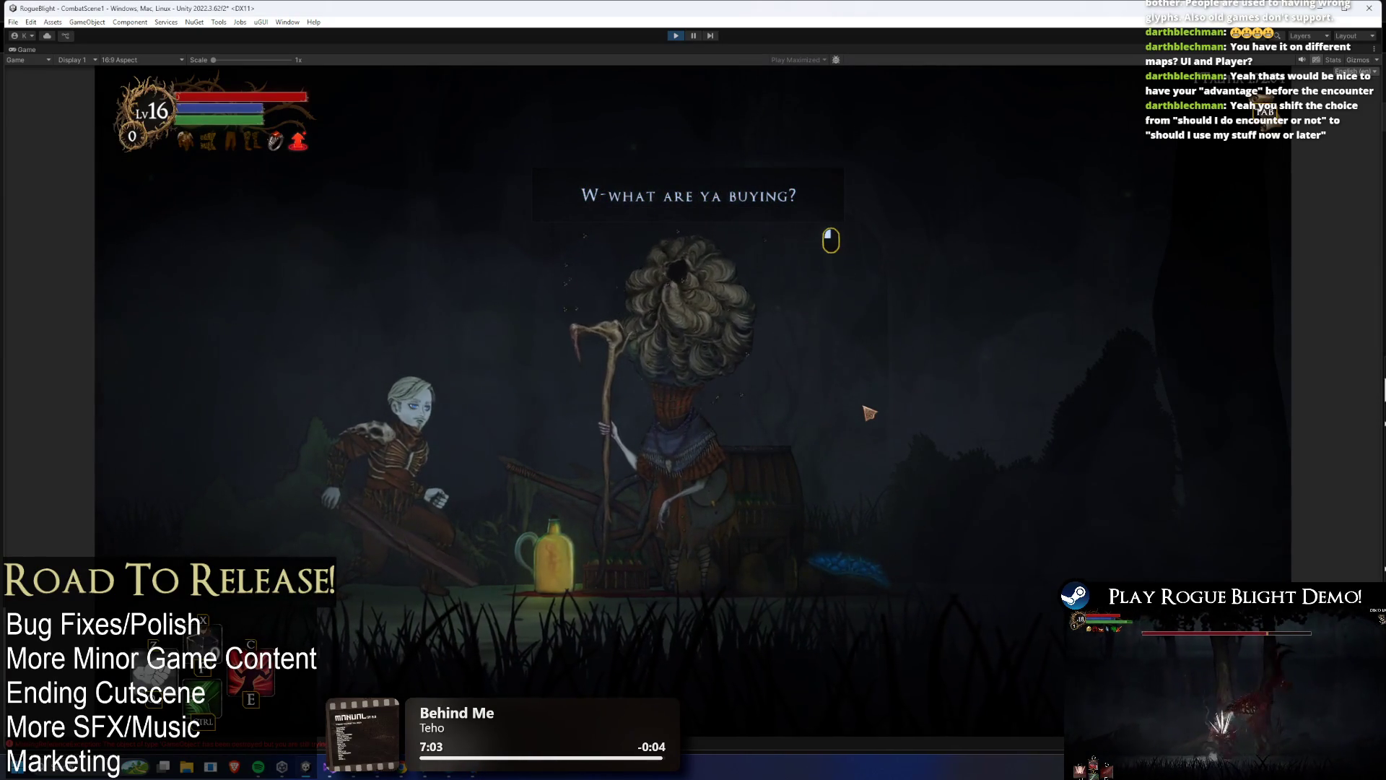
{"action": "left_click", "coordinate": [932, 369]}
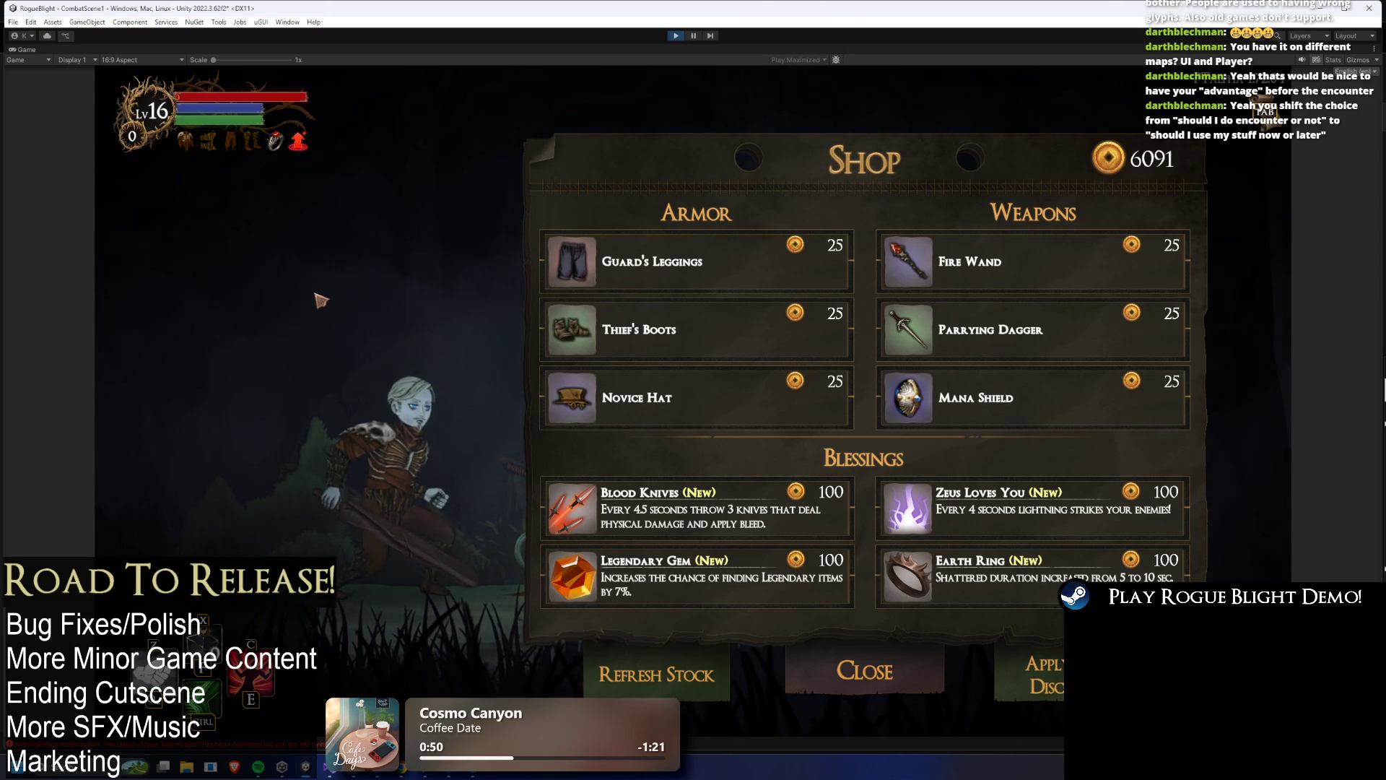
- Buy Thief's Boots by mouse and Guard's Leggings with the keyboard
{"action": "left_click", "coordinate": [697, 338]}
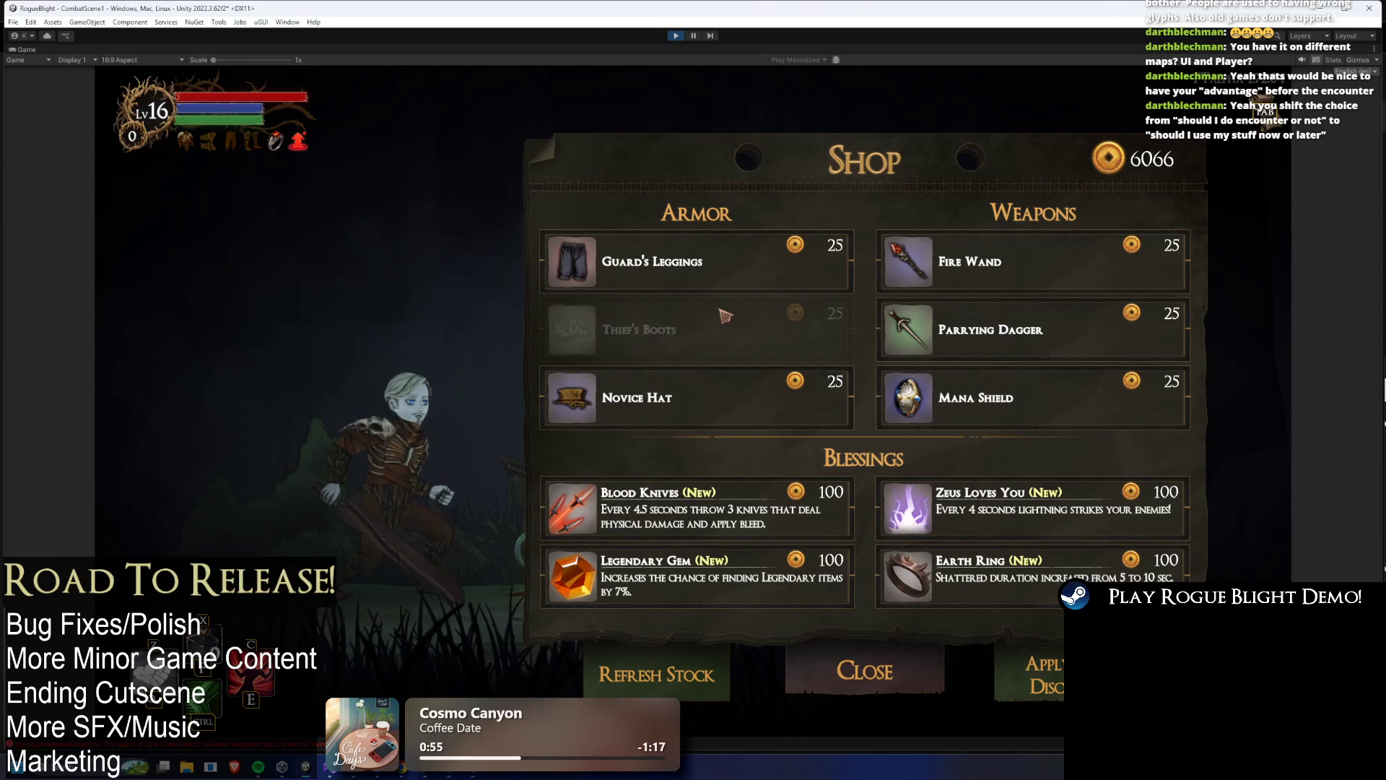
{"action": "key", "text": "Up"}
{"action": "key", "text": "Down"}
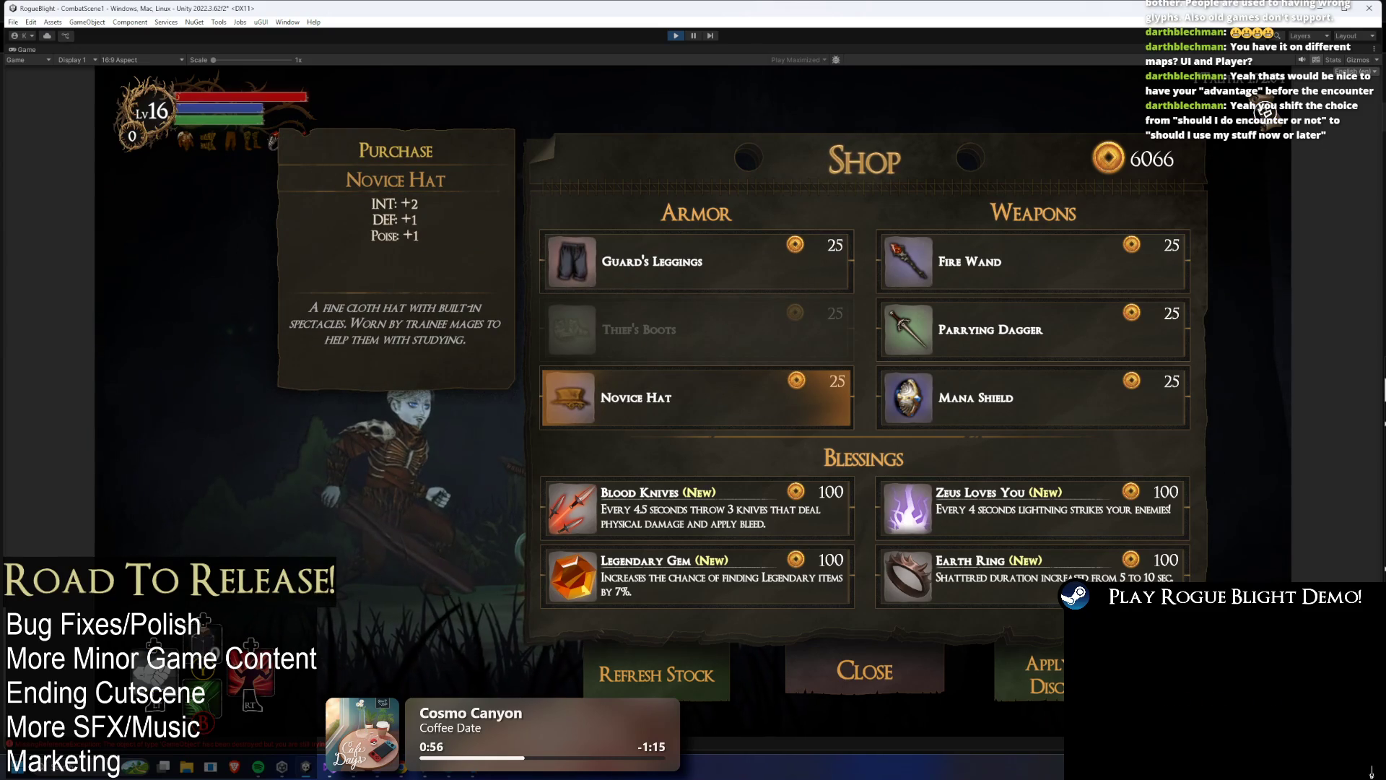
{"action": "key", "text": "Up"}
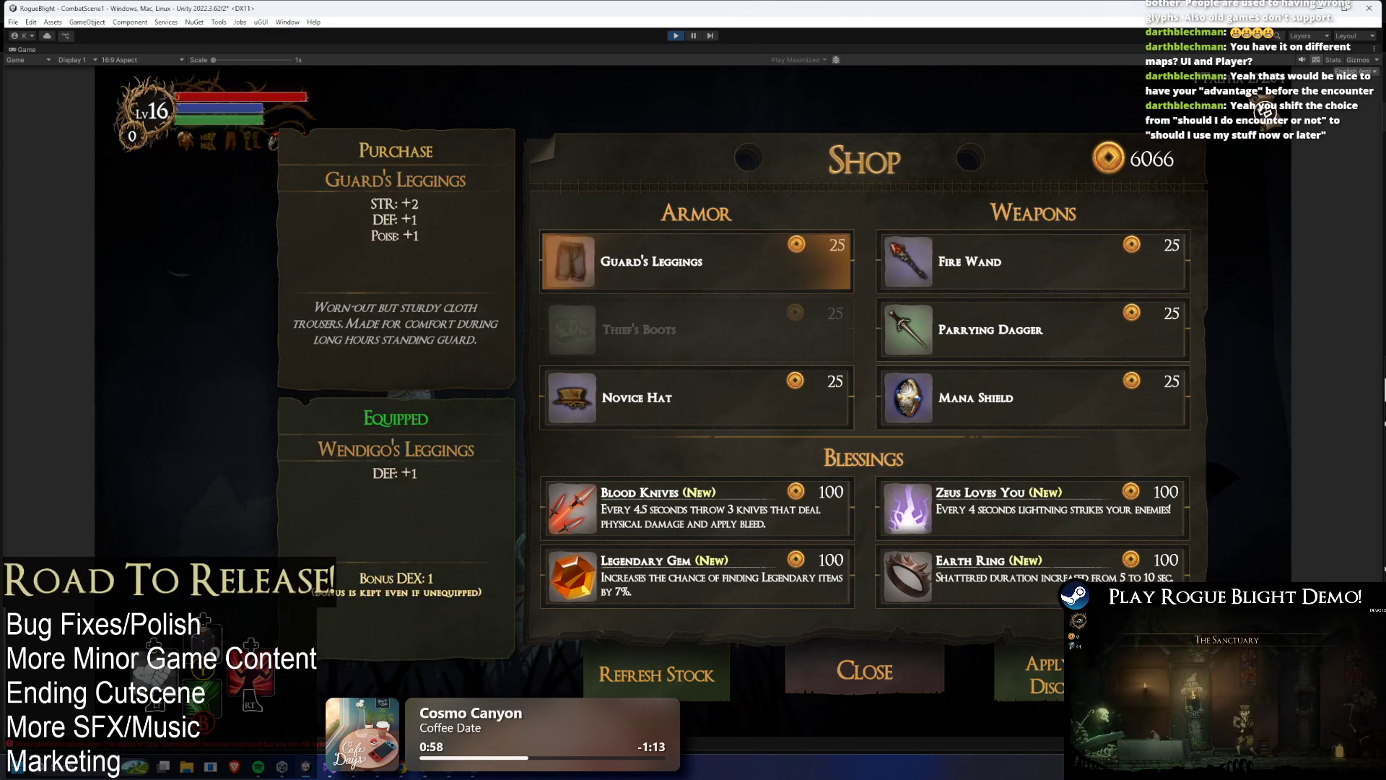
{"action": "key", "text": "Down"}
{"action": "key", "text": "Up"}
{"action": "key", "text": "Return"}
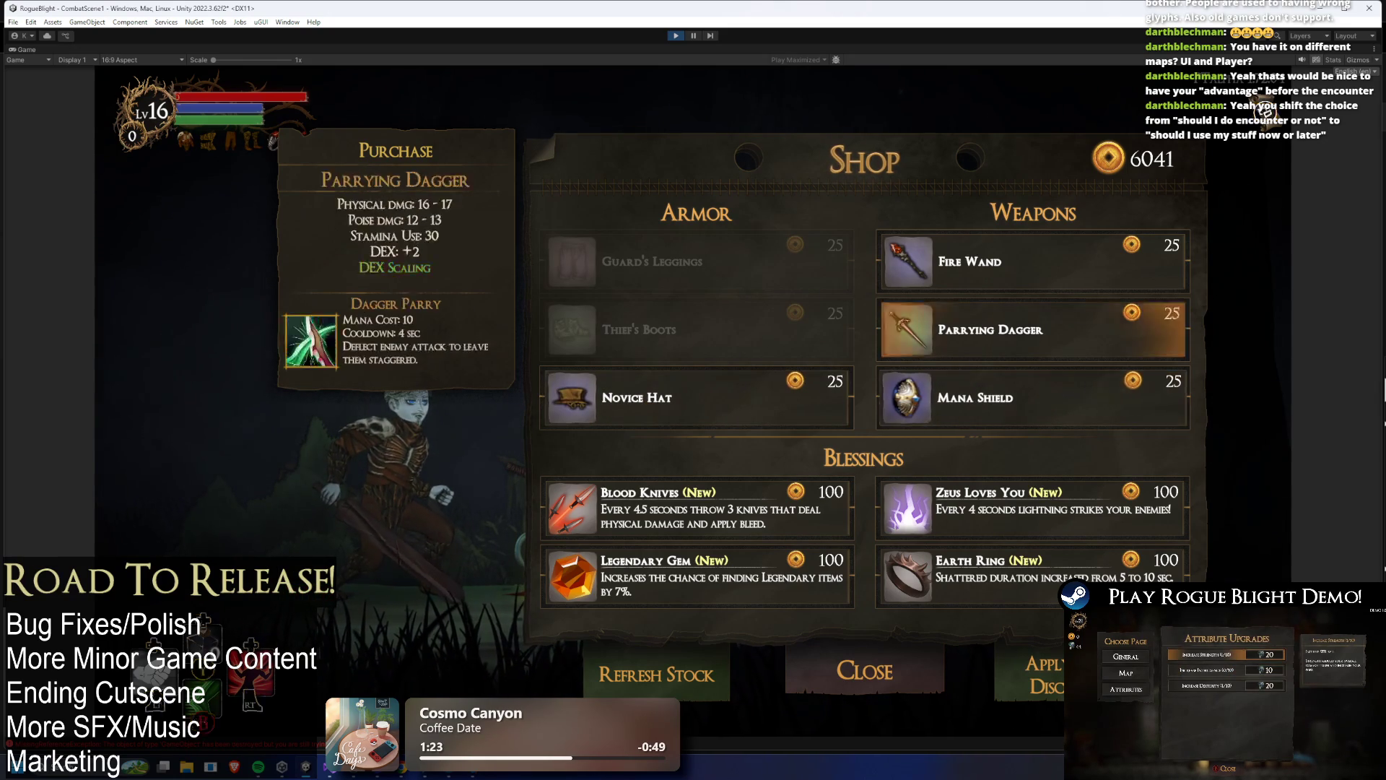
- Buy Mana Shield, Fire Wand and Parrying Dagger
{"action": "left_click", "coordinate": [1048, 402]}
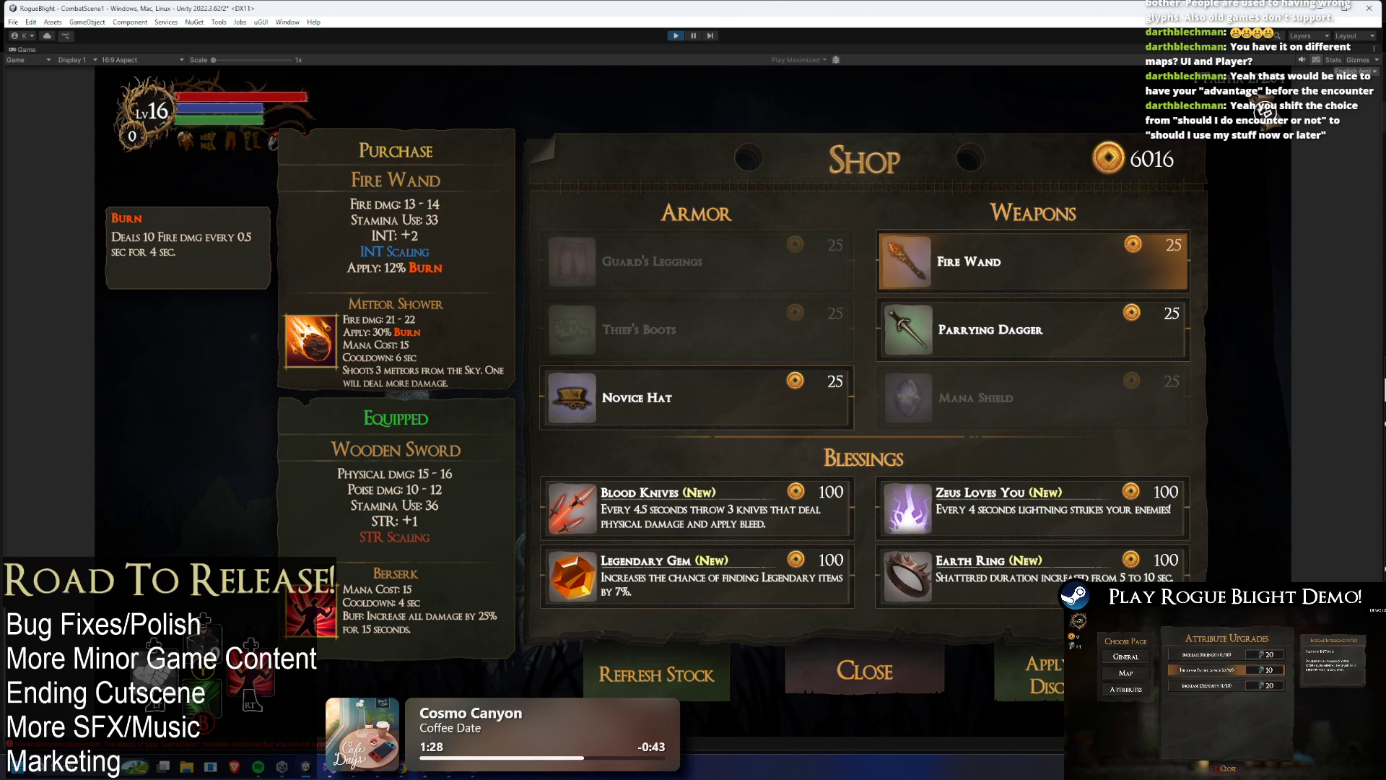
{"action": "key", "text": "Return"}
{"action": "key", "text": "Right"}
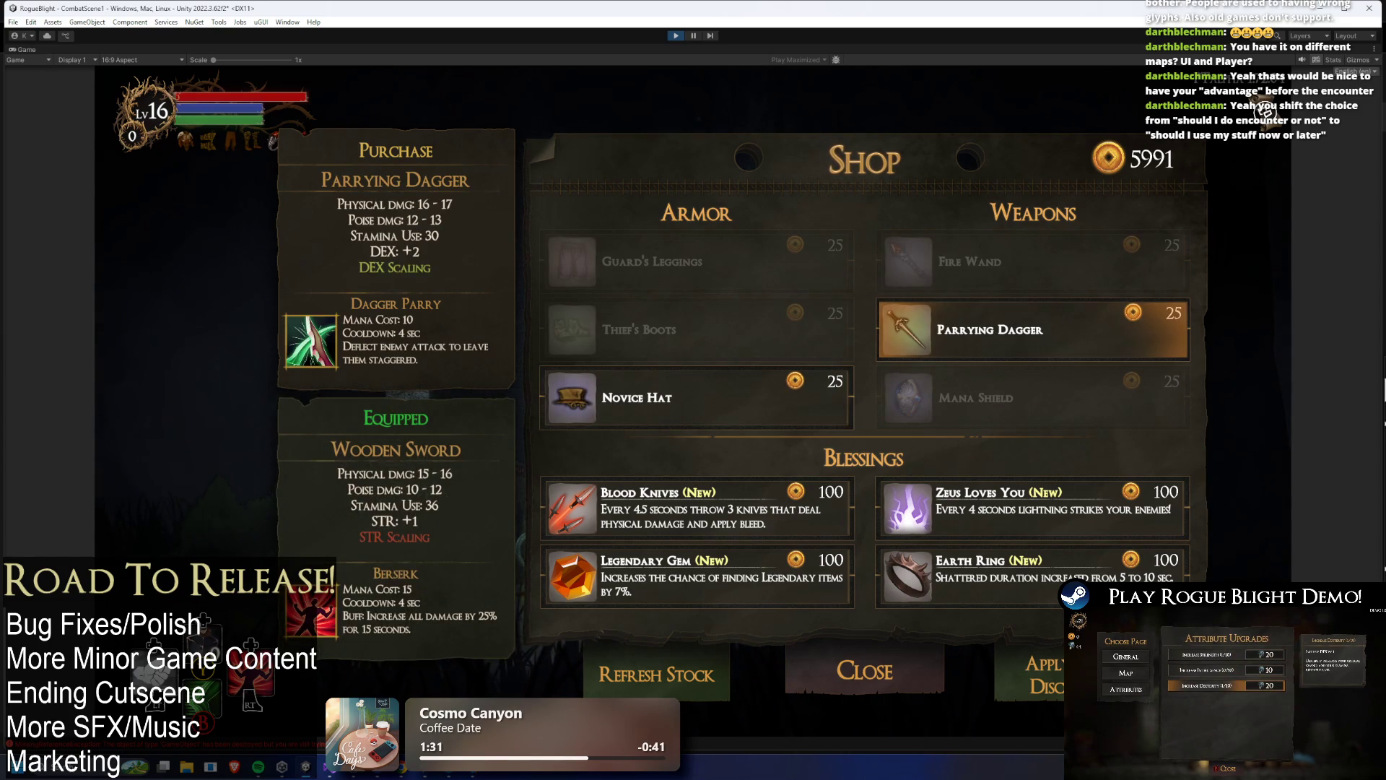
{"action": "key", "text": "Return"}
- Move the selection through the list to Novice Hat, buy it, and stop the game
{"action": "key", "text": "Down"}
{"action": "key", "text": "Up"}
{"action": "key", "text": "Down"}
{"action": "key", "text": "Right"}
{"action": "key", "text": "Down"}
{"action": "key", "text": "Left"}
{"action": "key", "text": "Up"}
{"action": "key", "text": "Up"}
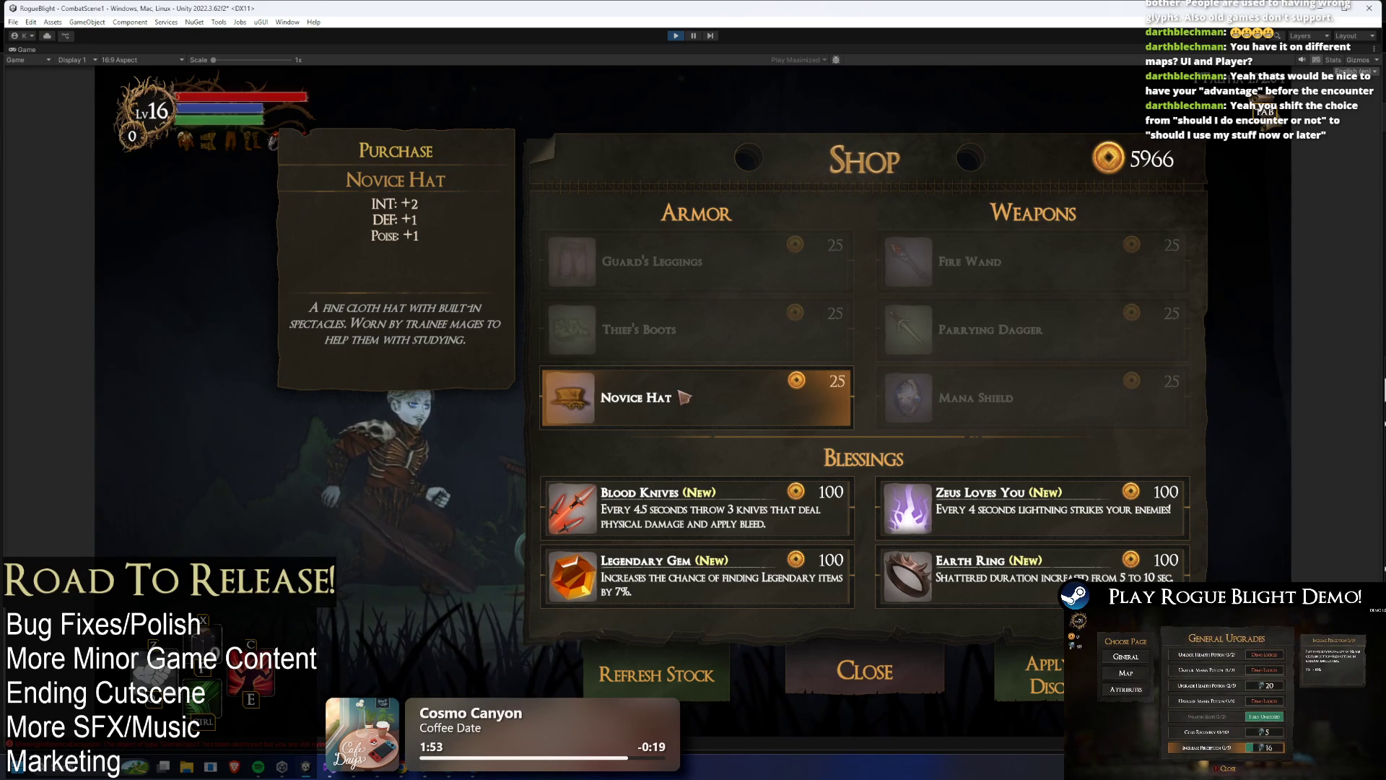
{"action": "left_click", "coordinate": [660, 395]}
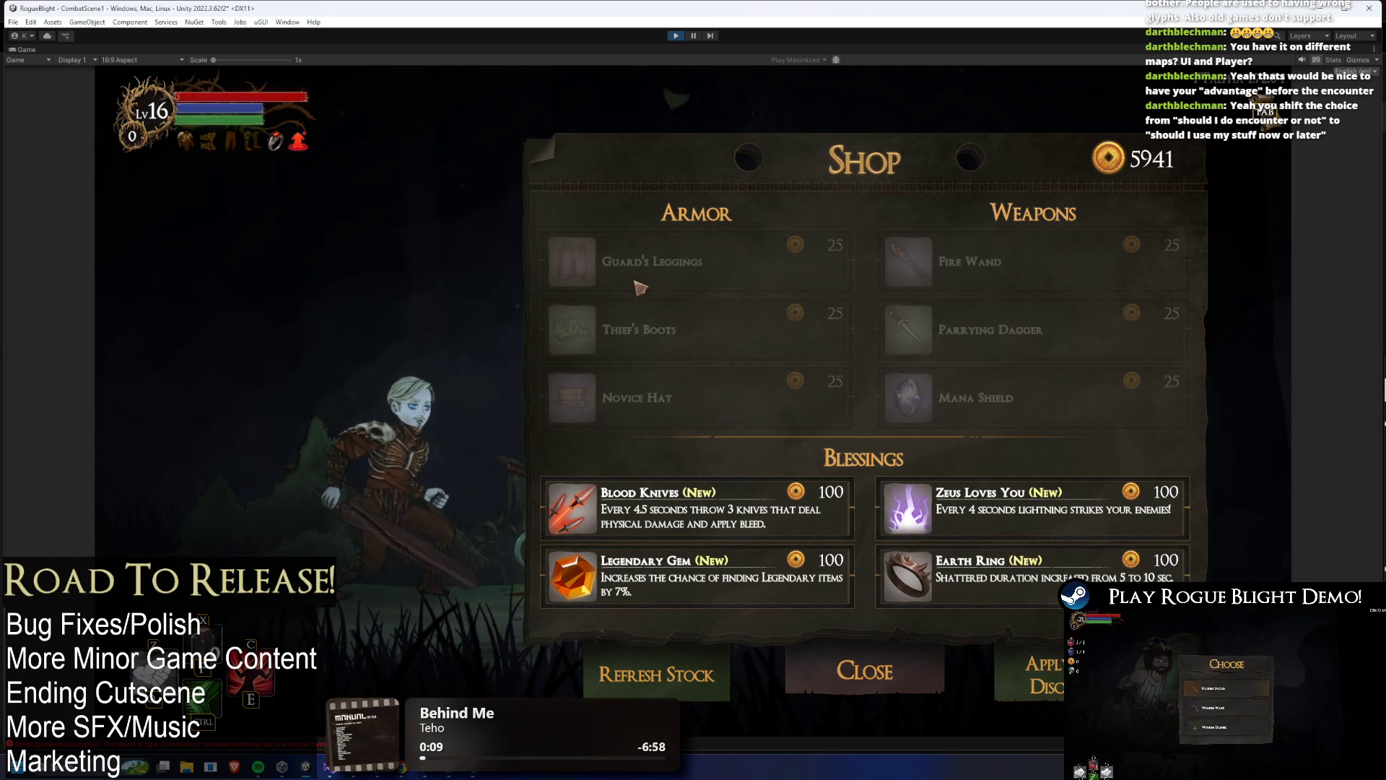
{"action": "left_click", "coordinate": [676, 35]}
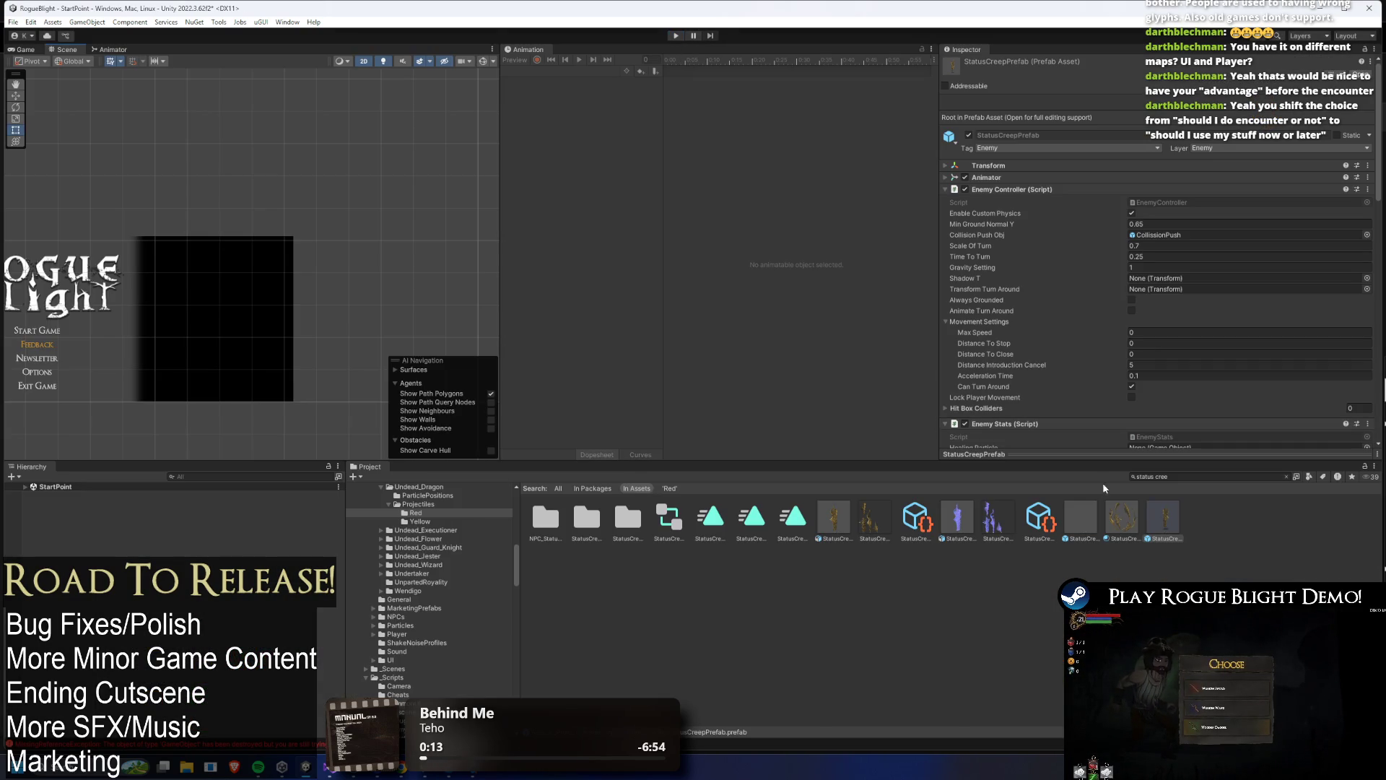
- Search the Project for 'COMBAT SHOP' and open the CombatShopMenu prefab for editing
{"action": "left_click", "coordinate": [1170, 475]}
{"action": "type", "text": "COMBAT SHO"}
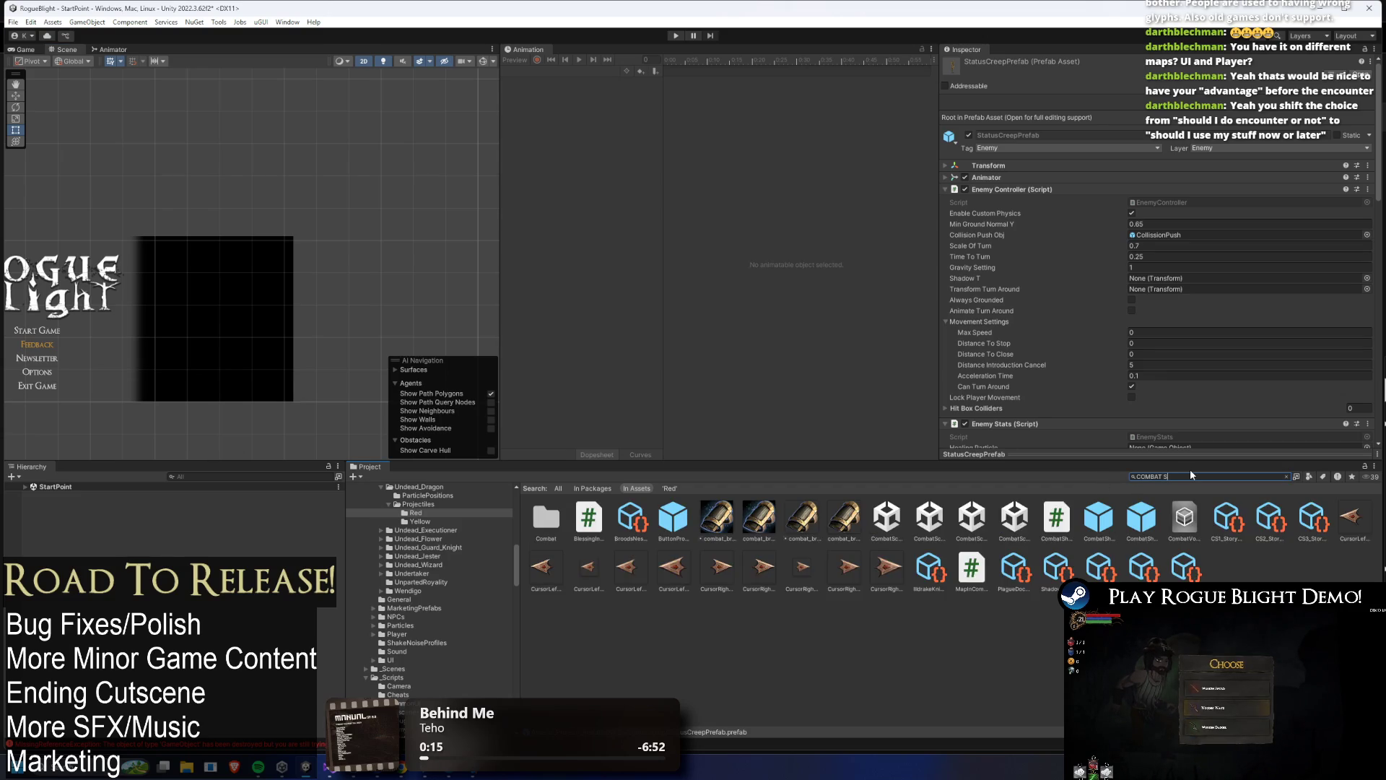
{"action": "type", "text": "P"}
{"action": "left_click", "coordinate": [635, 536]}
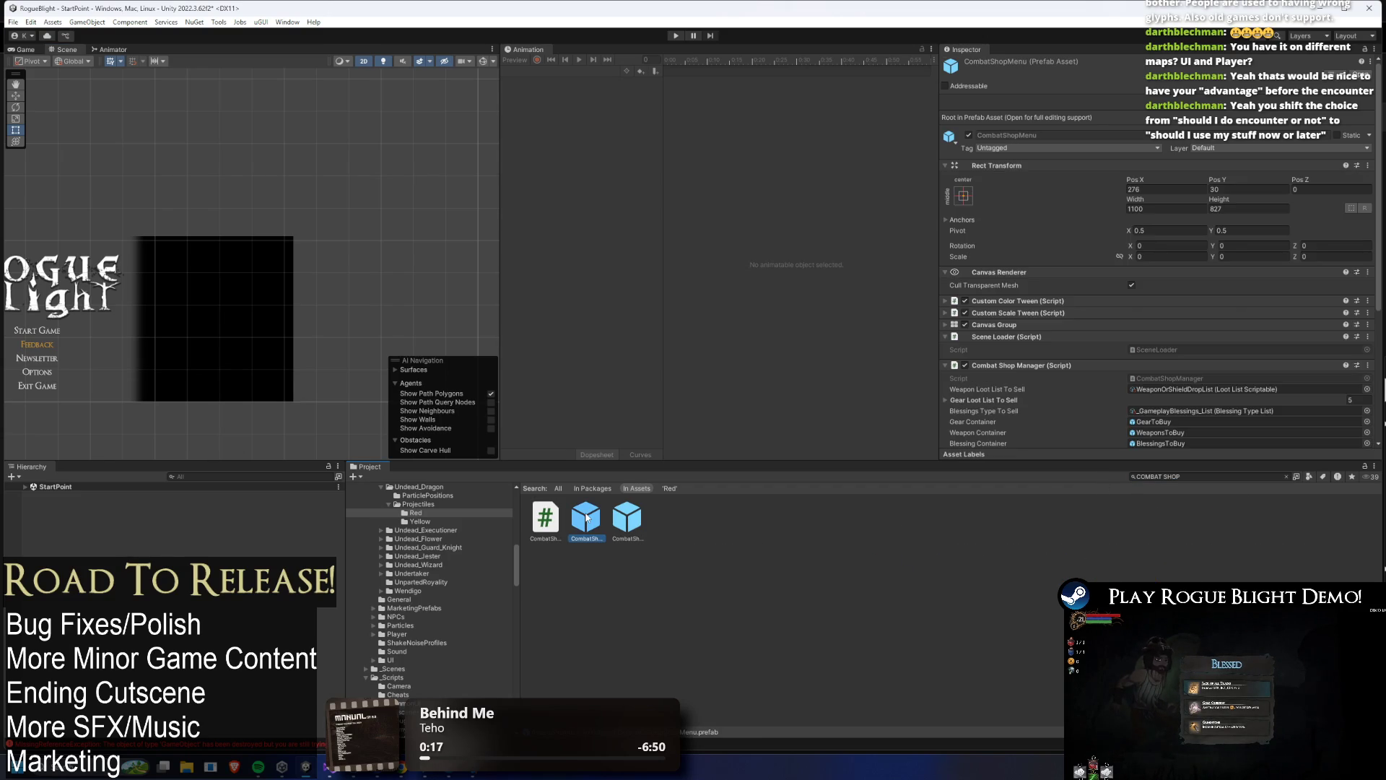
{"action": "double_click", "coordinate": [577, 518]}
{"action": "double_click", "coordinate": [627, 517]}
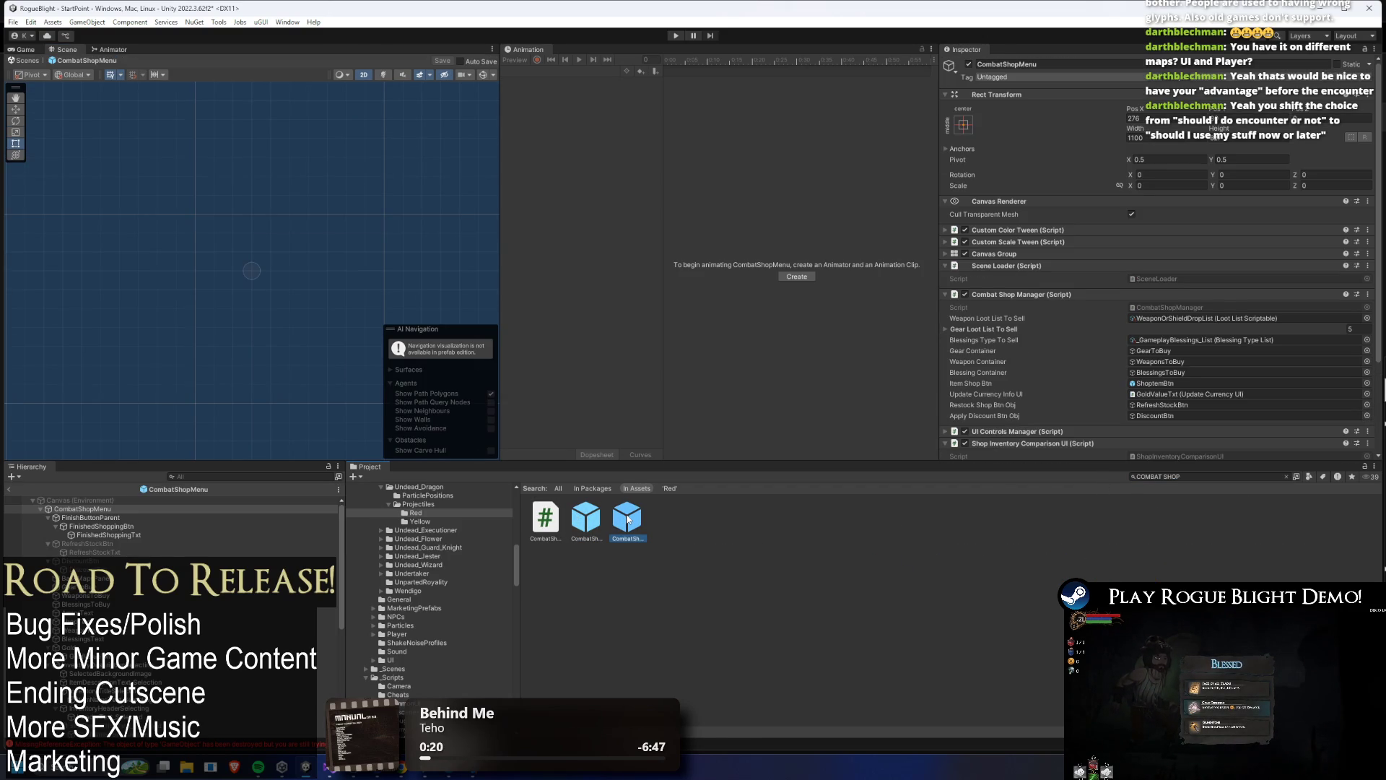
{"action": "left_click", "coordinate": [556, 527]}
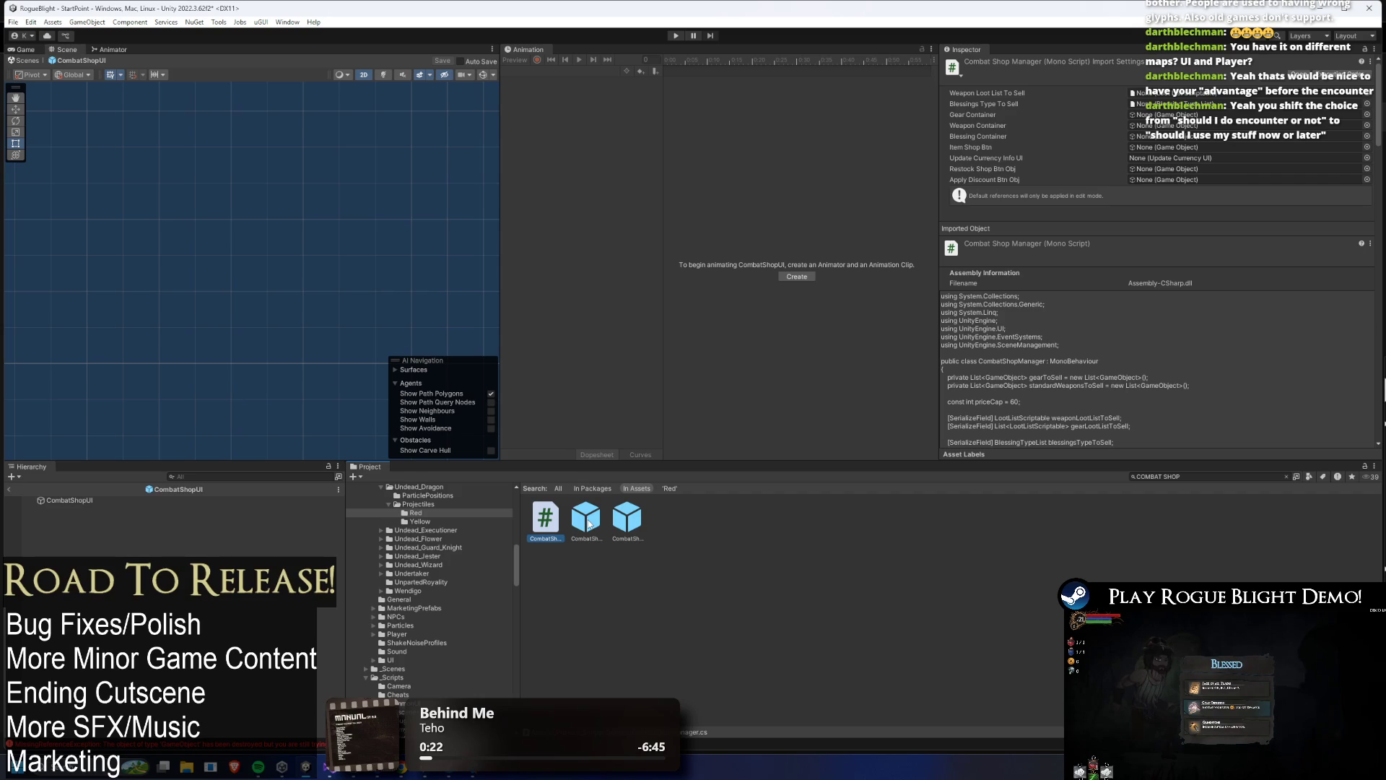
{"action": "double_click", "coordinate": [586, 520]}
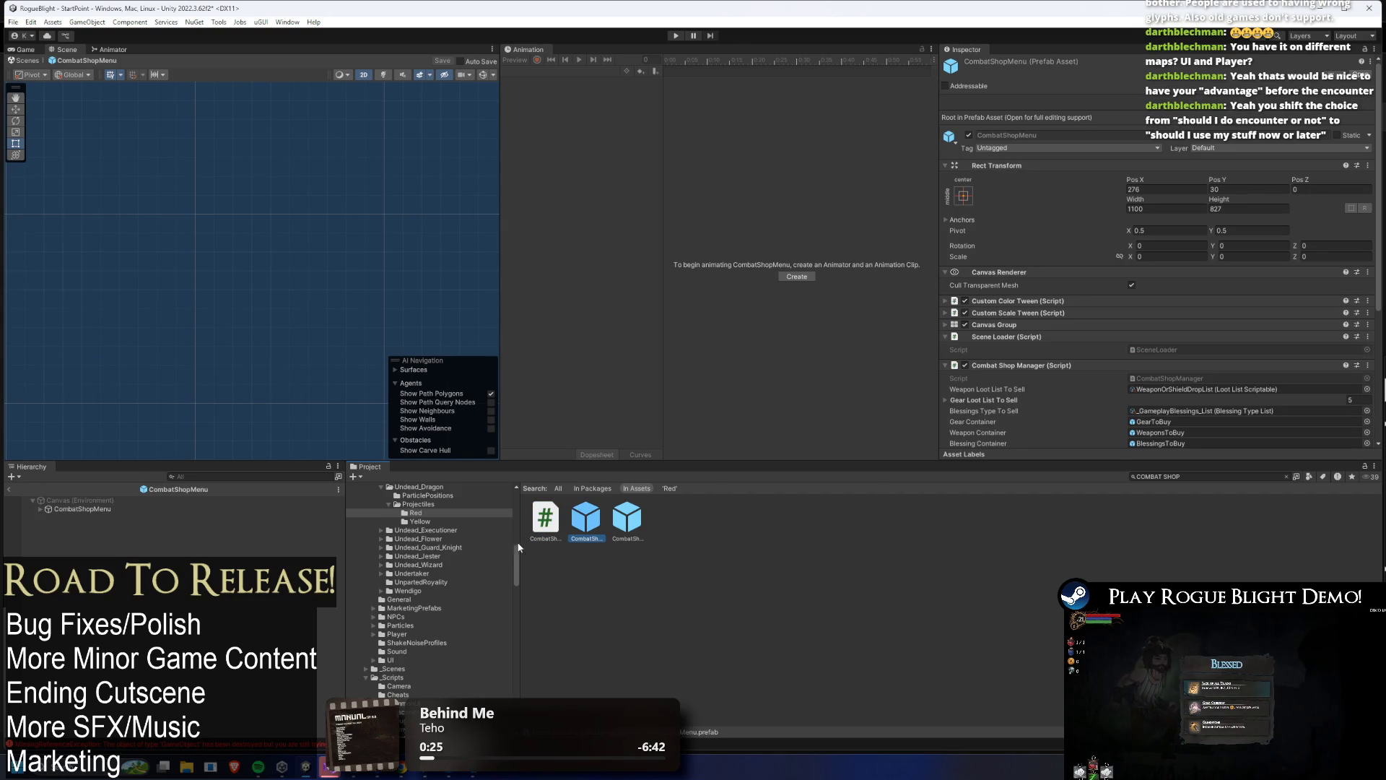
- Select the CombatShopMenu root and ping its referenced ShopItemBtn prefab
{"action": "left_click", "coordinate": [107, 510]}
{"action": "key", "text": "Right"}
{"action": "key", "text": "Down"}
{"action": "key", "text": "Down"}
{"action": "key", "text": "Down"}
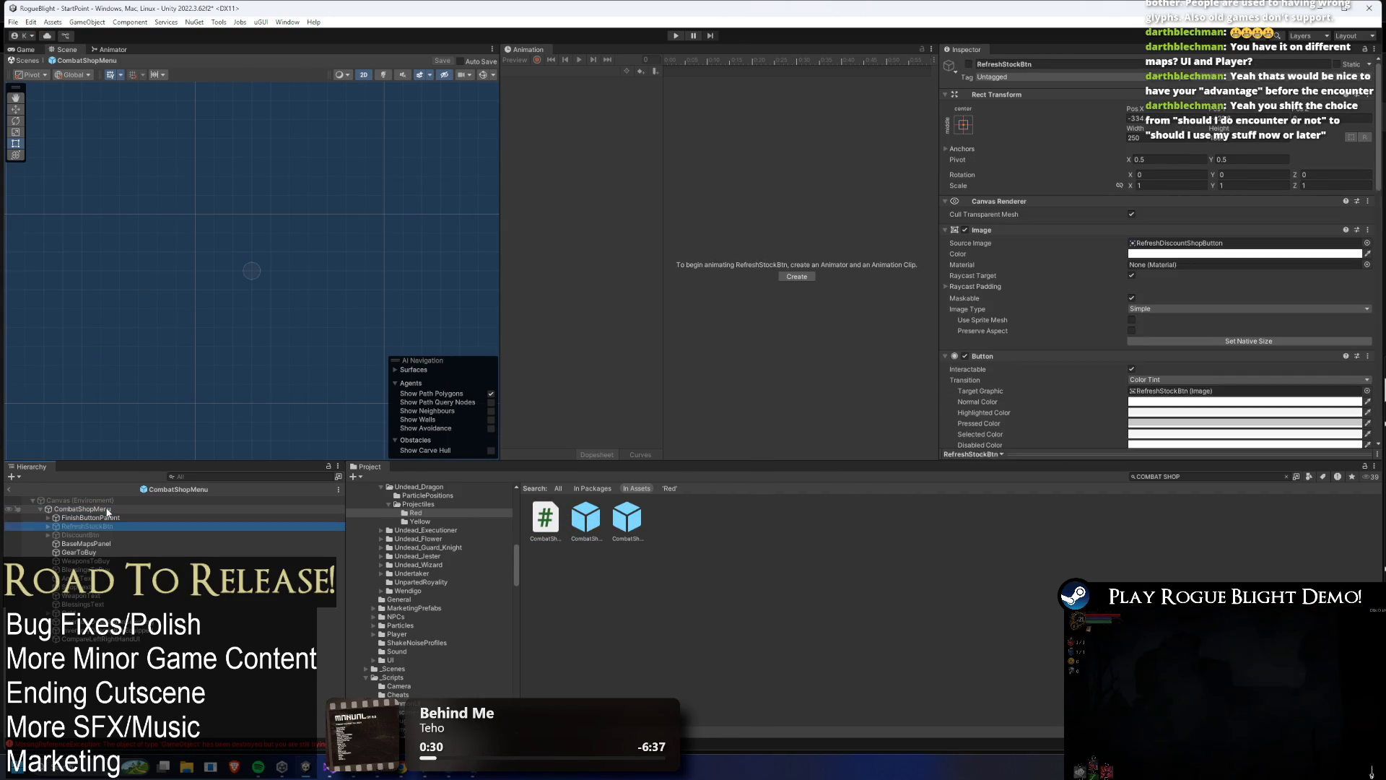
{"action": "key", "text": "Down"}
{"action": "key", "text": "Down"}
{"action": "key", "text": "Down"}
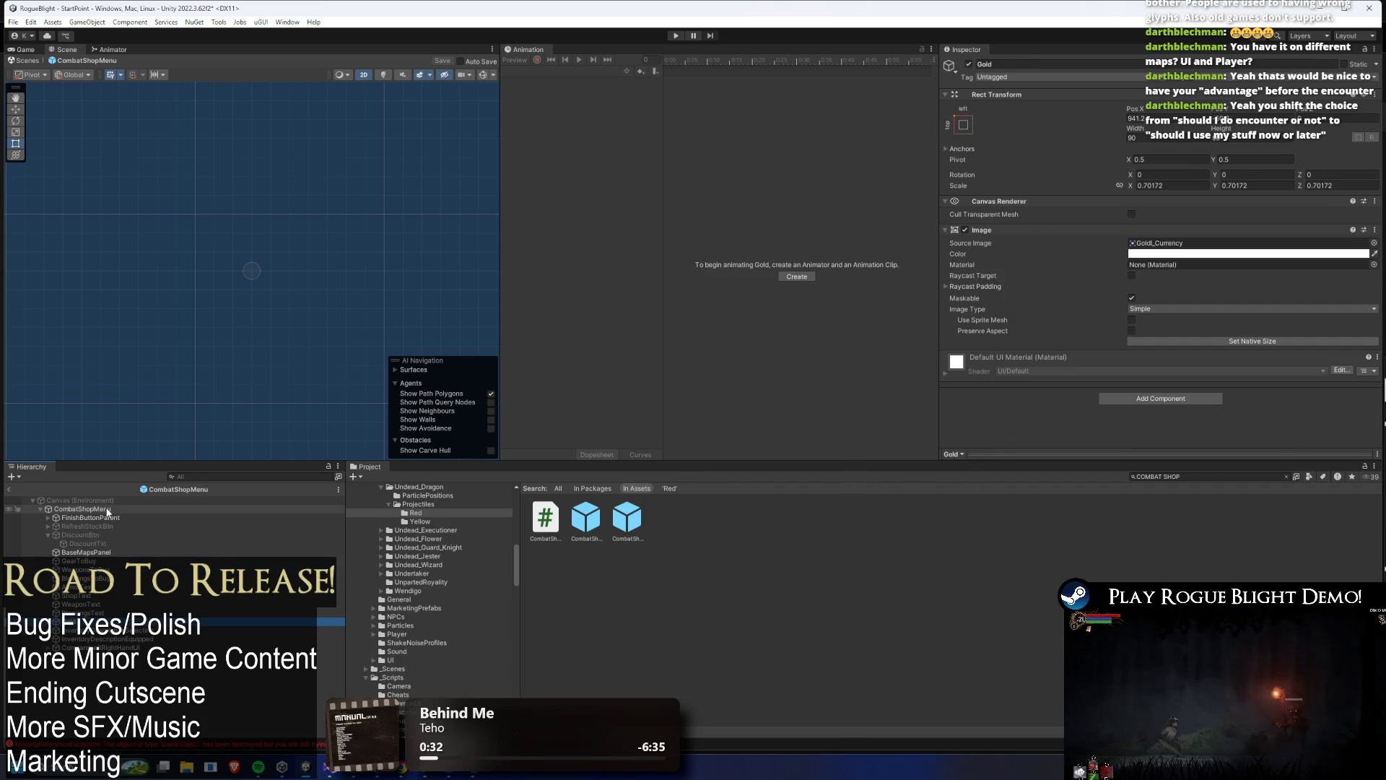
{"action": "left_click", "coordinate": [107, 510]}
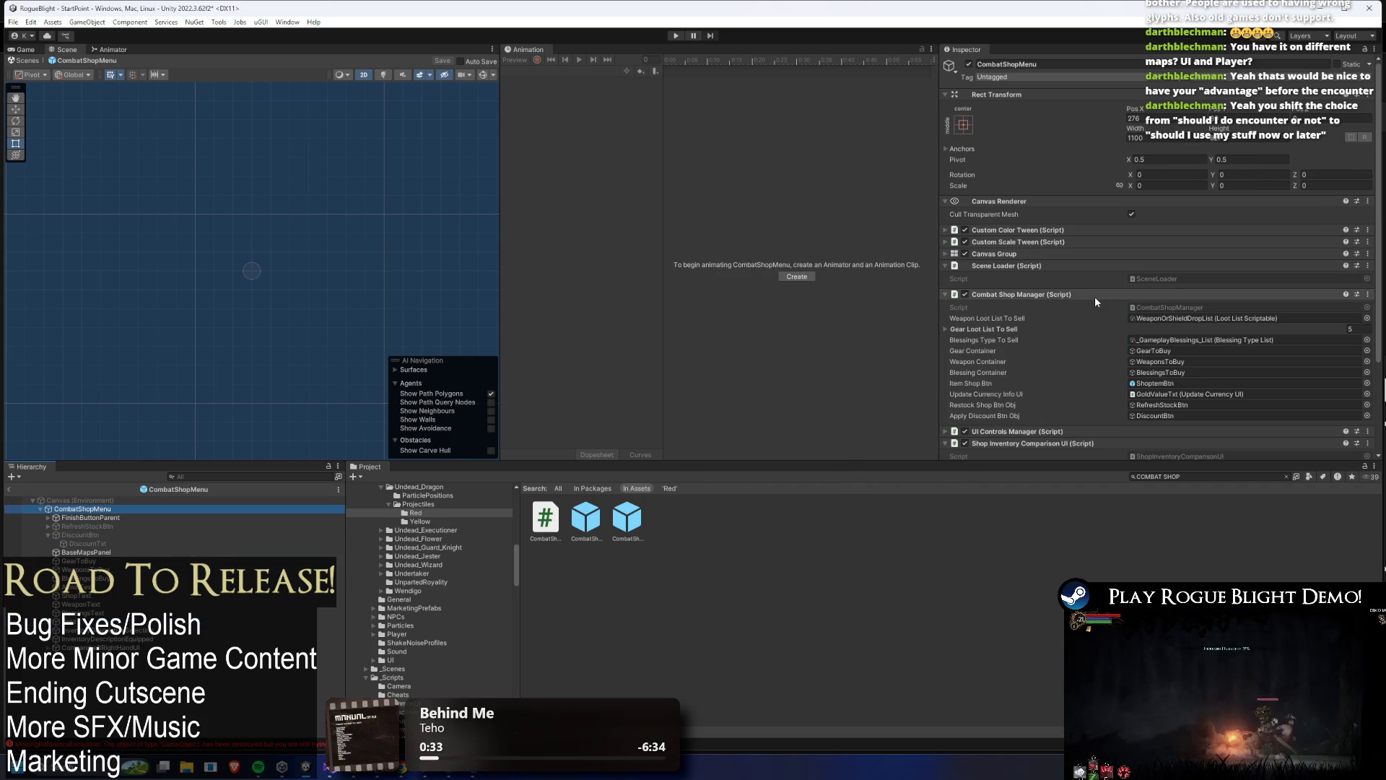
{"action": "left_click", "coordinate": [1185, 381]}
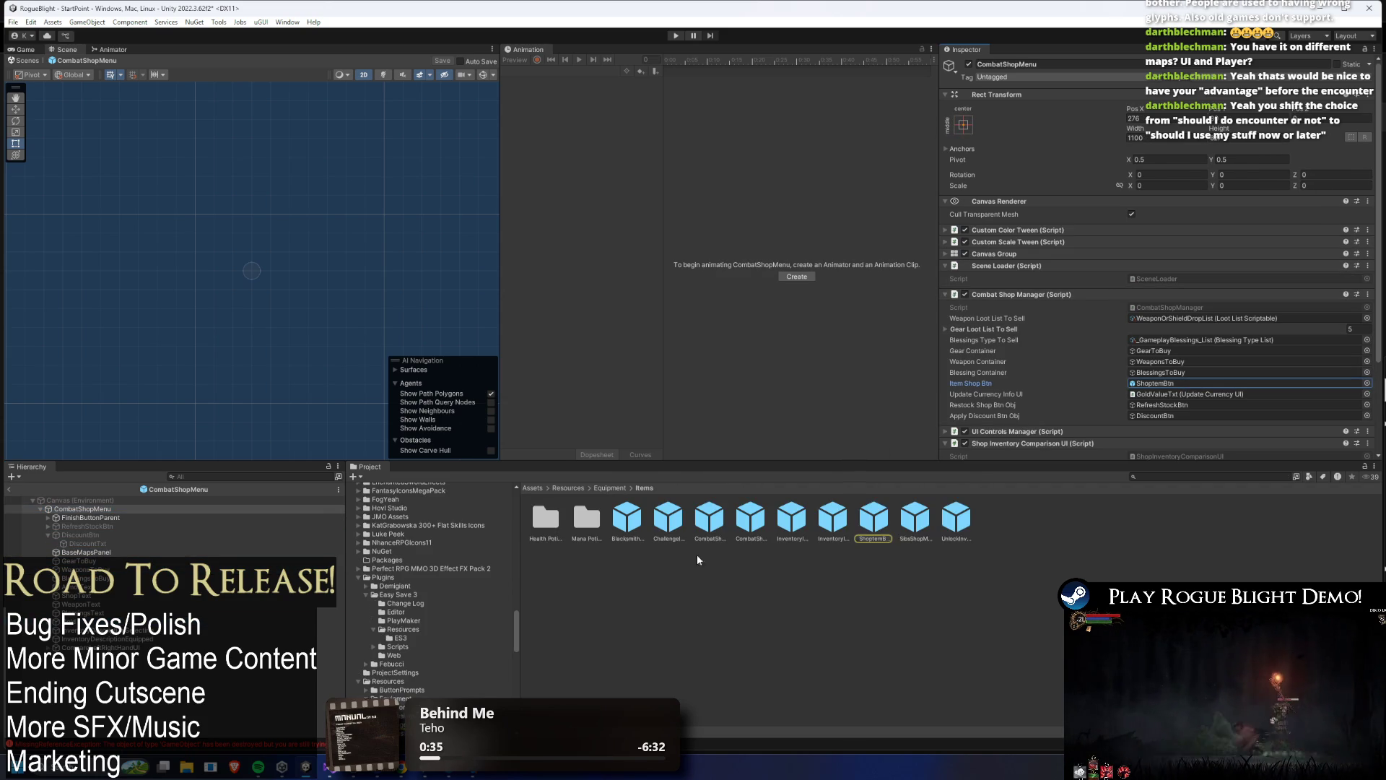
- Ping the CombatShopManager script and the ItemReward asset in the Loot folder
{"action": "left_click", "coordinate": [1185, 309]}
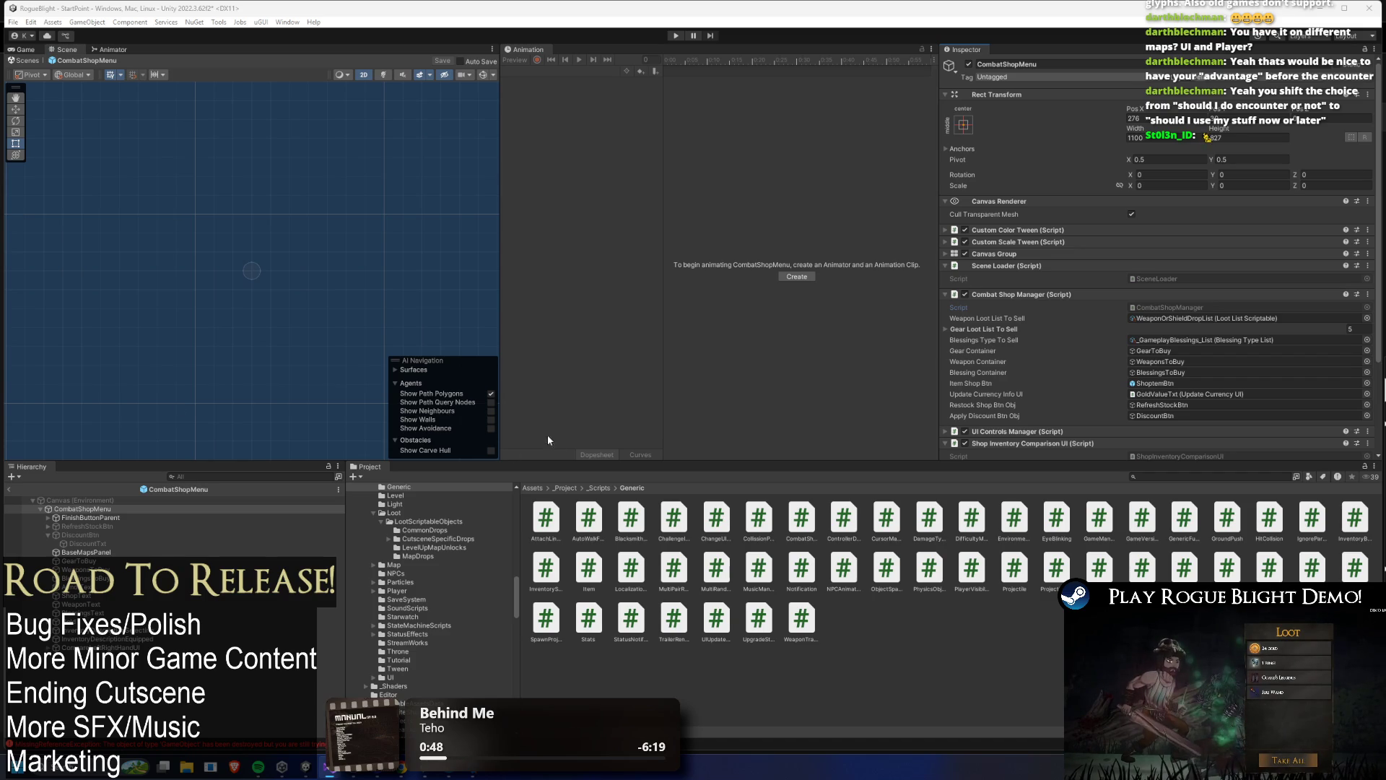
{"action": "left_click", "coordinate": [1210, 365]}
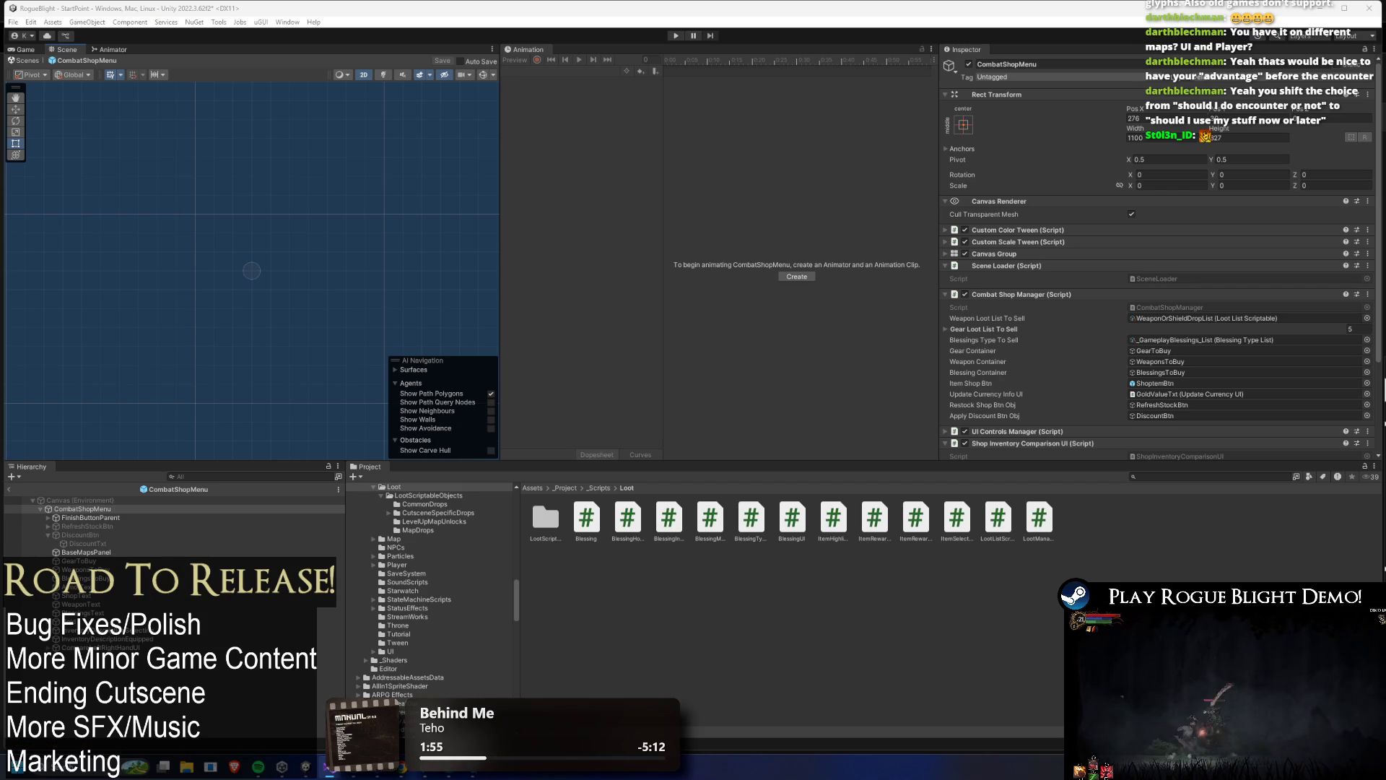
- Enter Play mode with Ctrl+P and let the scripts recompile
{"action": "key", "text": "ctrl+p"}
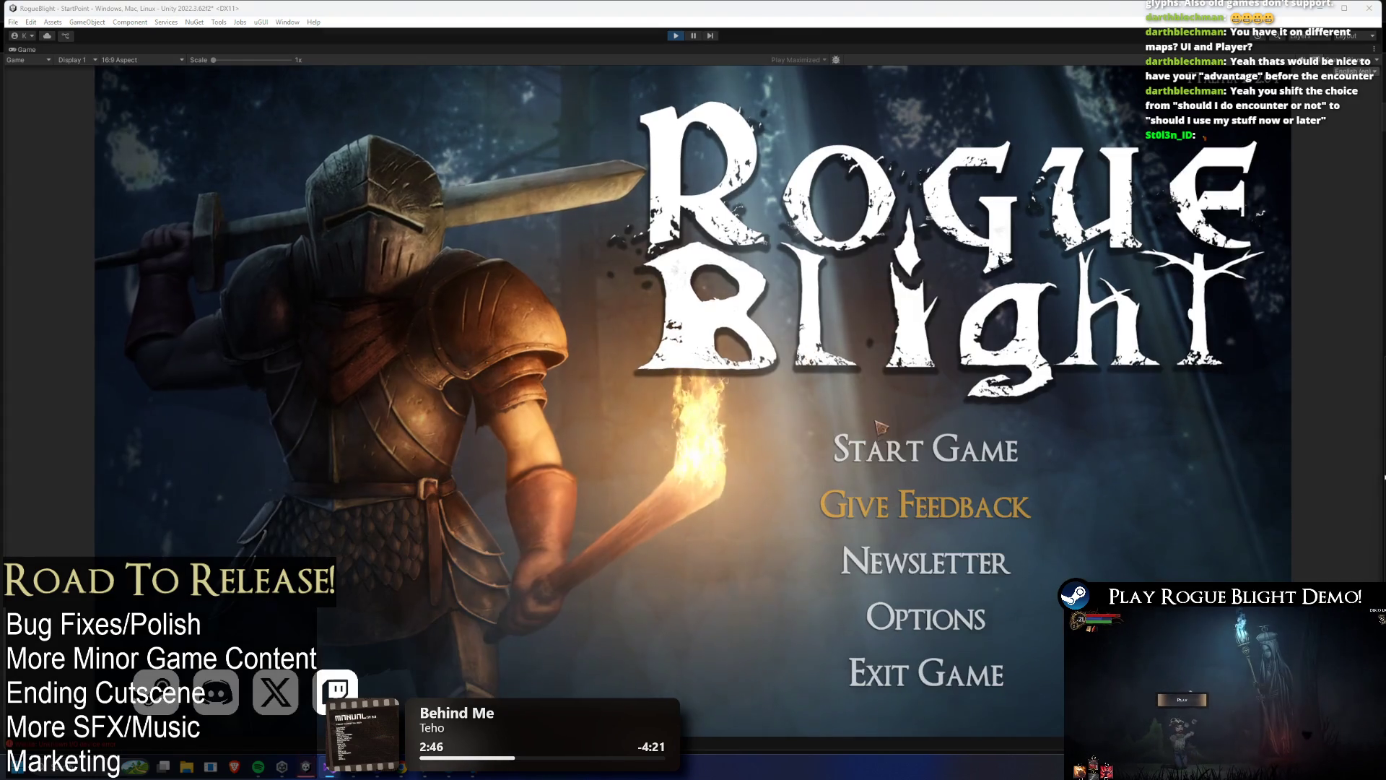
- Load save slot 1 and buy Thief's Boots, dropping gold from 6091 to 6066
{"action": "left_click", "coordinate": [926, 361]}
{"action": "left_click", "coordinate": [921, 420]}
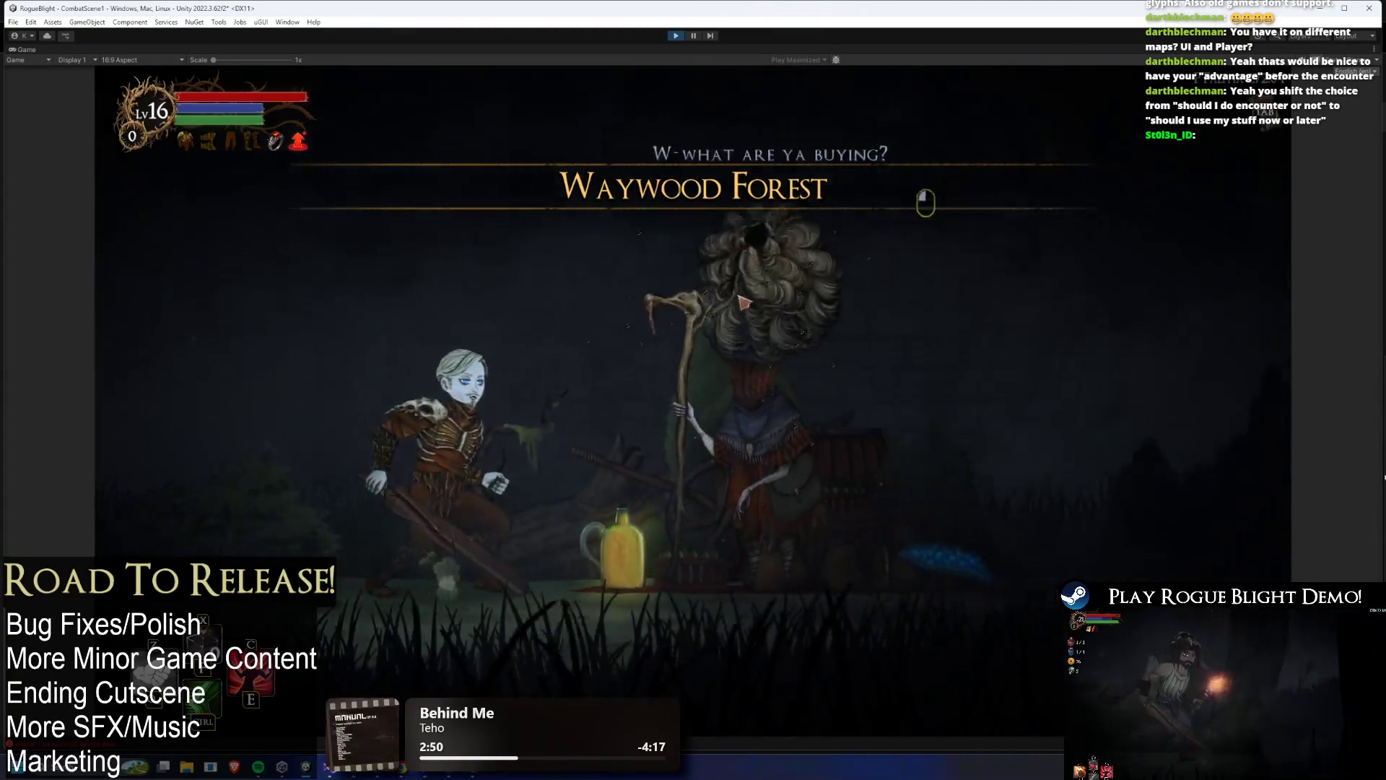
{"action": "key", "text": "Up"}
{"action": "key", "text": "Up"}
{"action": "key", "text": "Up"}
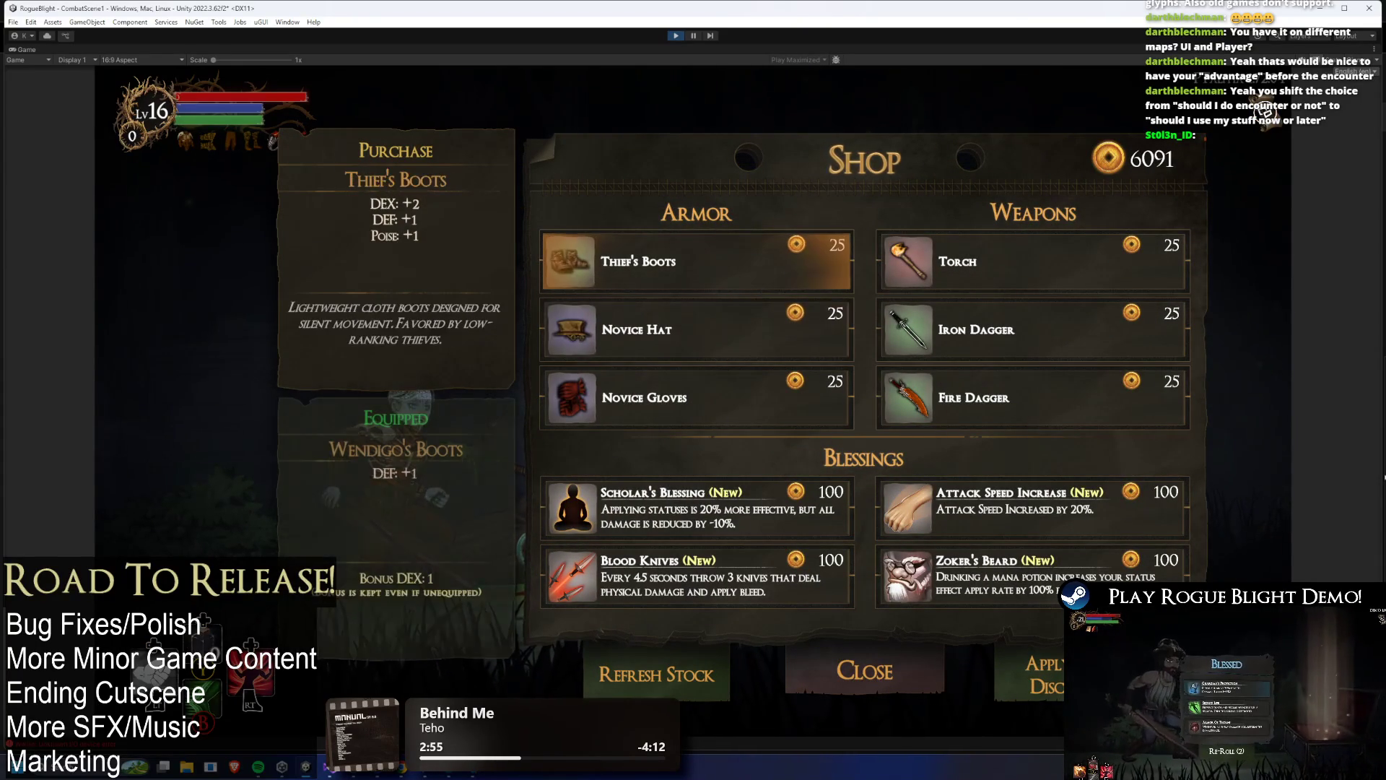
{"action": "key", "text": "Return"}
- Step the shop selection across Torch, Novice Hat and Iron Dagger to Novice Gloves
{"action": "key", "text": "Right"}
{"action": "key", "text": "Left"}
{"action": "key", "text": "Right"}
{"action": "key", "text": "Up"}
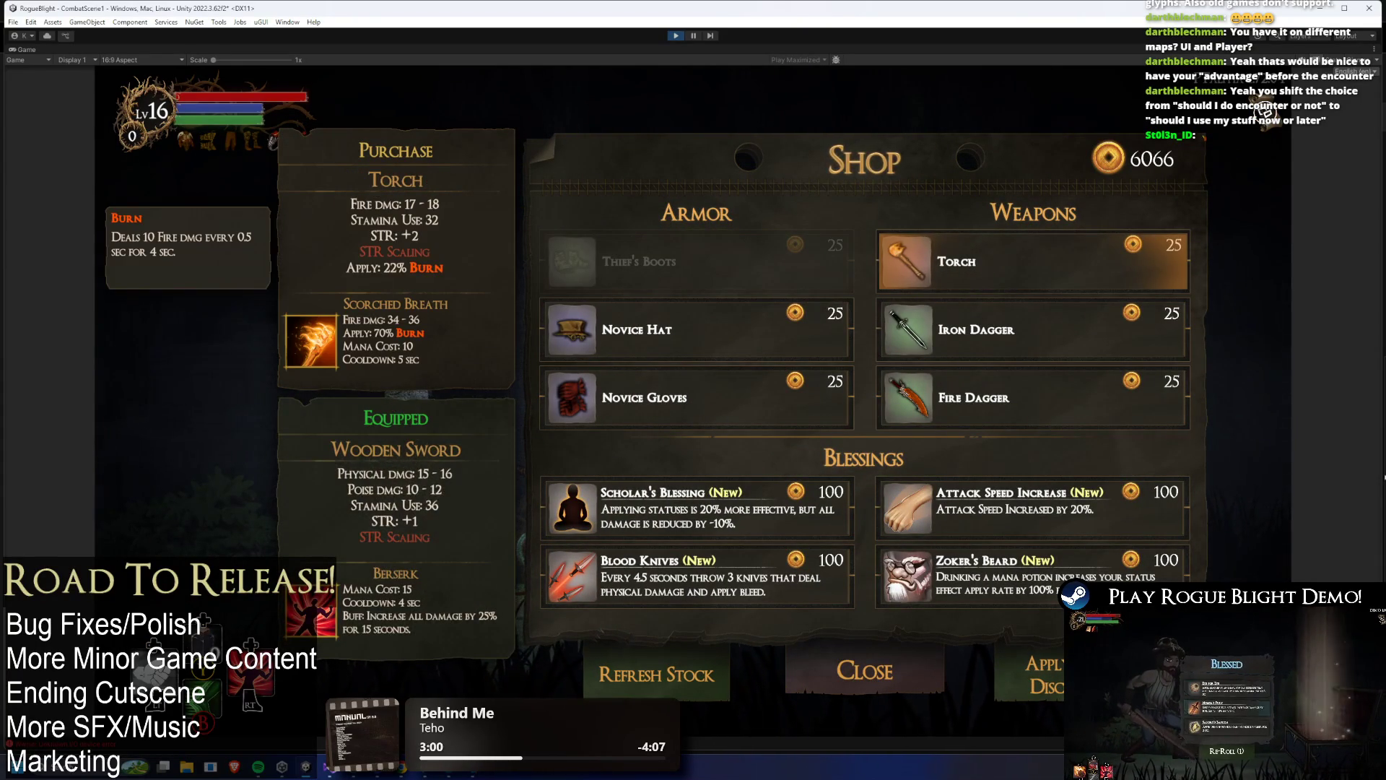
{"action": "key", "text": "Left"}
{"action": "key", "text": "Down"}
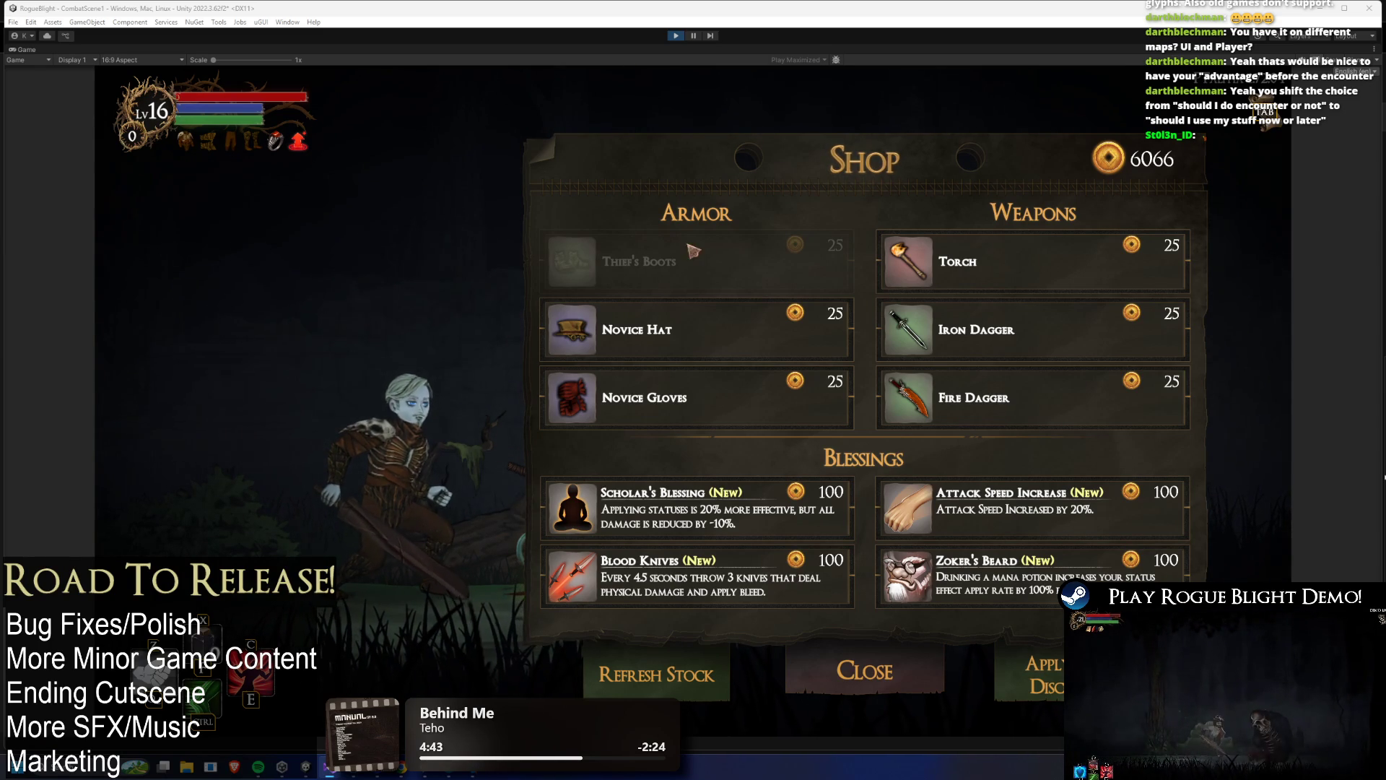
- Exit play mode with Ctrl+P once Thief's Boots shows dimmed
{"action": "key", "text": "ctrl+p"}
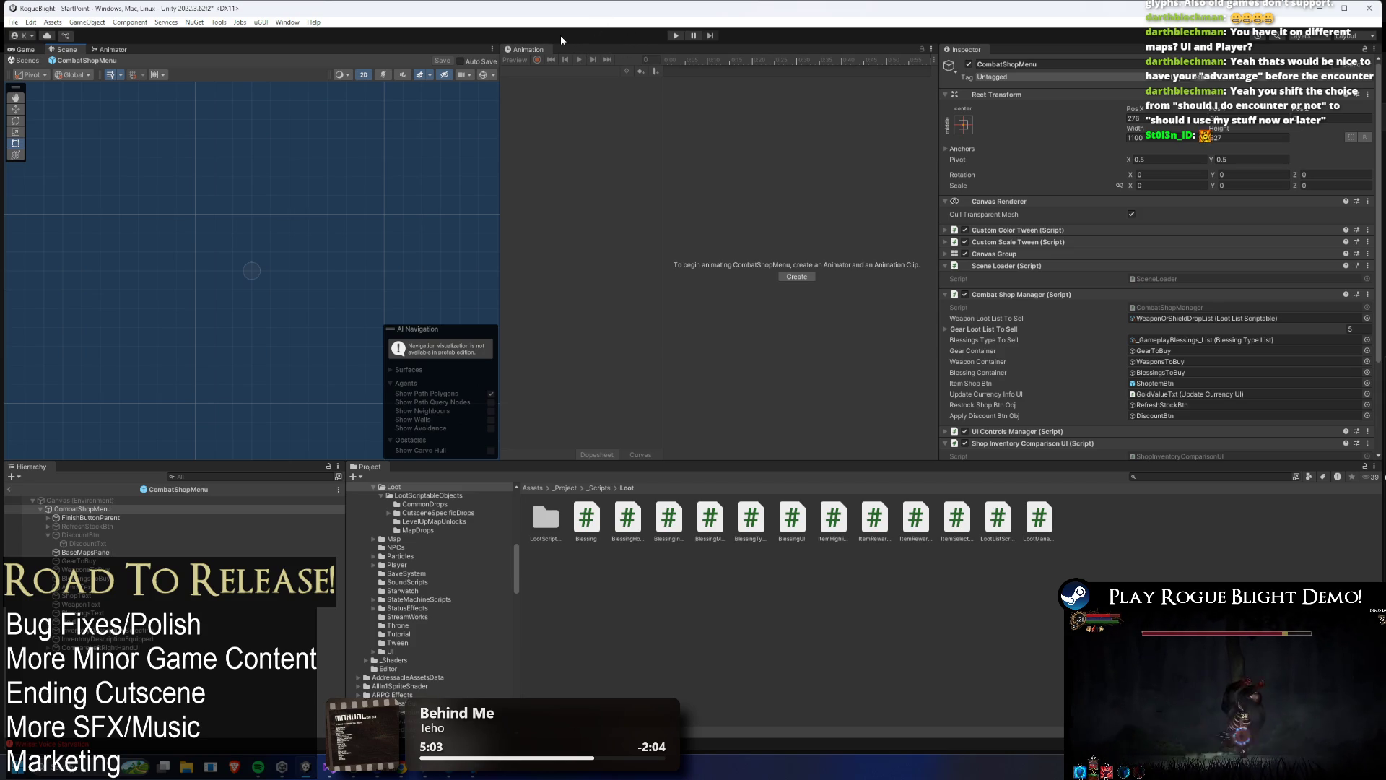
- Start play mode again from the toolbar Play button
{"action": "left_click", "coordinate": [677, 36]}
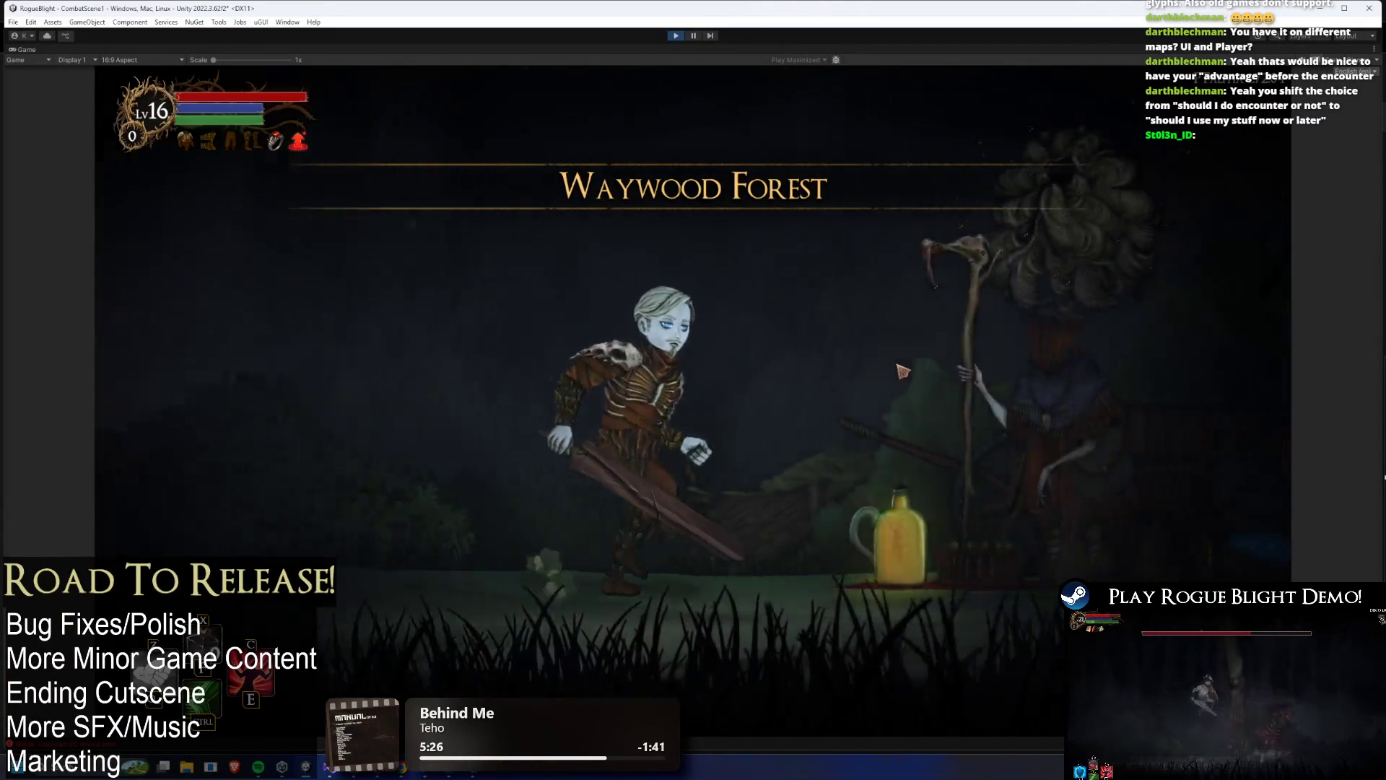
- Open the shop and buy the Novice Boots and the Piercing Wand
{"action": "left_click", "coordinate": [903, 370]}
{"action": "left_click", "coordinate": [722, 270]}
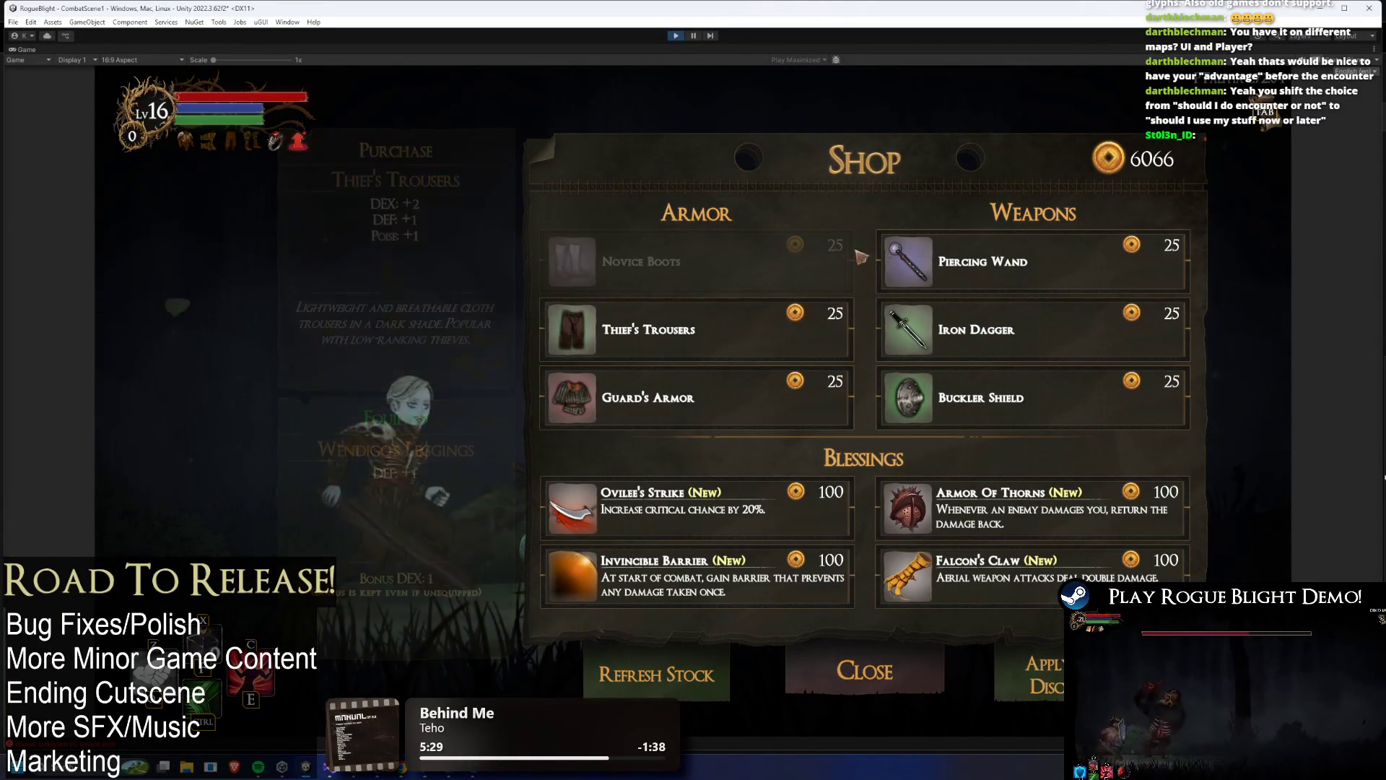
{"action": "left_click", "coordinate": [970, 260]}
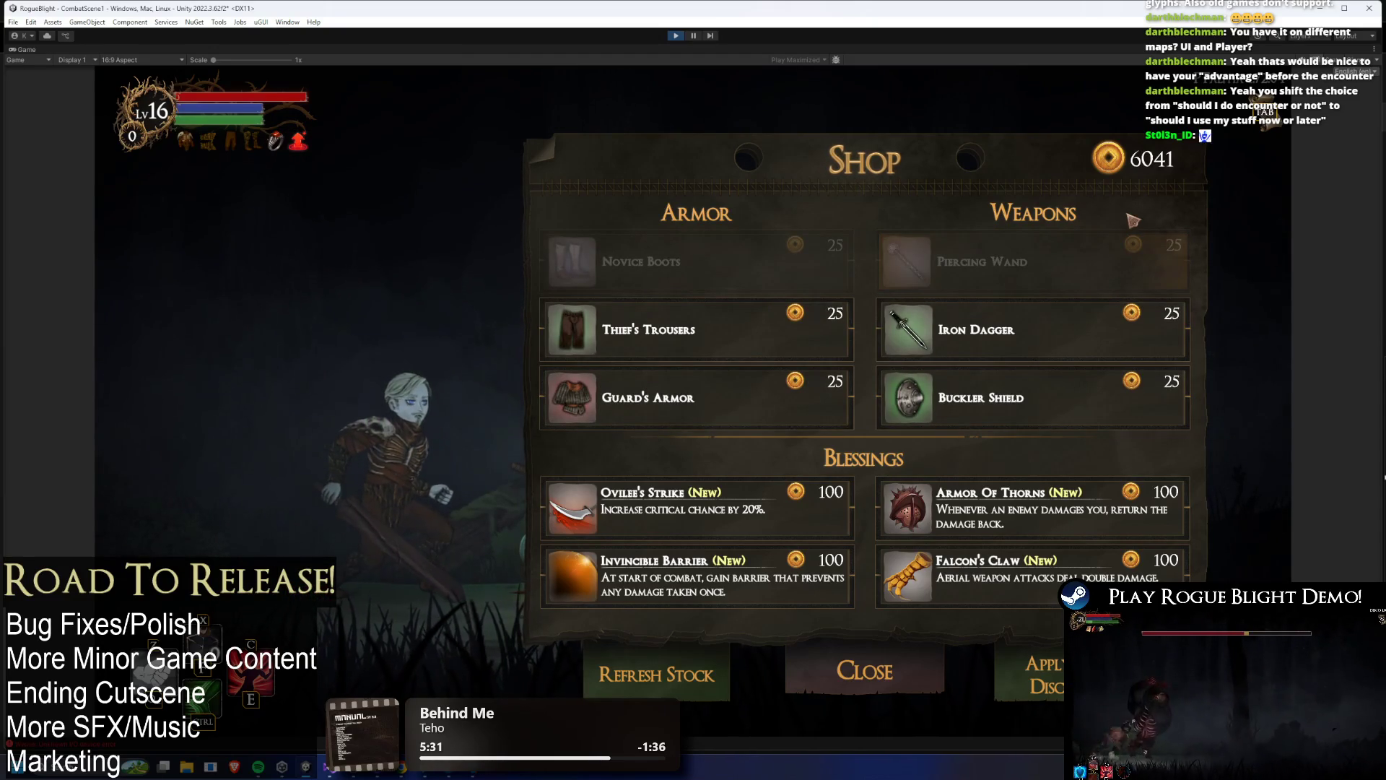
- Move the selection around the item grid with arrow keys, then stop the game
{"action": "key", "text": "Right"}
{"action": "key", "text": "Left"}
{"action": "key", "text": "Down"}
{"action": "key", "text": "Right"}
{"action": "key", "text": "Up"}
{"action": "key", "text": "Down"}
{"action": "key", "text": "Left"}
{"action": "key", "text": "Up"}
{"action": "key", "text": "Right"}
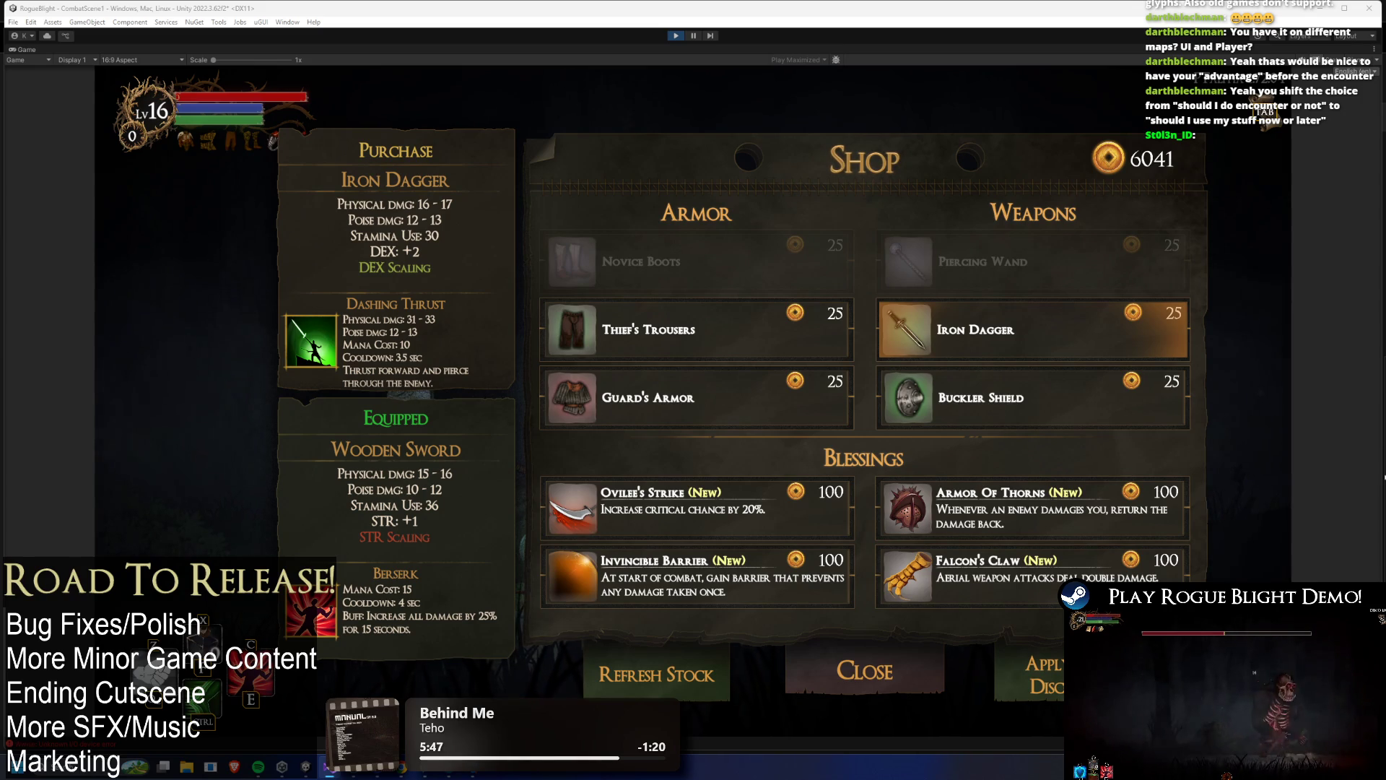
{"action": "left_click", "coordinate": [676, 34]}
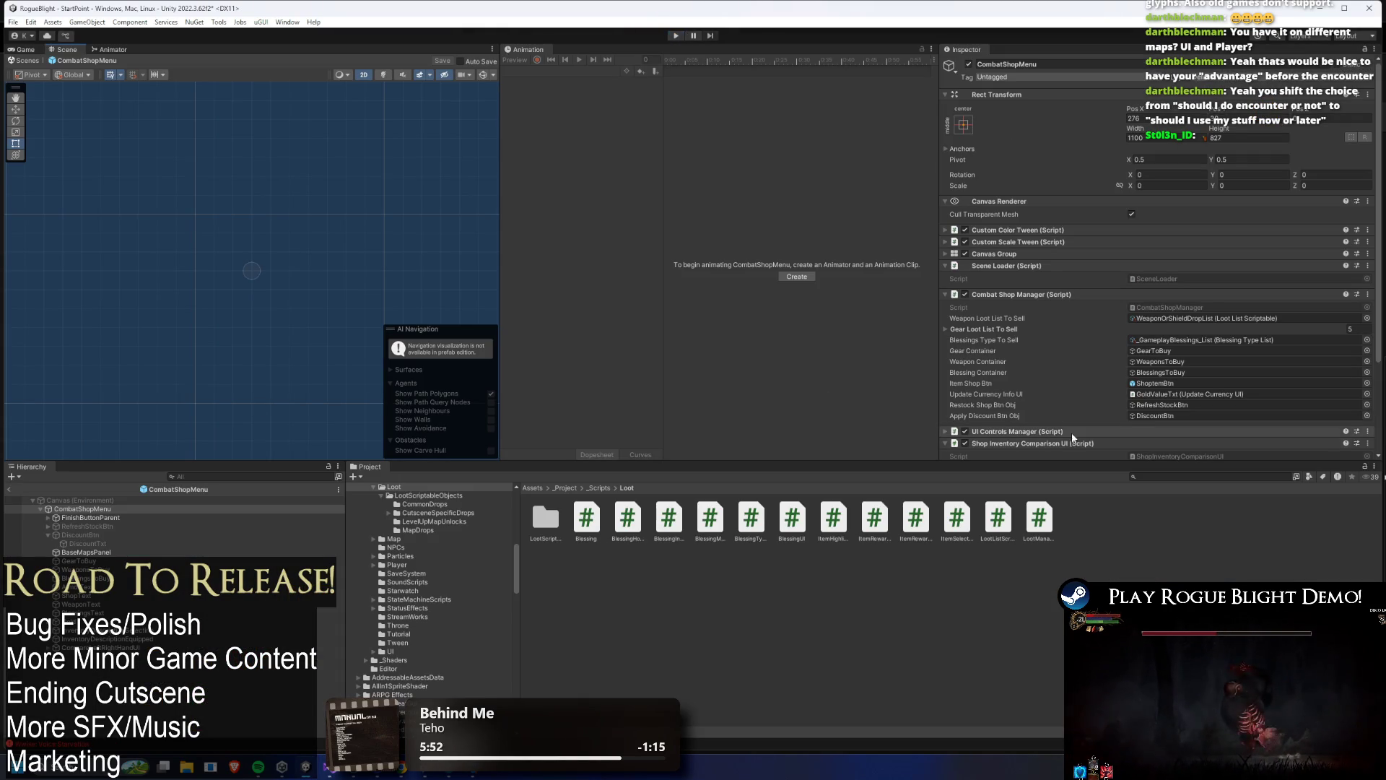
- In the ShopItemBtn prefab, tick Toggle Interactable Canvas Group on Custom Color Tween Element 0
{"action": "double_click", "coordinate": [1155, 383]}
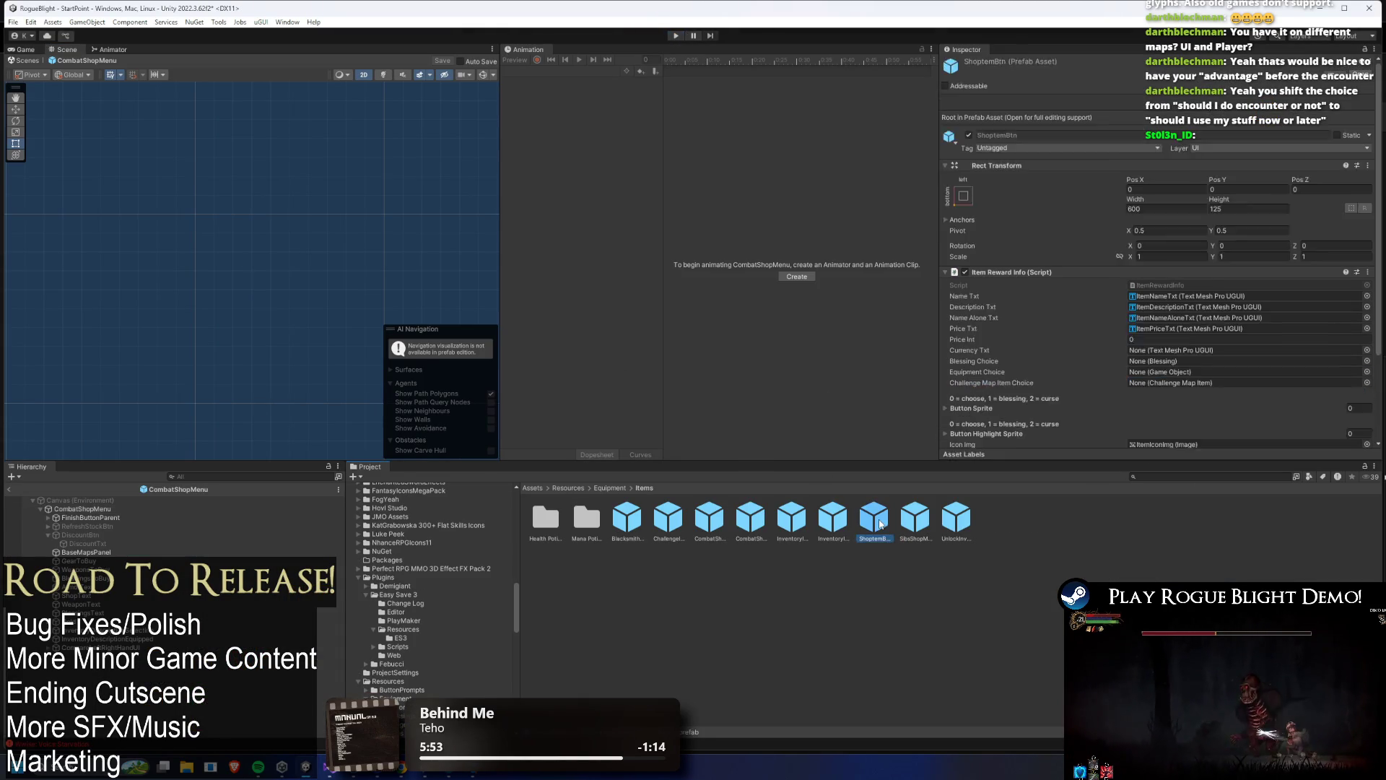
{"action": "scroll", "coordinate": [1096, 303], "scroll_direction": "down", "scroll_amount": 1}
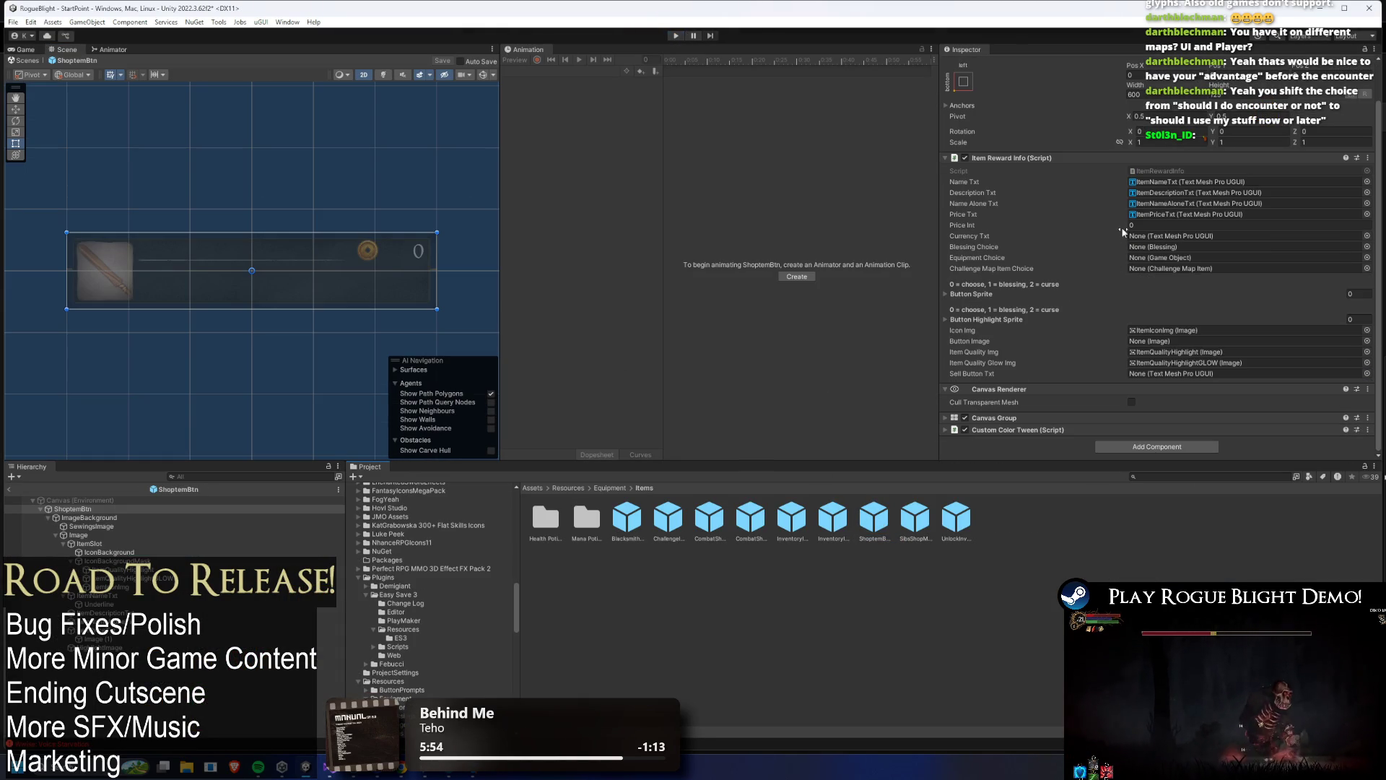
{"action": "left_click", "coordinate": [1067, 429]}
{"action": "scroll", "coordinate": [1145, 345], "scroll_direction": "down", "scroll_amount": 10}
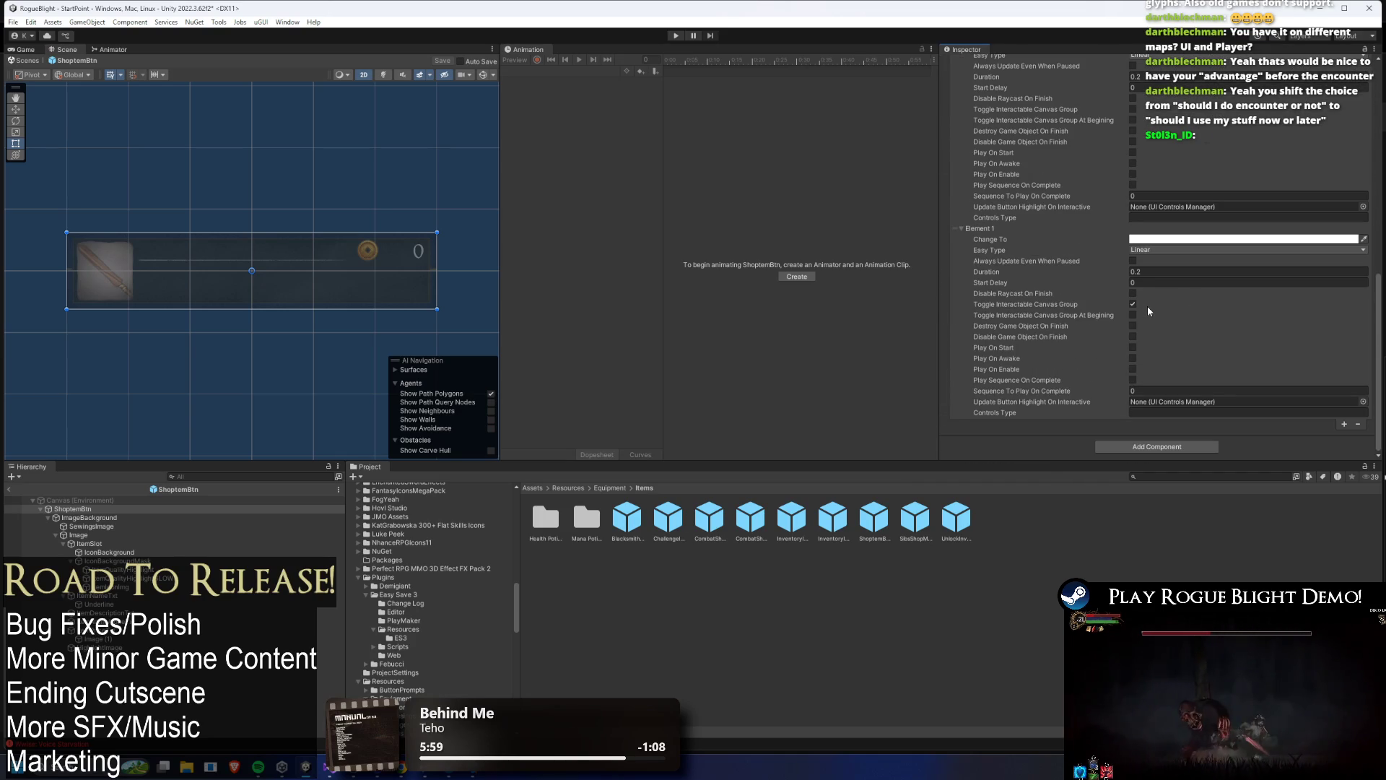
{"action": "scroll", "coordinate": [1158, 306], "scroll_direction": "up", "scroll_amount": 2}
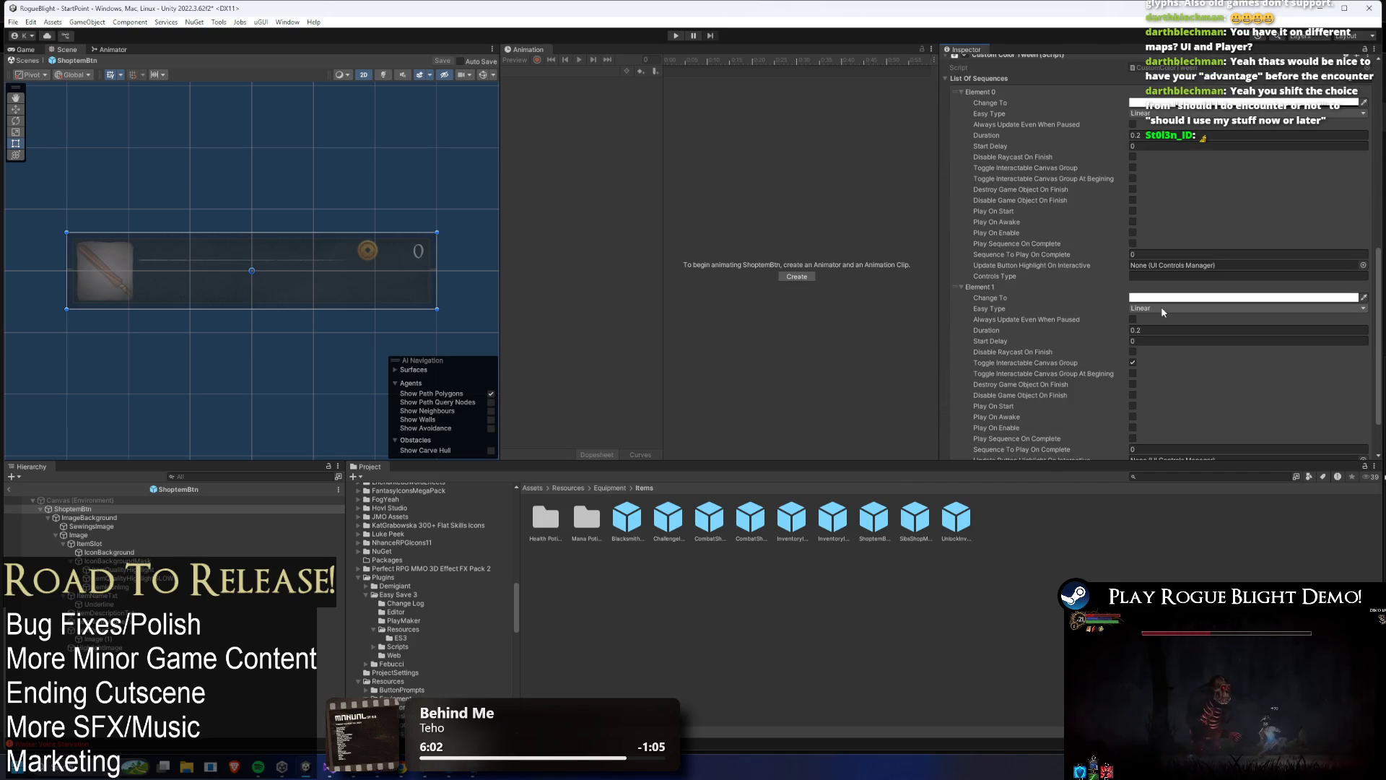
{"action": "left_click", "coordinate": [1134, 167]}
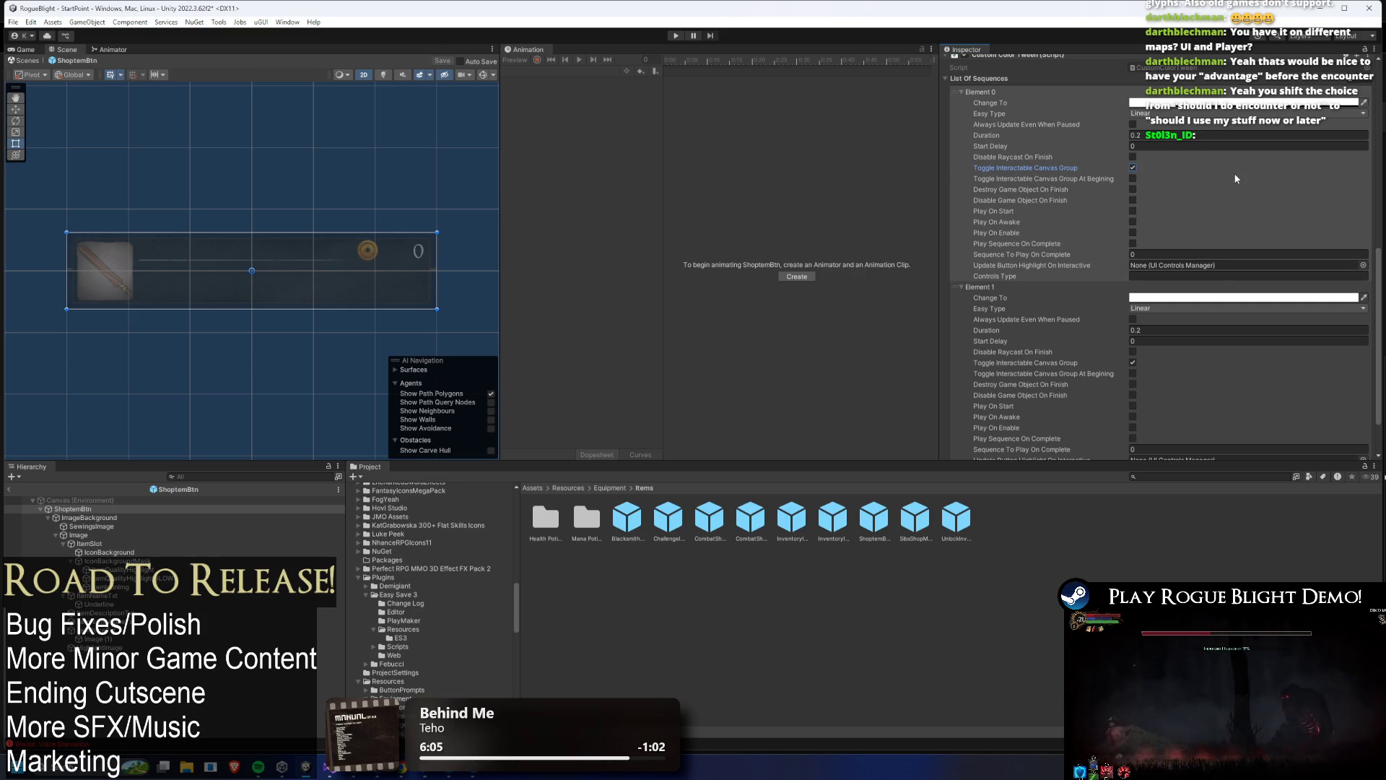
{"action": "left_click", "coordinate": [1208, 104]}
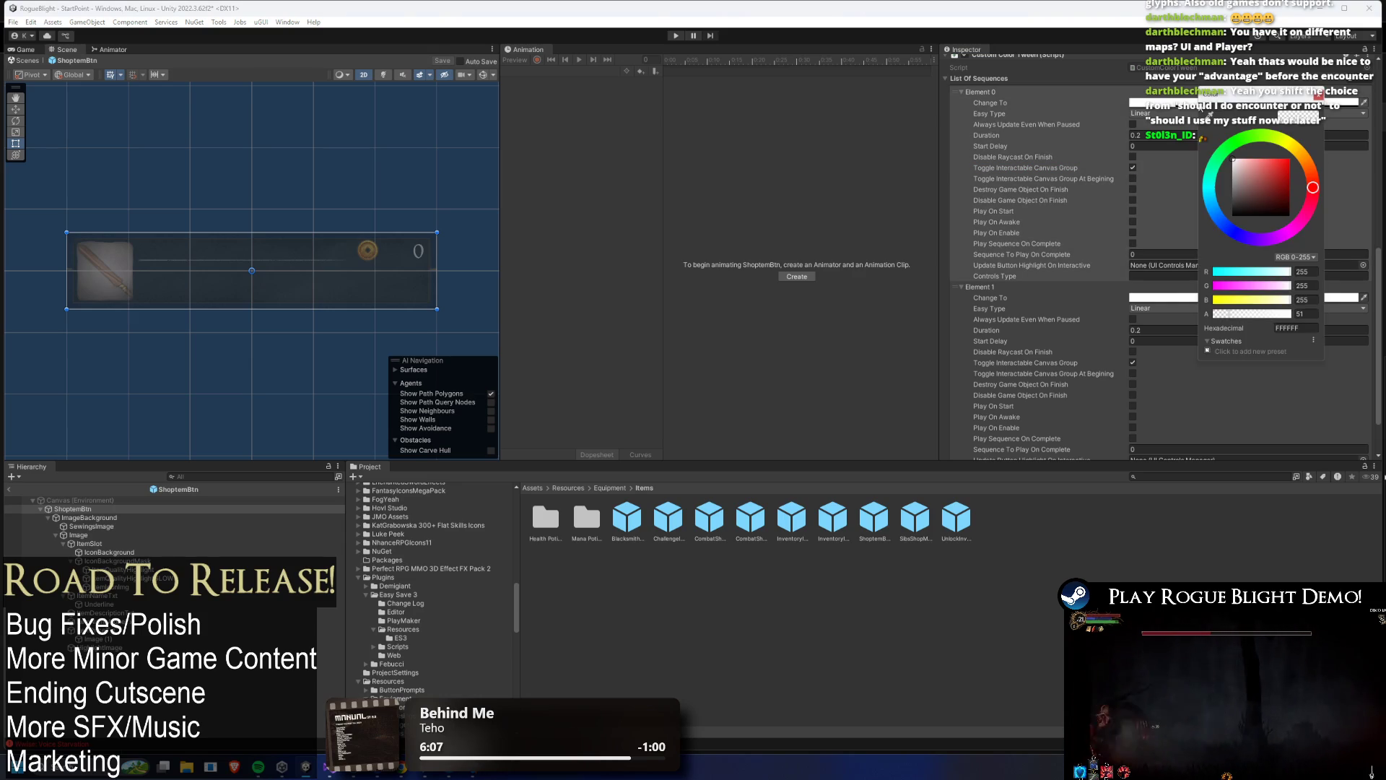
{"action": "left_click", "coordinate": [1103, 78]}
- Expand the Canvas Group settings and check its Alpha, which reads 0.35
{"action": "scroll", "coordinate": [1126, 122], "scroll_direction": "up", "scroll_amount": 5}
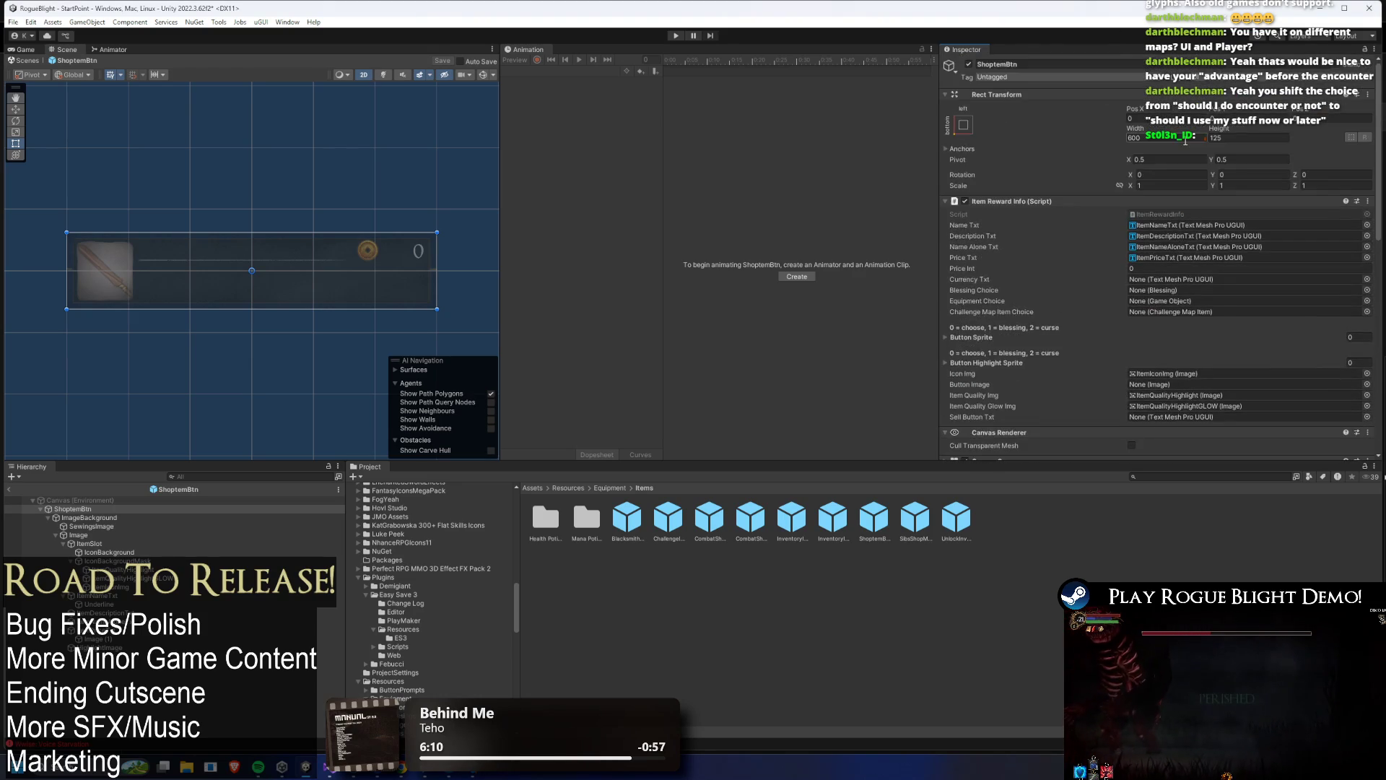
{"action": "left_click", "coordinate": [1008, 286]}
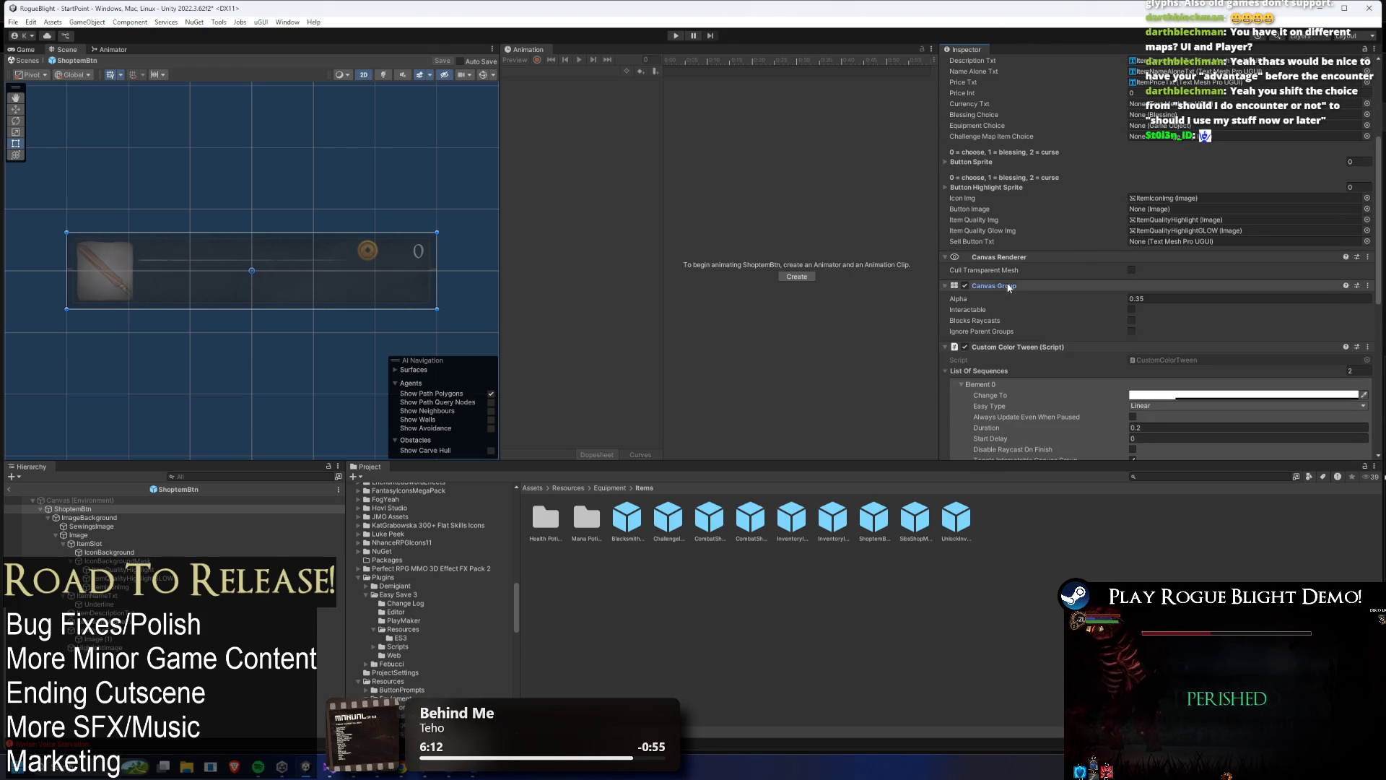
{"action": "scroll", "coordinate": [1008, 280], "scroll_direction": "down", "scroll_amount": 4}
{"action": "type", "text": "0.4"}
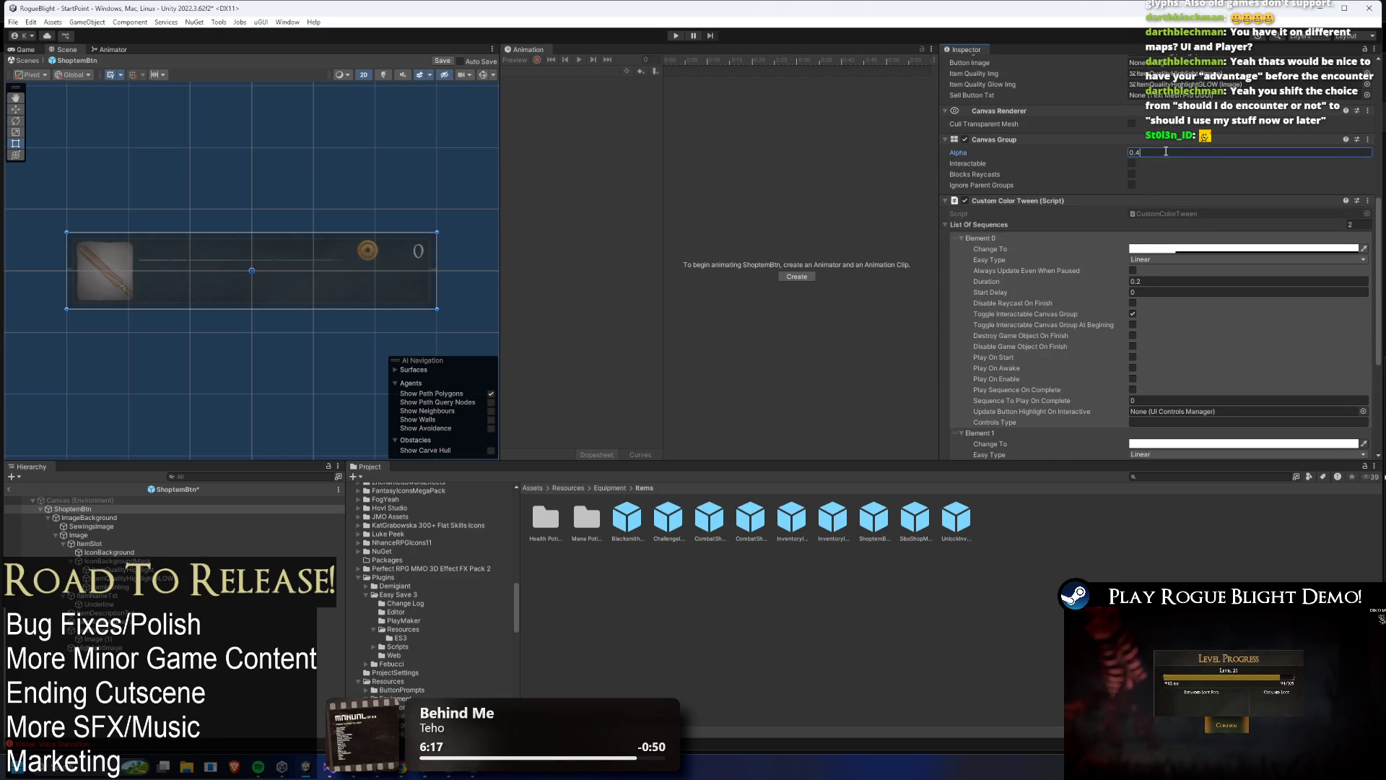
{"action": "left_click", "coordinate": [1241, 248]}
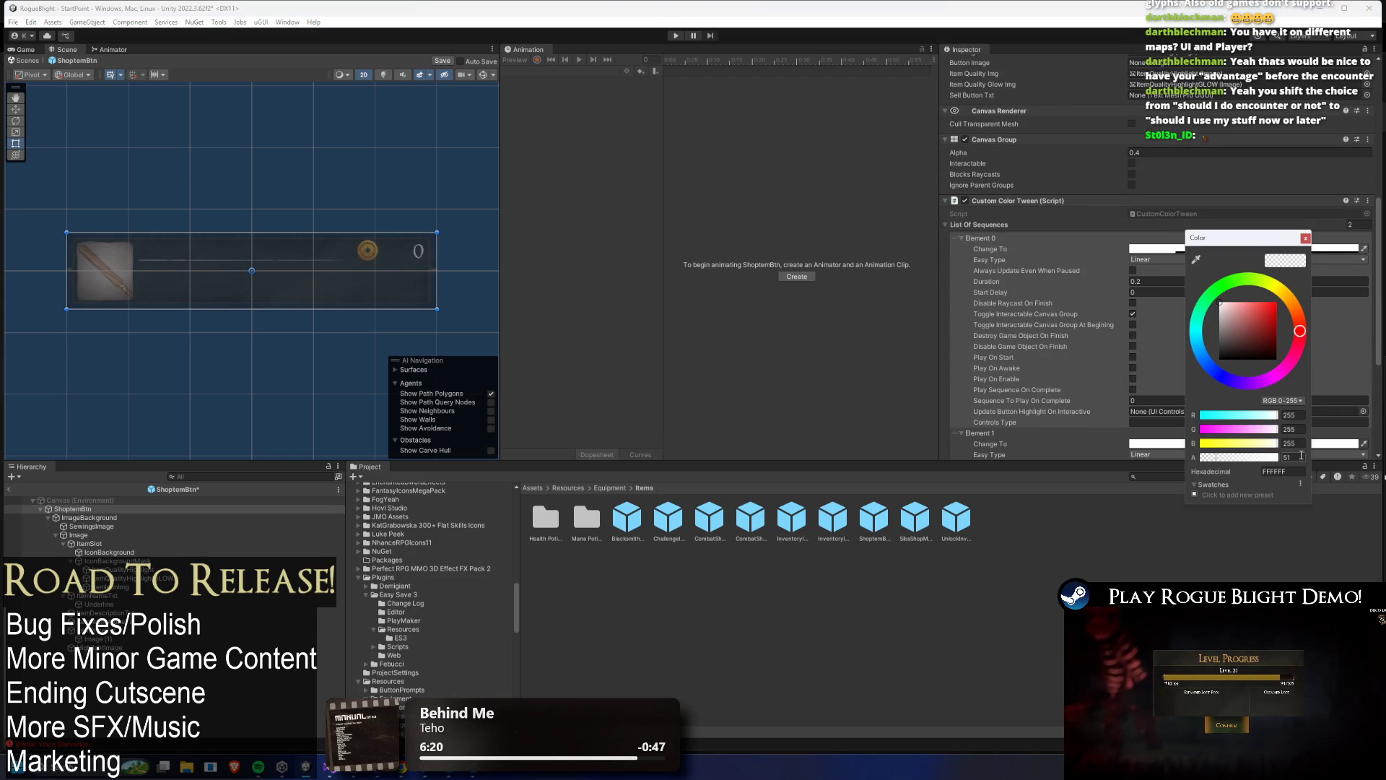
{"action": "left_click", "coordinate": [1305, 236]}
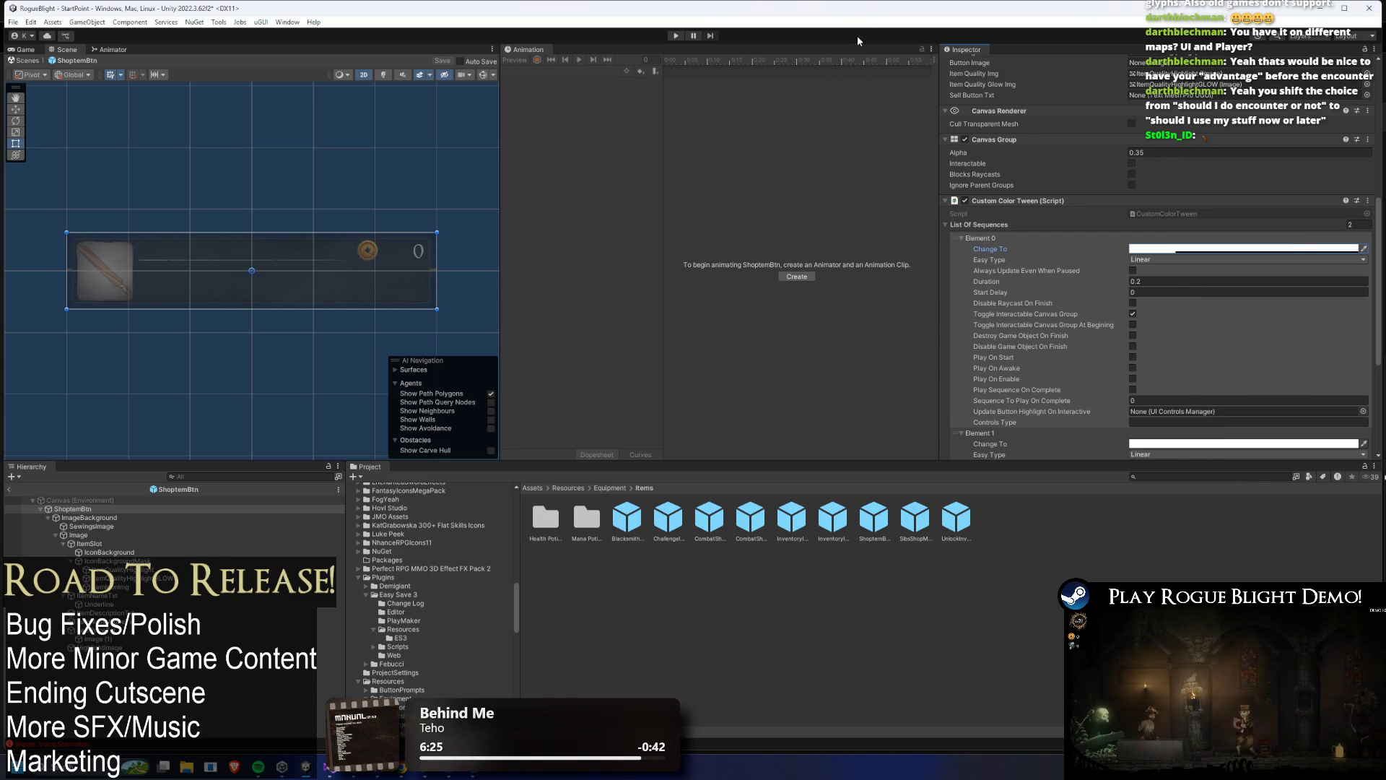
- Run the game, buy Guard's Leggings and the Strike Wand, and refresh the shop stock
{"action": "left_click", "coordinate": [678, 33]}
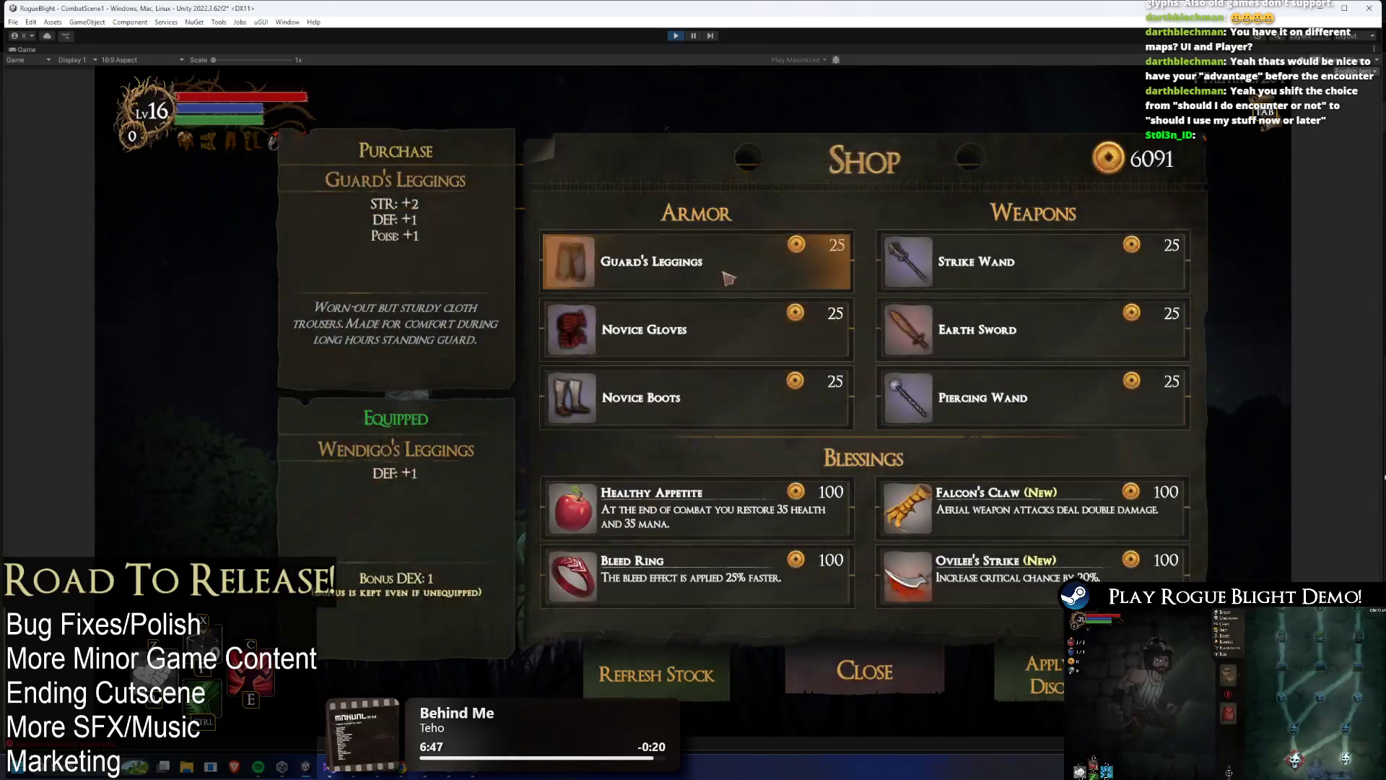
{"action": "left_click", "coordinate": [724, 274]}
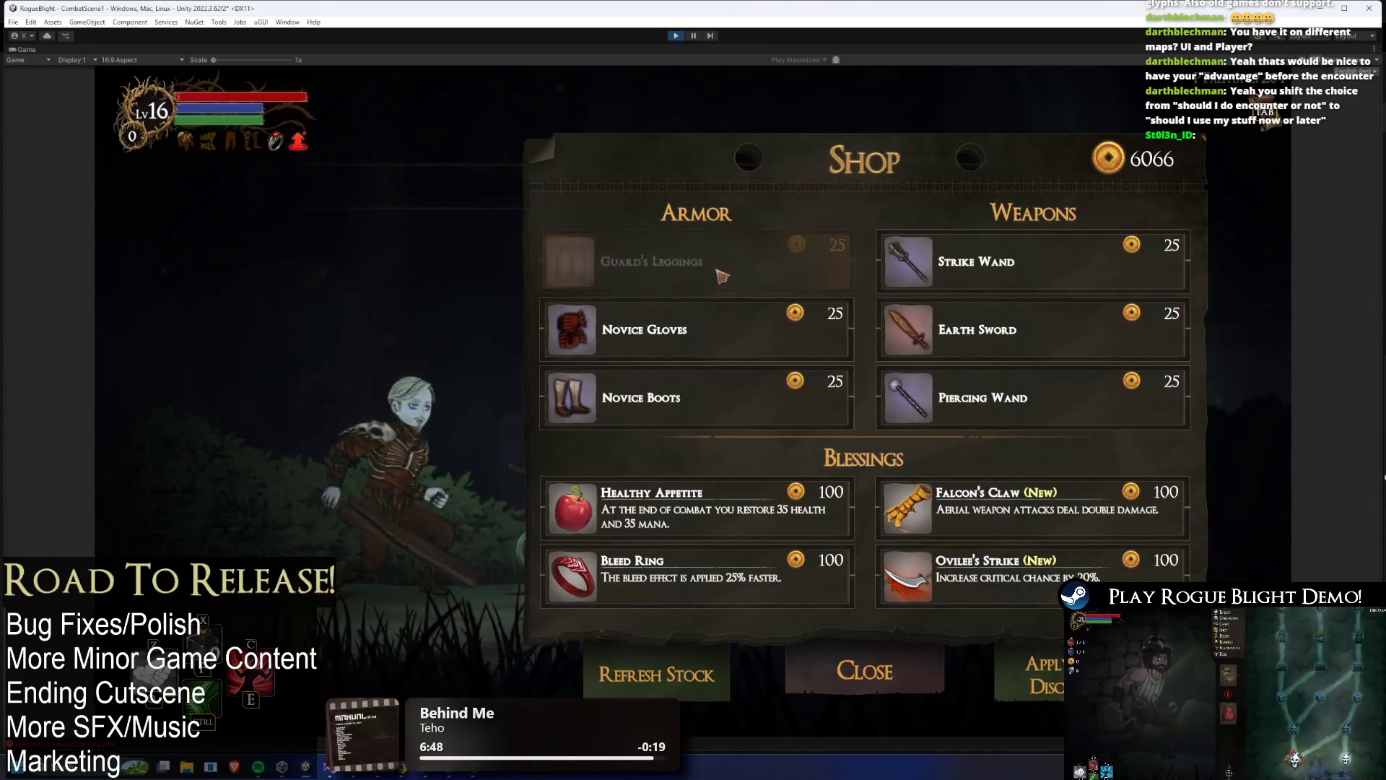
{"action": "left_click", "coordinate": [989, 274]}
{"action": "left_click", "coordinate": [989, 275]}
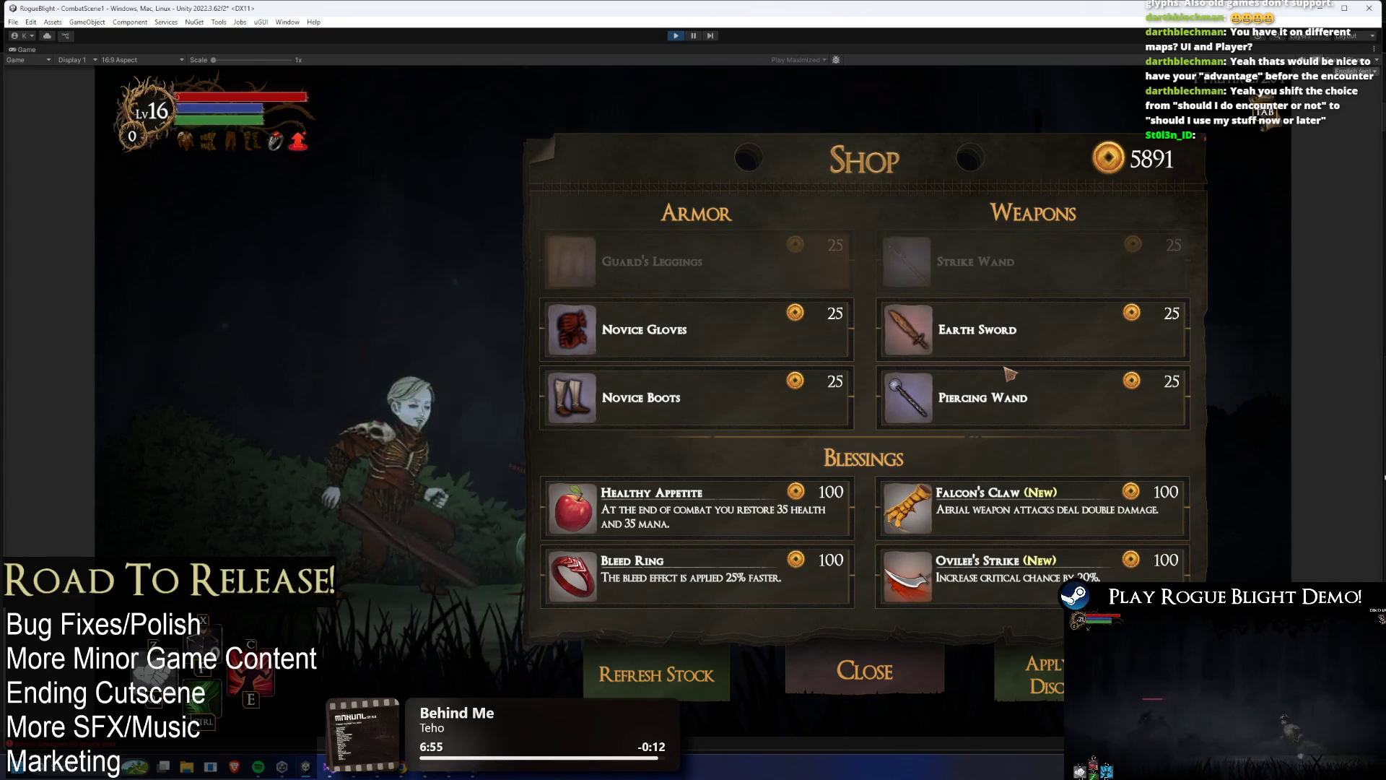
- Buy the Earth Sword and the Novice Boots with arrow keys and Submit
{"action": "key", "text": "Right"}
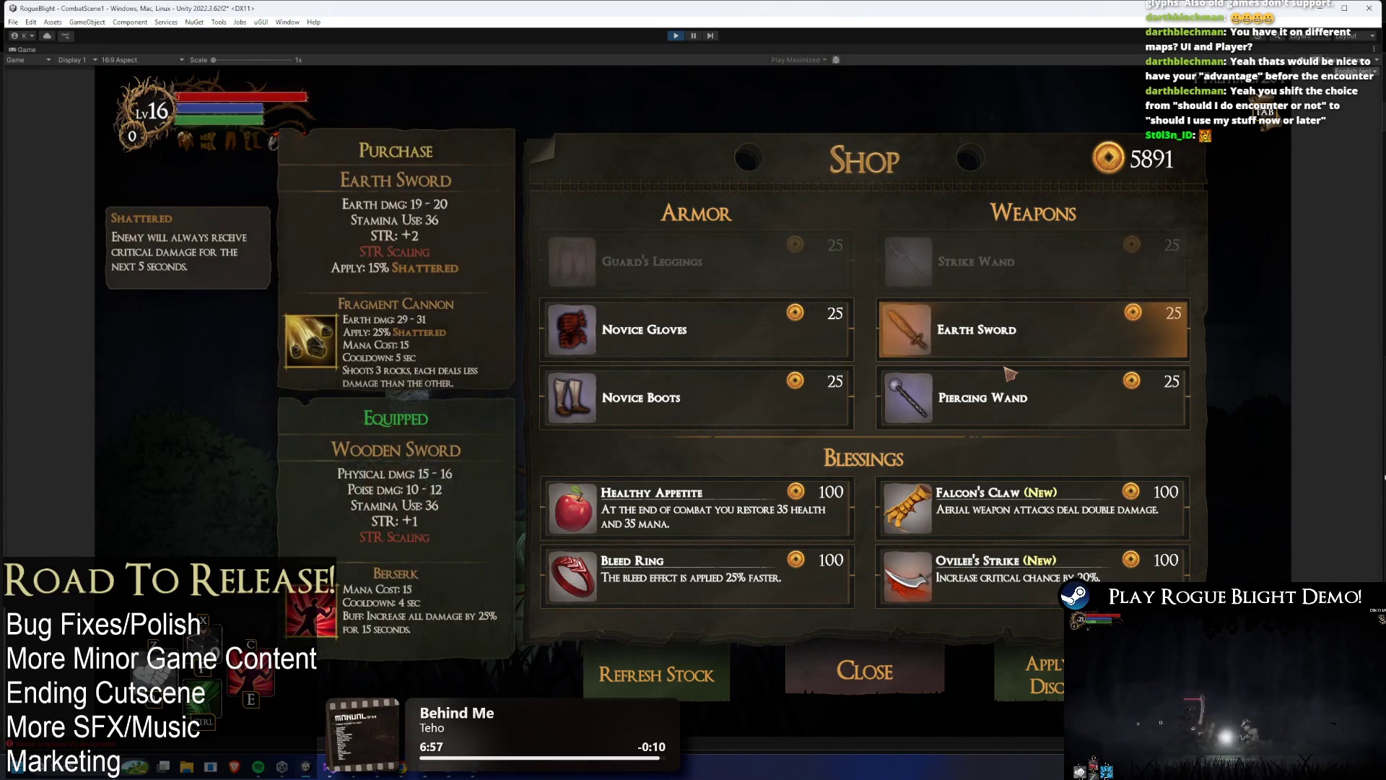
{"action": "key", "text": "Return"}
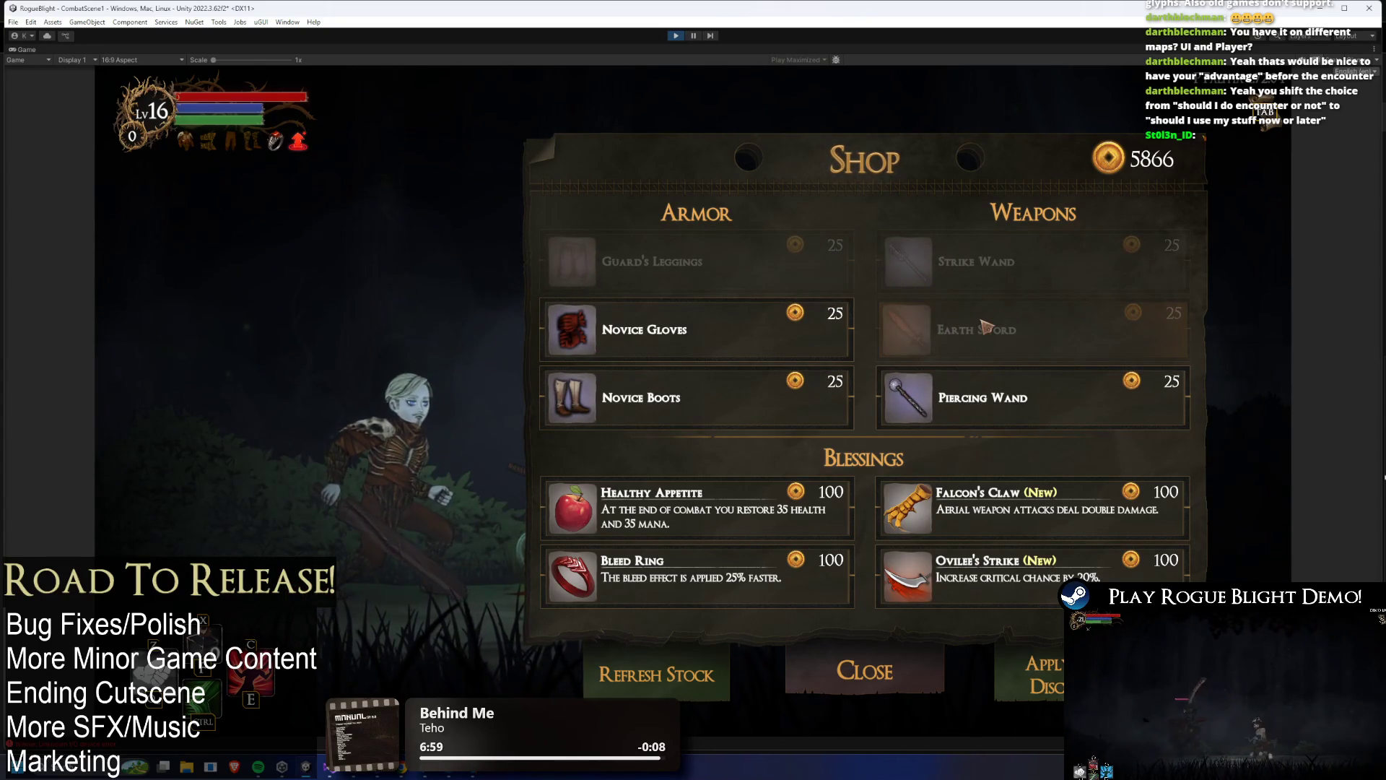
{"action": "key", "text": "Left"}
{"action": "key", "text": "Down"}
{"action": "key", "text": "Return"}
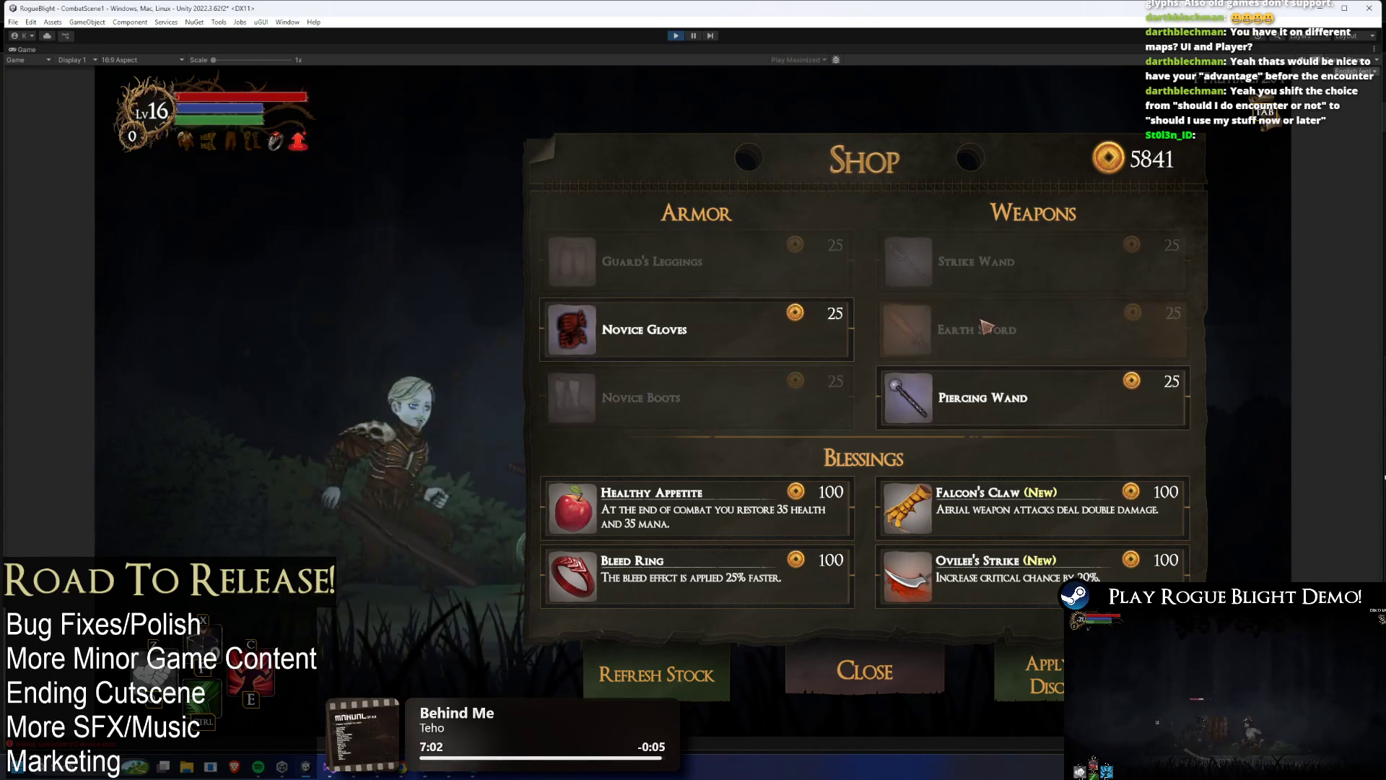
- Buy Healthy Appetite and another 25-gold item, then return to the editor
{"action": "key", "text": "Right"}
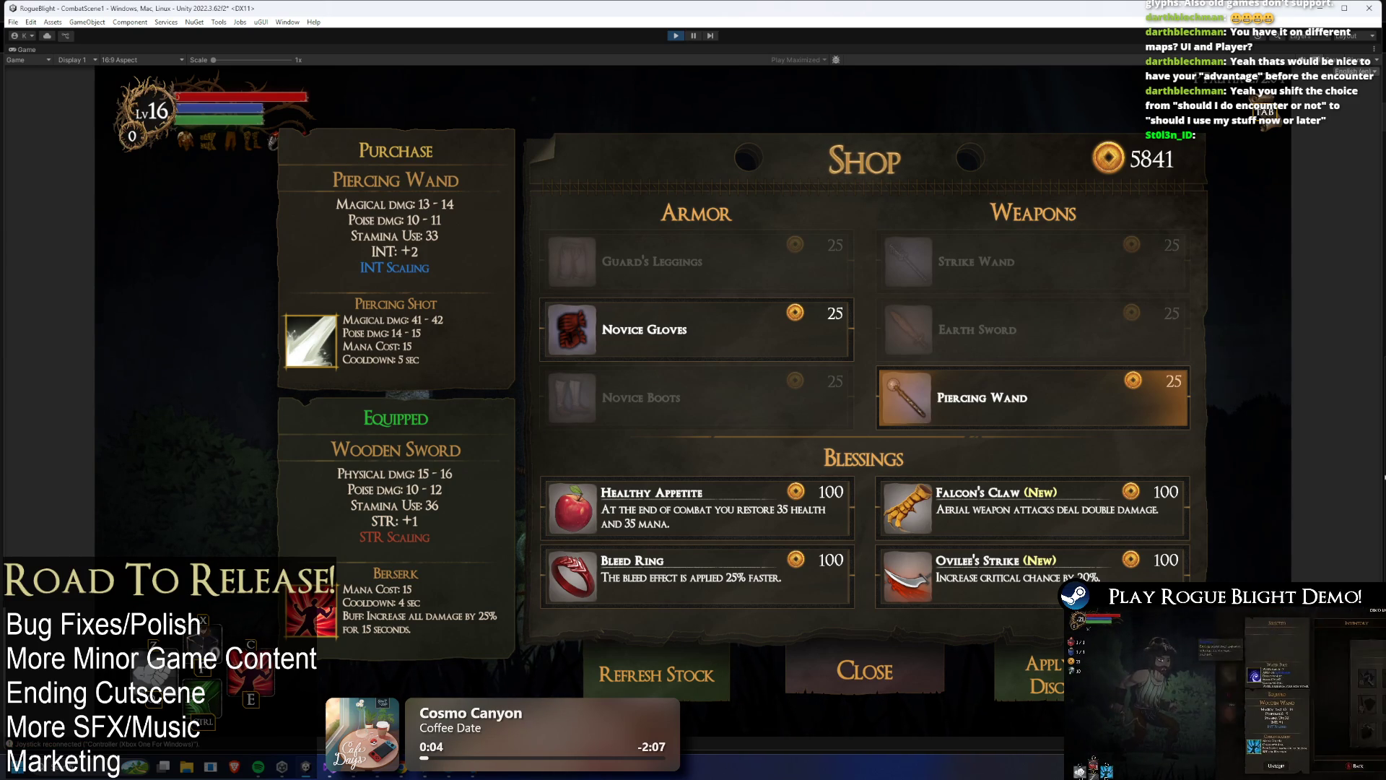
{"action": "key", "text": "Down"}
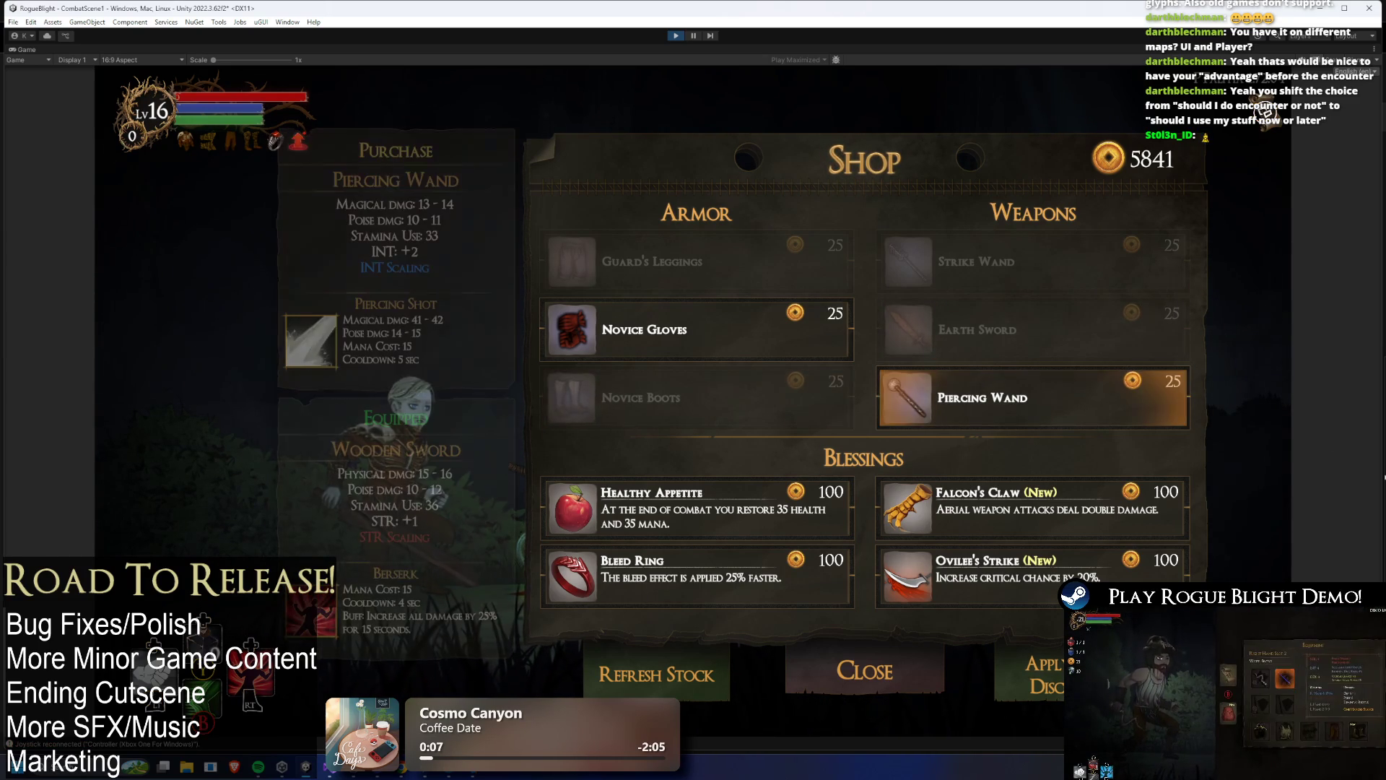
{"action": "key", "text": "Left"}
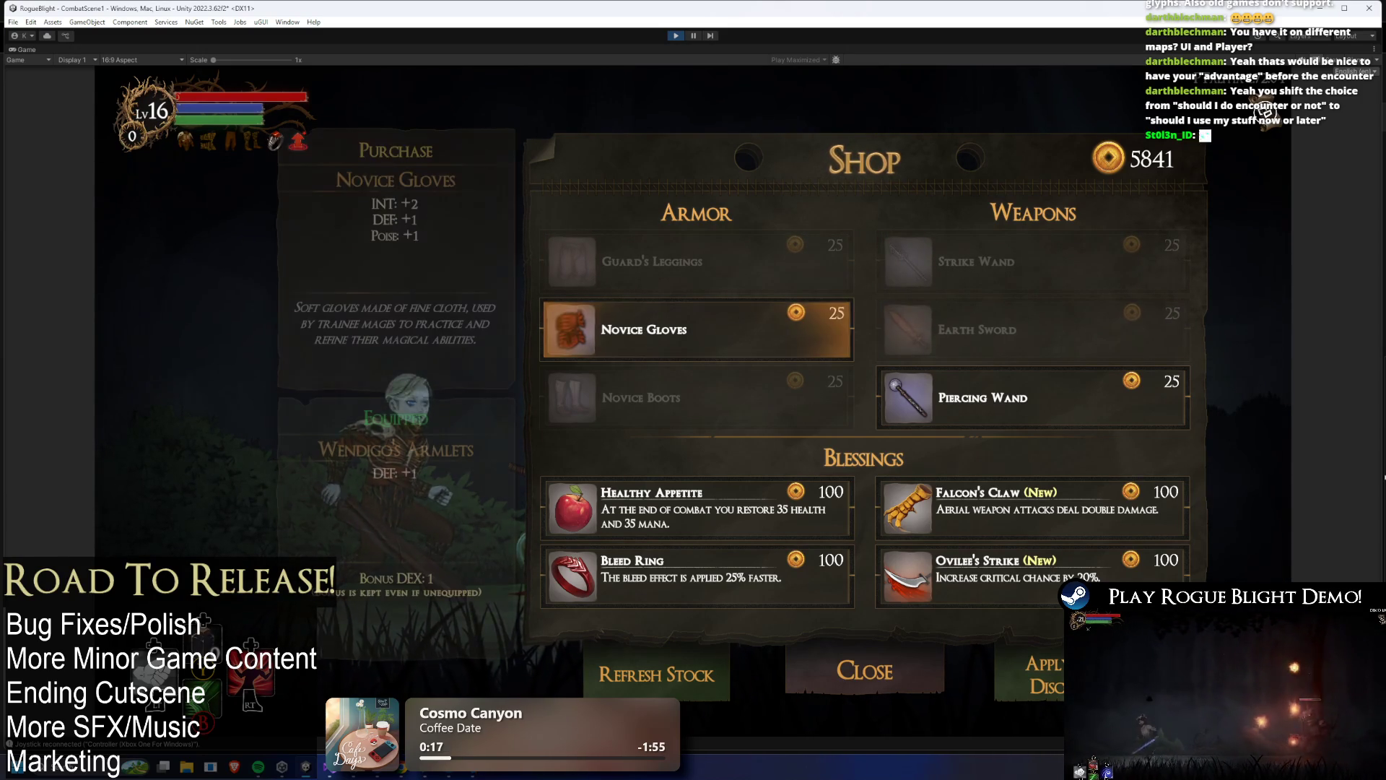
{"action": "key", "text": "Down"}
{"action": "key", "text": "Return"}
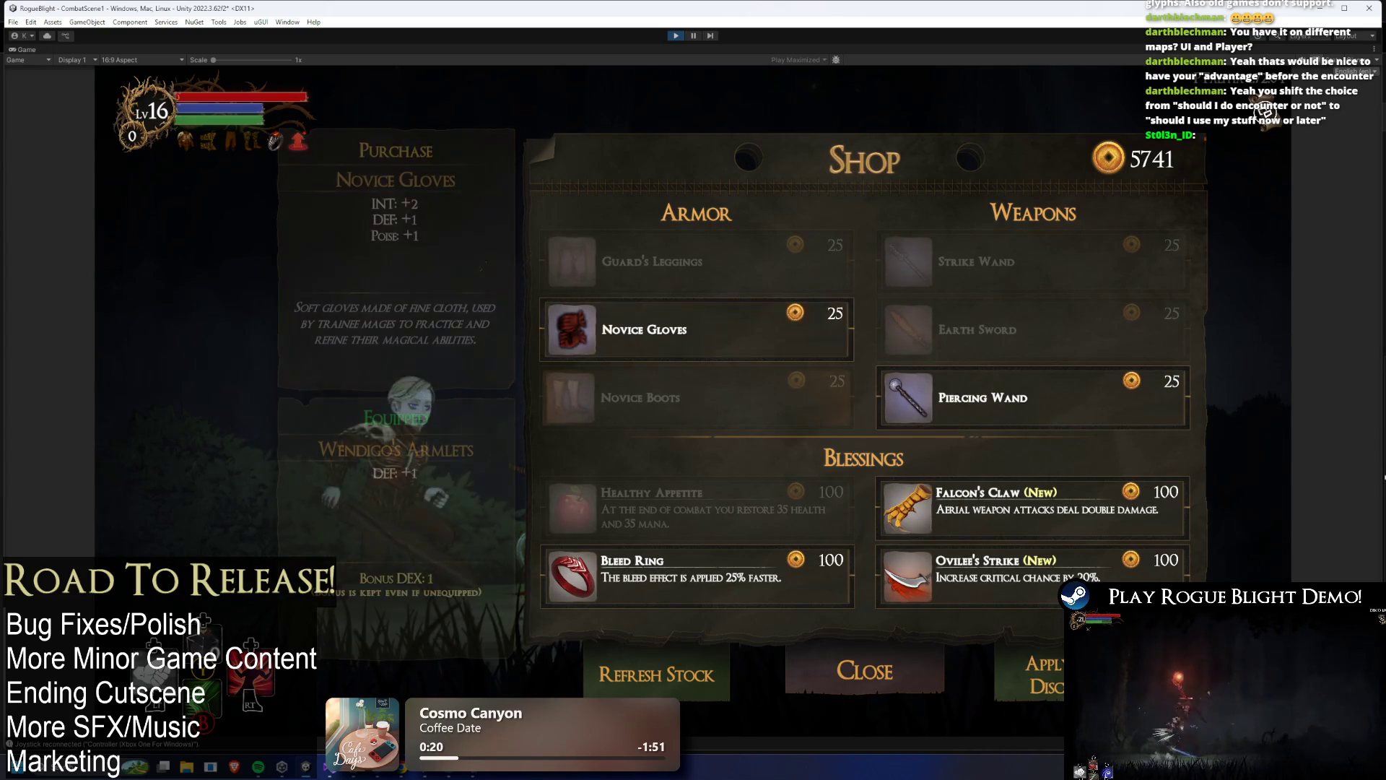
{"action": "key", "text": "Return"}
{"action": "key", "text": "Return"}
{"action": "key", "text": "Return"}
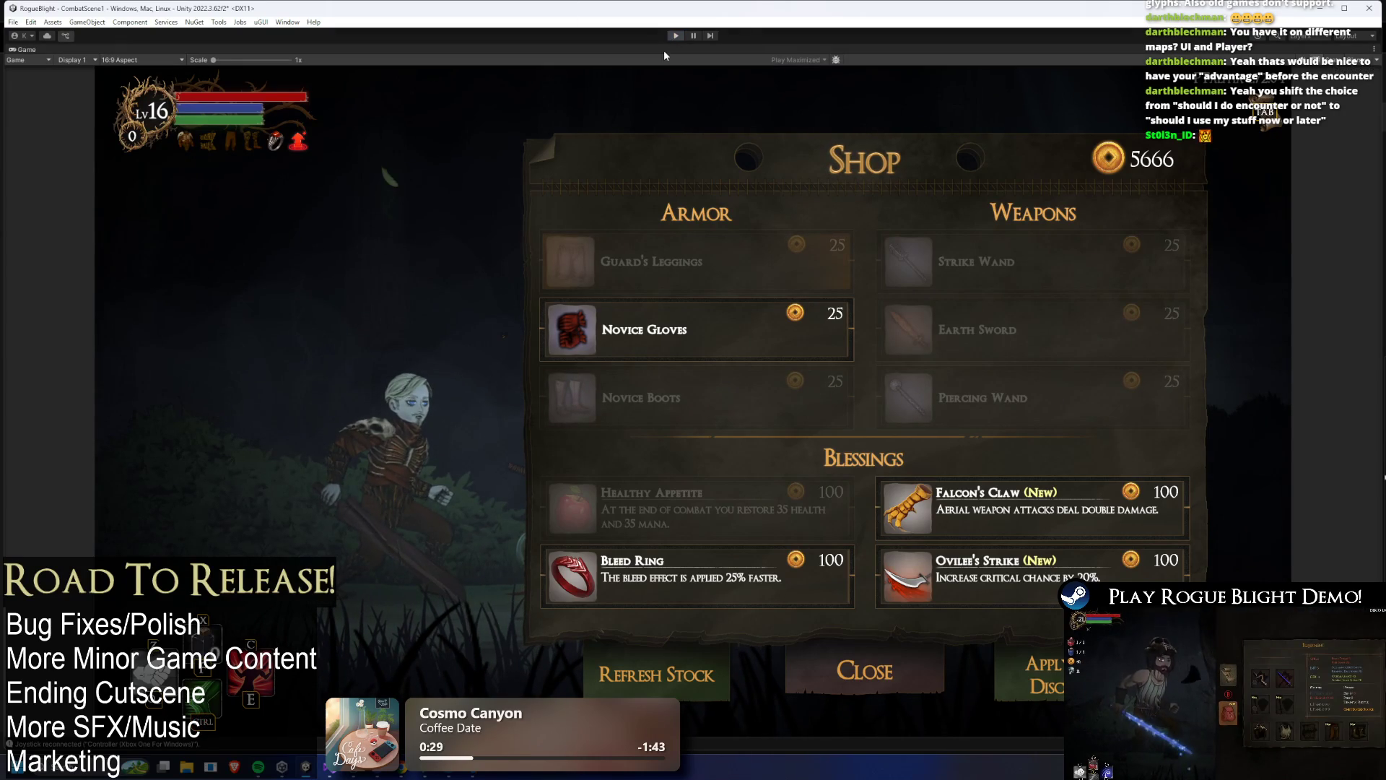
{"action": "key", "text": "alt+Tab"}
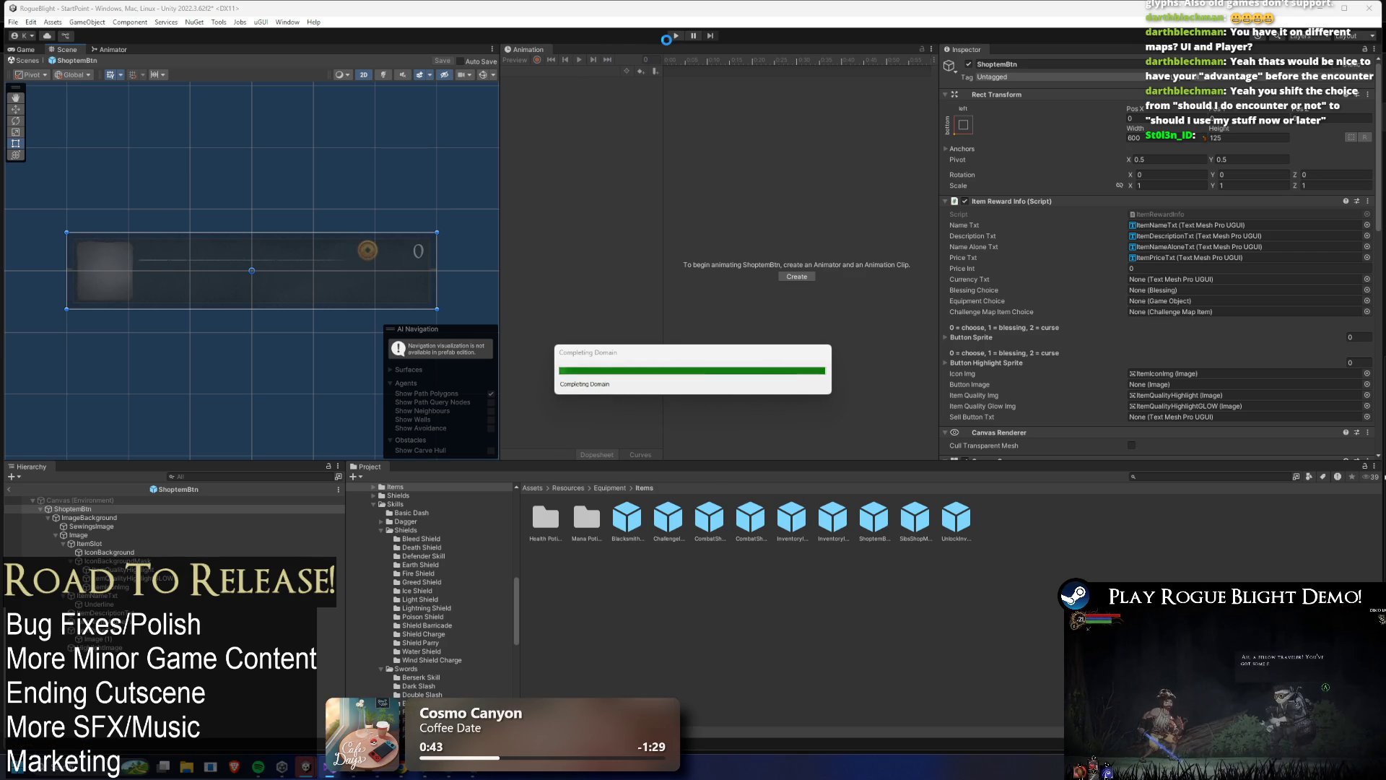
- Restart the play test so the merchant greets with "W-what are ya buying?"
{"action": "left_click", "coordinate": [676, 36]}
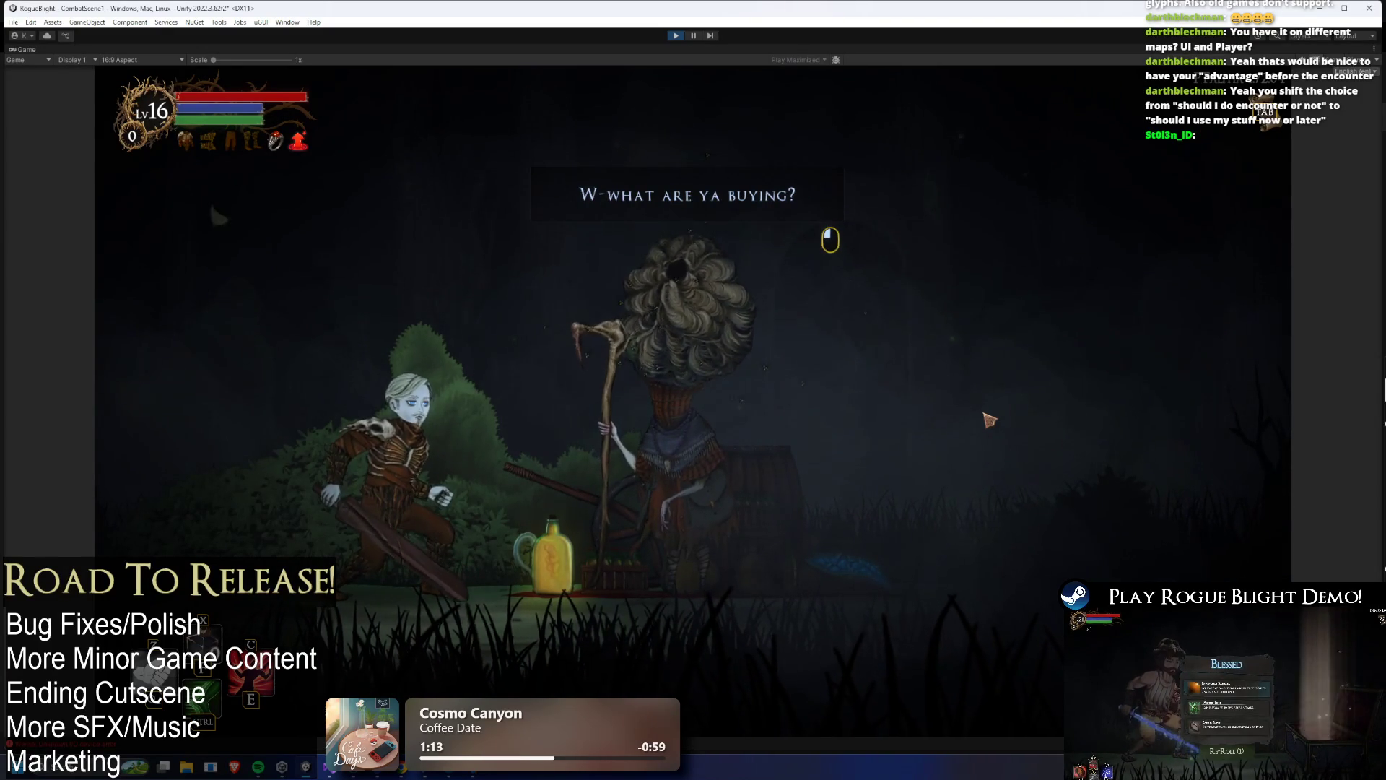
- Buy Thief's Boots, Guard's Armor, the Parrying Dagger and Bleed Wand, then stop playing
{"action": "left_click", "coordinate": [986, 418]}
{"action": "left_click", "coordinate": [639, 329]}
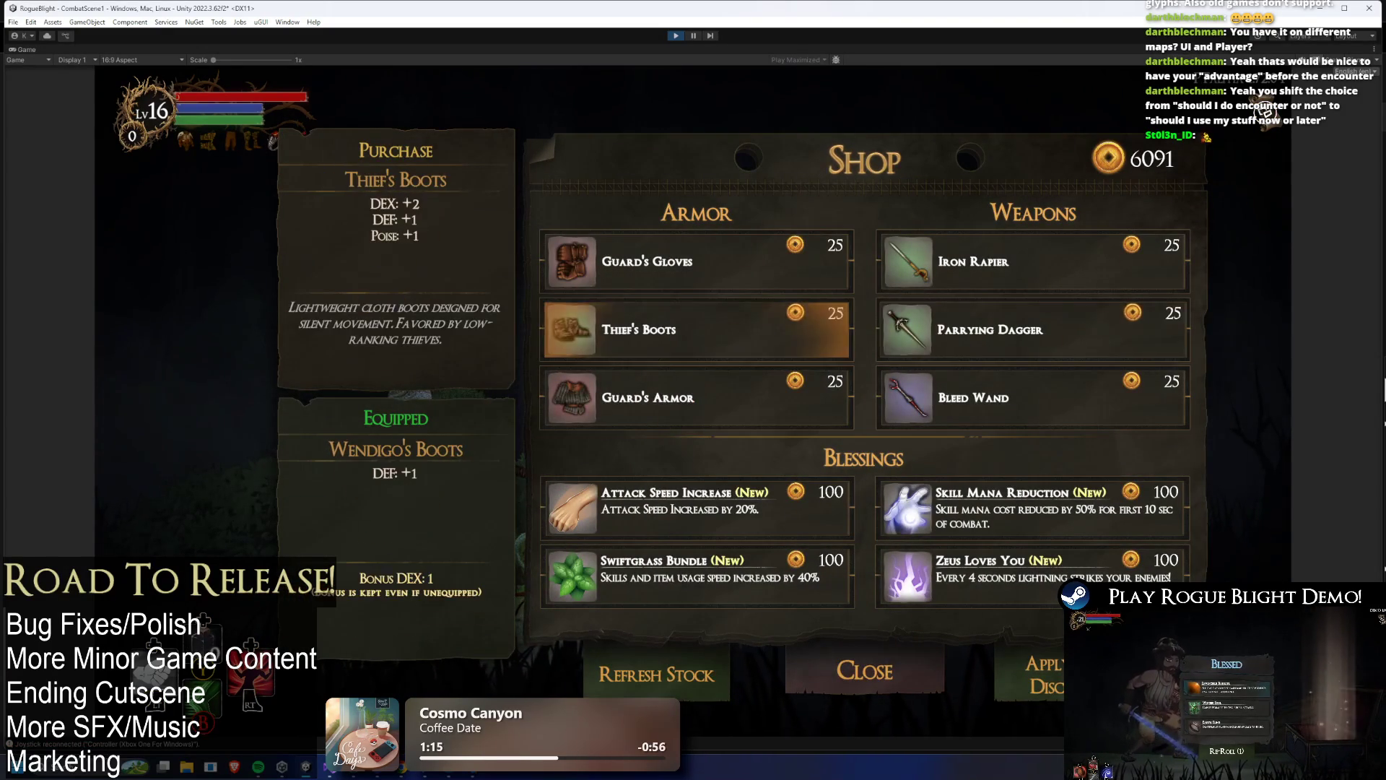
{"action": "left_click", "coordinate": [647, 397]}
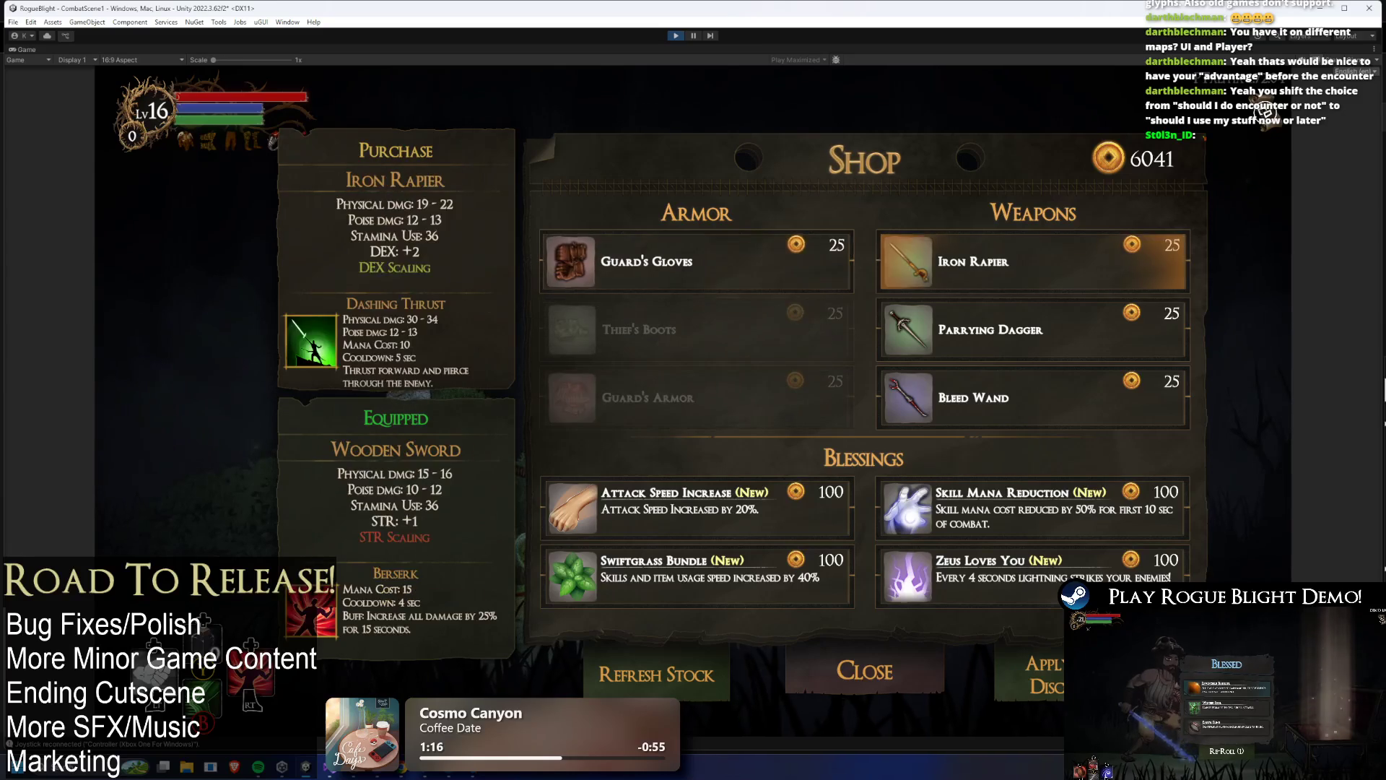
{"action": "left_click", "coordinate": [990, 329]}
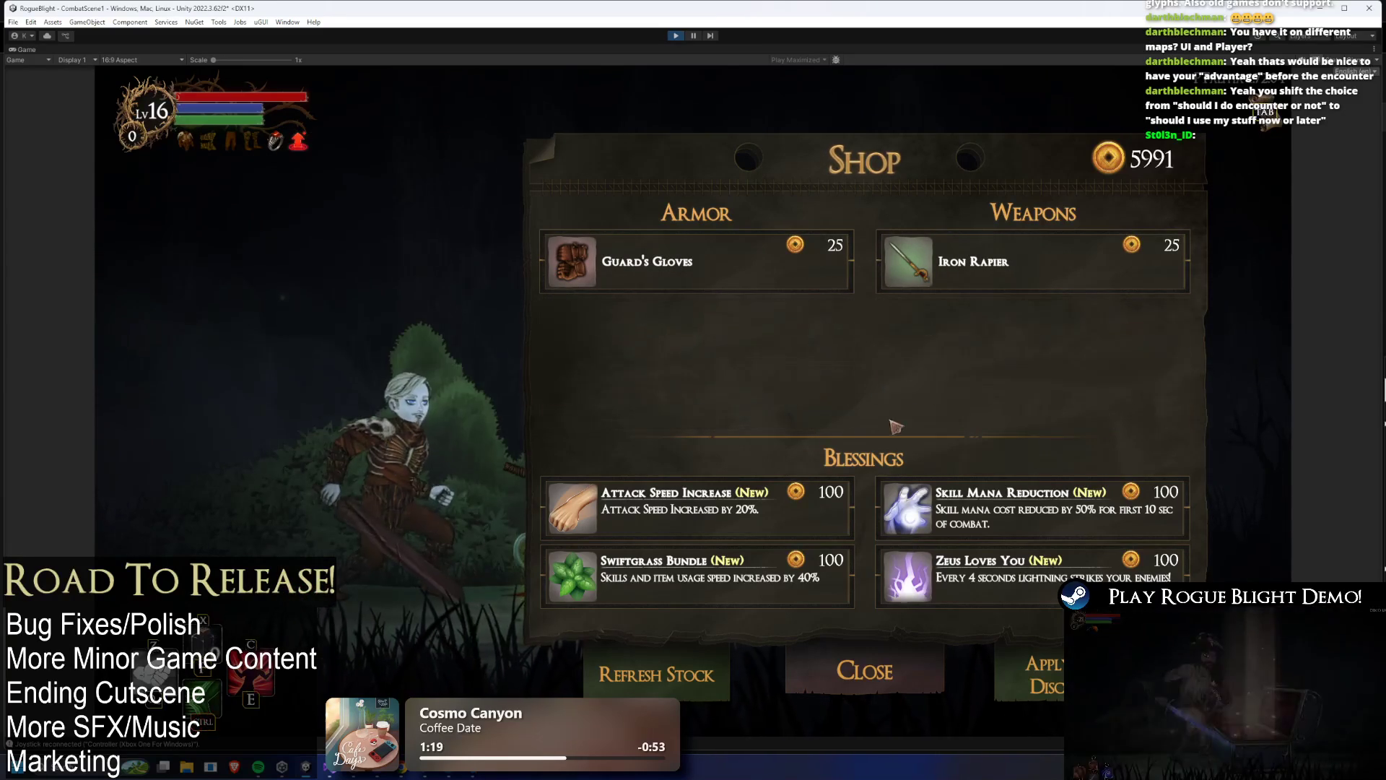
{"action": "left_click", "coordinate": [994, 411]}
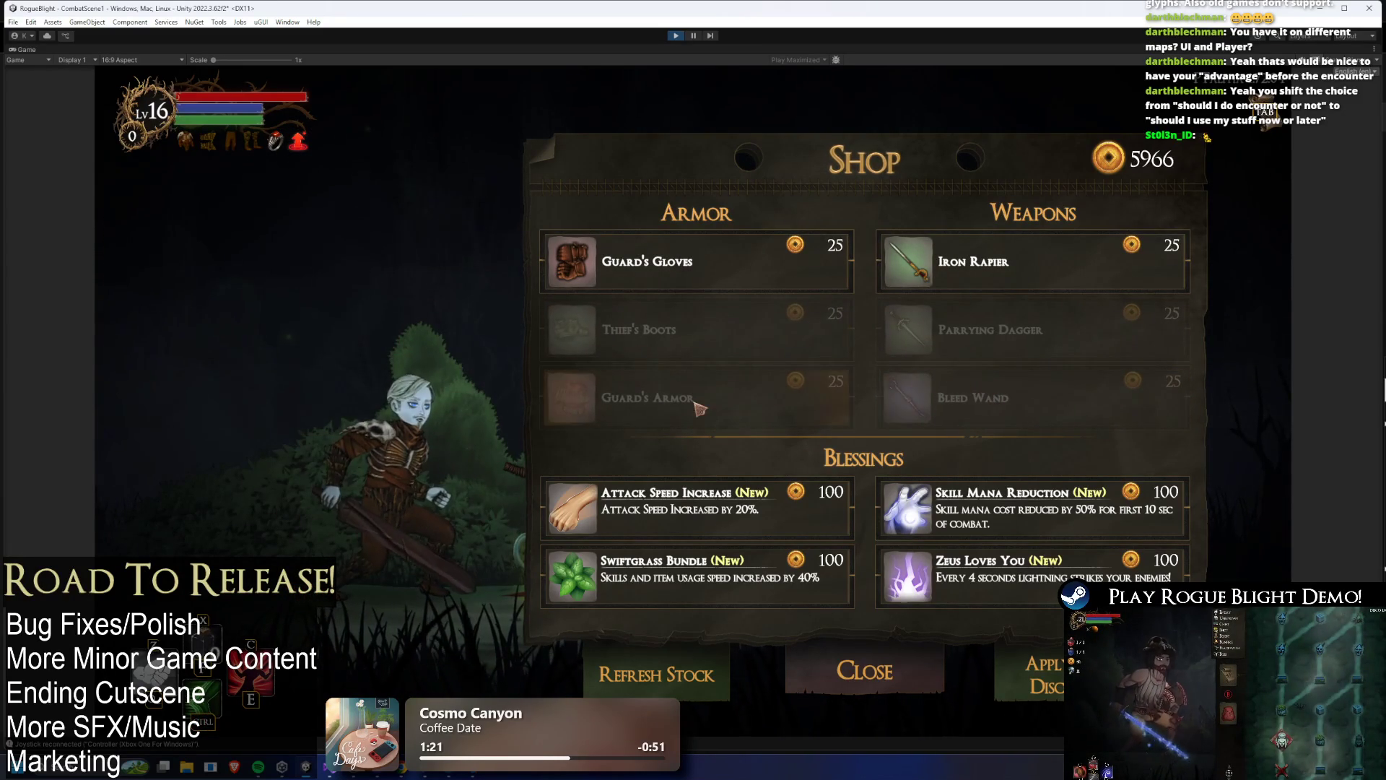
{"action": "key", "text": "Up"}
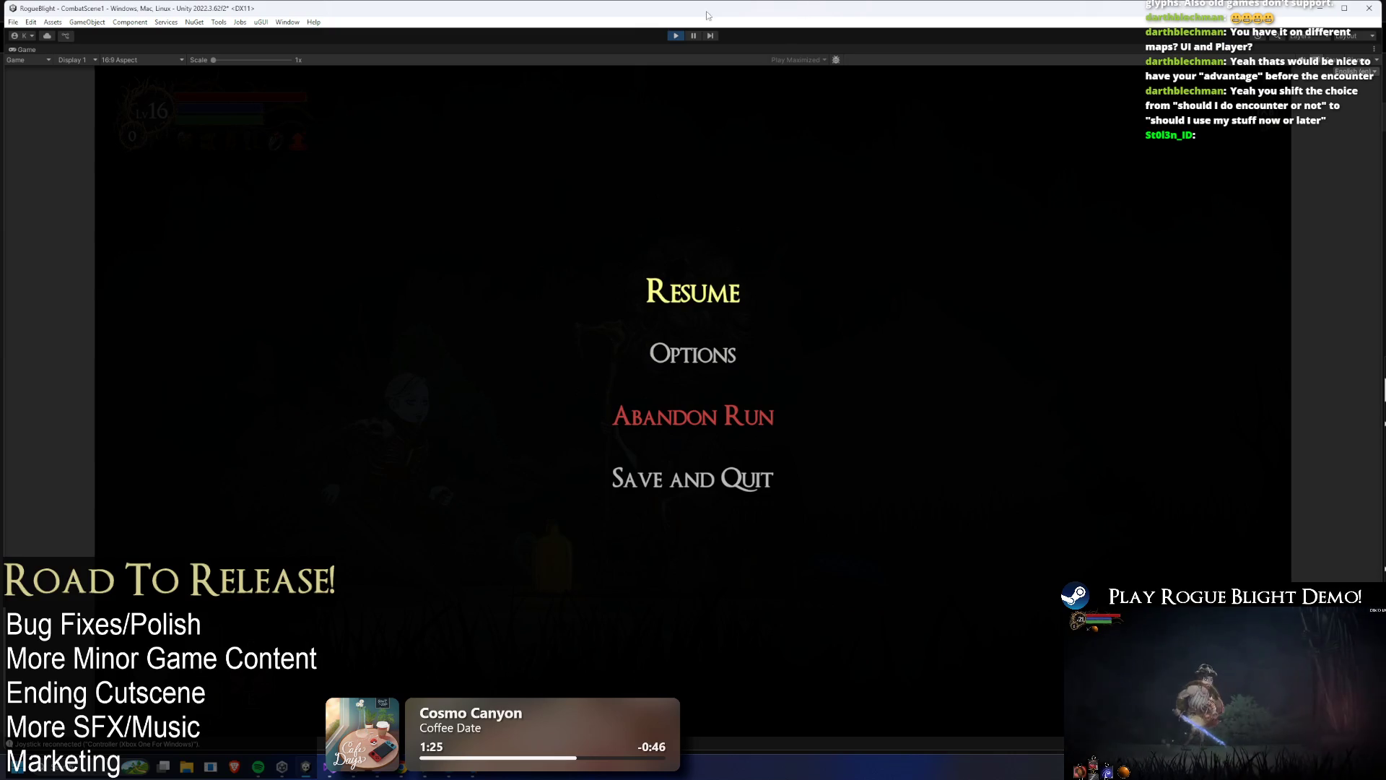
{"action": "left_click", "coordinate": [683, 34]}
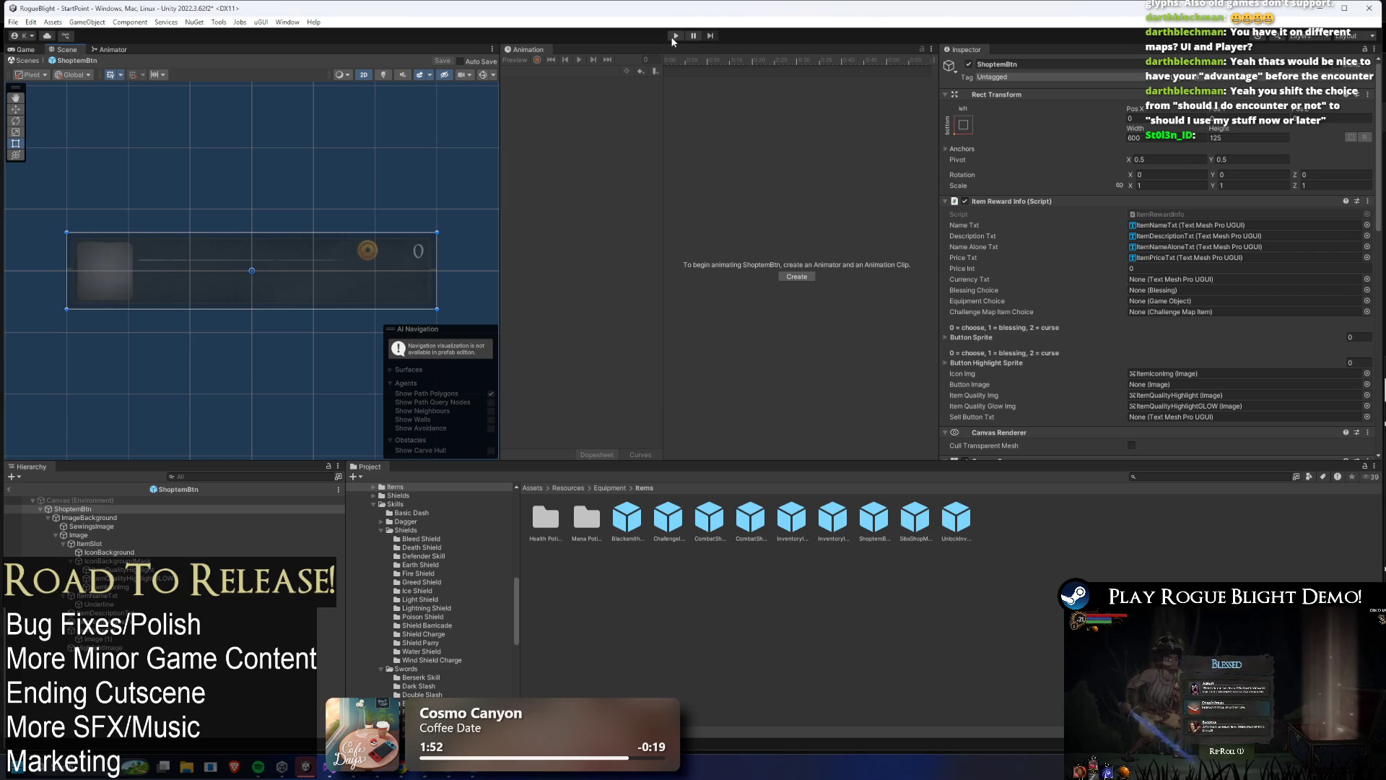
- Enter Play mode and load a saved run from the Start Game save slots
{"action": "left_click", "coordinate": [672, 37]}
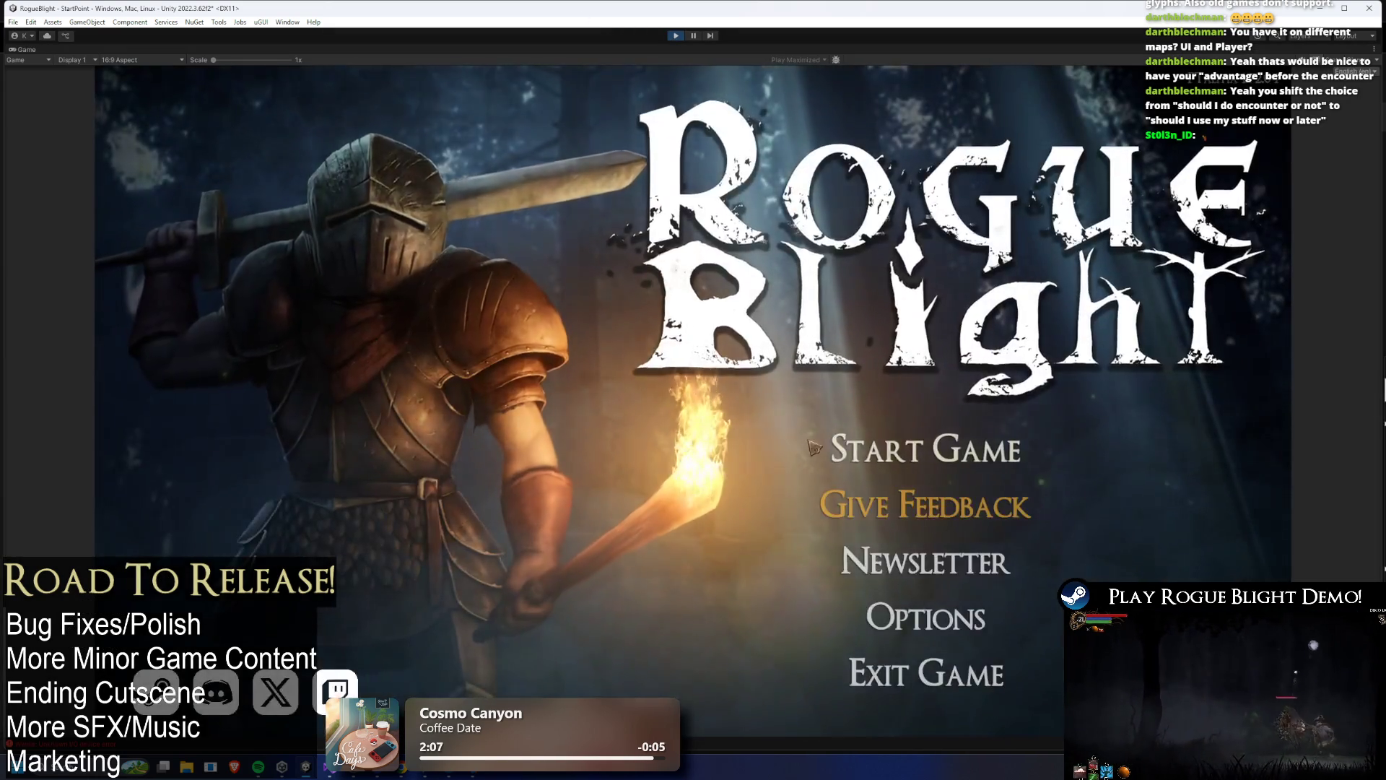
{"action": "left_click", "coordinate": [814, 448]}
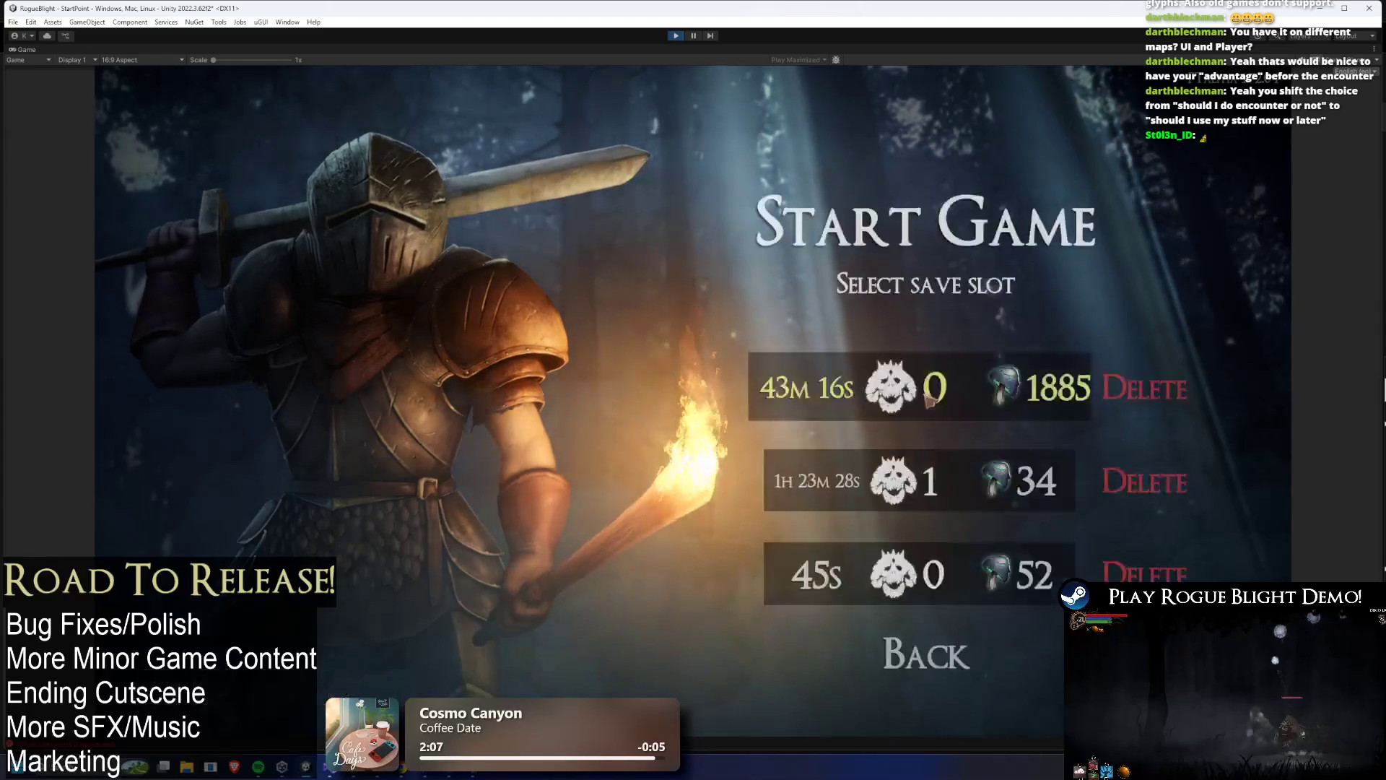
{"action": "left_click", "coordinate": [827, 466]}
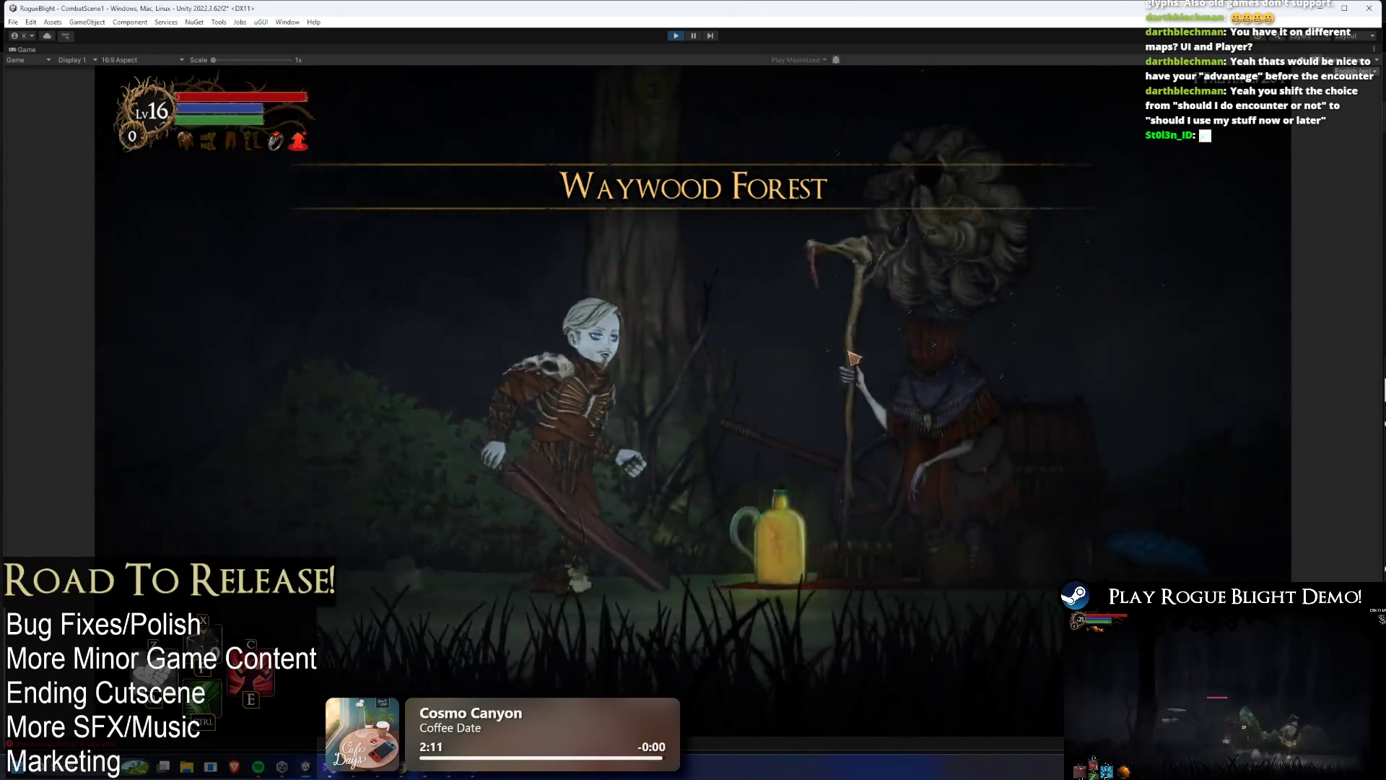
- Buy Thief's Boots, Fire Sword, Strike Wand and the Aghast, Earth Ring, Falcon's Claw and Hel's Frenzy blessings
{"action": "left_click", "coordinate": [700, 409]}
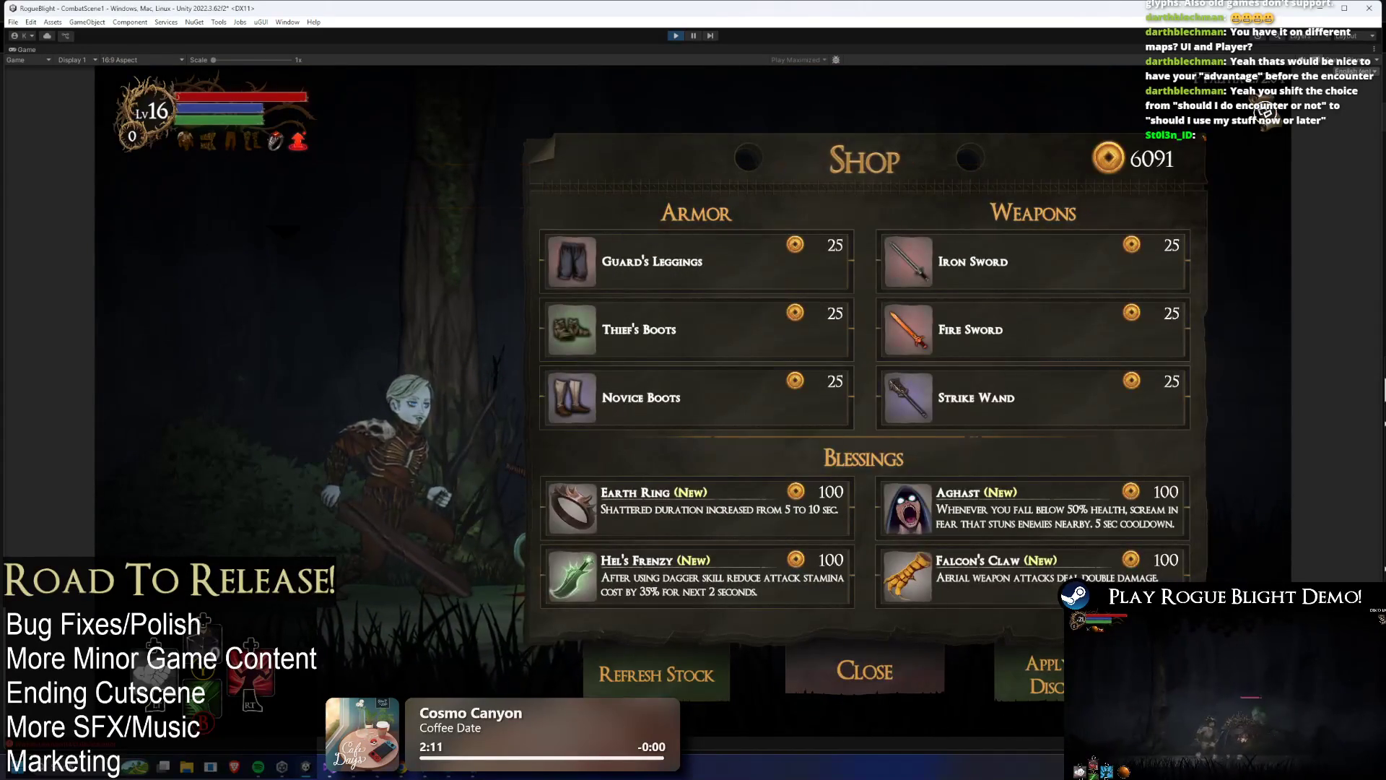
{"action": "left_click", "coordinate": [697, 329]}
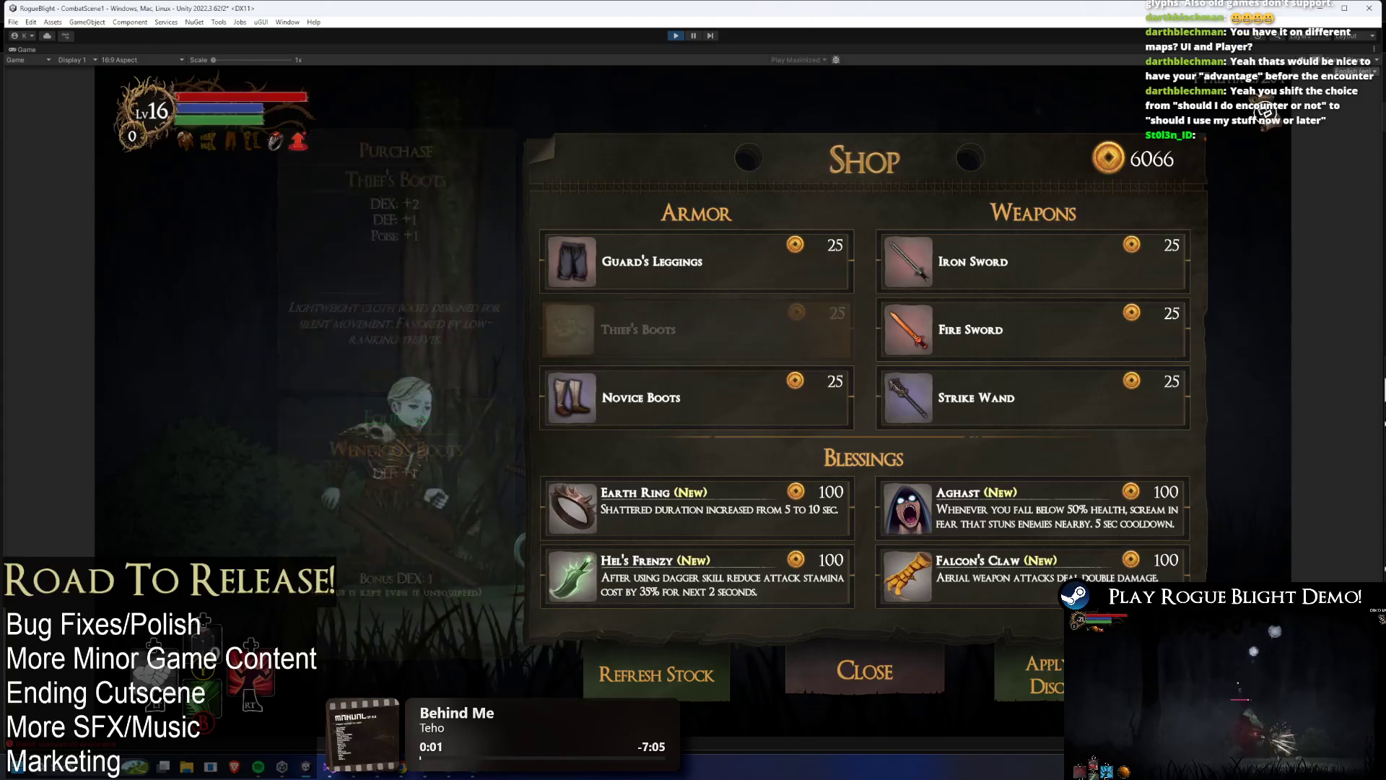
{"action": "left_click", "coordinate": [971, 329]}
{"action": "left_click", "coordinate": [976, 397]}
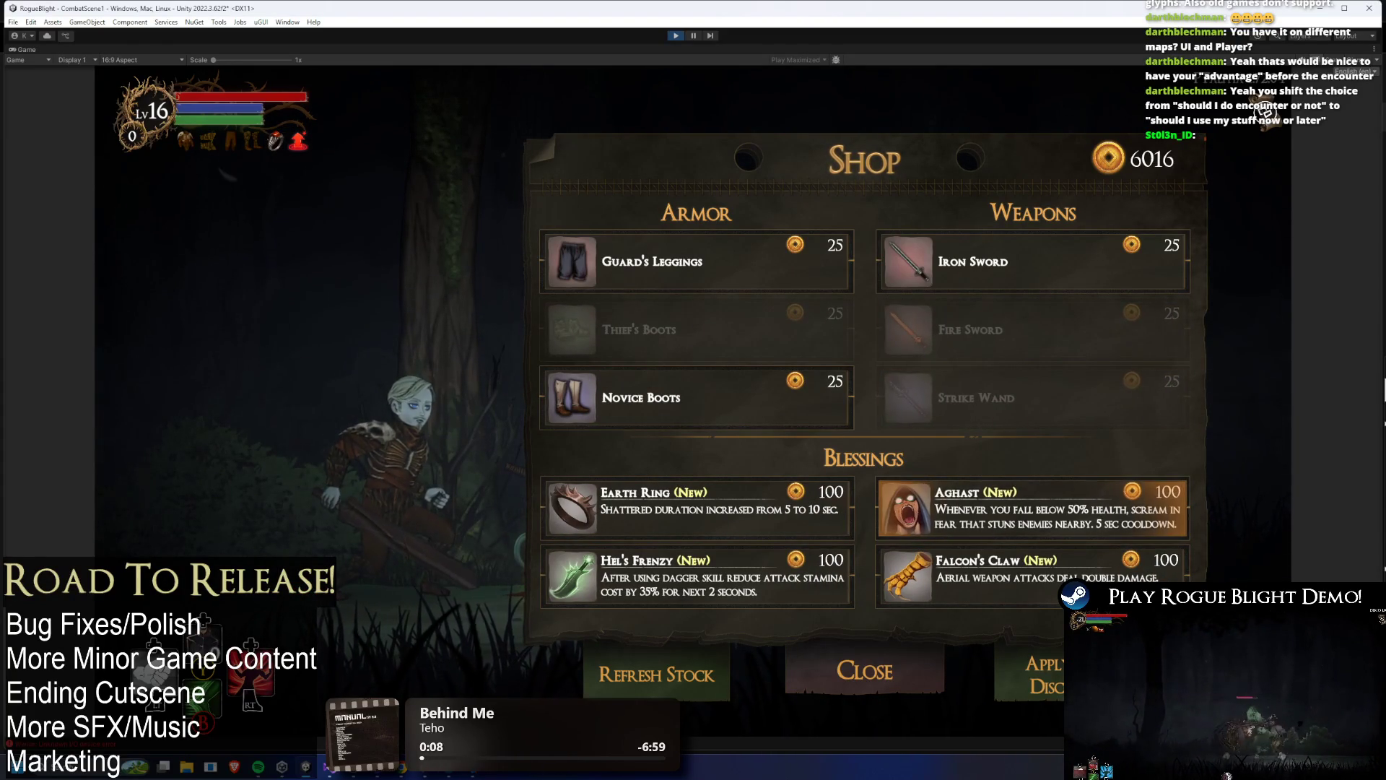
{"action": "left_click", "coordinate": [1032, 508]}
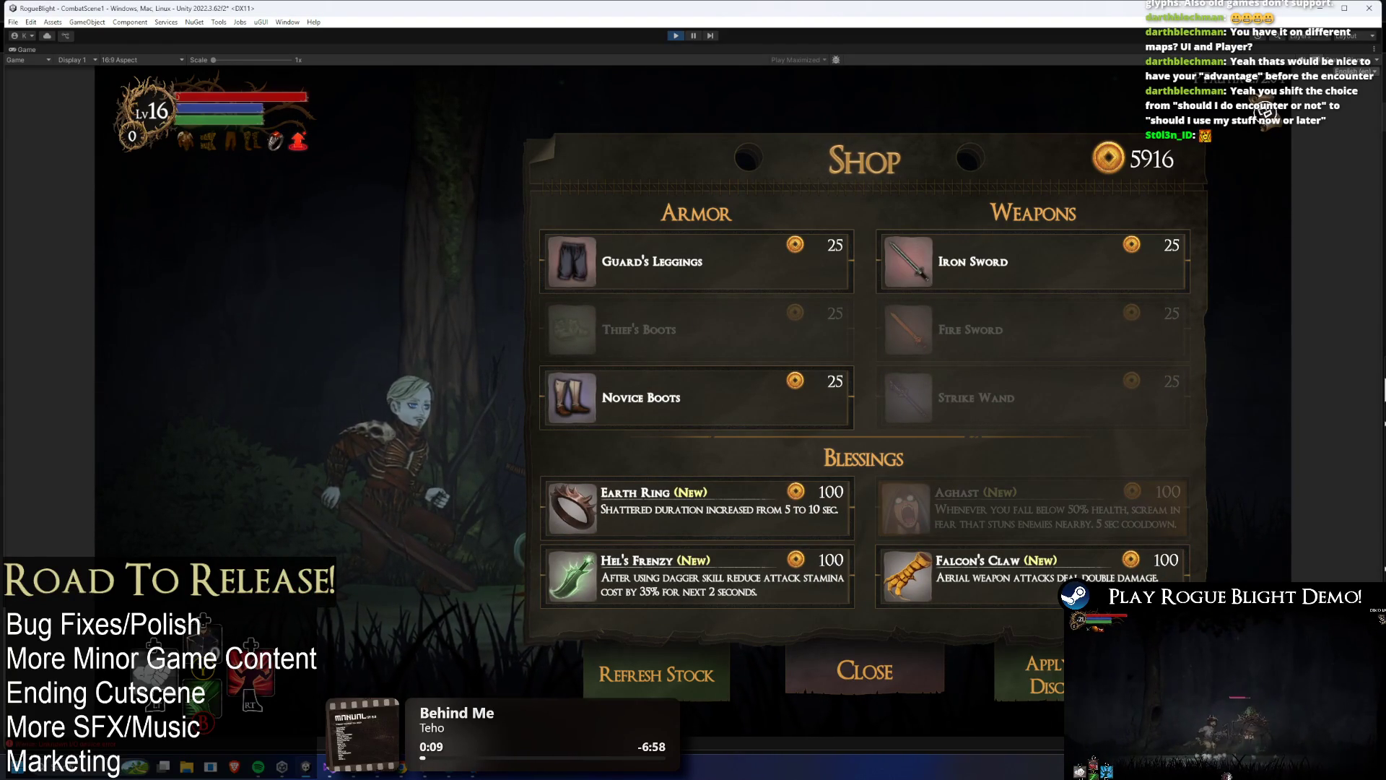
{"action": "left_click", "coordinate": [715, 508]}
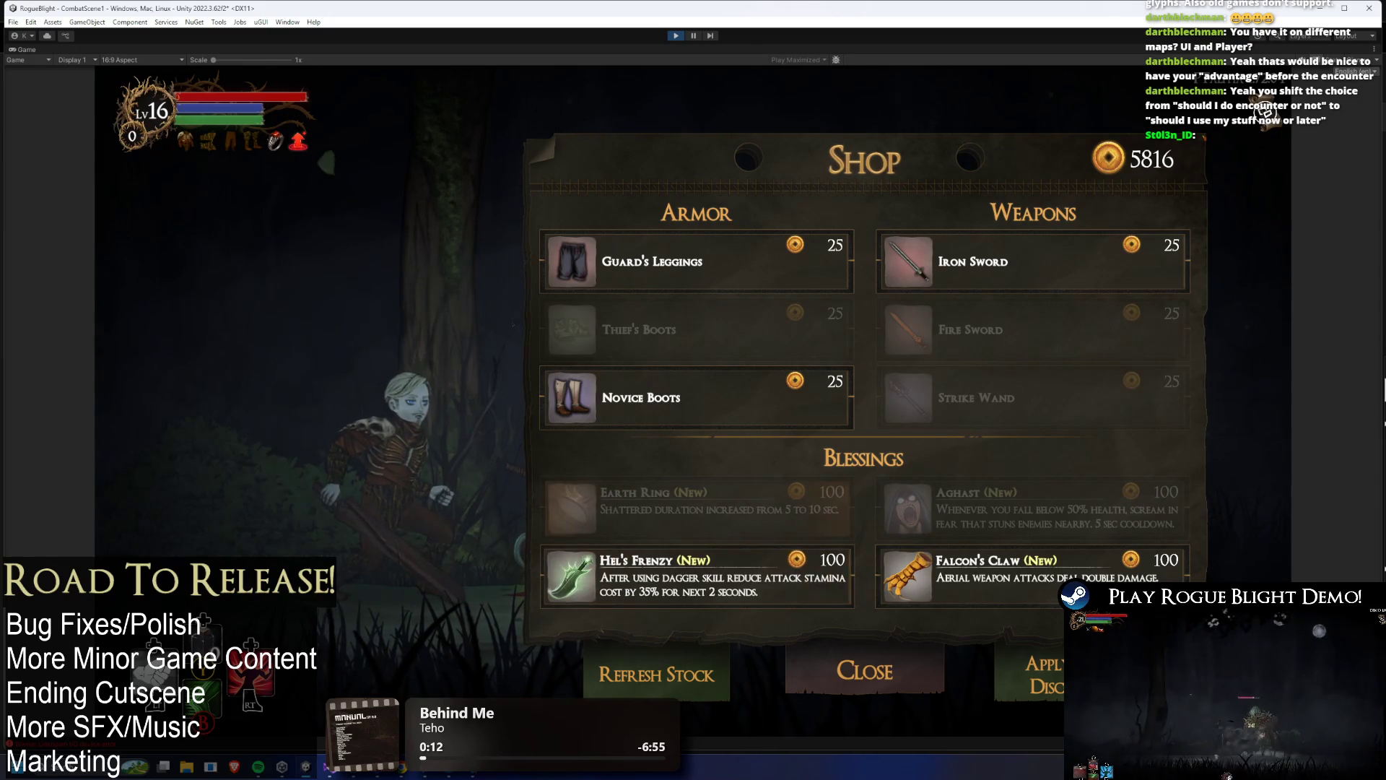
{"action": "left_click", "coordinate": [1033, 575]}
{"action": "left_click", "coordinate": [697, 576]}
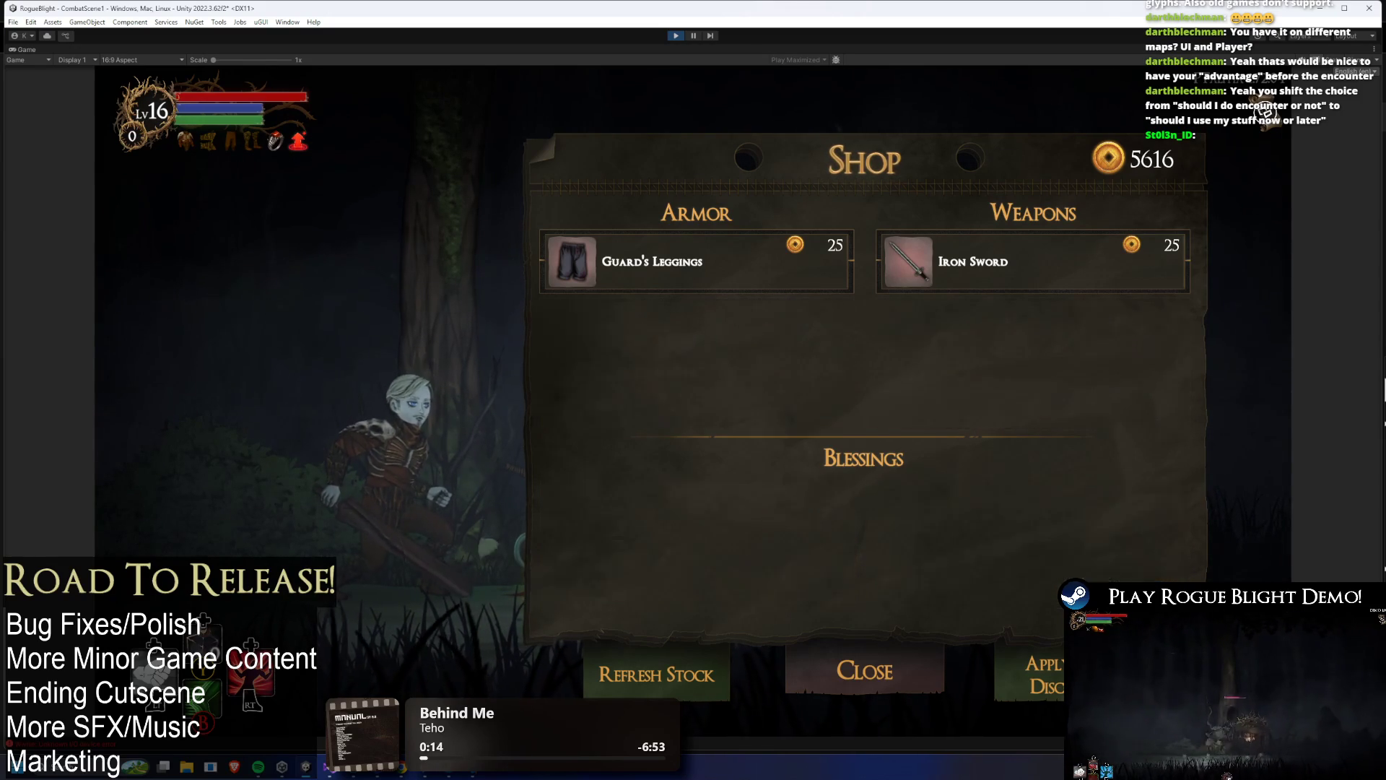
- Buy Novice Boots, Guard's Leggings and Iron Sword, then restock the shop via keyboard
{"action": "left_click", "coordinate": [697, 397]}
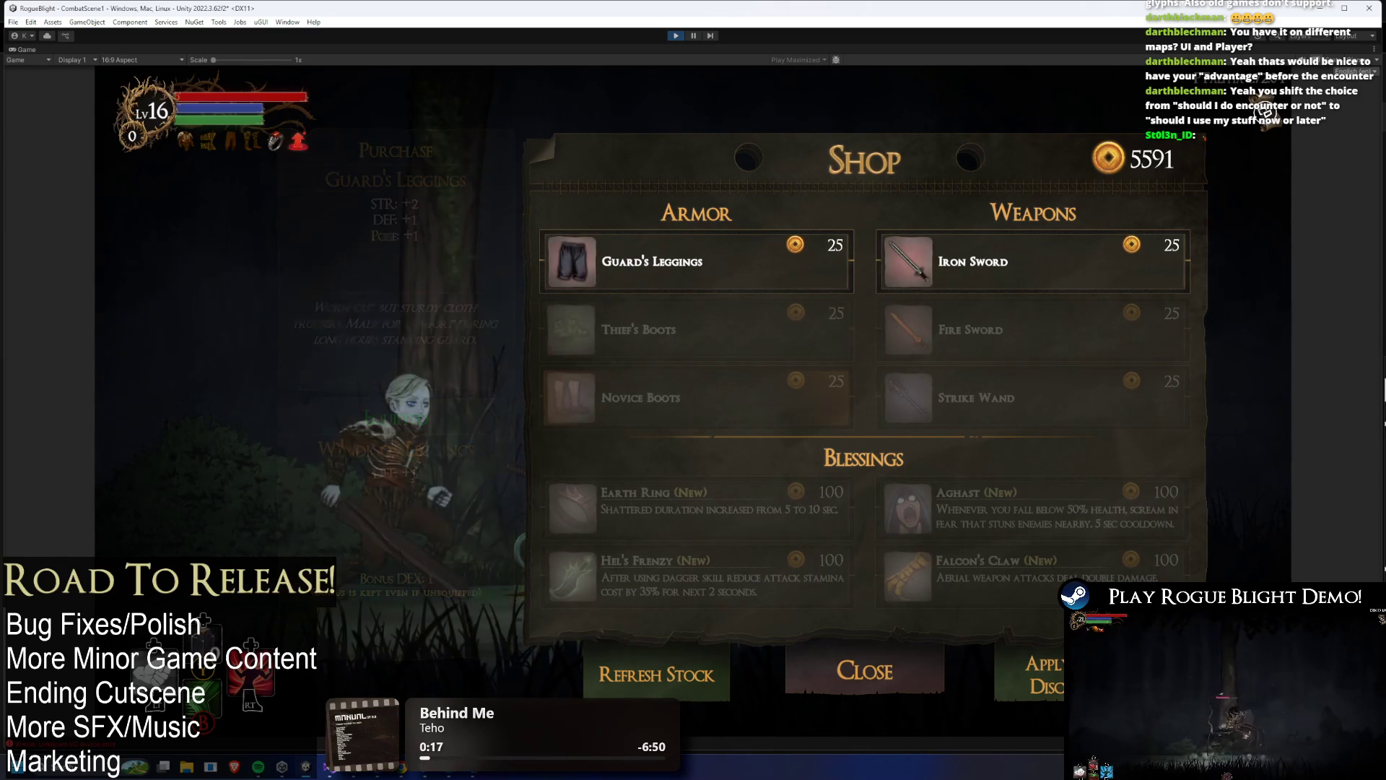
{"action": "left_click", "coordinate": [697, 262]}
{"action": "left_click", "coordinate": [1032, 262]}
{"action": "key", "text": "Down"}
{"action": "key", "text": "Down"}
{"action": "key", "text": "Down"}
{"action": "key", "text": "Right"}
{"action": "key", "text": "Left"}
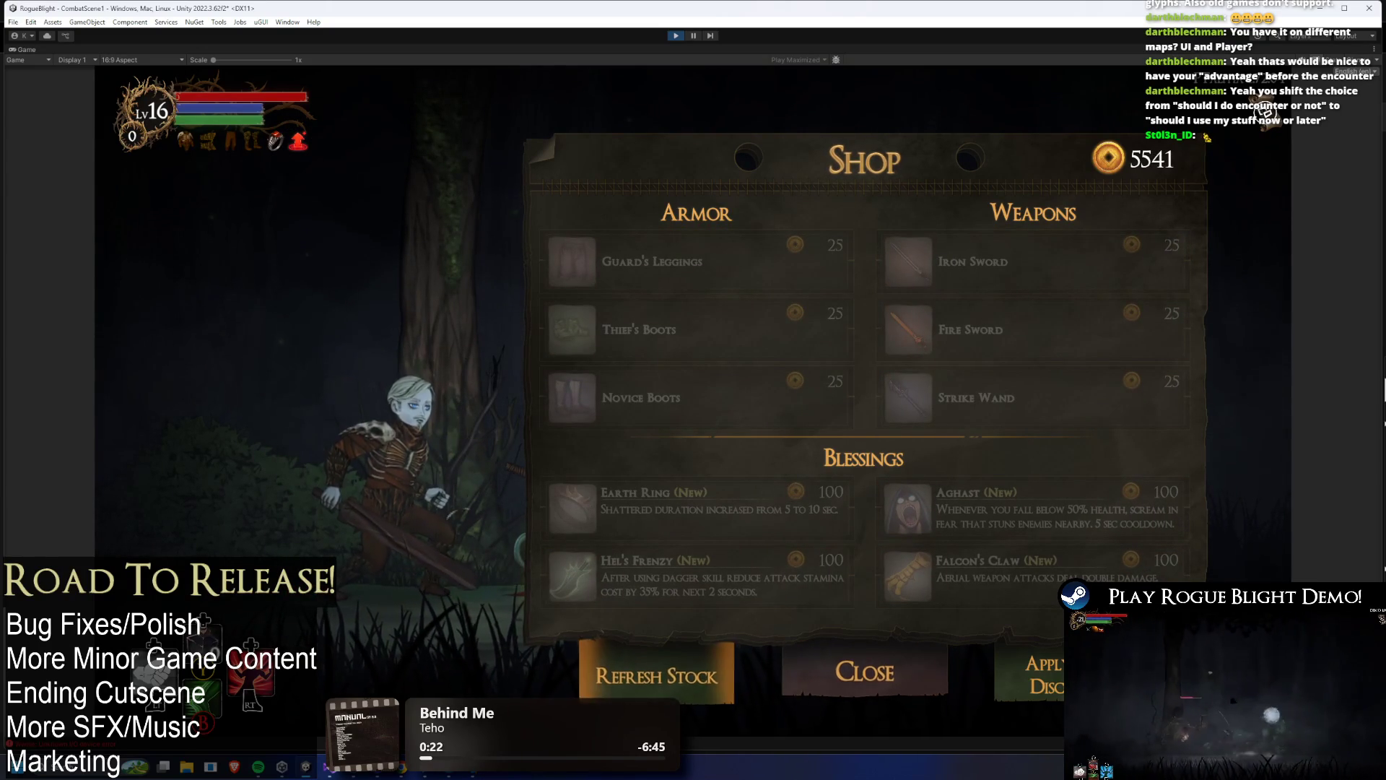
{"action": "key", "text": "Return"}
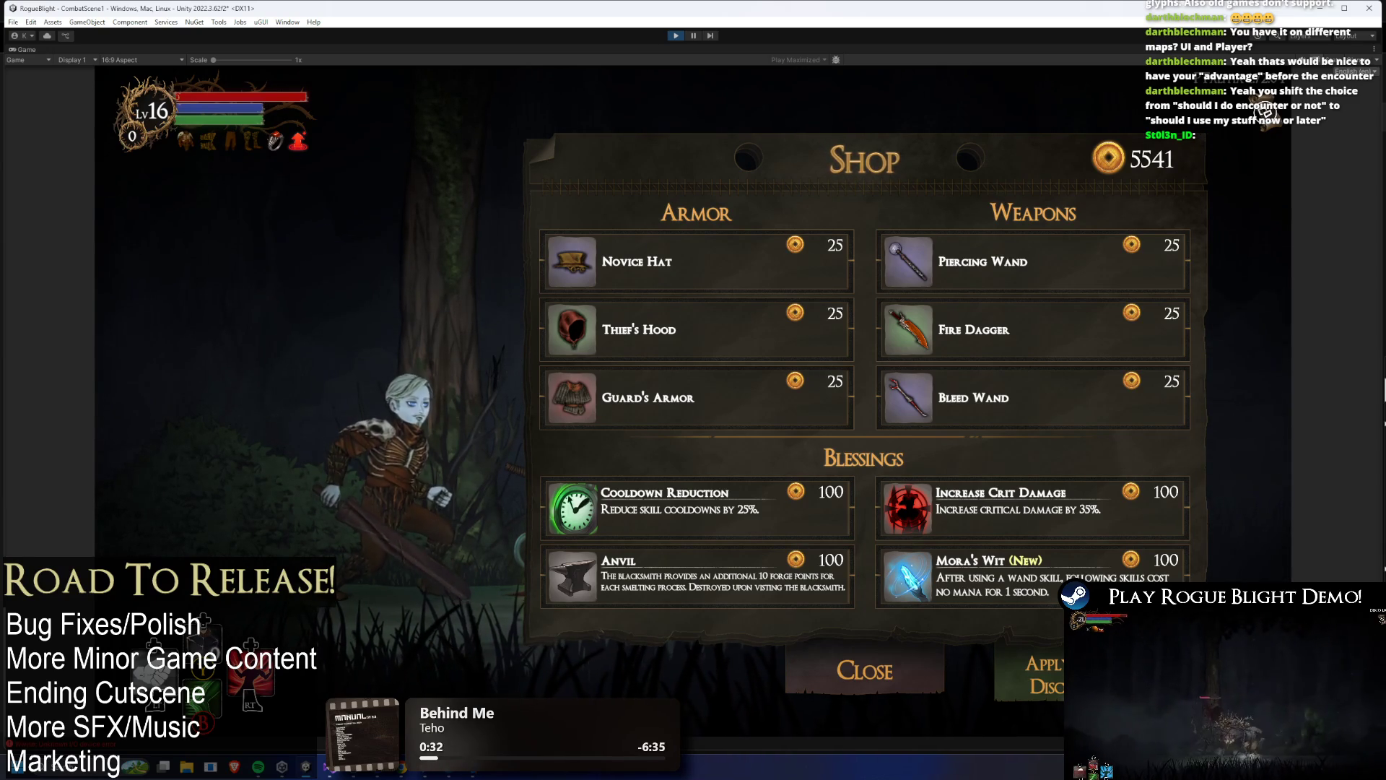
- Cycle the keyboard selection through the restocked weapons and blessings, around to Anvil
{"action": "key", "text": "Down"}
{"action": "key", "text": "Down"}
{"action": "key", "text": "Right"}
{"action": "key", "text": "Down"}
{"action": "key", "text": "Left"}
{"action": "key", "text": "Down"}
{"action": "key", "text": "Up"}
{"action": "key", "text": "Up"}
{"action": "key", "text": "Up"}
{"action": "key", "text": "Up"}
{"action": "key", "text": "Right"}
{"action": "key", "text": "Down"}
{"action": "key", "text": "Down"}
{"action": "key", "text": "Down"}
{"action": "key", "text": "Down"}
{"action": "key", "text": "Down"}
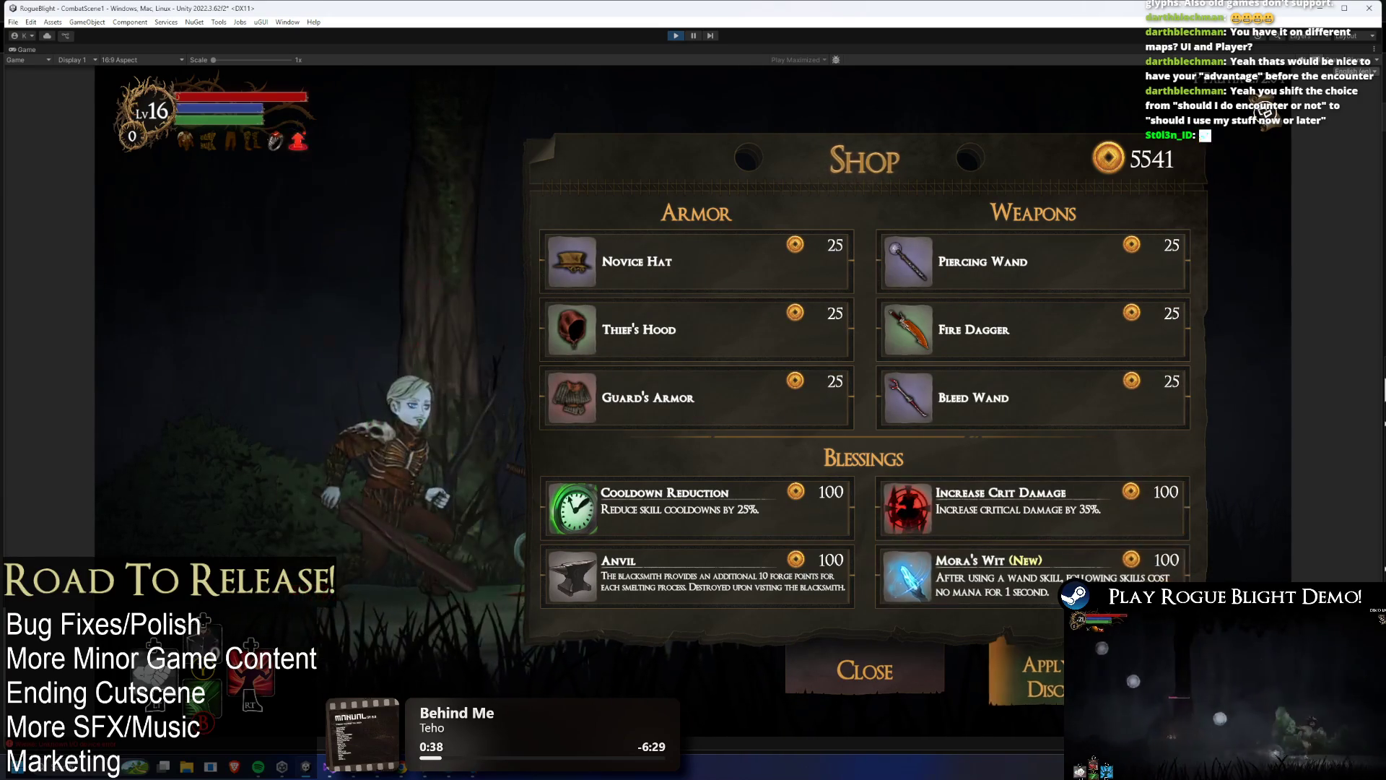
{"action": "key", "text": "Left"}
{"action": "key", "text": "Up"}
{"action": "key", "text": "Down"}
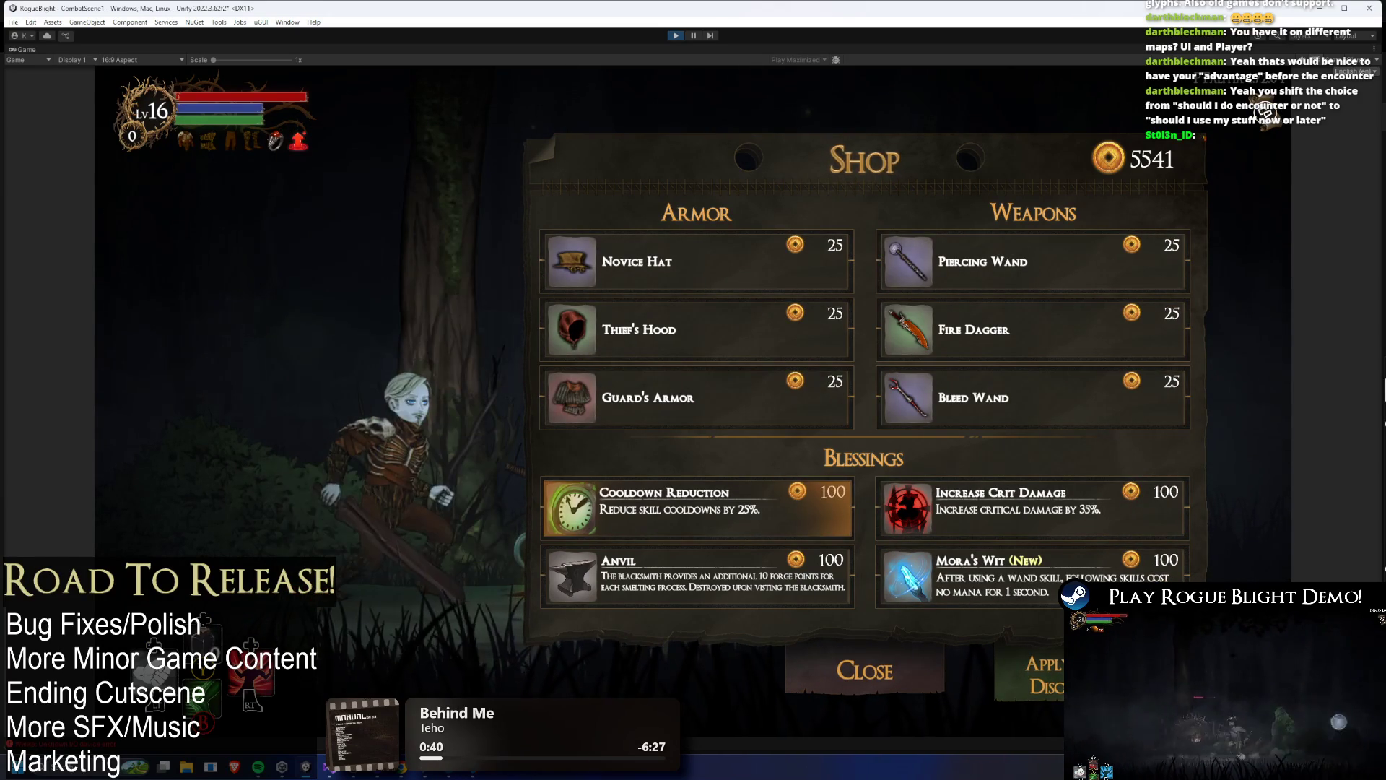
{"action": "key", "text": "Down"}
{"action": "key", "text": "Down"}
{"action": "key", "text": "Up"}
- Move the keyboard selection between Guard's Armor and Increase Crit Damage
{"action": "key", "text": "Down"}
{"action": "key", "text": "Down"}
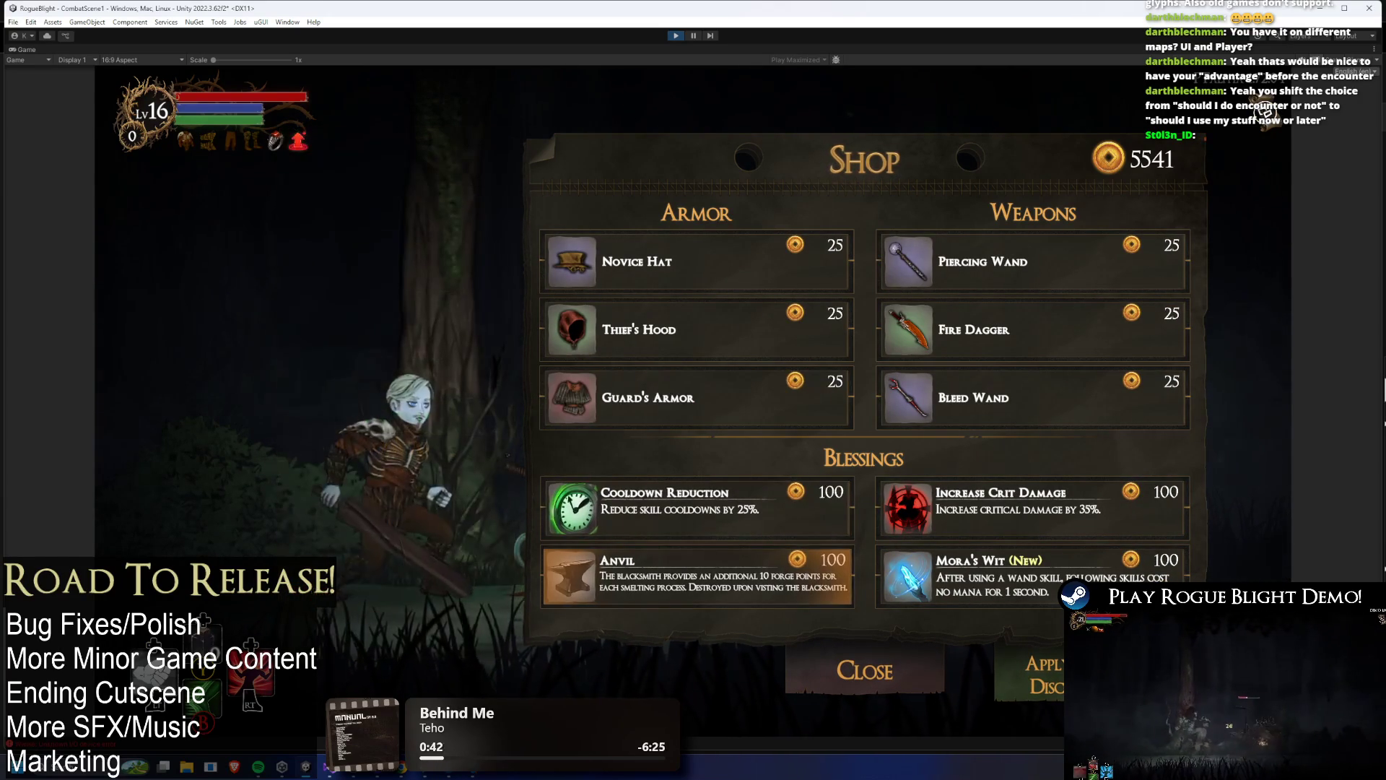
{"action": "key", "text": "Right"}
{"action": "key", "text": "Left"}
{"action": "key", "text": "Right"}
{"action": "key", "text": "Left"}
{"action": "key", "text": "Up"}
{"action": "key", "text": "Right"}
{"action": "key", "text": "Left"}
{"action": "key", "text": "Down"}
{"action": "key", "text": "Right"}
{"action": "key", "text": "Up"}
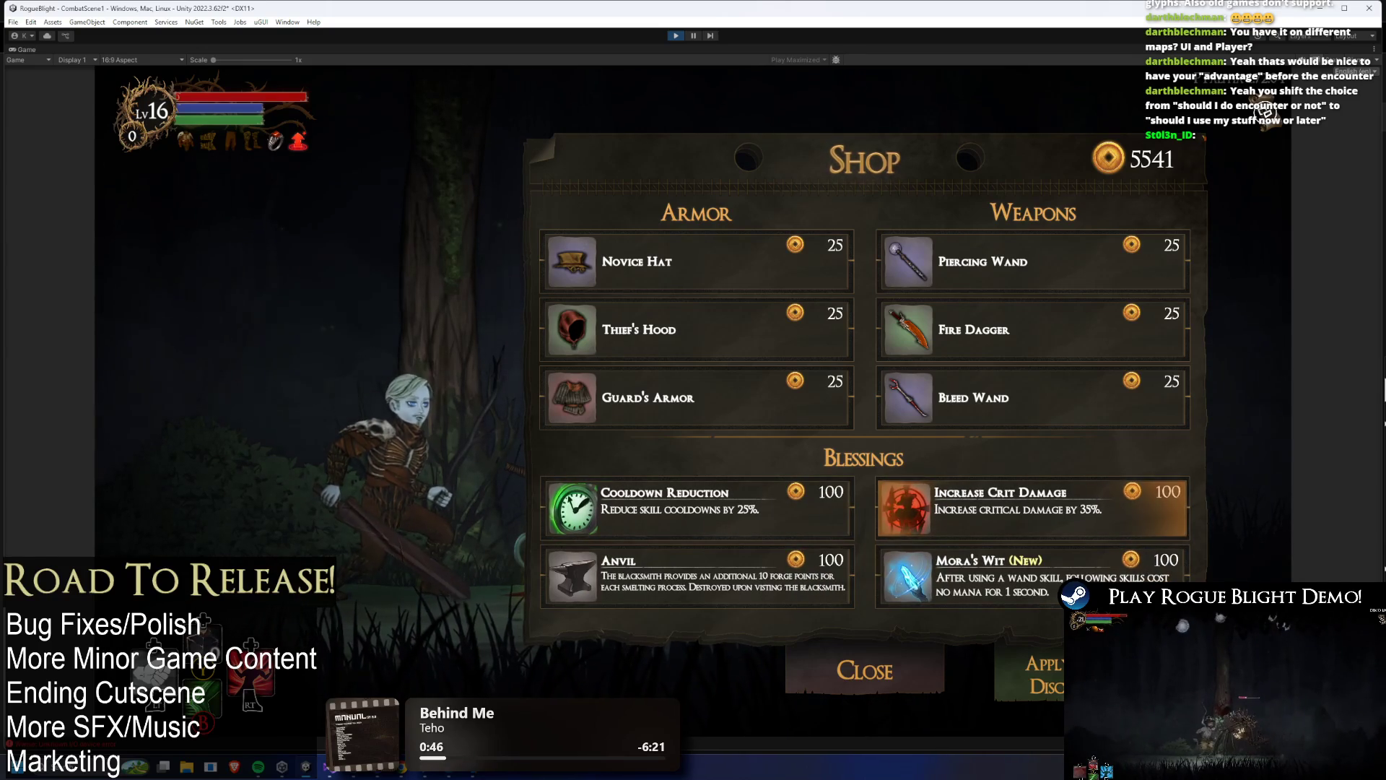
{"action": "key", "text": "Left"}
{"action": "key", "text": "Up"}
{"action": "key", "text": "Right"}
{"action": "key", "text": "Up"}
{"action": "key", "text": "Left"}
{"action": "key", "text": "Up"}
{"action": "key", "text": "Right"}
{"action": "key", "text": "Down"}
{"action": "key", "text": "Down"}
{"action": "key", "text": "Down"}
- Buy Increase Crit Damage, Cooldown Reduction, Guard's Armor, Thief's Hood and Novice Hat
{"action": "key", "text": "Return"}
{"action": "key", "text": "Left"}
{"action": "key", "text": "Return"}
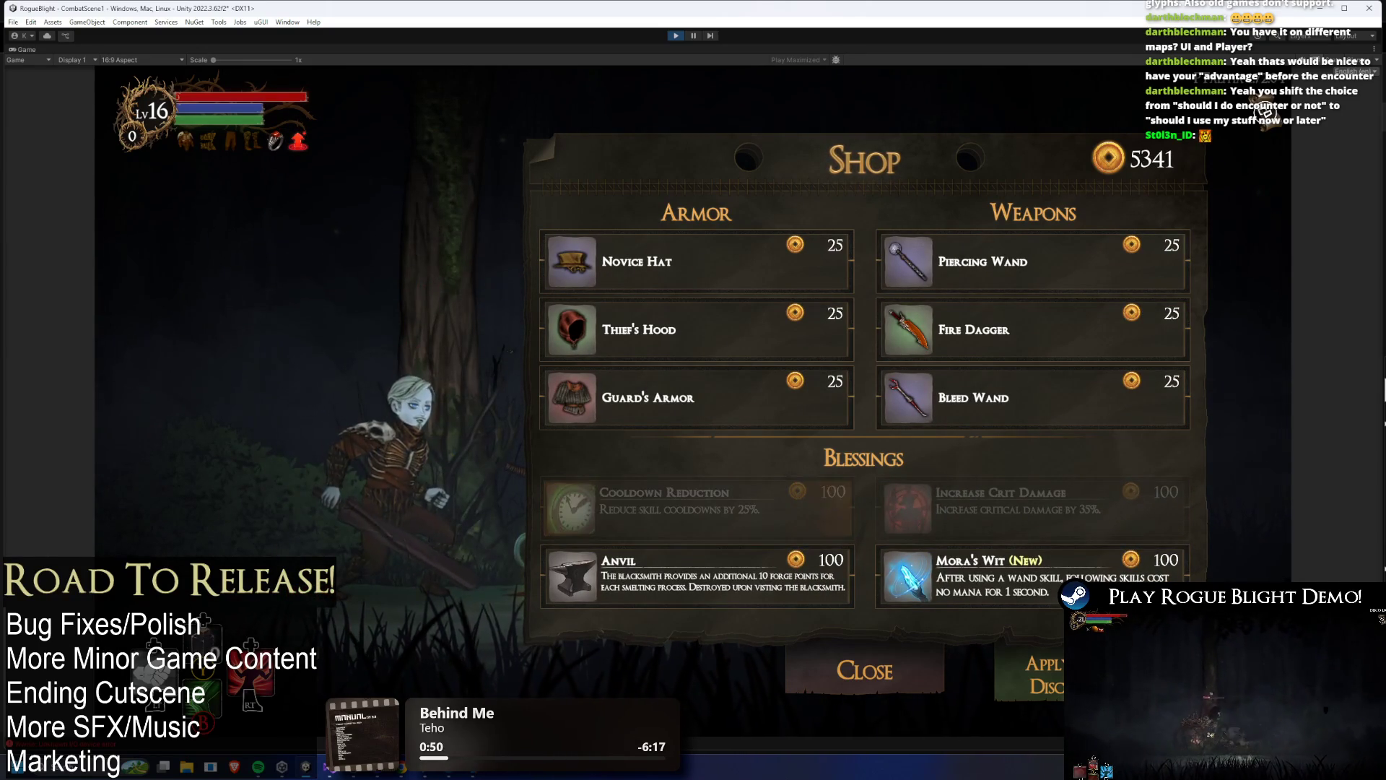
{"action": "key", "text": "Up"}
{"action": "key", "text": "Return"}
{"action": "key", "text": "Up"}
{"action": "key", "text": "Return"}
{"action": "key", "text": "Return"}
{"action": "key", "text": "Up"}
{"action": "key", "text": "Return"}
{"action": "key", "text": "Right"}
- Buy the three restocked weapons and the Mora's Wit blessing
{"action": "key", "text": "Return"}
{"action": "key", "text": "Down"}
{"action": "key", "text": "Return"}
{"action": "key", "text": "Down"}
{"action": "key", "text": "Return"}
{"action": "key", "text": "Down"}
{"action": "key", "text": "Return"}
{"action": "key", "text": "Left"}
{"action": "key", "text": "Return"}
- Reopen the shop, apply the discount cutting prices to 20 and 80, and stop playing
{"action": "key", "text": "Escape"}
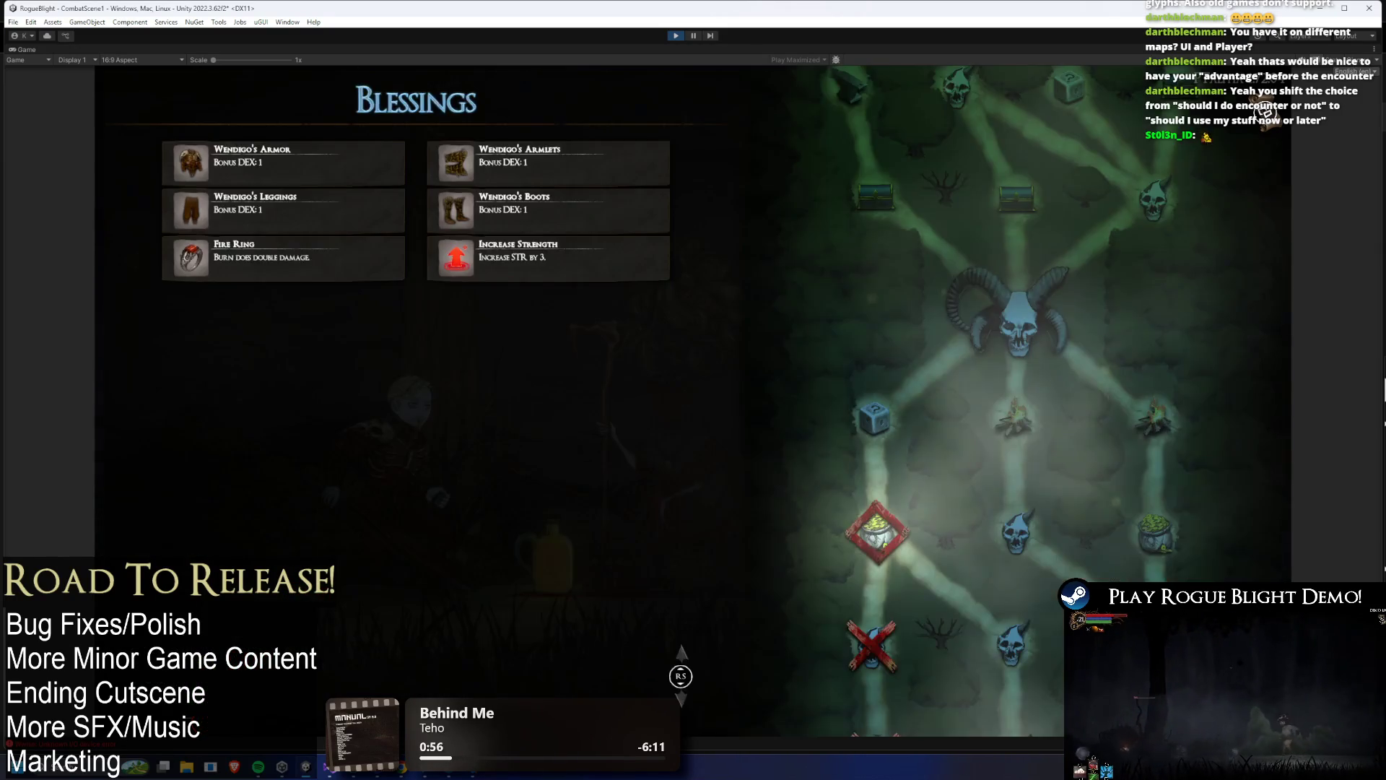
{"action": "key", "text": "Return"}
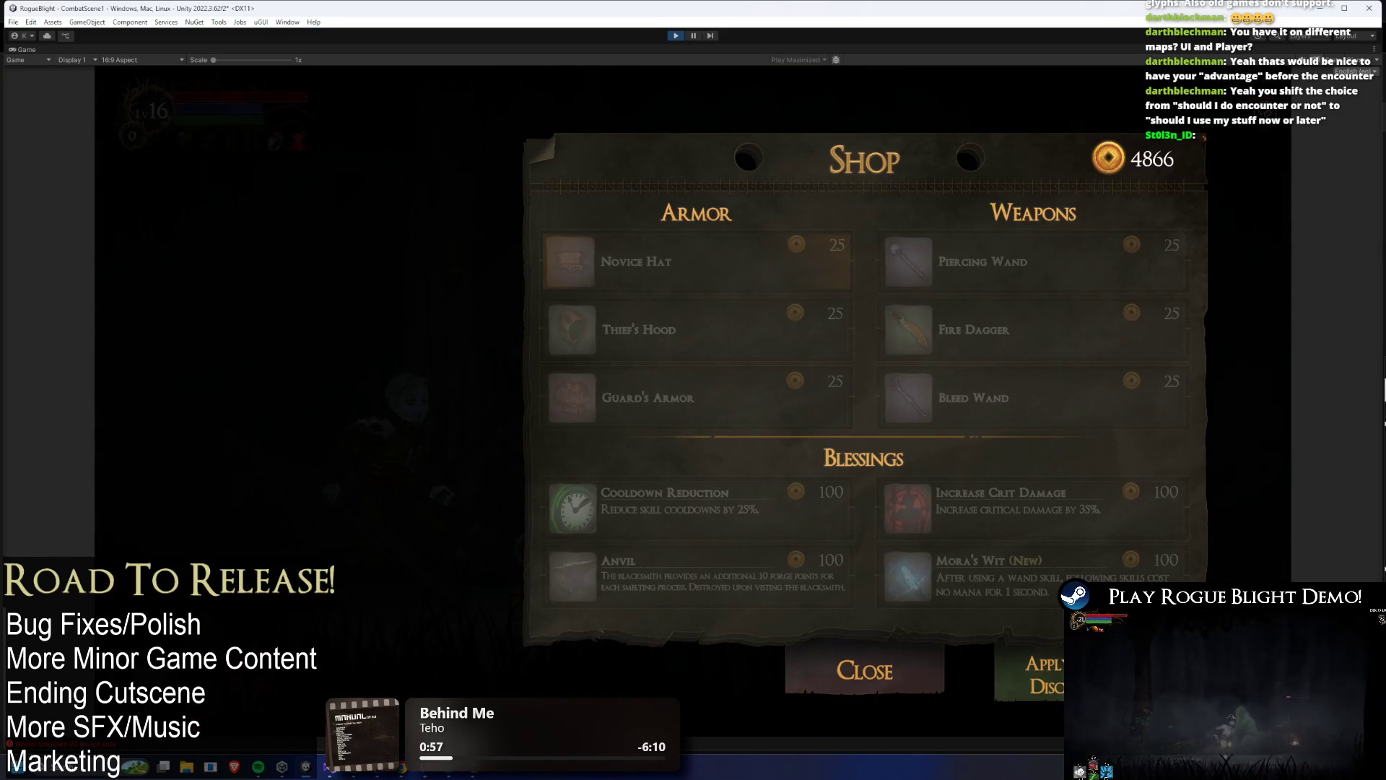
{"action": "key", "text": "Escape"}
{"action": "key", "text": "Return"}
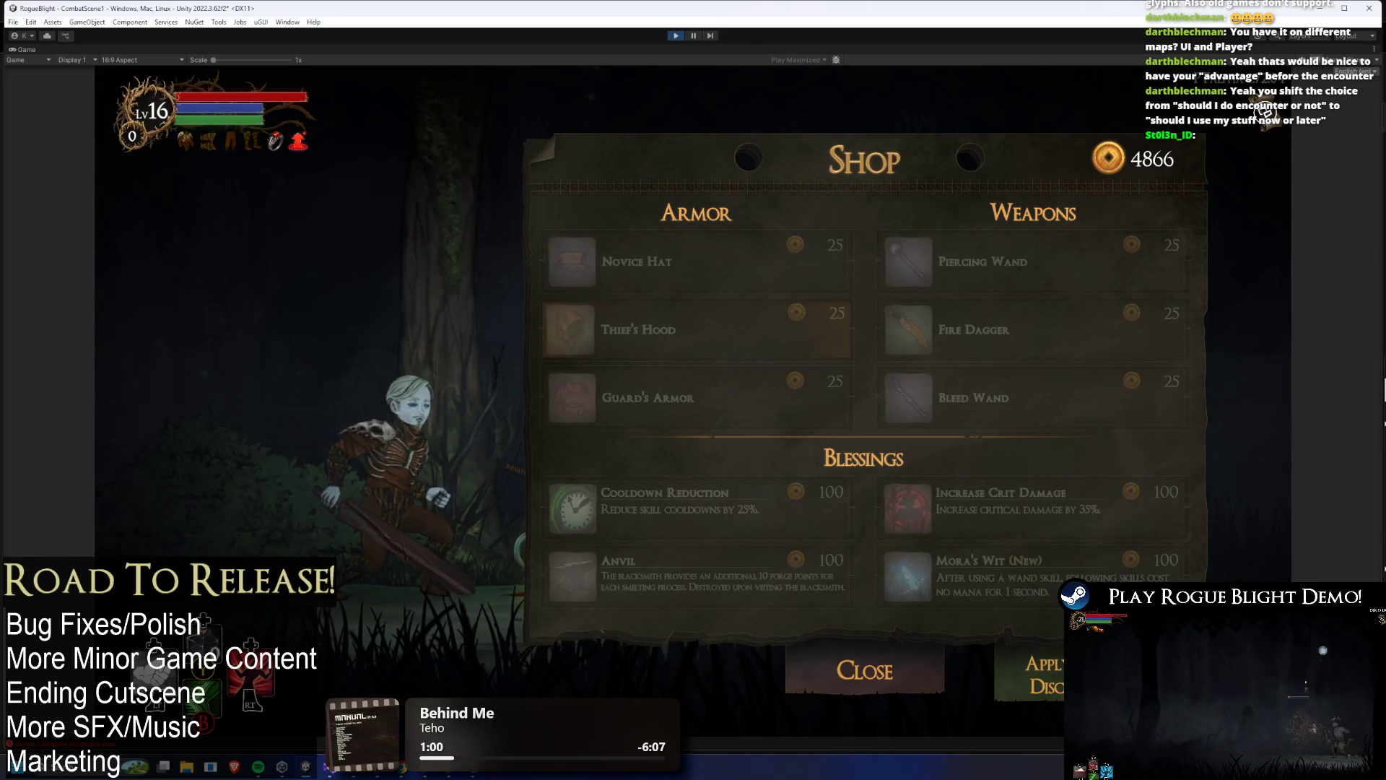
{"action": "key", "text": "Return"}
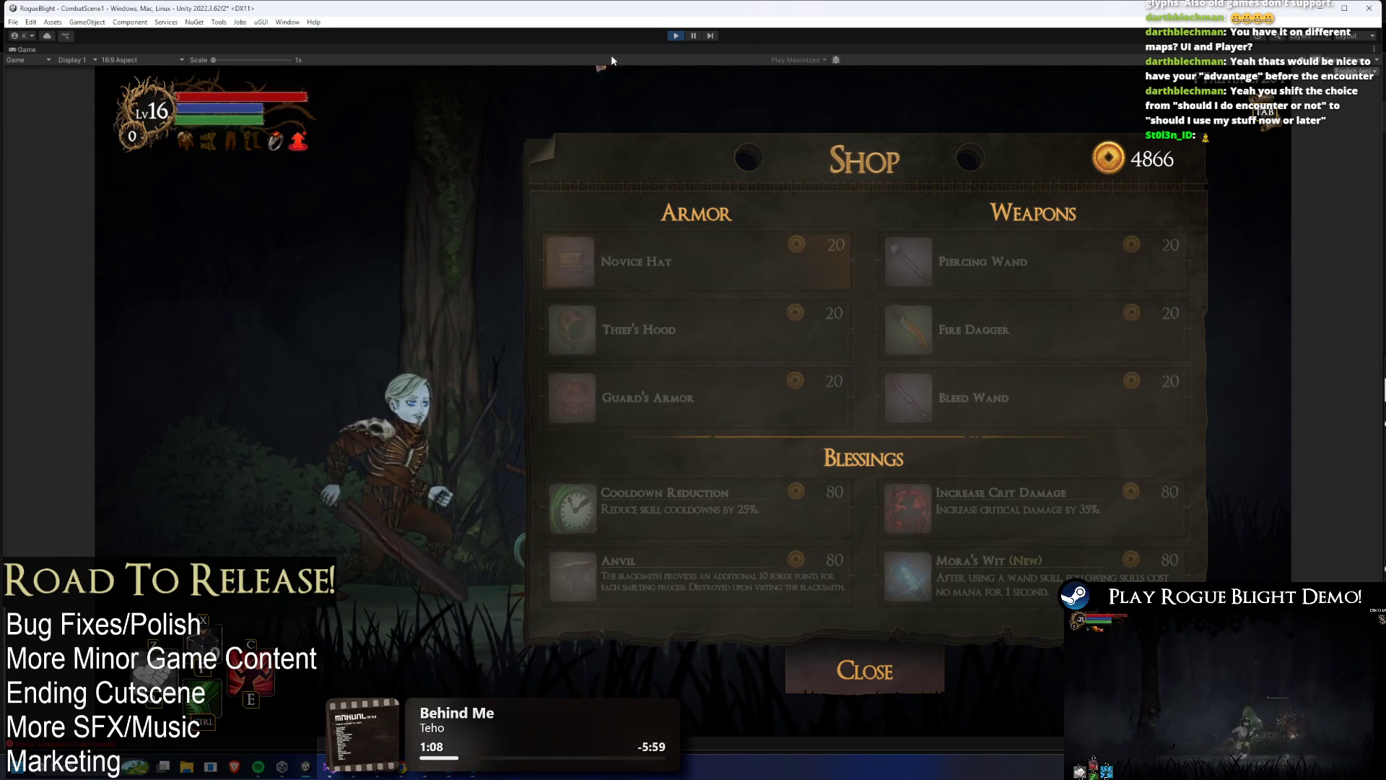
{"action": "left_click", "coordinate": [676, 36]}
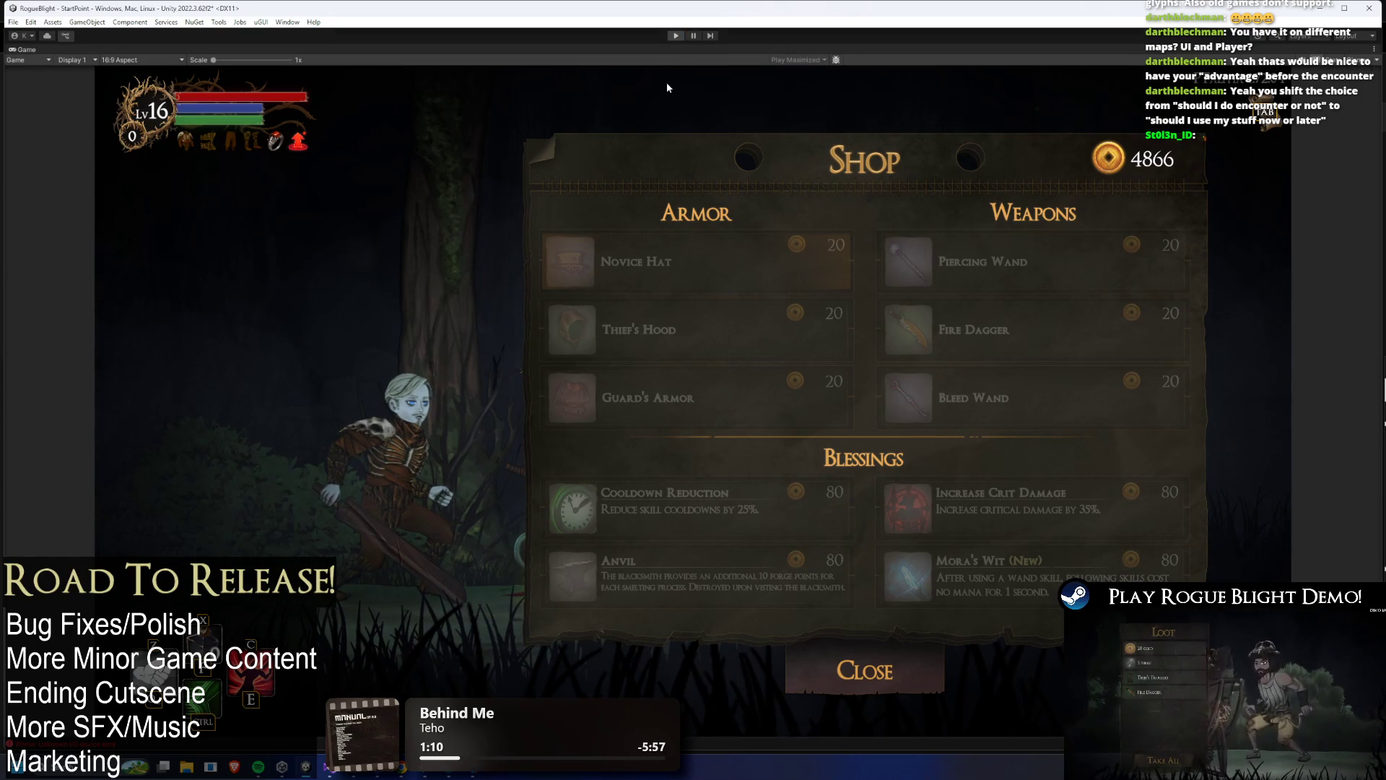
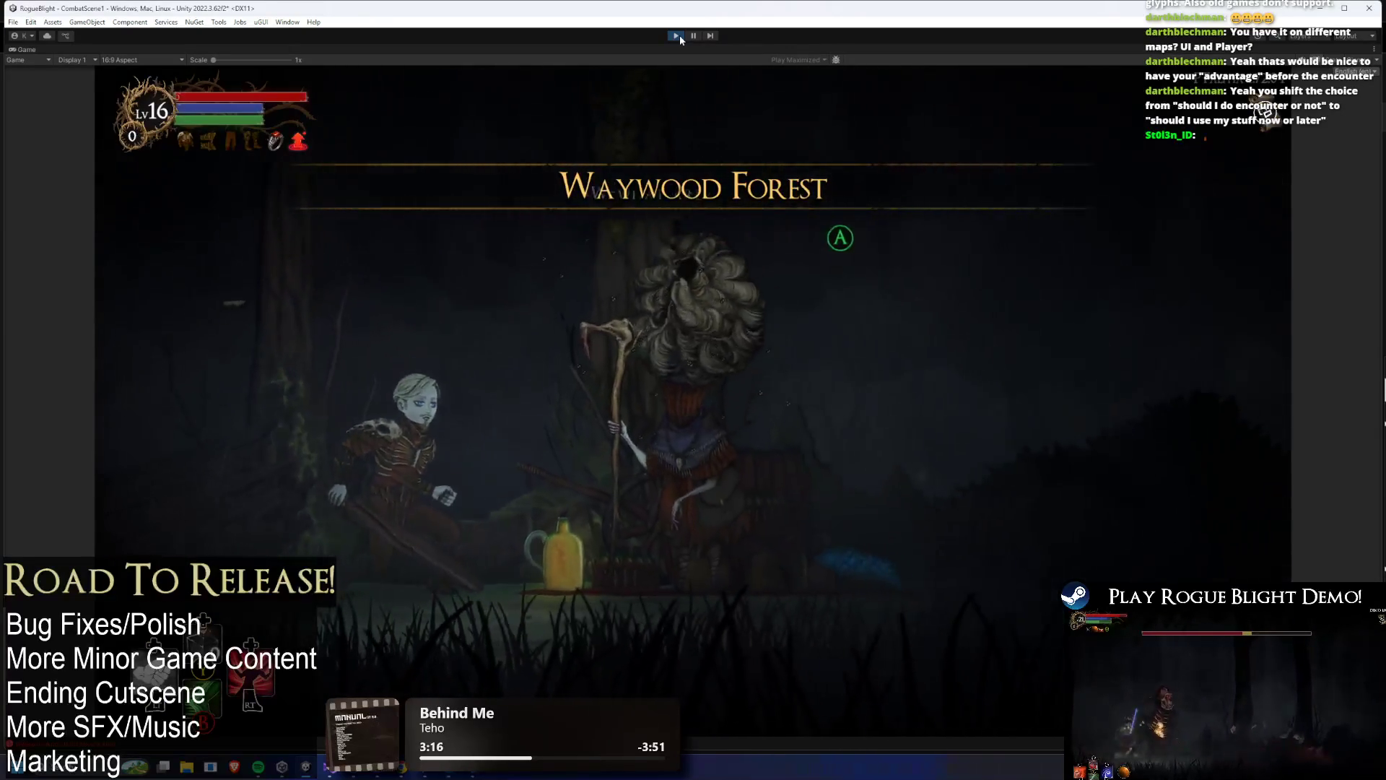
- Open the merchant's shop and buy Novice Boots, Thief's Boots, Novice Hat and Shield Recharge
{"action": "key", "text": "Return"}
{"action": "key", "text": "Down"}
{"action": "key", "text": "Up"}
{"action": "key", "text": "Up"}
{"action": "key", "text": "Up"}
{"action": "key", "text": "Up"}
{"action": "key", "text": "Return"}
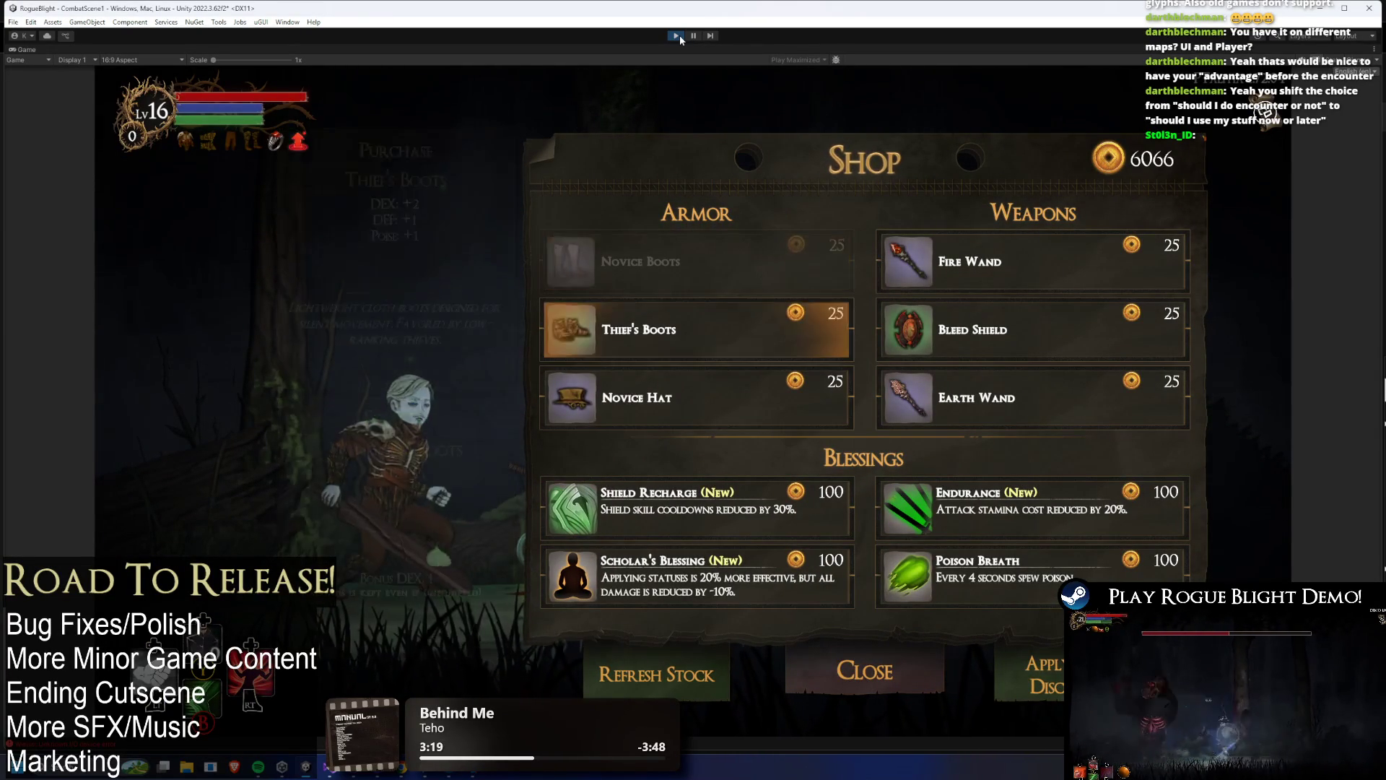
{"action": "key", "text": "Return"}
{"action": "key", "text": "Return"}
{"action": "key", "text": "Return"}
{"action": "key", "text": "Return"}
{"action": "key", "text": "Return"}
{"action": "key", "text": "Return"}
- Buy Endurance and Poison Breath, refresh stock, and browse Anvil, Nomsa's Fury, Bleed Ring and Ovilee's Strike
{"action": "key", "text": "Down"}
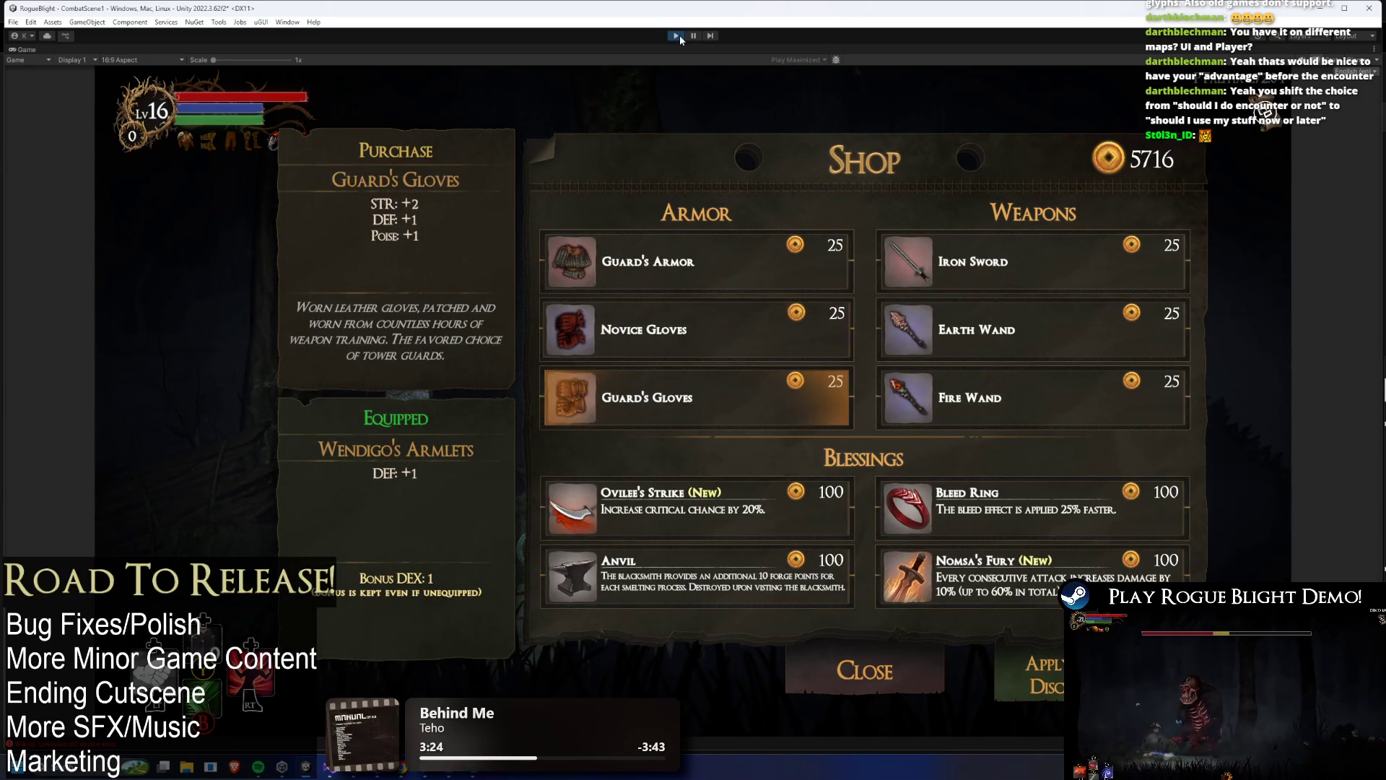
{"action": "key", "text": "Down"}
{"action": "key", "text": "Down"}
{"action": "key", "text": "Down"}
{"action": "key", "text": "Right"}
{"action": "key", "text": "Left"}
{"action": "key", "text": "Right"}
{"action": "key", "text": "Left"}
{"action": "key", "text": "Right"}
{"action": "key", "text": "Left"}
{"action": "key", "text": "Right"}
- Check Guard's Gloves among the armor items, then buy the Novice Gloves
{"action": "key", "text": "Up"}
{"action": "key", "text": "Left"}
{"action": "key", "text": "Up"}
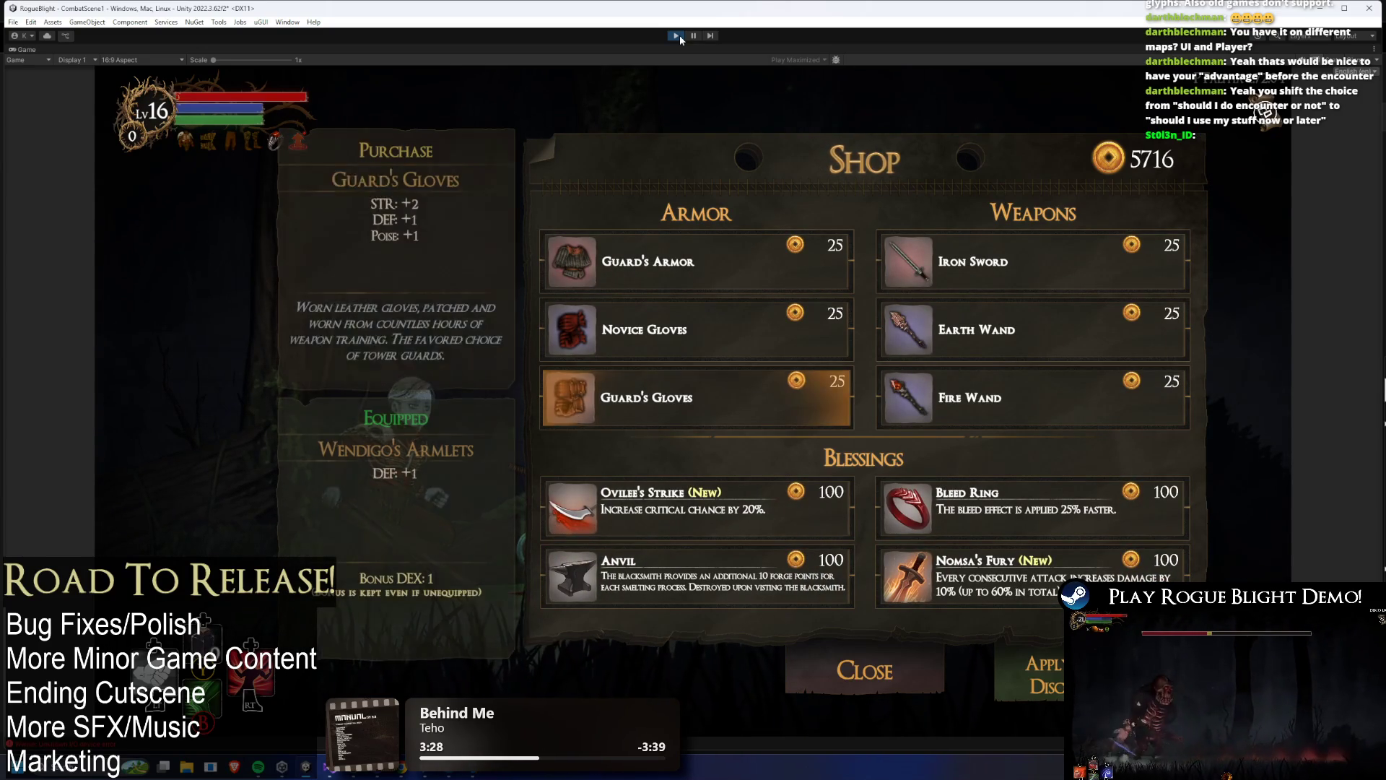
{"action": "key", "text": "Up"}
{"action": "key", "text": "Return"}
- Buy the Earth Wand, then close the shop and leave the merchant
{"action": "key", "text": "Right"}
{"action": "key", "text": "Return"}
{"action": "key", "text": "Down"}
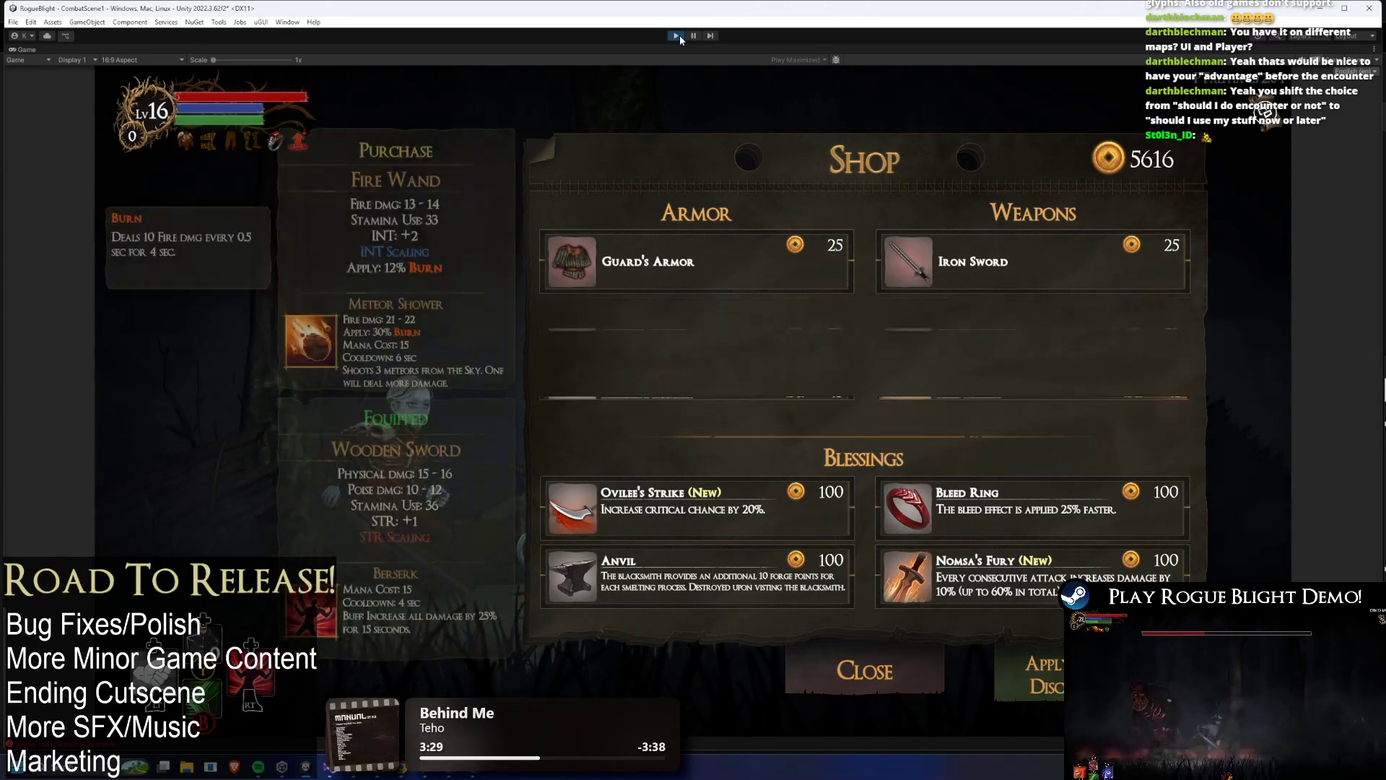
{"action": "key", "text": "Escape"}
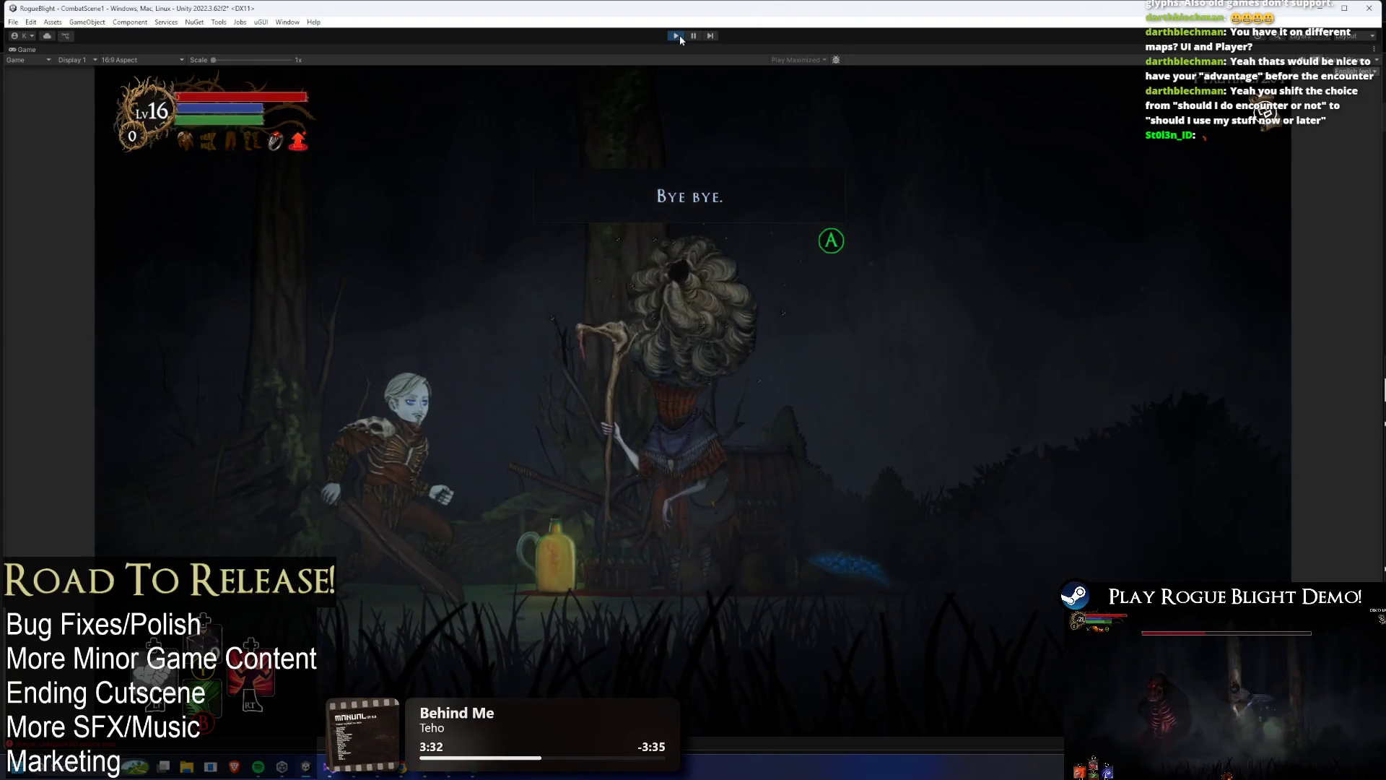
{"action": "key", "text": "Return"}
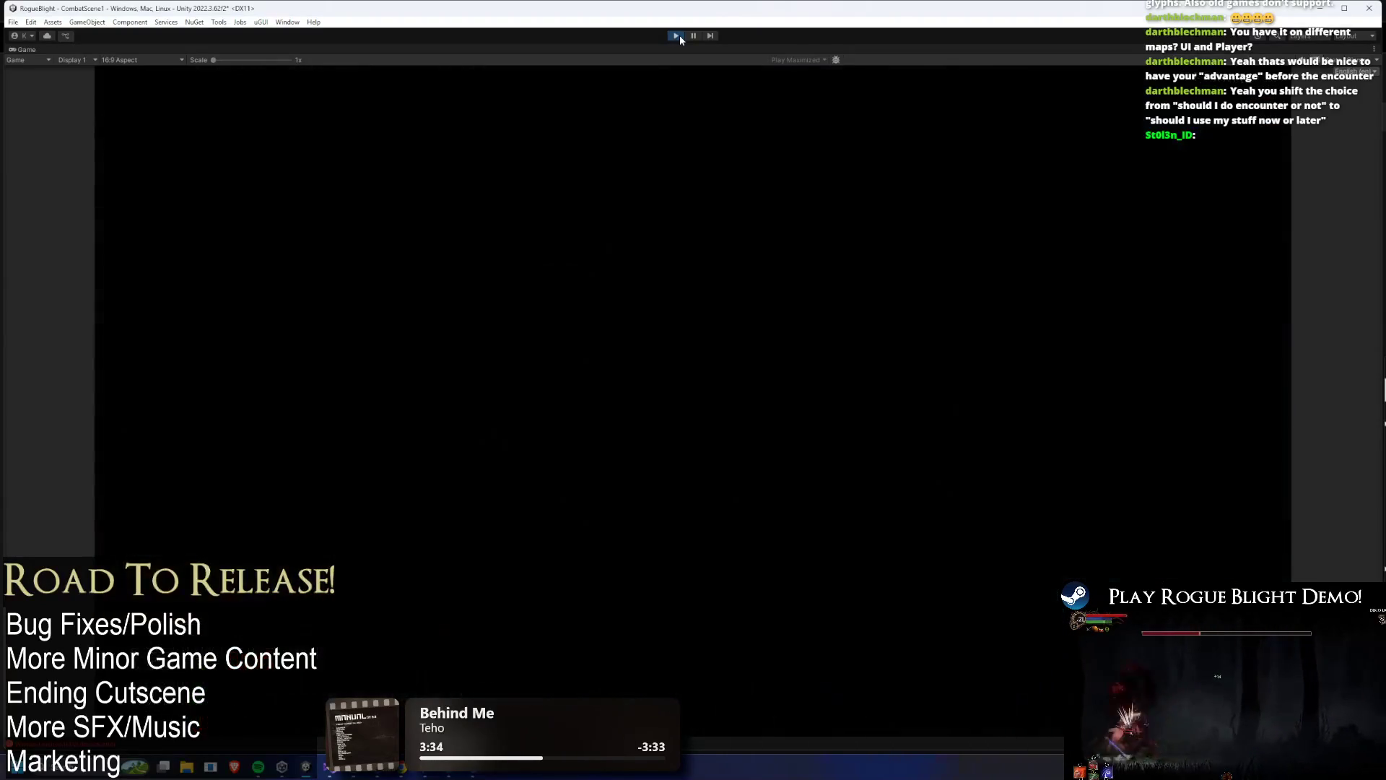
- Abandon the current run, walk to the Sanctuary wagon, and start the Story Mode map
{"action": "key", "text": "Escape"}
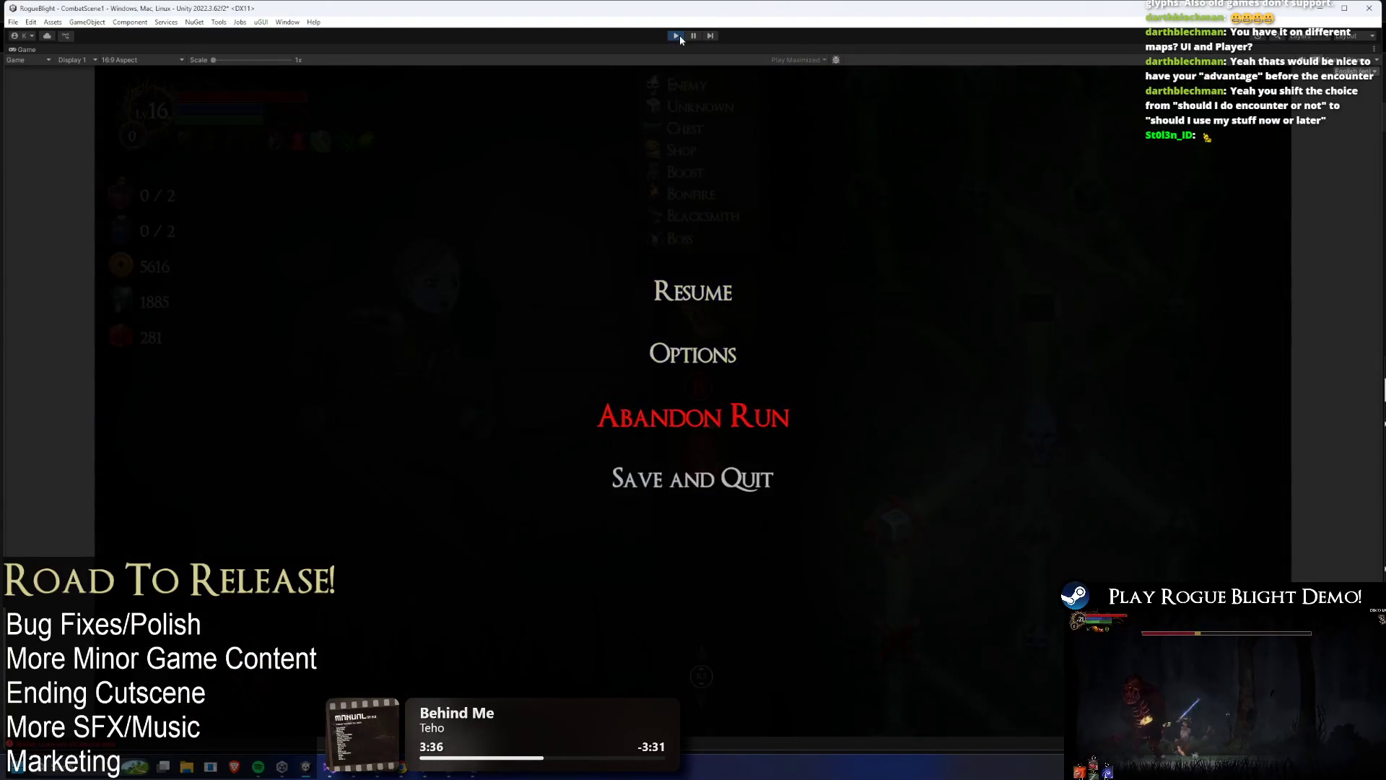
{"action": "key", "text": "Return"}
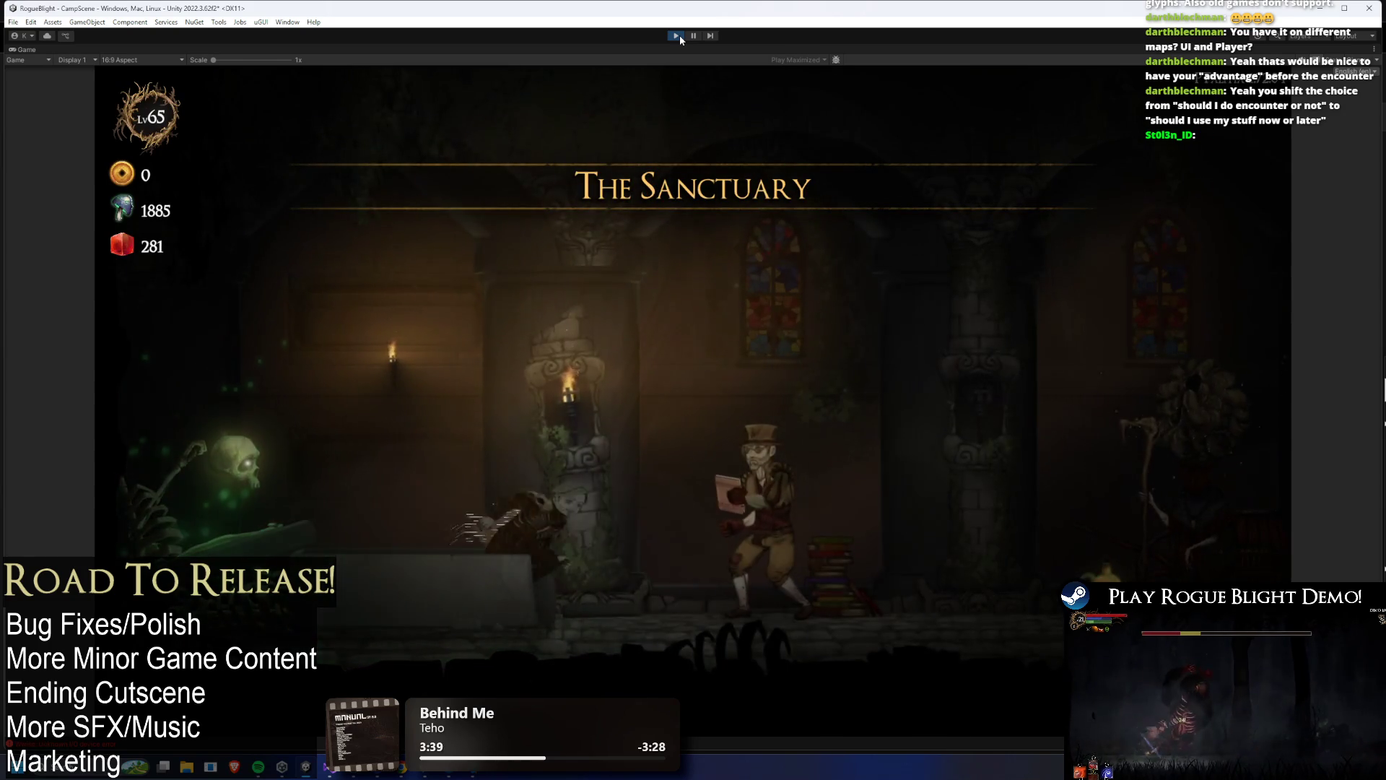
{"action": "key", "text": "d"}
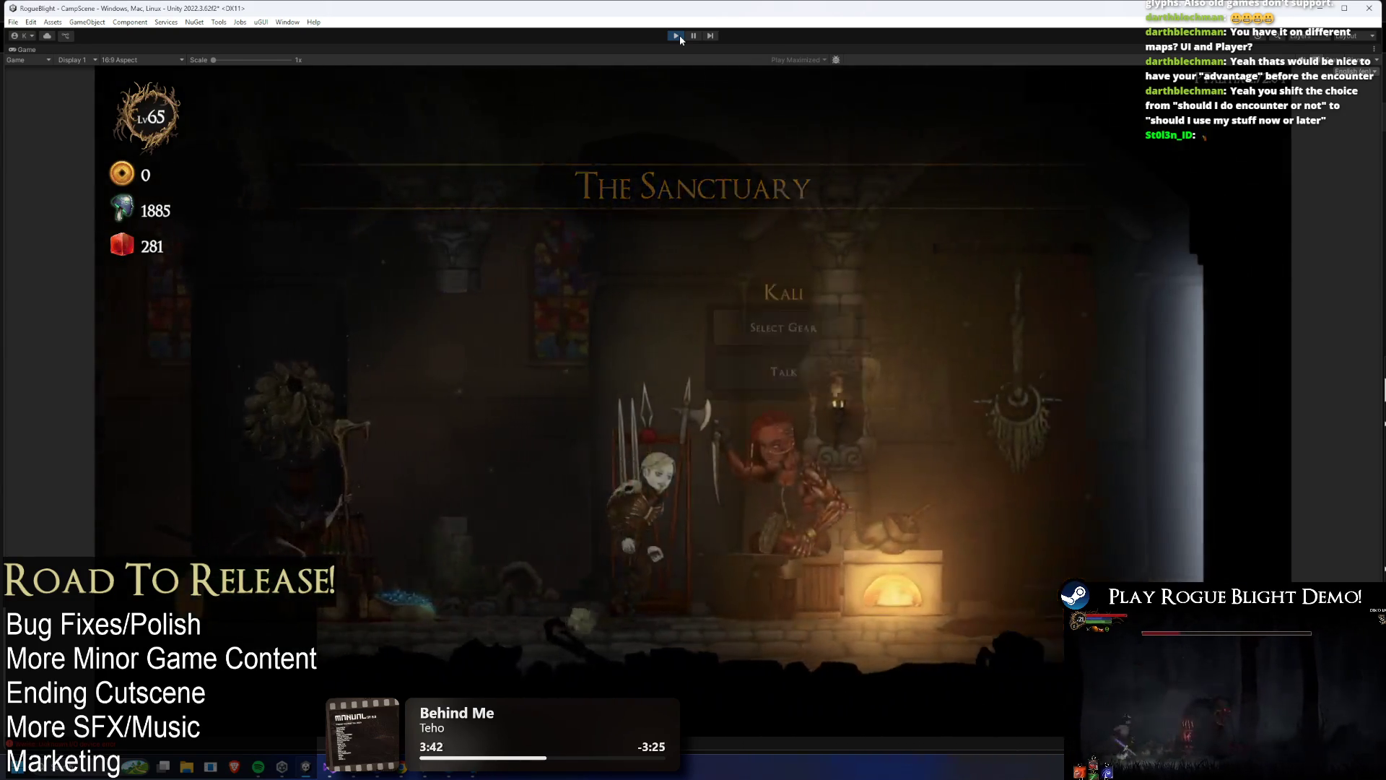
{"action": "key", "text": "d"}
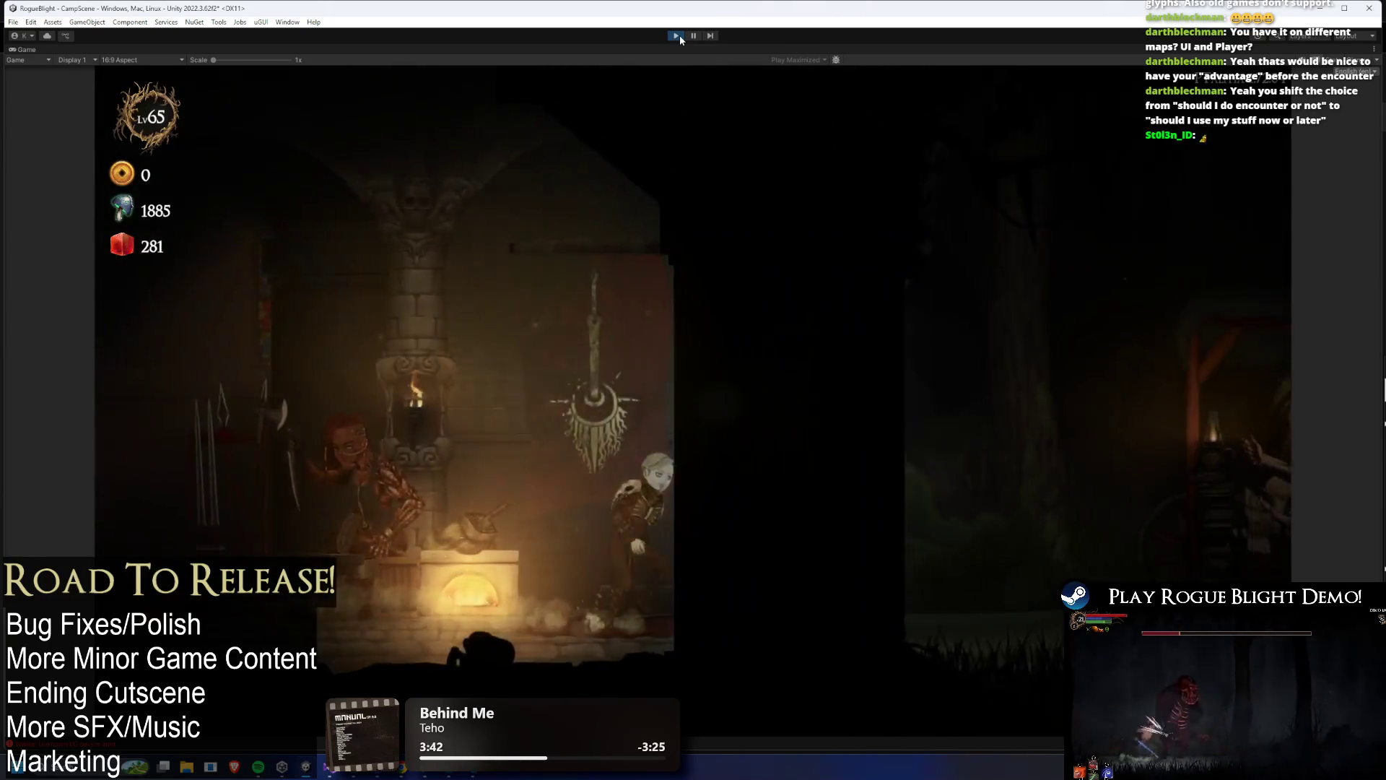
{"action": "key", "text": "e"}
{"action": "key", "text": "Escape"}
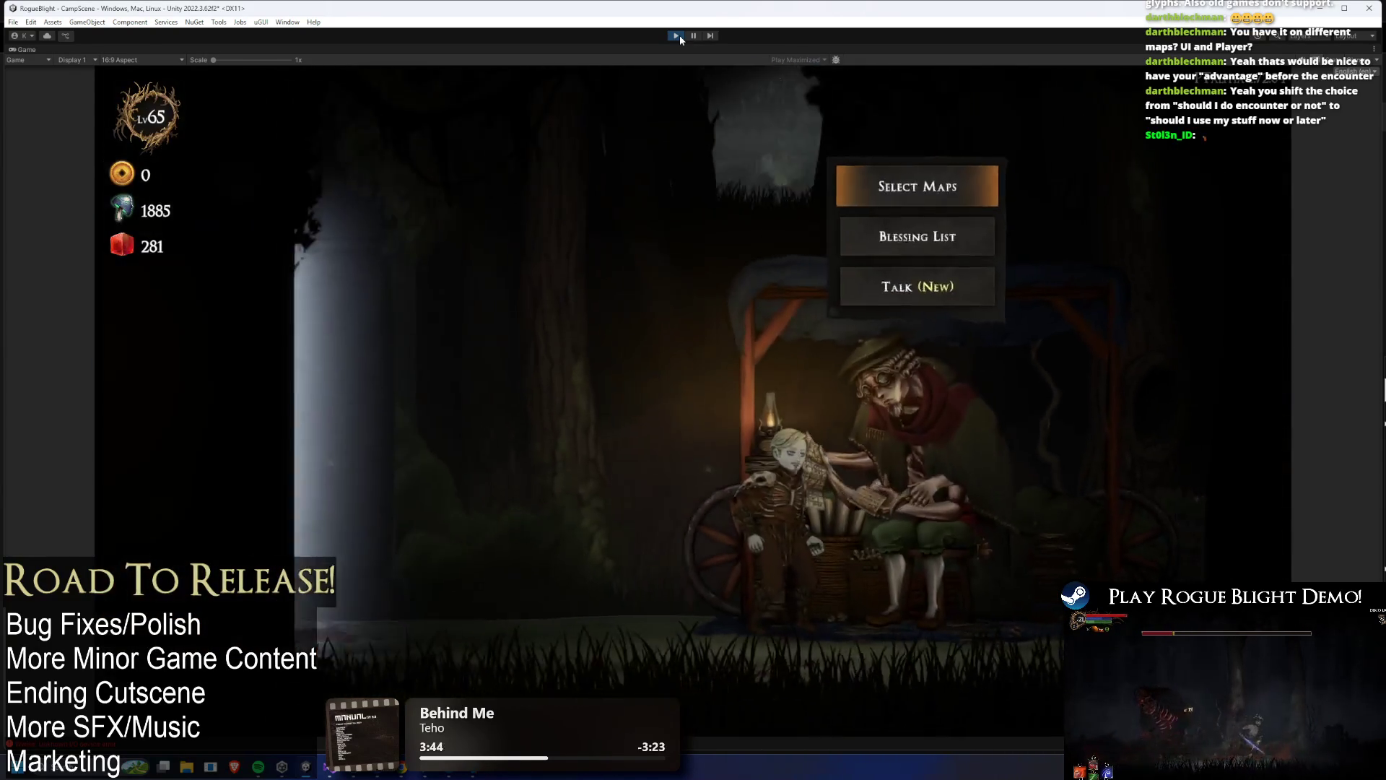
{"action": "key", "text": "e"}
{"action": "key", "text": "e"}
{"action": "key", "text": "e"}
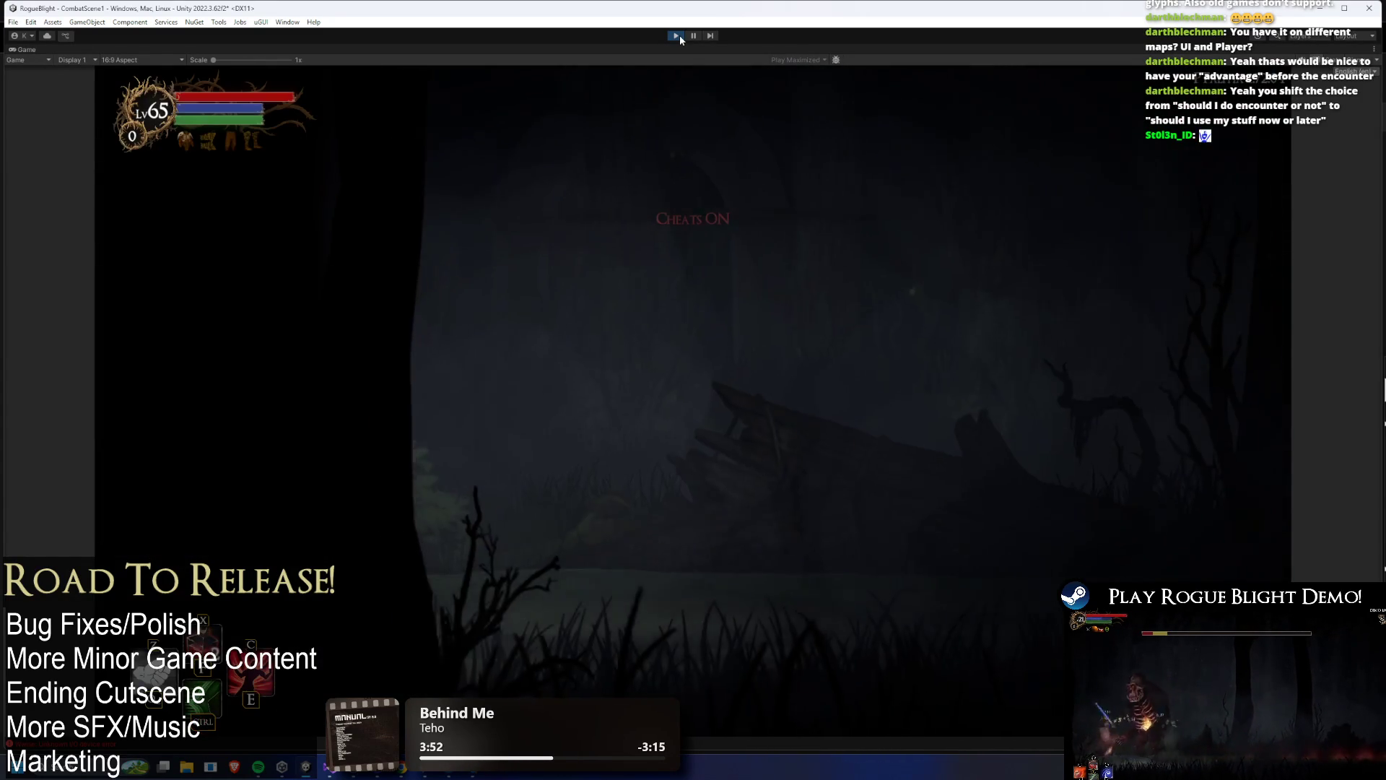
- Run the hero through the first enemy toward the next one
{"action": "key", "text": "d"}
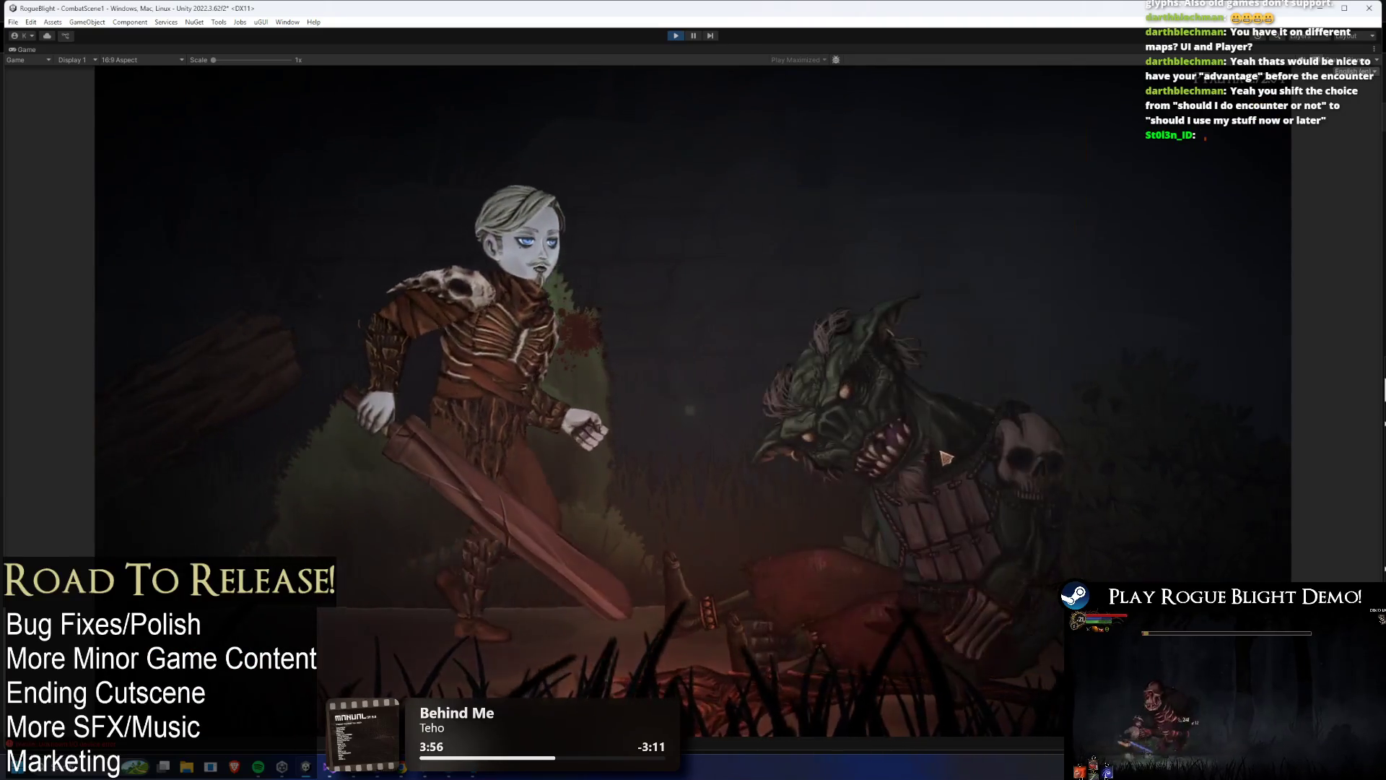
{"action": "key", "text": "d"}
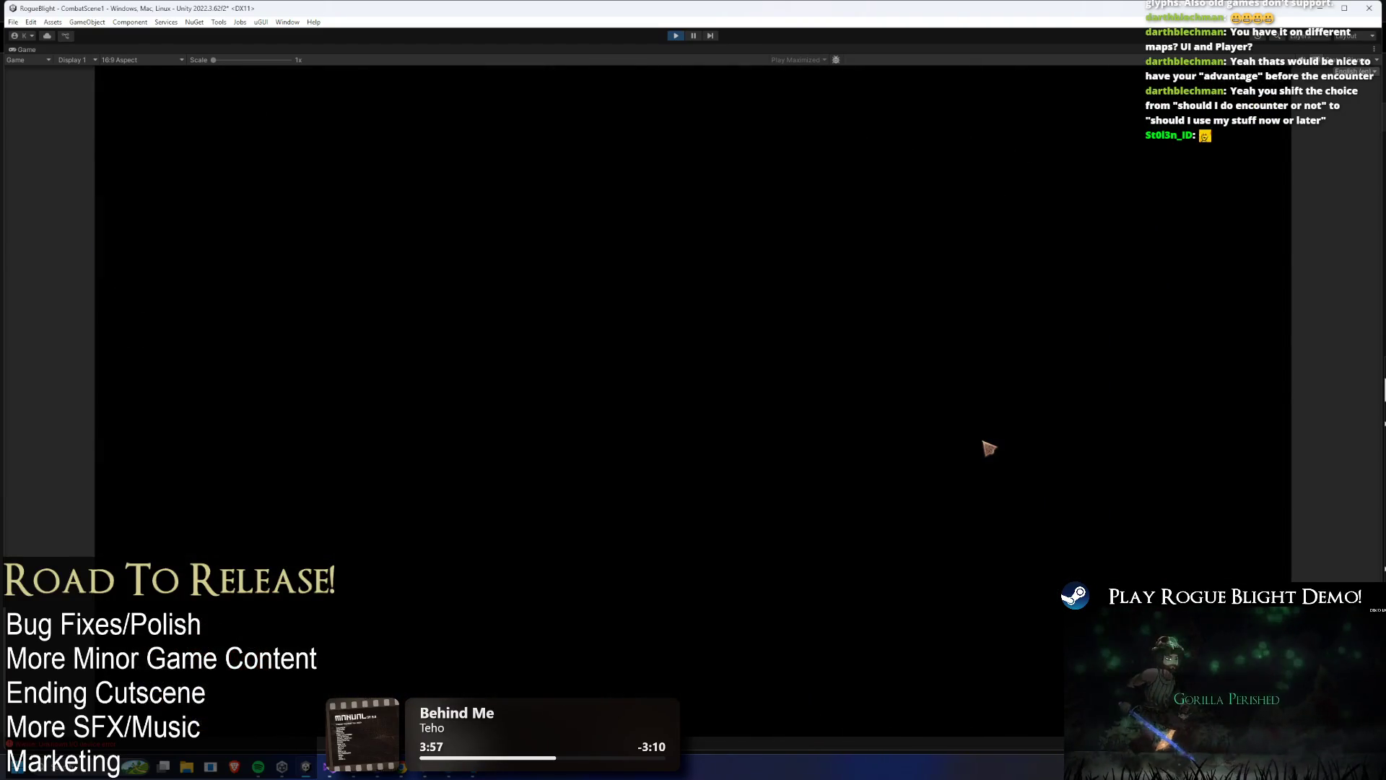
{"action": "key", "text": "d"}
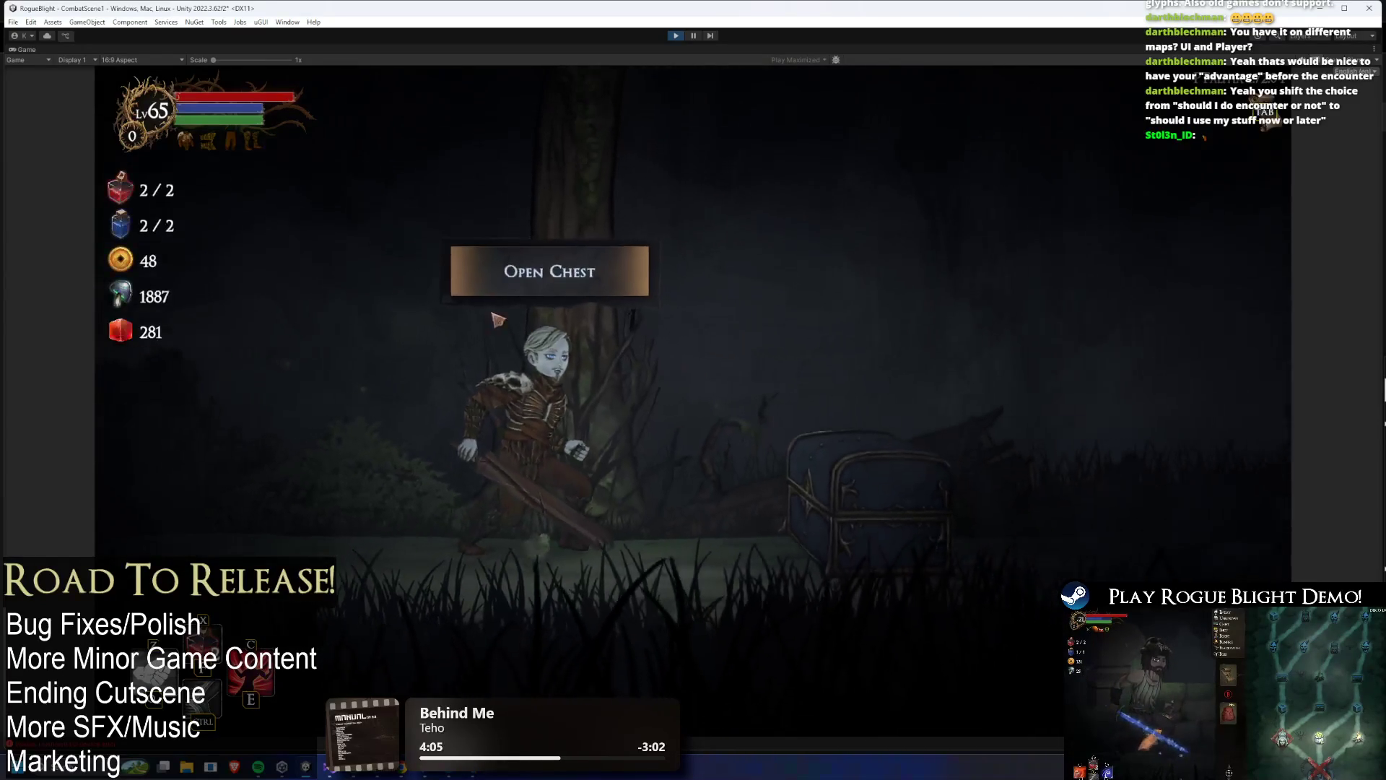
- Open the chest, choose a blessing, and advance the enemy's dialogue into the fight
{"action": "left_click", "coordinate": [608, 267]}
{"action": "left_click", "coordinate": [838, 509]}
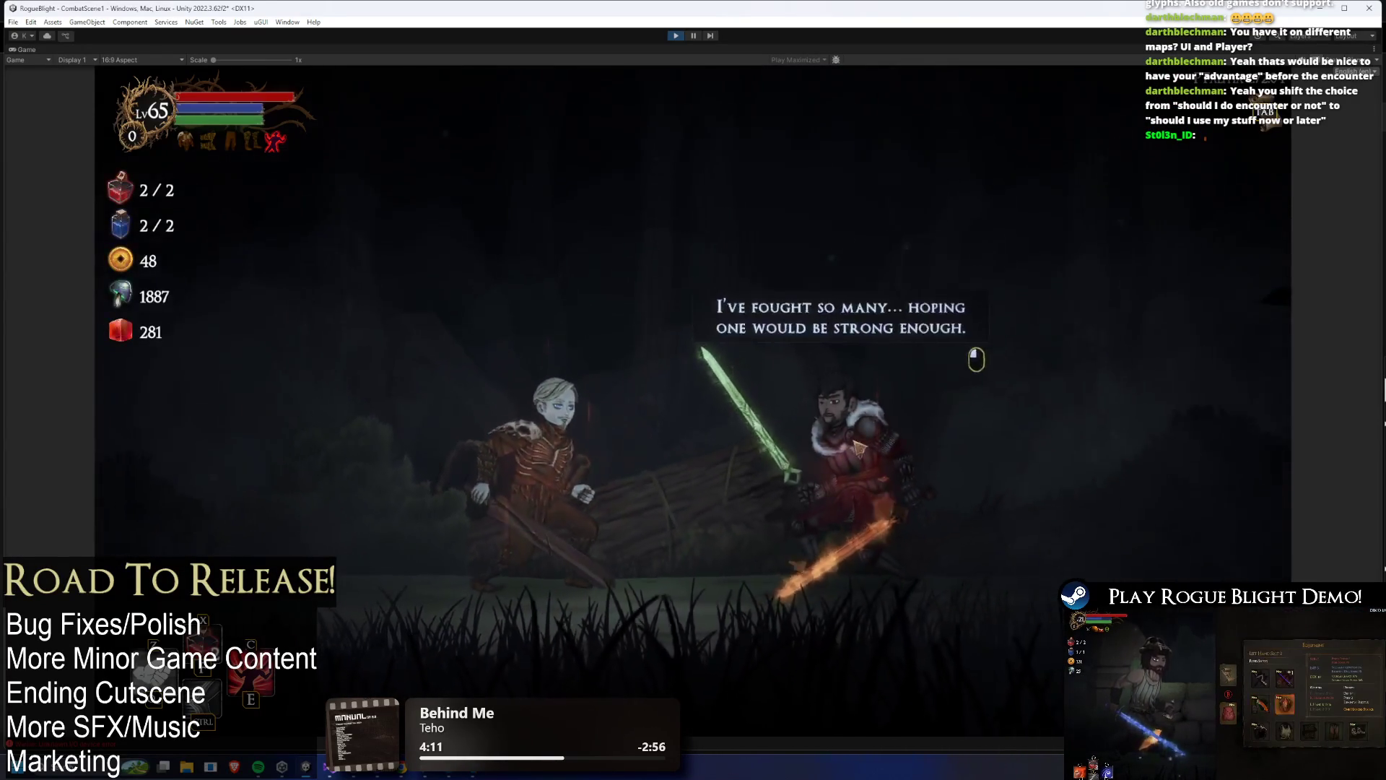
{"action": "left_click", "coordinate": [859, 448]}
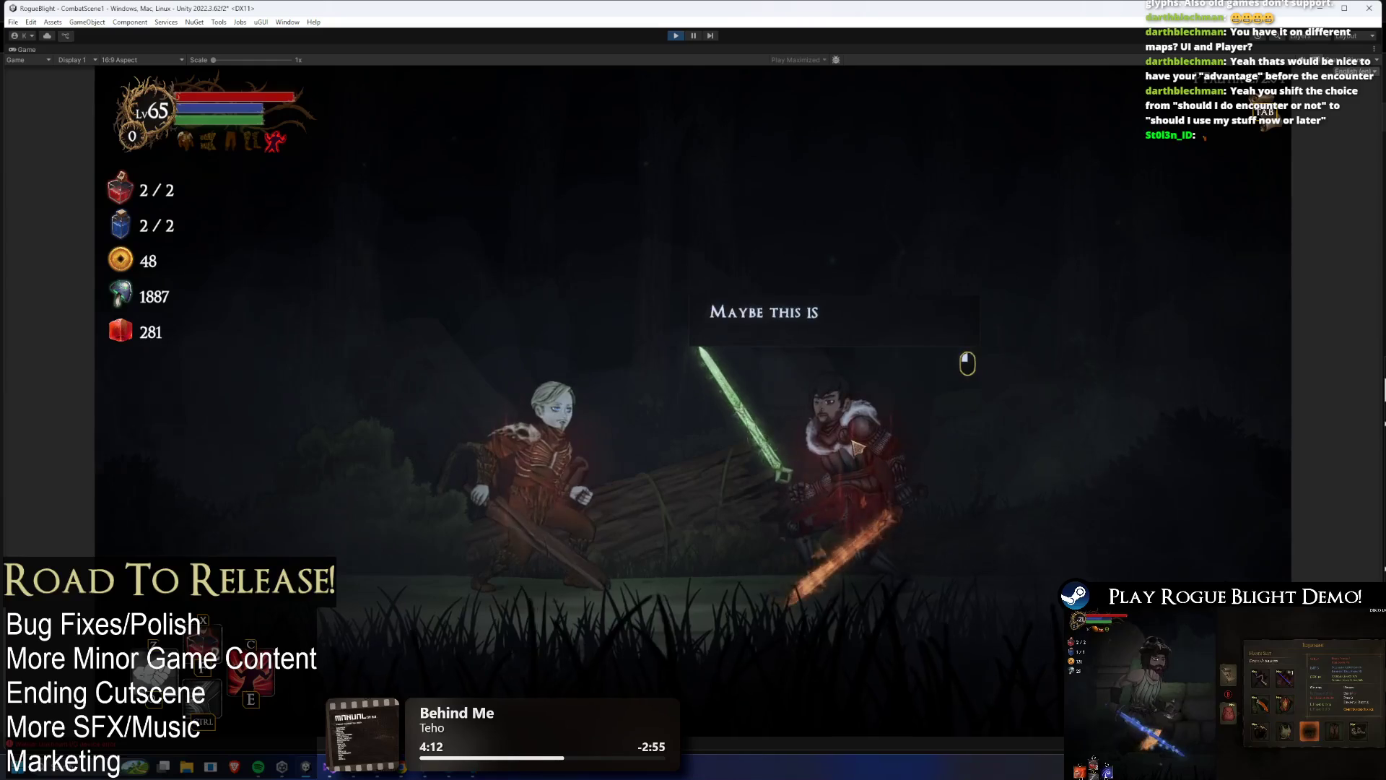
{"action": "key", "text": "F1"}
{"action": "left_click", "coordinate": [911, 467]}
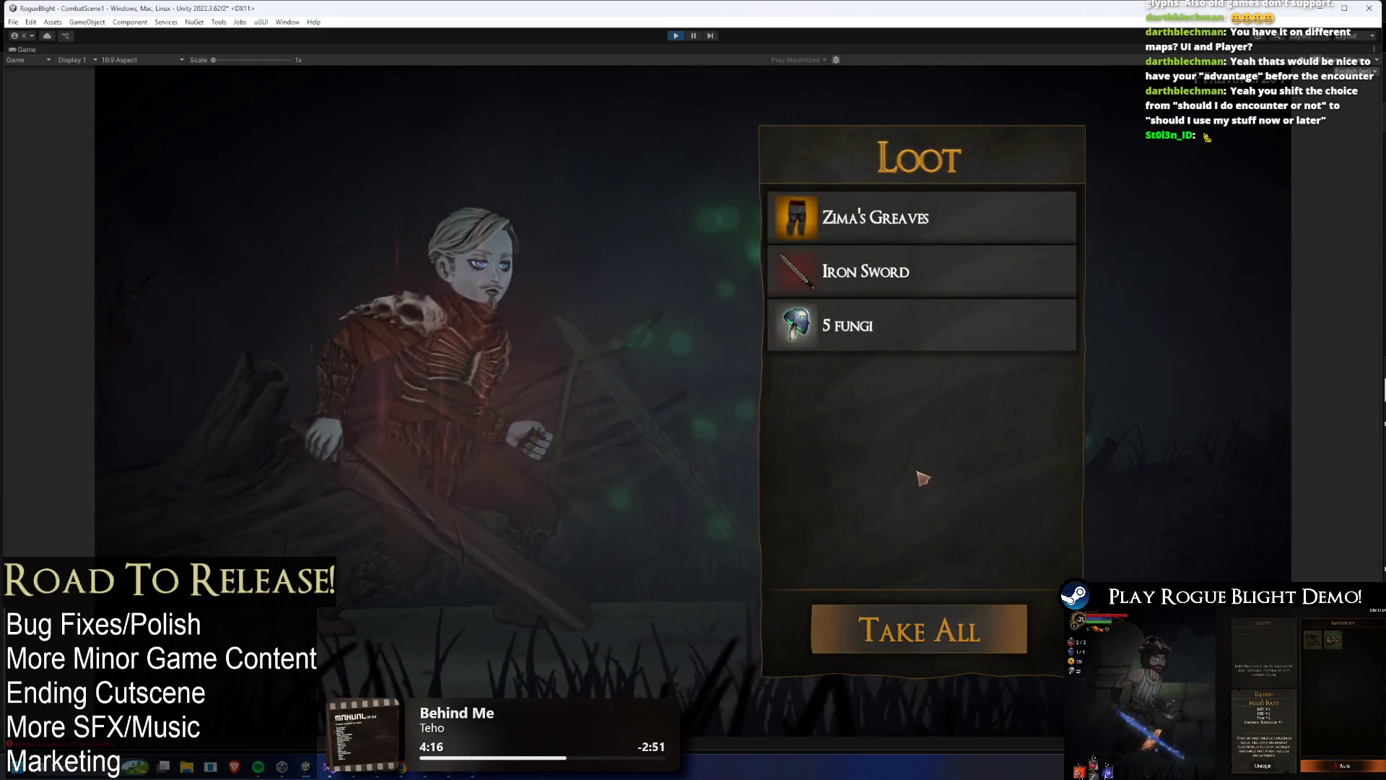
- Take the loot, pray at the shrine, and choose the Bonus Health boost
{"action": "key", "text": "space"}
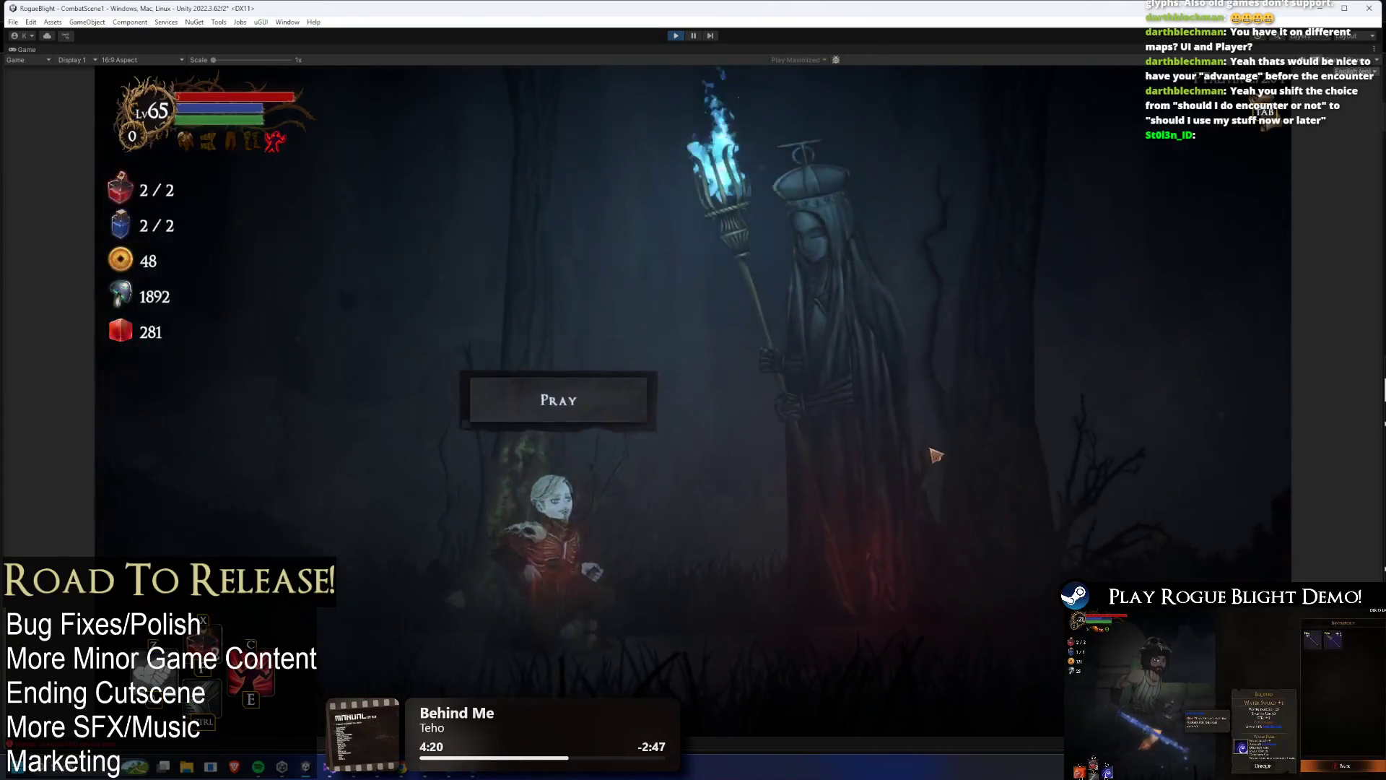
{"action": "key", "text": "space"}
{"action": "left_click", "coordinate": [835, 378]}
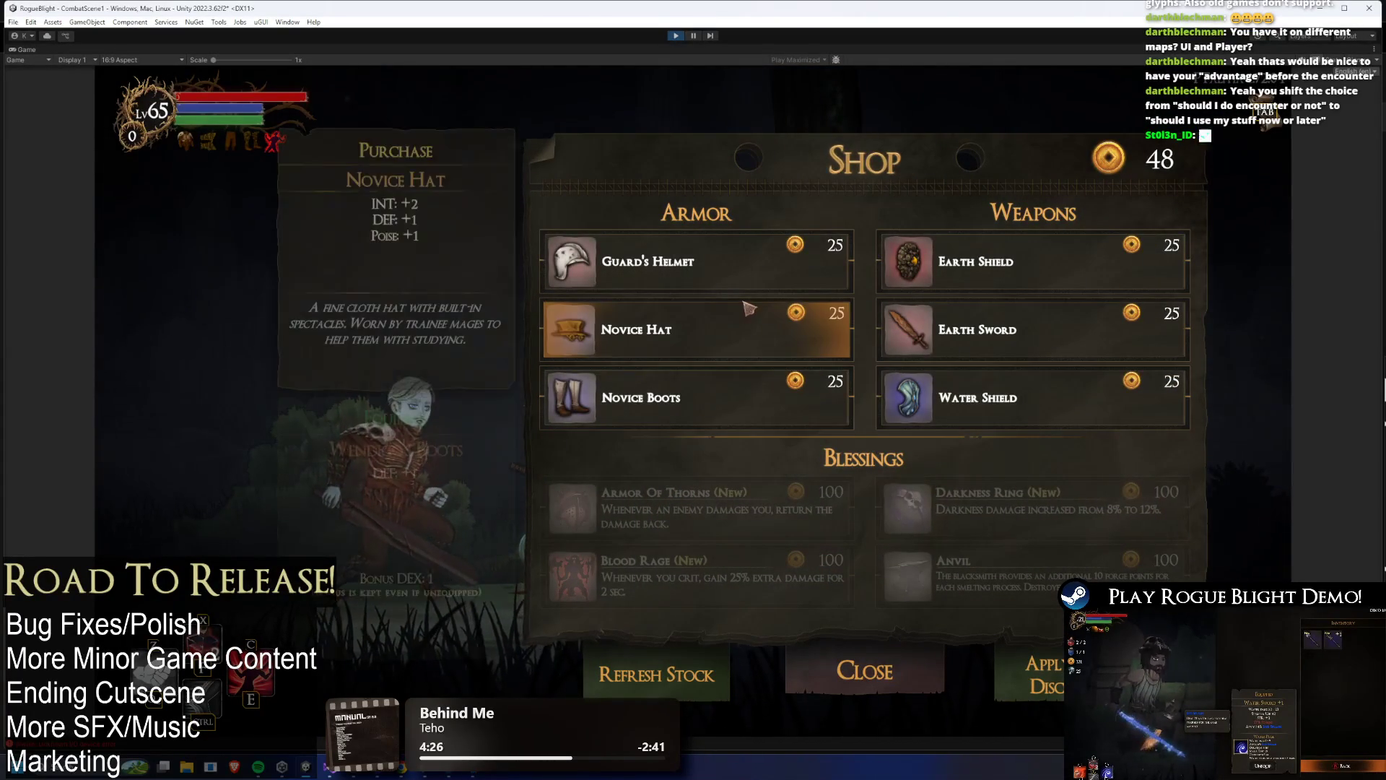
- Buy the Earth Sword from the shop
{"action": "key", "text": "Down"}
{"action": "key", "text": "Up"}
{"action": "key", "text": "Right"}
{"action": "key", "text": "Return"}
- Browse the Novice Hat and Novice Boots details
{"action": "key", "text": "Left"}
{"action": "key", "text": "Right"}
{"action": "key", "text": "Down"}
{"action": "key", "text": "Left"}
{"action": "key", "text": "Down"}
{"action": "key", "text": "Right"}
- Cycle focus through the shop's bottom options and back to Novice Boots
{"action": "key", "text": "Down"}
{"action": "key", "text": "Left"}
{"action": "key", "text": "Left"}
{"action": "key", "text": "Right"}
{"action": "key", "text": "Right"}
{"action": "key", "text": "Left"}
{"action": "key", "text": "Right"}
{"action": "key", "text": "Left"}
{"action": "key", "text": "Up"}
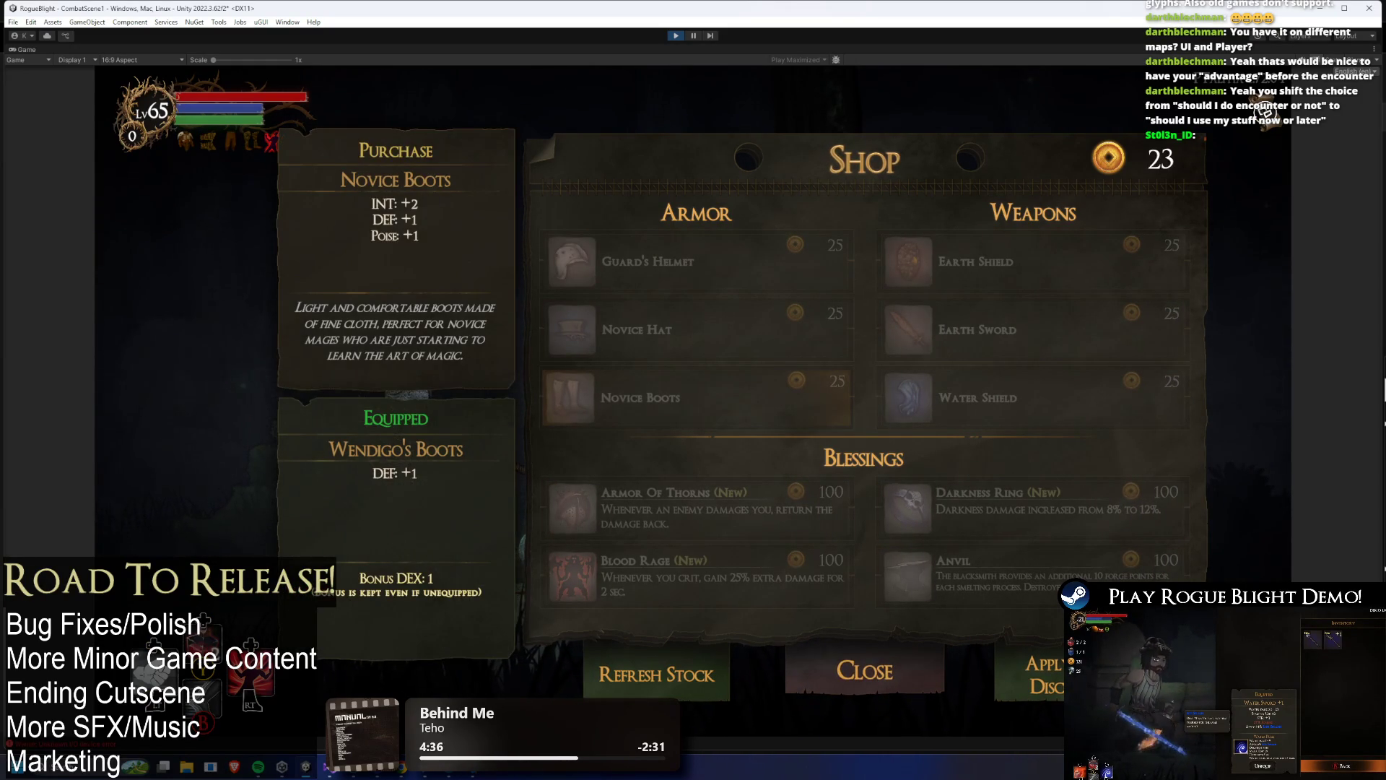
{"action": "key", "text": "Down"}
{"action": "key", "text": "Down"}
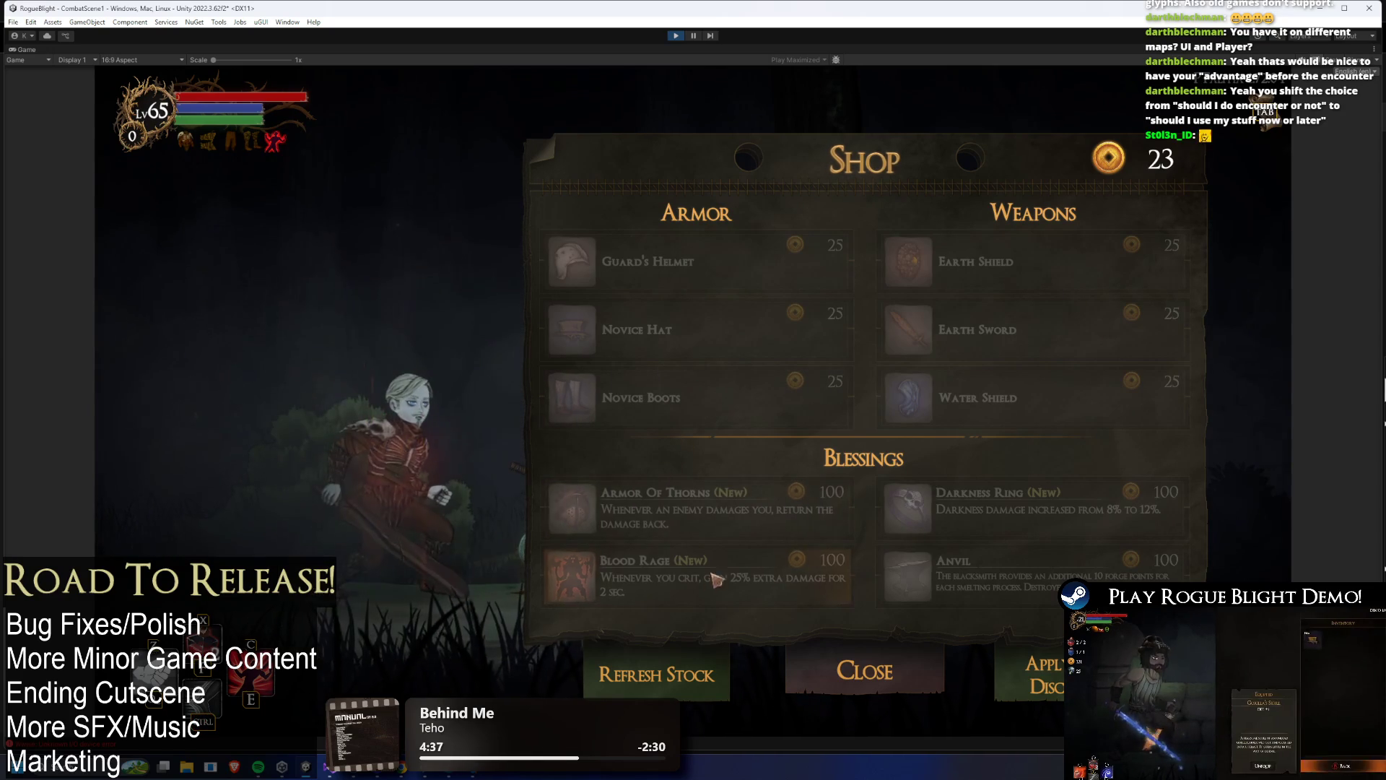
{"action": "key", "text": "Down"}
- View Water Shield and Blood Rage, then buy the Water Shield, taking coins to -2
{"action": "mouse_move", "coordinate": [696, 406]}
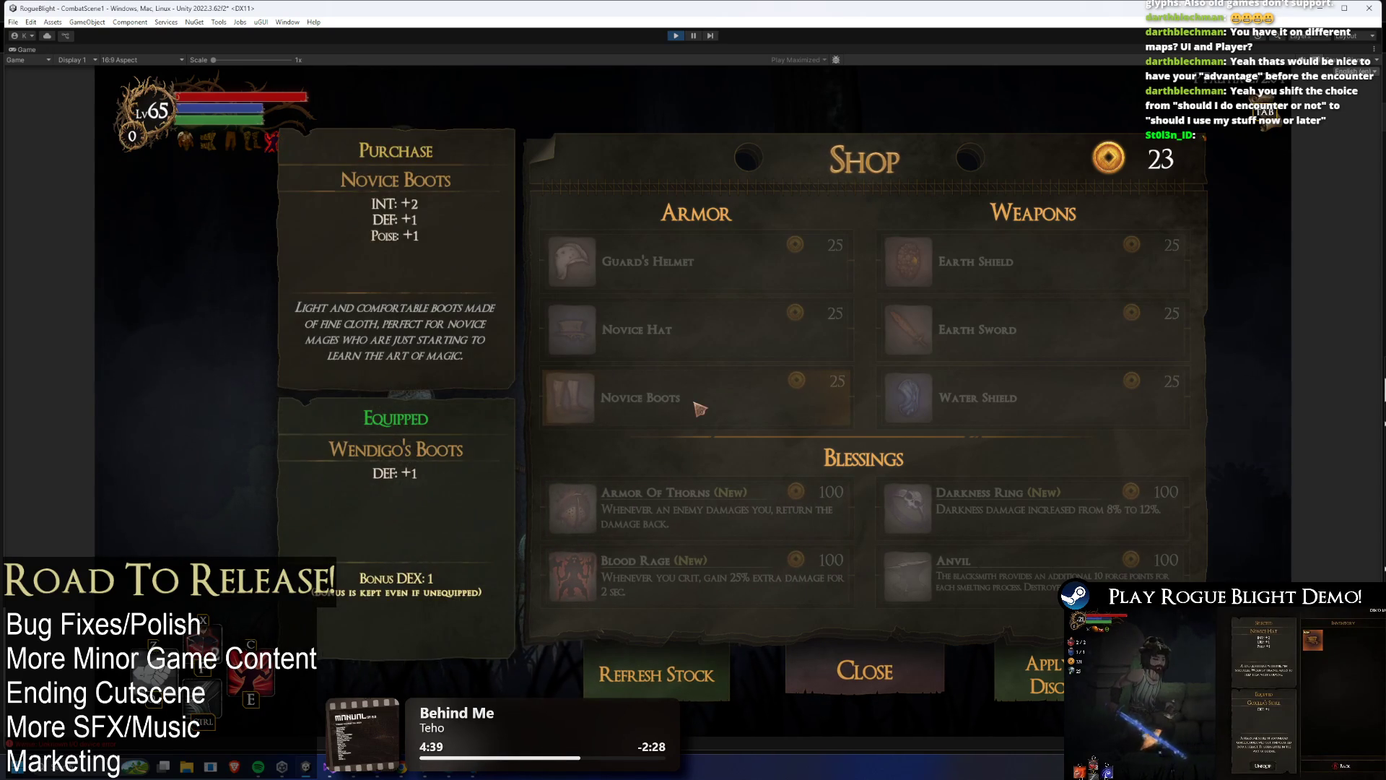
{"action": "key", "text": "Right"}
{"action": "key", "text": "Left"}
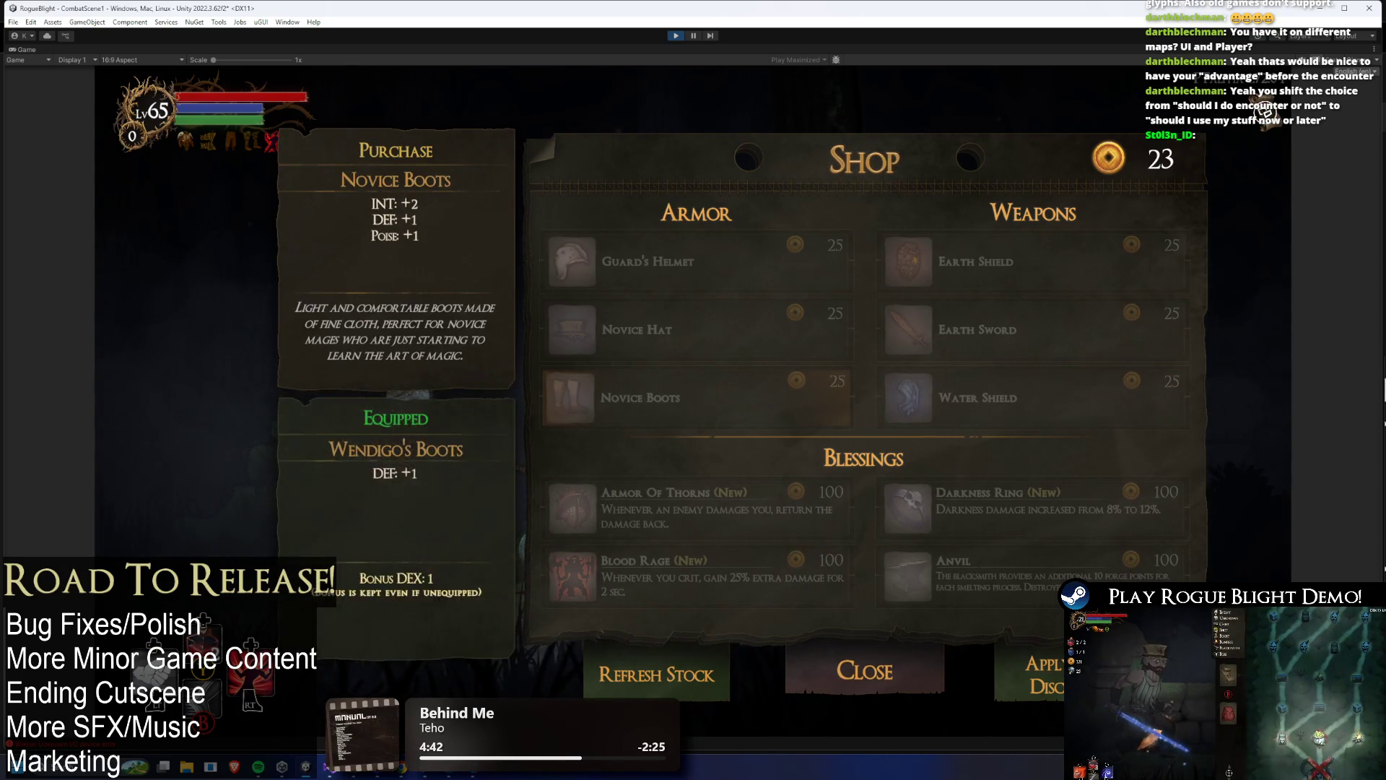
{"action": "key", "text": "Down"}
{"action": "key", "text": "Down"}
{"action": "key", "text": "Up"}
{"action": "key", "text": "Right"}
{"action": "key", "text": "Return"}
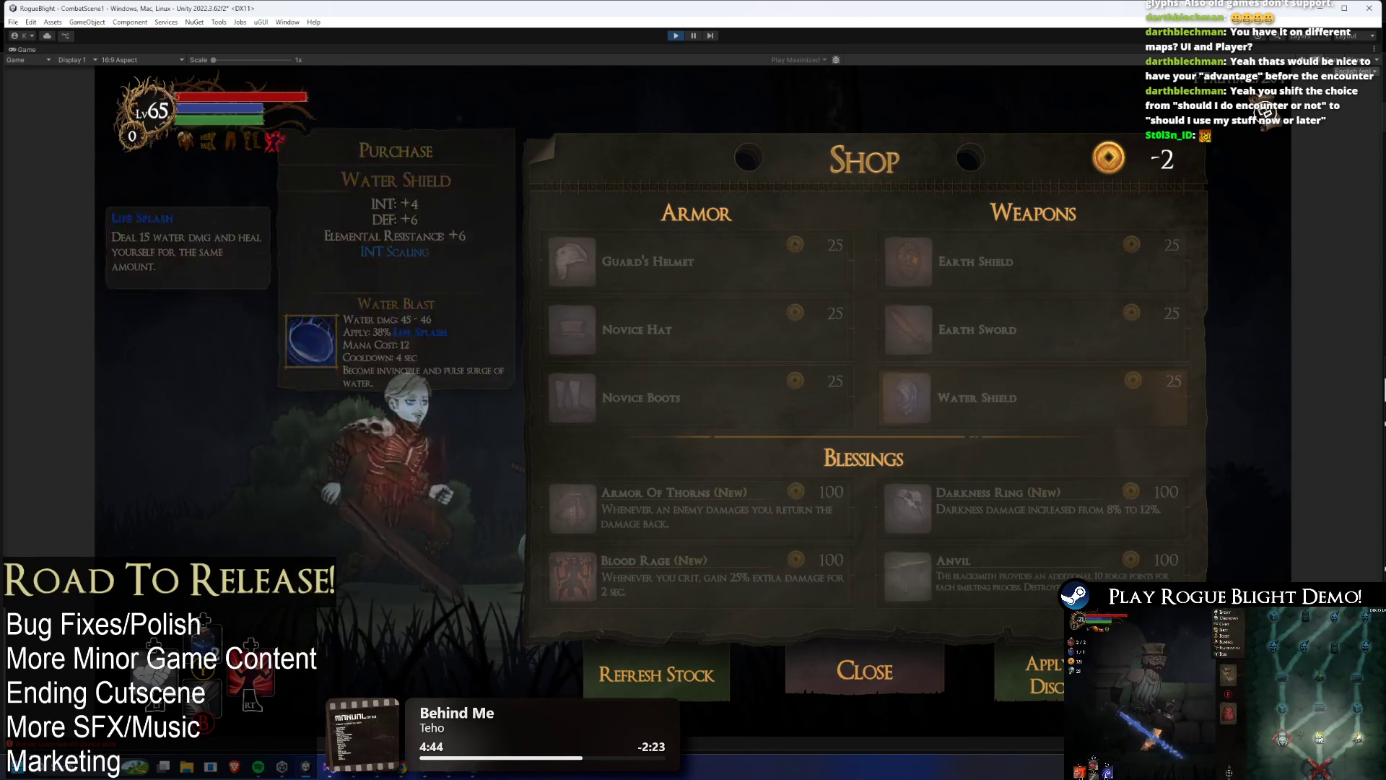
- Buy the Darkness Ring, taking coins to -102
{"action": "key", "text": "Left"}
{"action": "key", "text": "Right"}
{"action": "key", "text": "Down"}
{"action": "key", "text": "Return"}
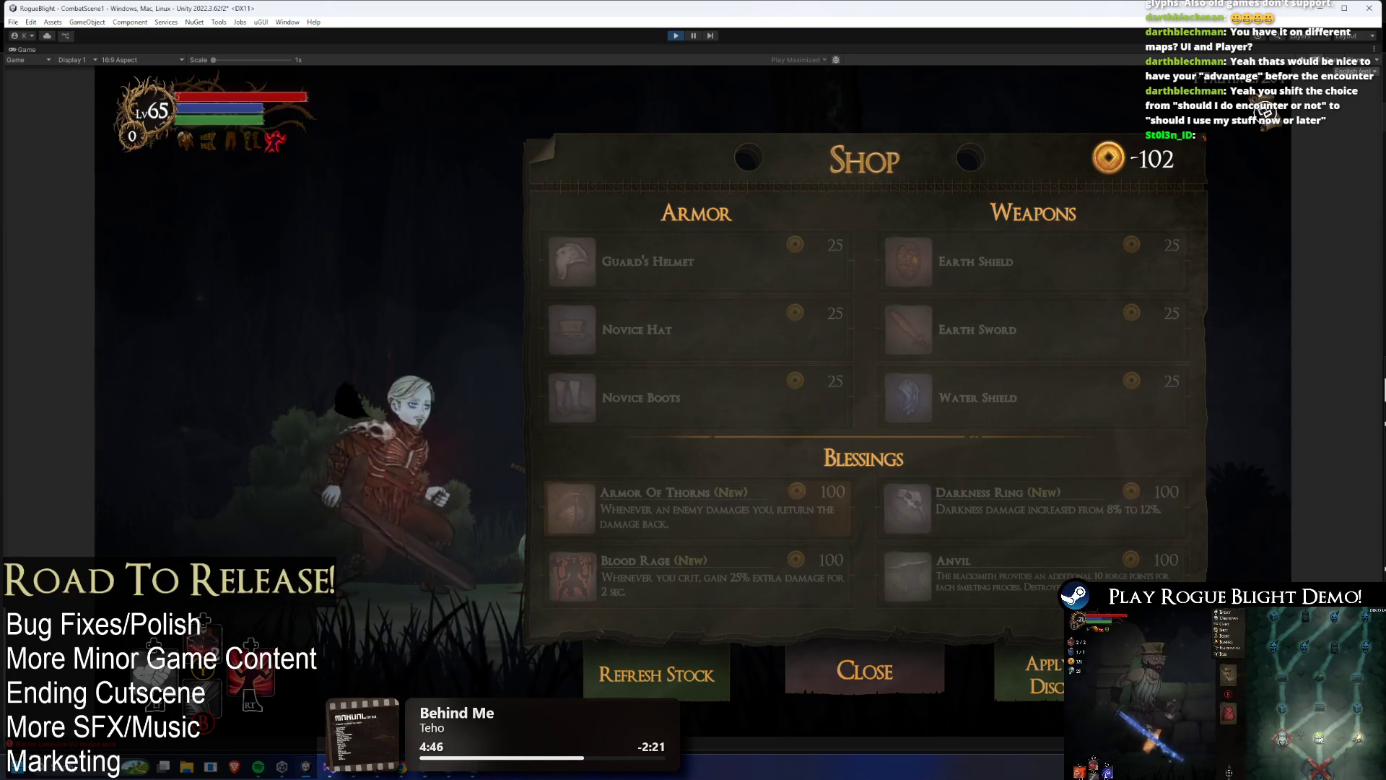
- Apply the shop discount so prices drop to 20 and 80
{"action": "key", "text": "Up"}
{"action": "key", "text": "Left"}
{"action": "key", "text": "Up"}
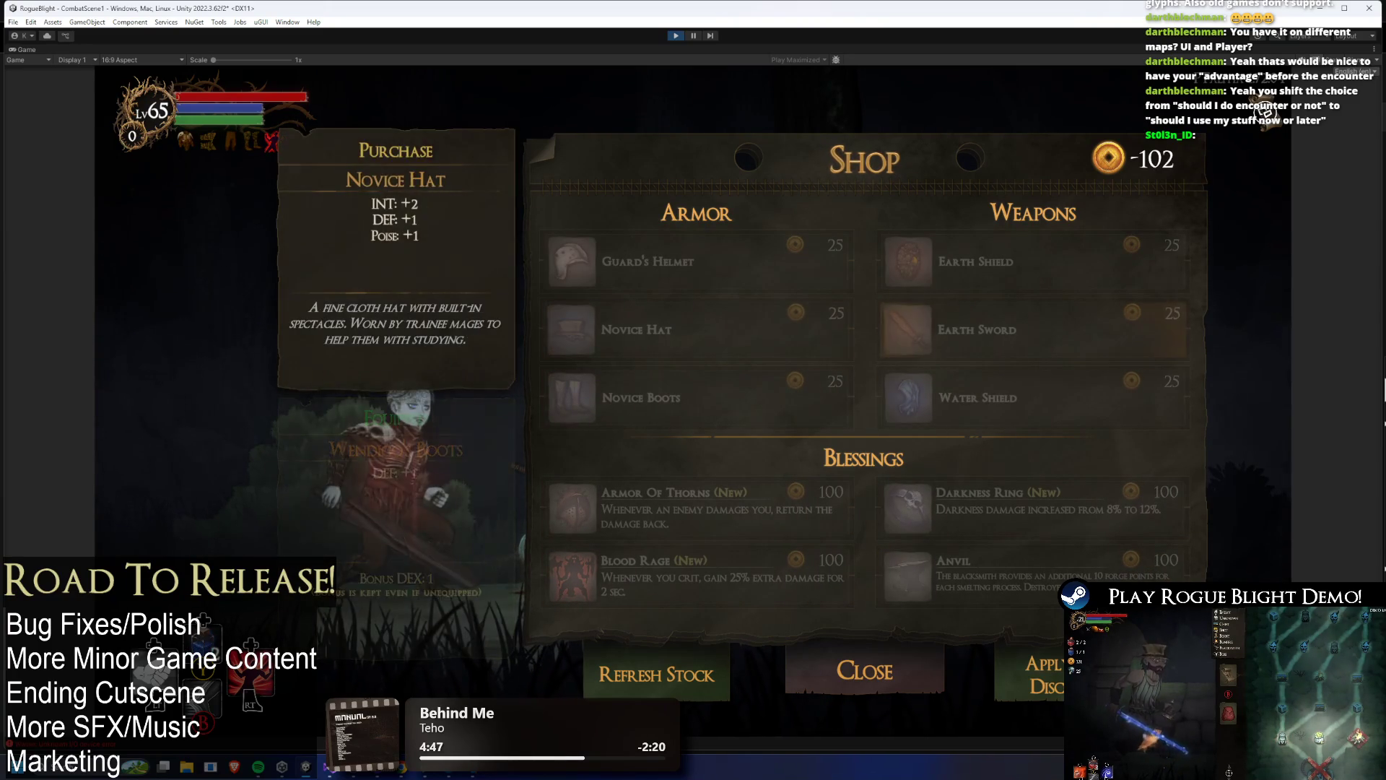
{"action": "key", "text": "Right"}
{"action": "key", "text": "Down"}
{"action": "key", "text": "Down"}
{"action": "key", "text": "Down"}
{"action": "key", "text": "Down"}
{"action": "key", "text": "Return"}
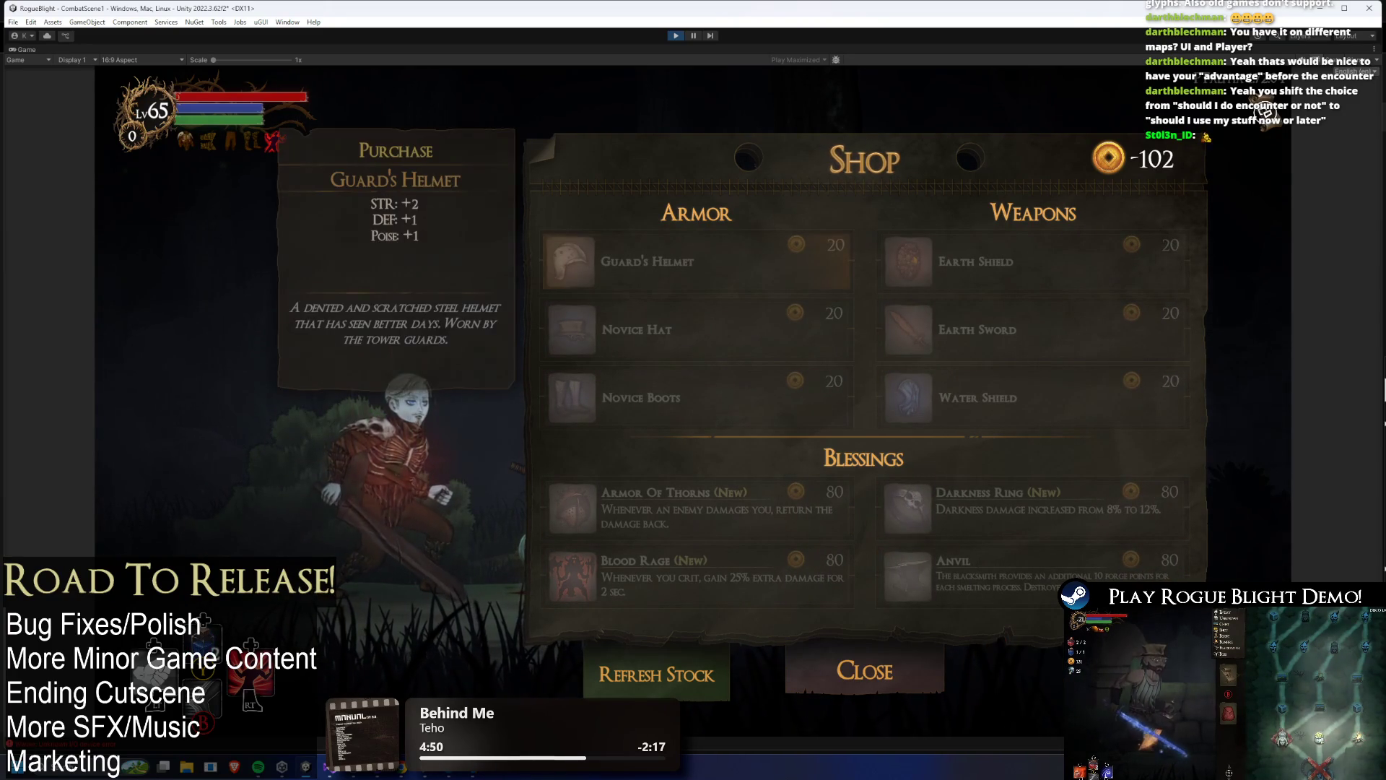
{"action": "key", "text": "Down"}
{"action": "key", "text": "Down"}
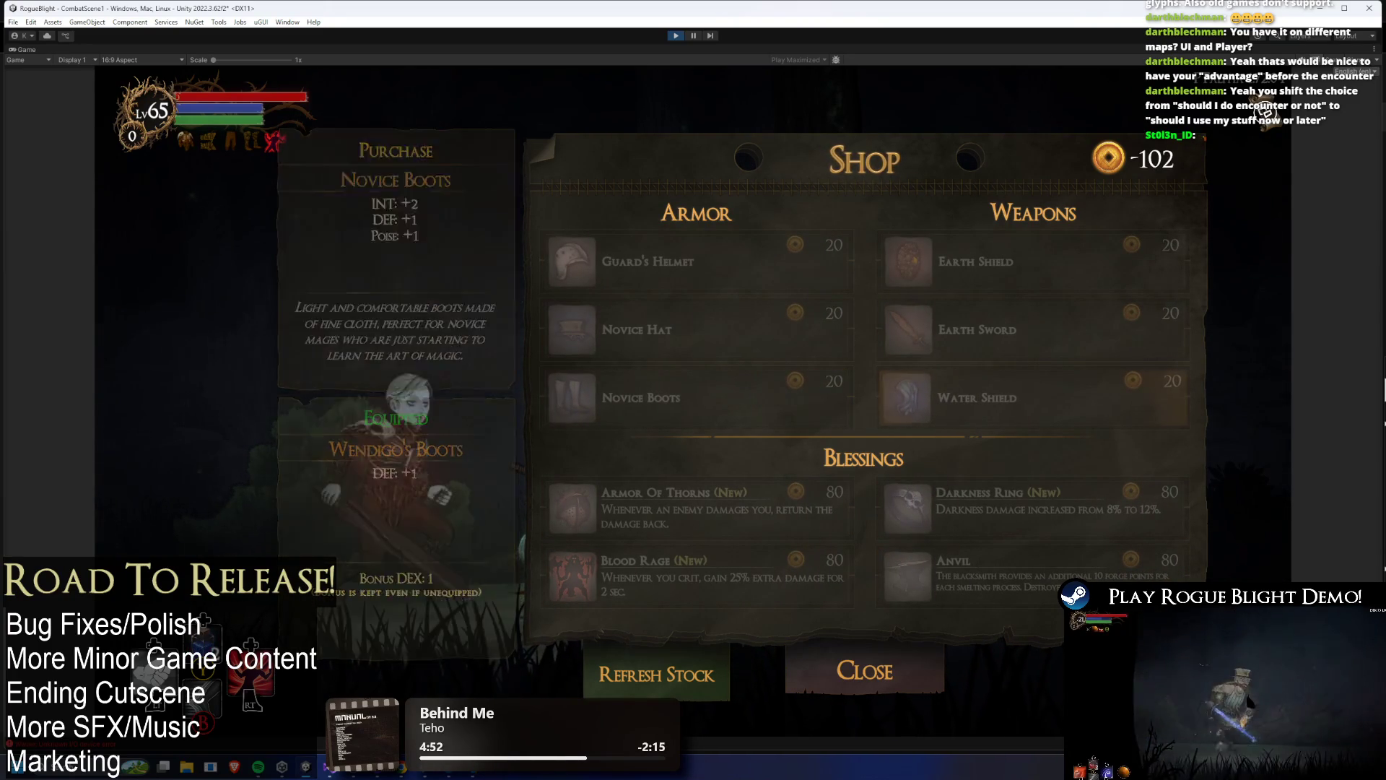
- Check Novice Hat, Novice Boots and Armor of Thorns, then refresh the shop's stock
{"action": "key", "text": "Up"}
{"action": "key", "text": "Down"}
{"action": "key", "text": "Down"}
{"action": "key", "text": "Return"}
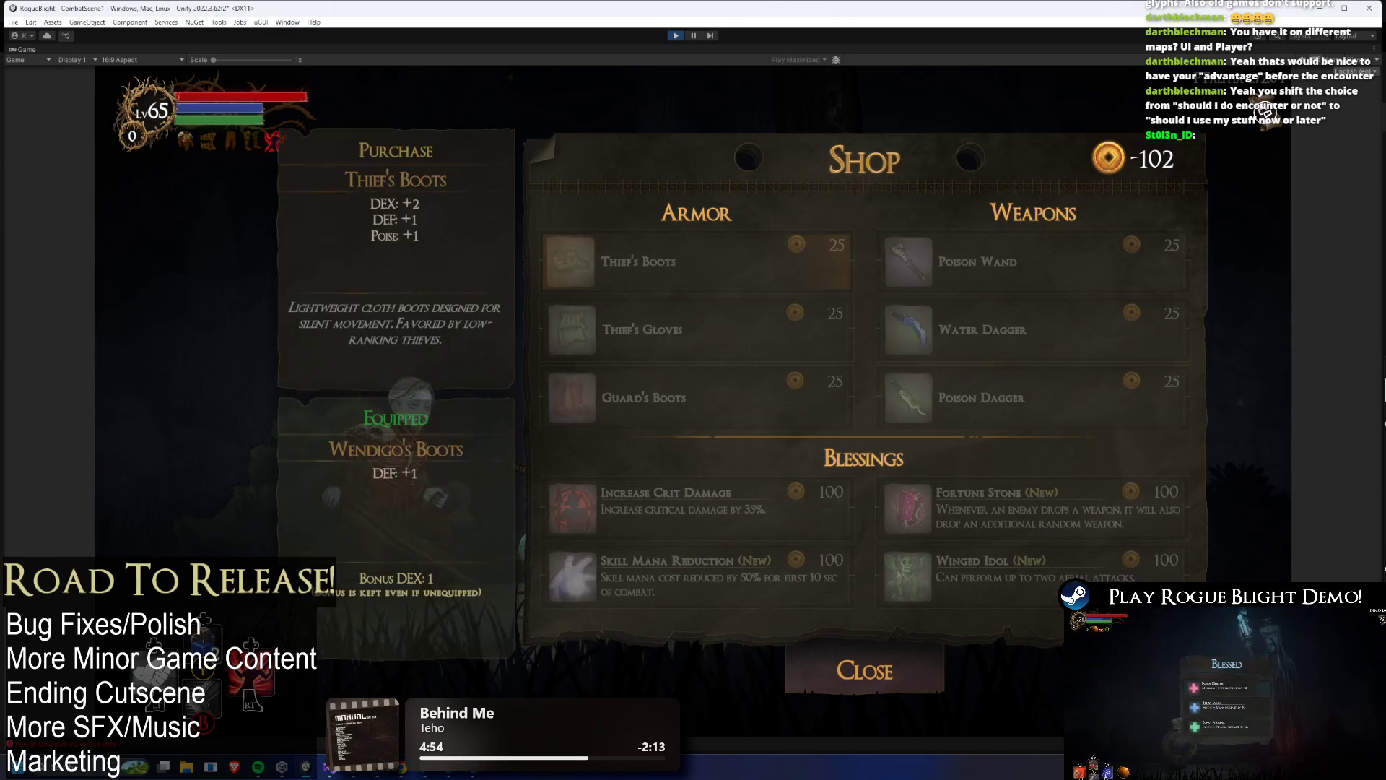
- Buy Guard's Boots and the Poison Dagger
{"action": "key", "text": "Down"}
{"action": "key", "text": "Down"}
{"action": "key", "text": "Return"}
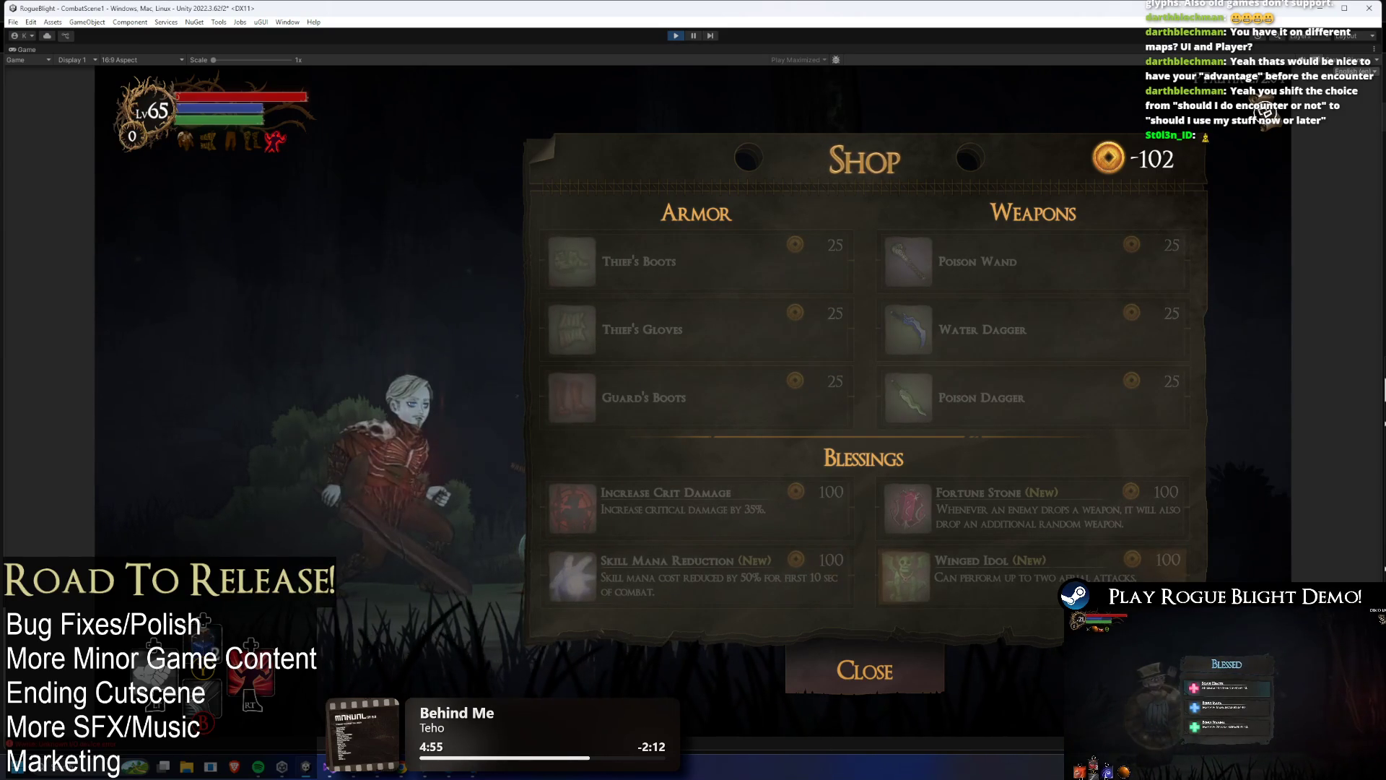
{"action": "key", "text": "Right"}
{"action": "key", "text": "Up"}
{"action": "key", "text": "Up"}
{"action": "key", "text": "Down"}
{"action": "key", "text": "Return"}
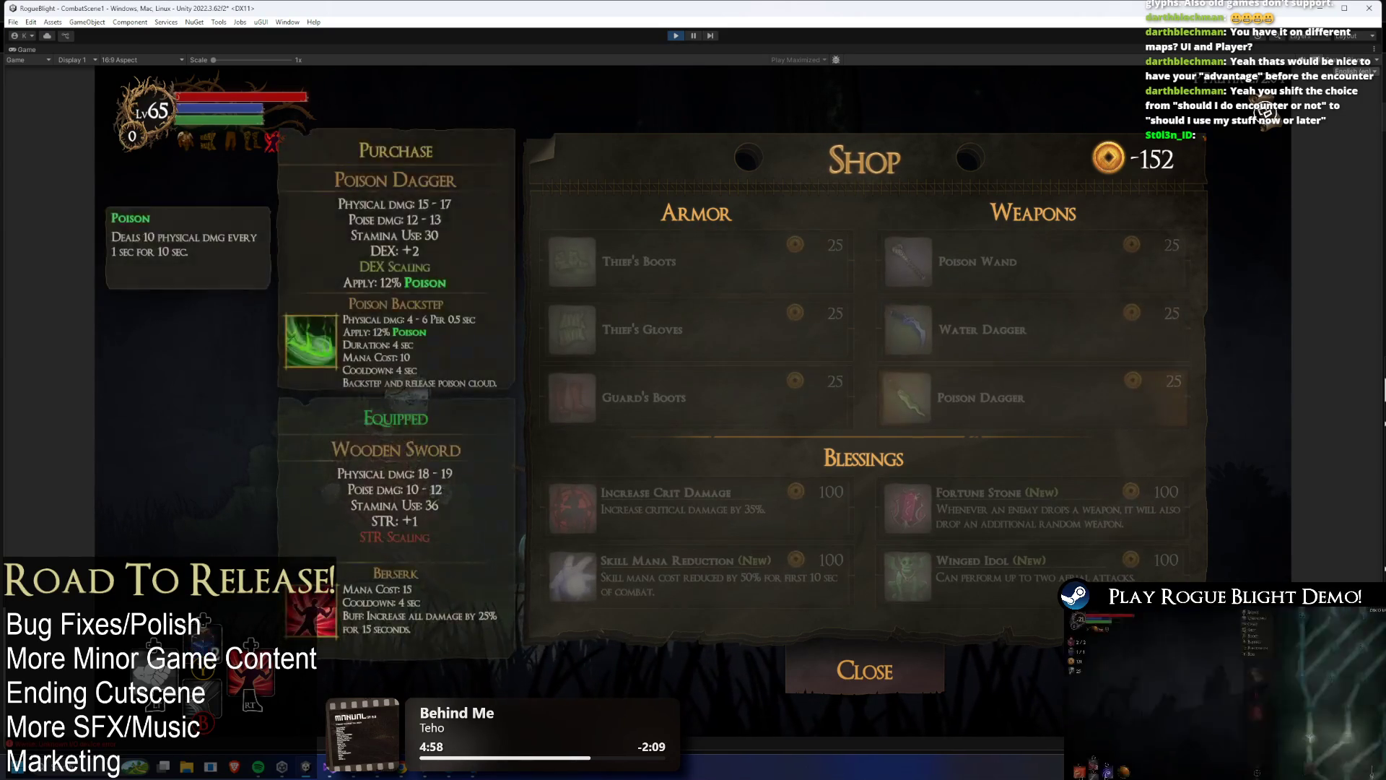
- Close the shop, leave the shopkeeper, and stop play mode
{"action": "key", "text": "Return"}
{"action": "key", "text": "Escape"}
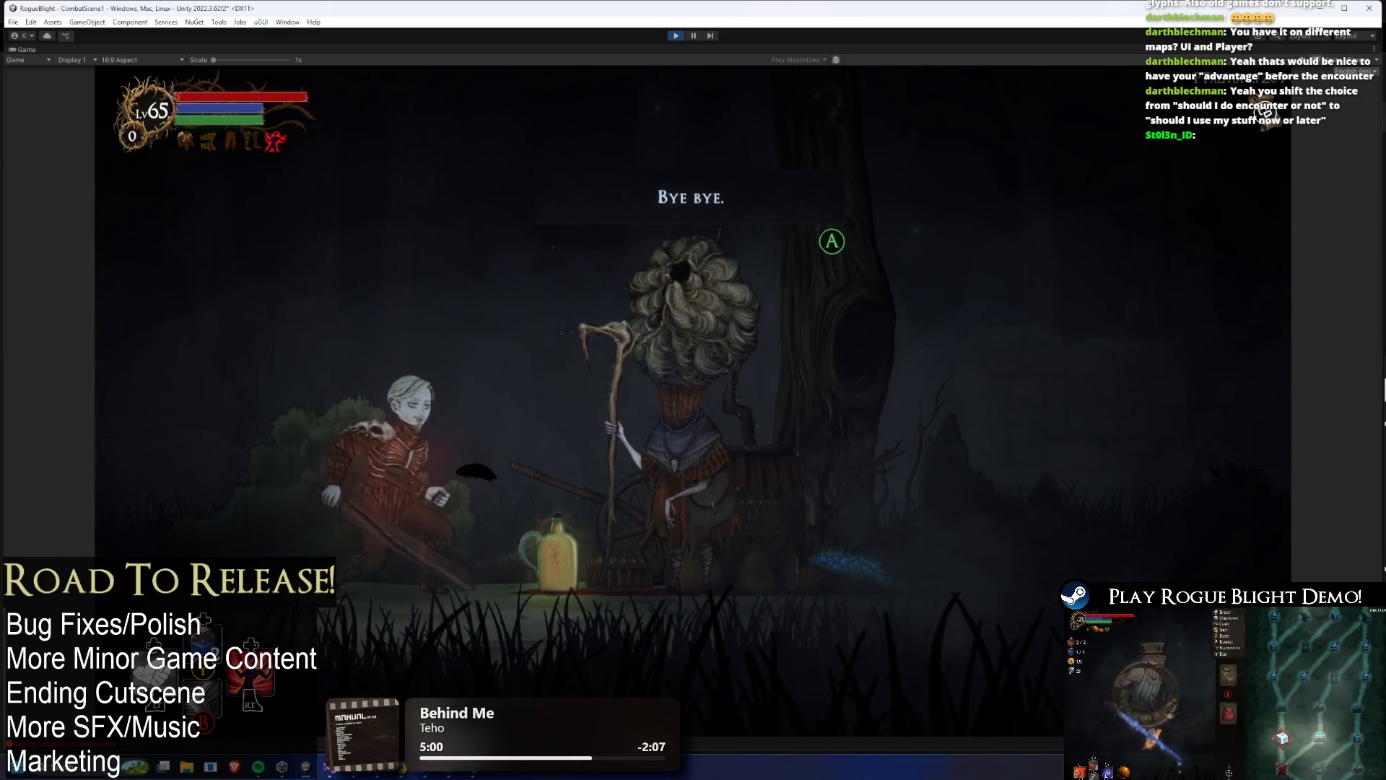
{"action": "key", "text": "Return"}
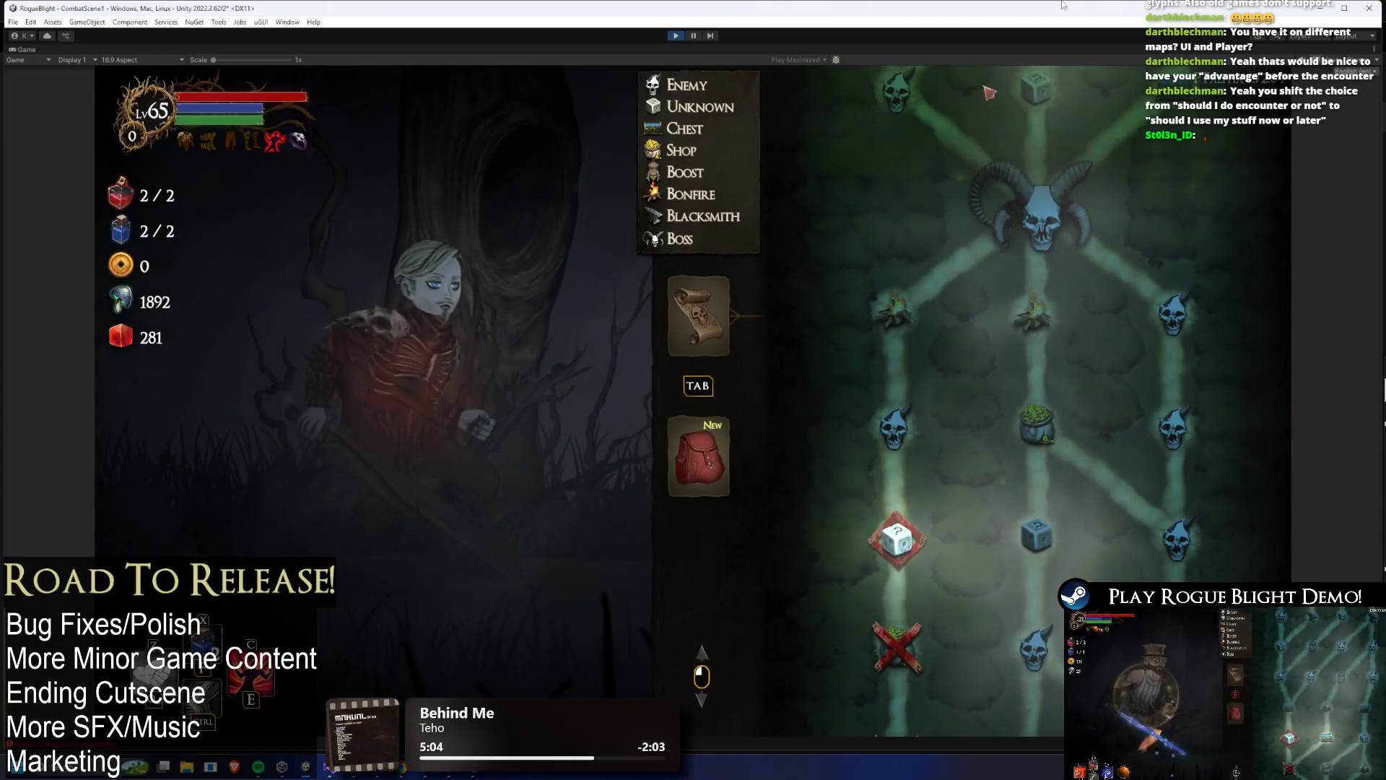
{"action": "left_click", "coordinate": [679, 36]}
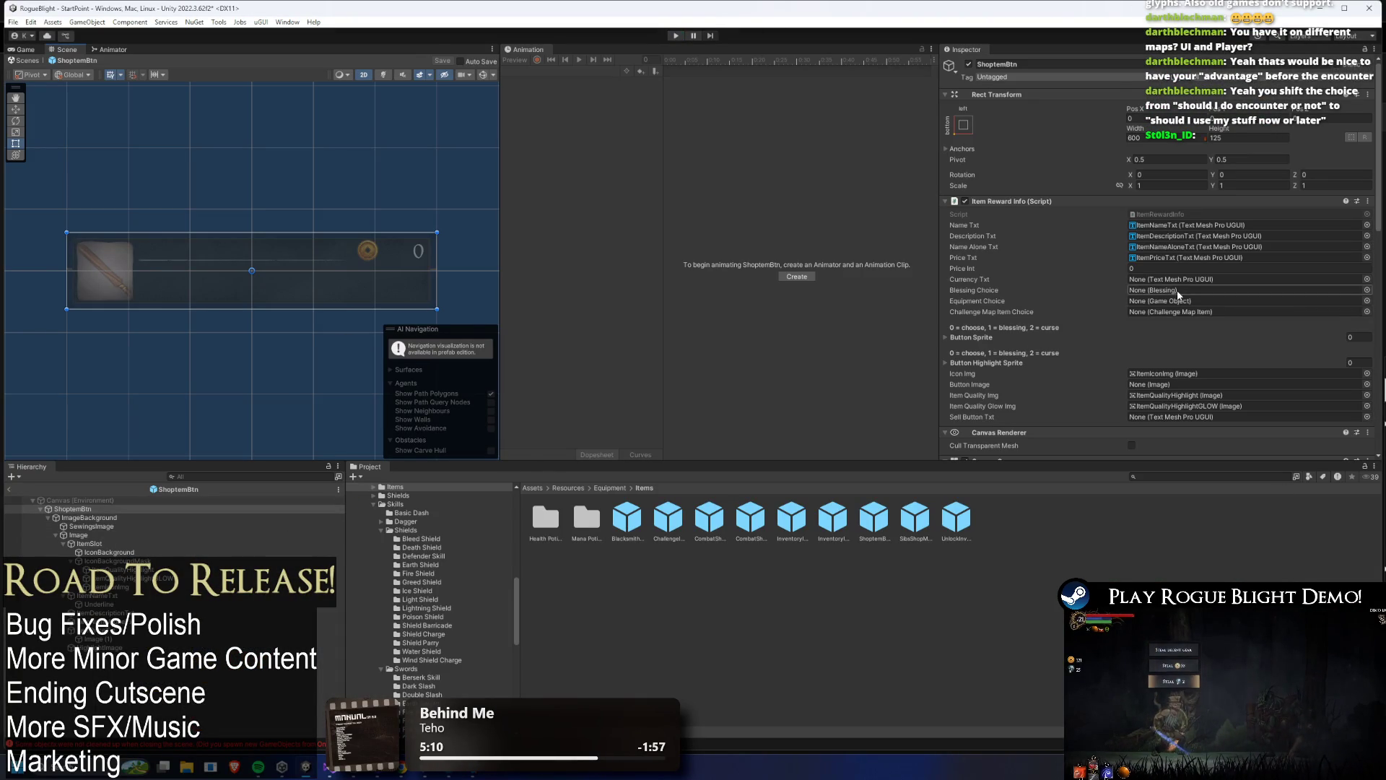
- Select ImageBackground in the ShopItemBtn prefab hierarchy and tint its image red
{"action": "scroll", "coordinate": [1179, 294], "scroll_direction": "down", "scroll_amount": 10}
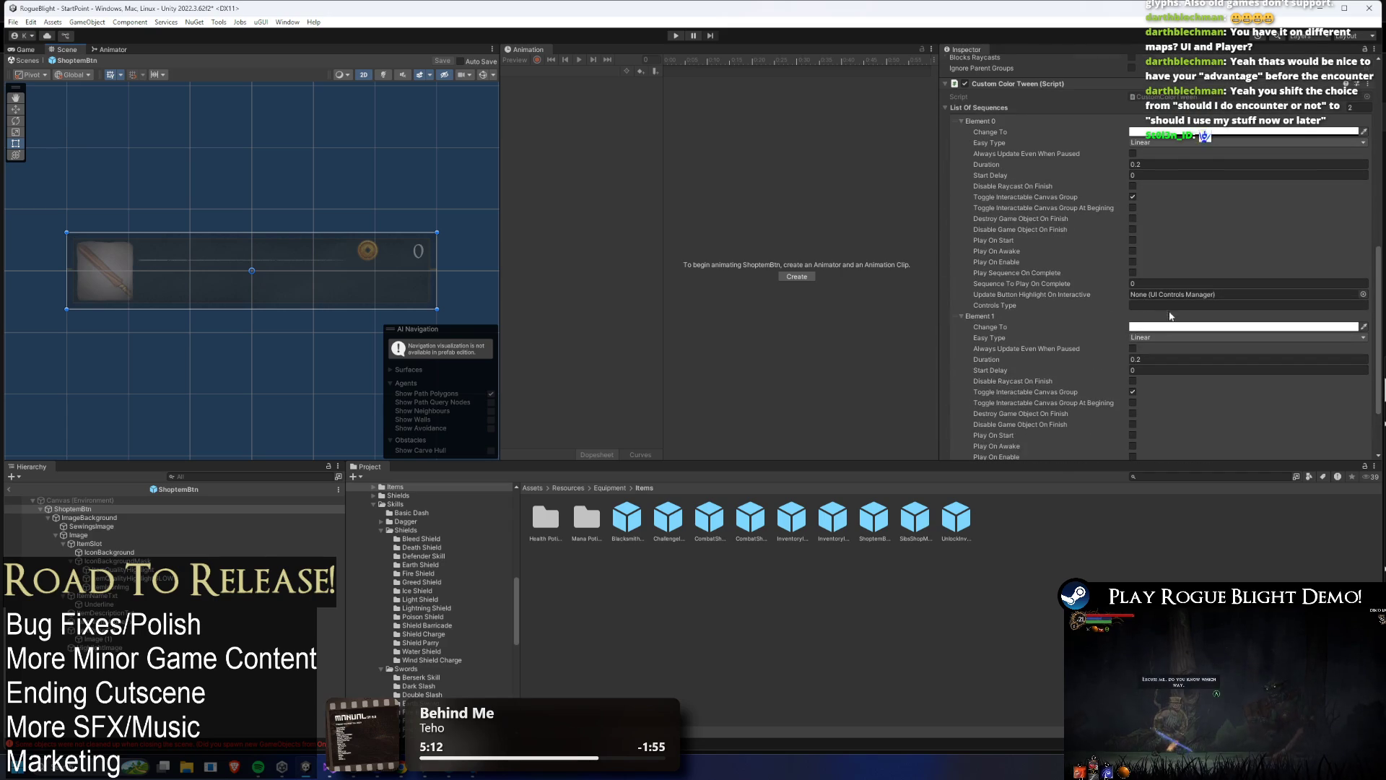
{"action": "scroll", "coordinate": [1164, 321], "scroll_direction": "up", "scroll_amount": 2}
{"action": "scroll", "coordinate": [1158, 264], "scroll_direction": "up", "scroll_amount": 5}
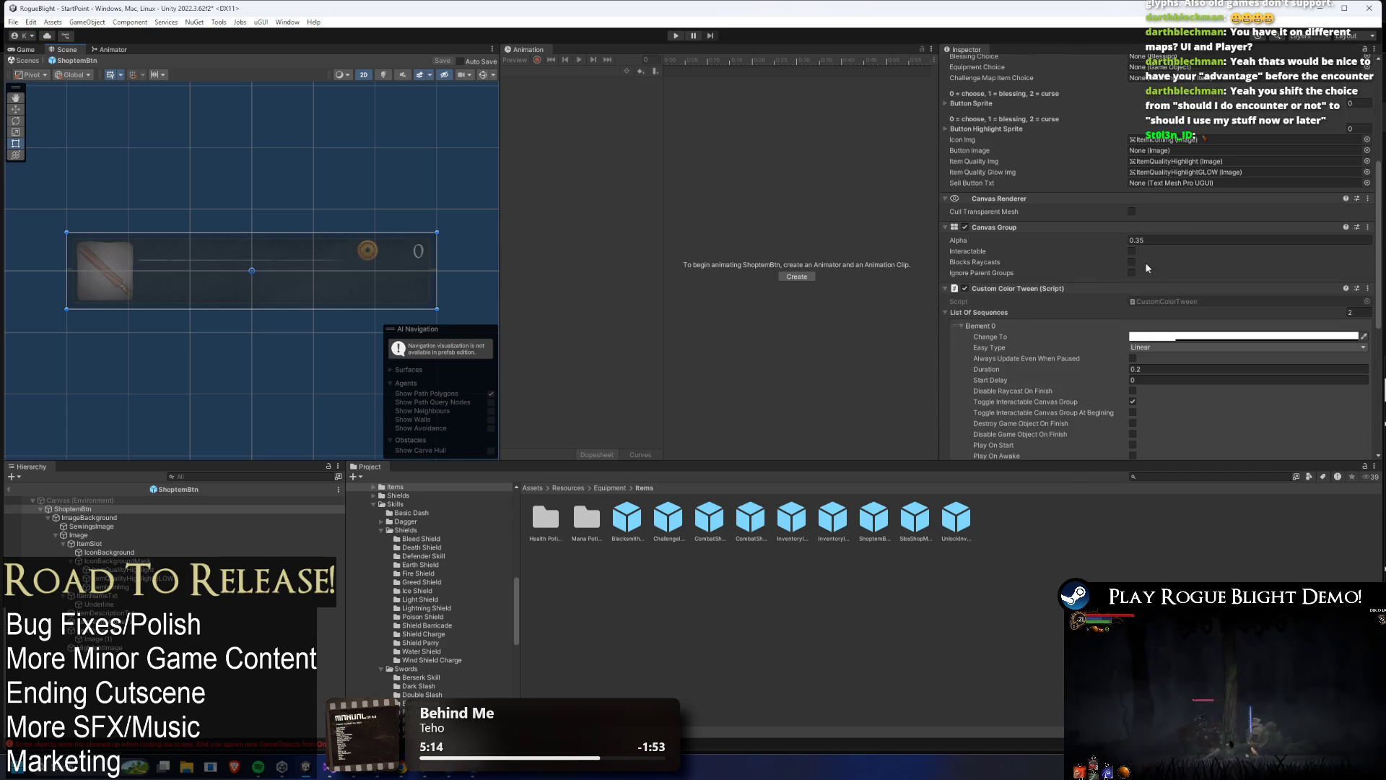
{"action": "scroll", "coordinate": [1241, 201], "scroll_direction": "up", "scroll_amount": 1}
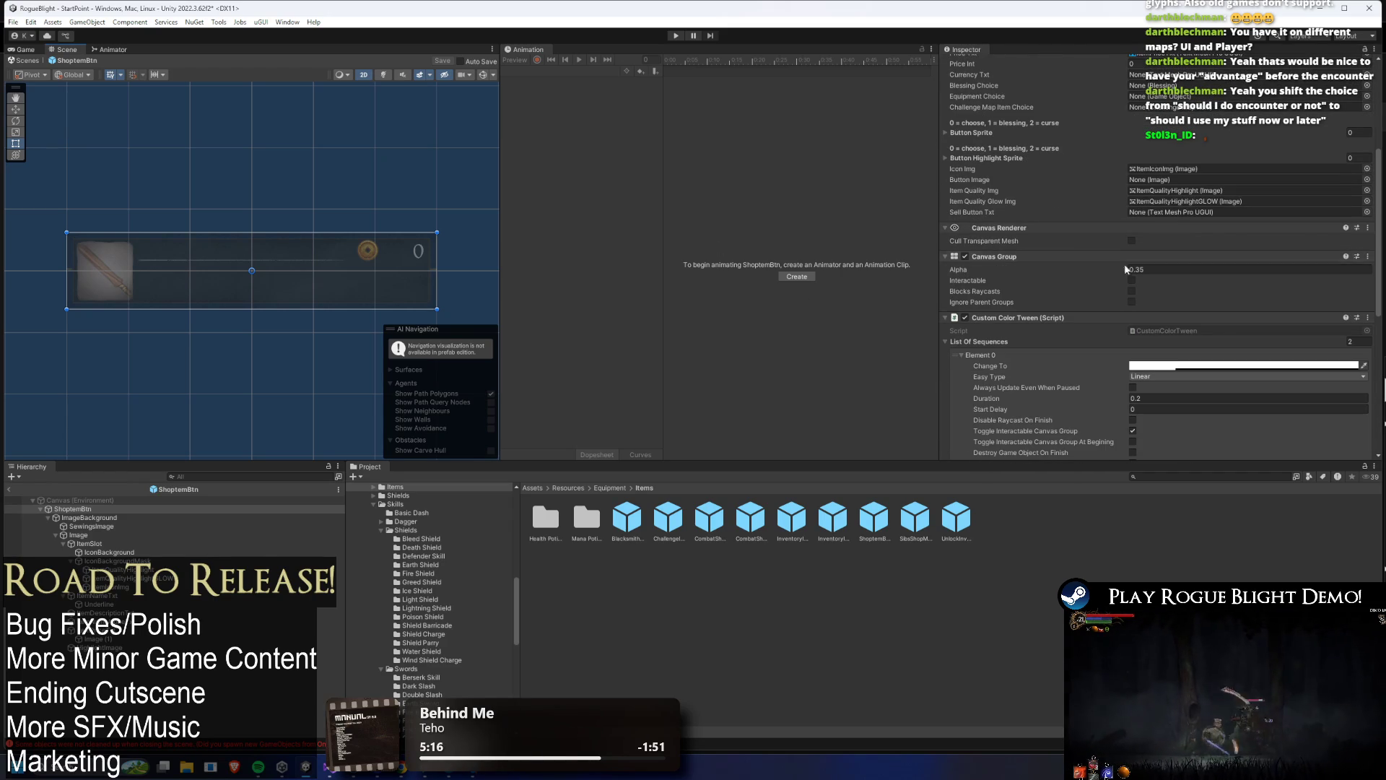
{"action": "scroll", "coordinate": [1184, 303], "scroll_direction": "up", "scroll_amount": 4}
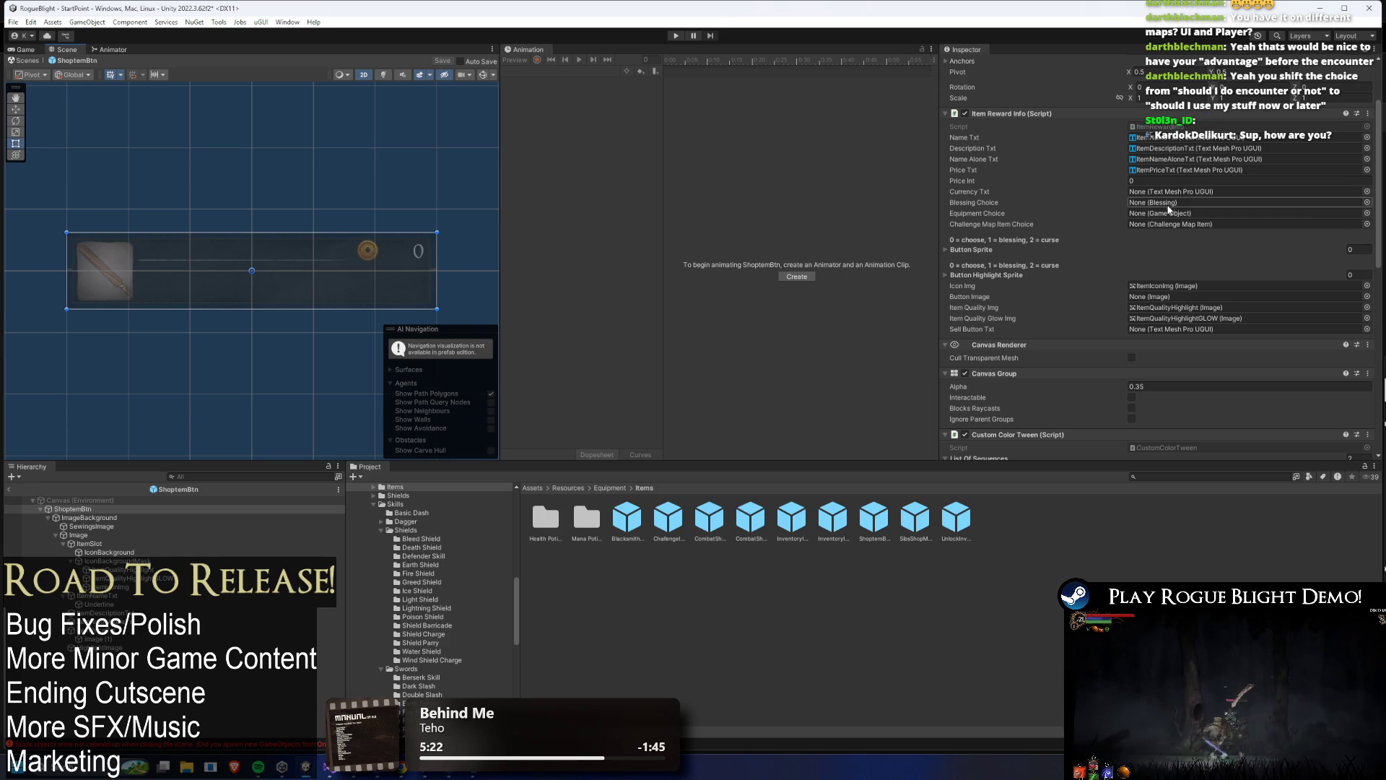
{"action": "scroll", "coordinate": [1173, 216], "scroll_direction": "down", "scroll_amount": 2}
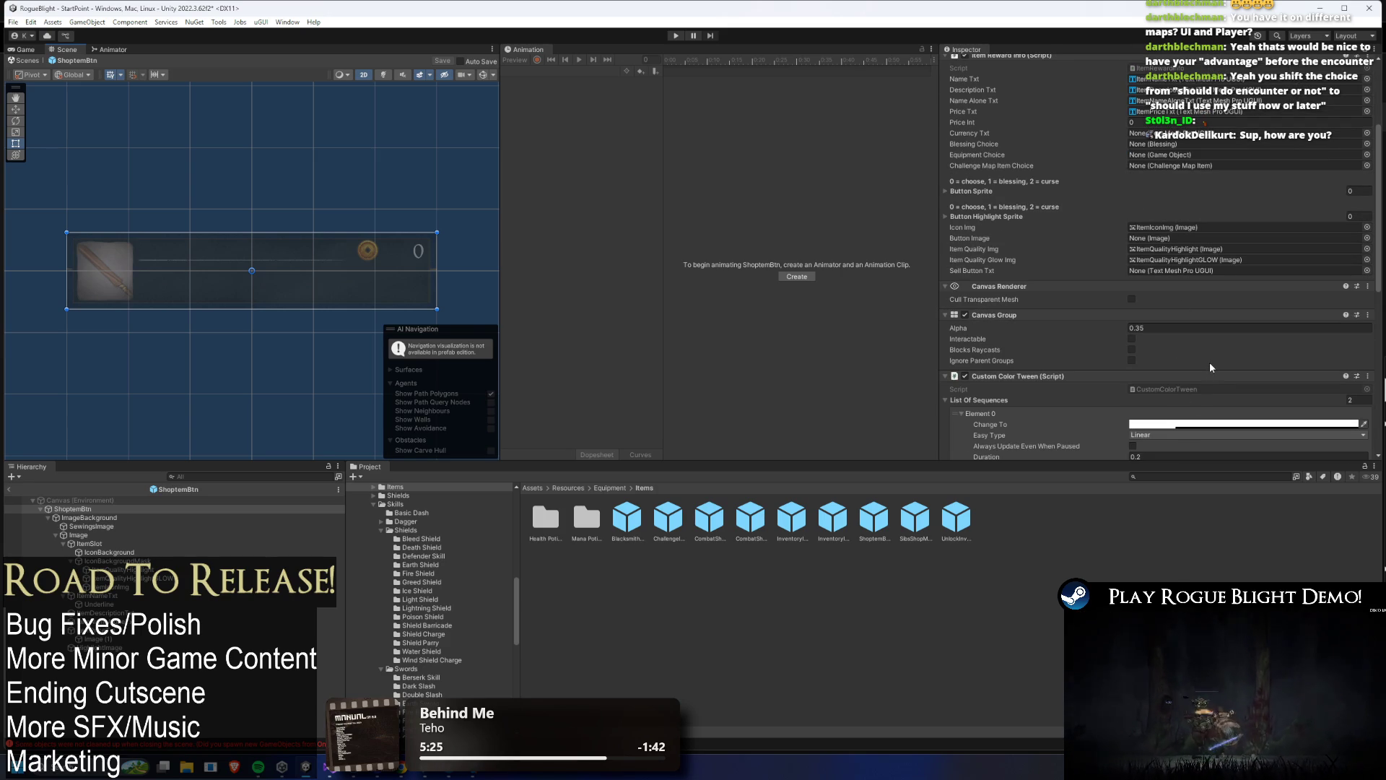
{"action": "scroll", "coordinate": [1206, 367], "scroll_direction": "up", "scroll_amount": 4}
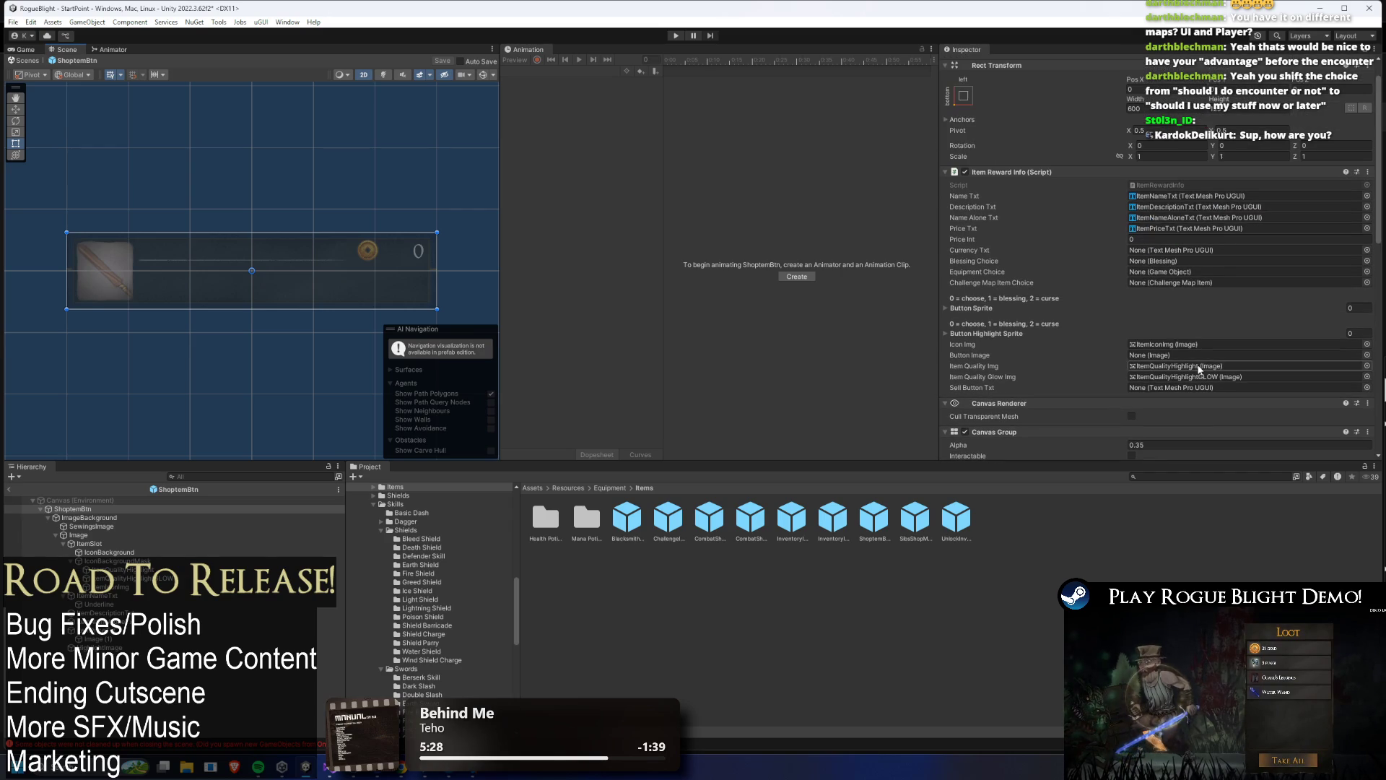
{"action": "scroll", "coordinate": [1199, 367], "scroll_direction": "down", "scroll_amount": 5}
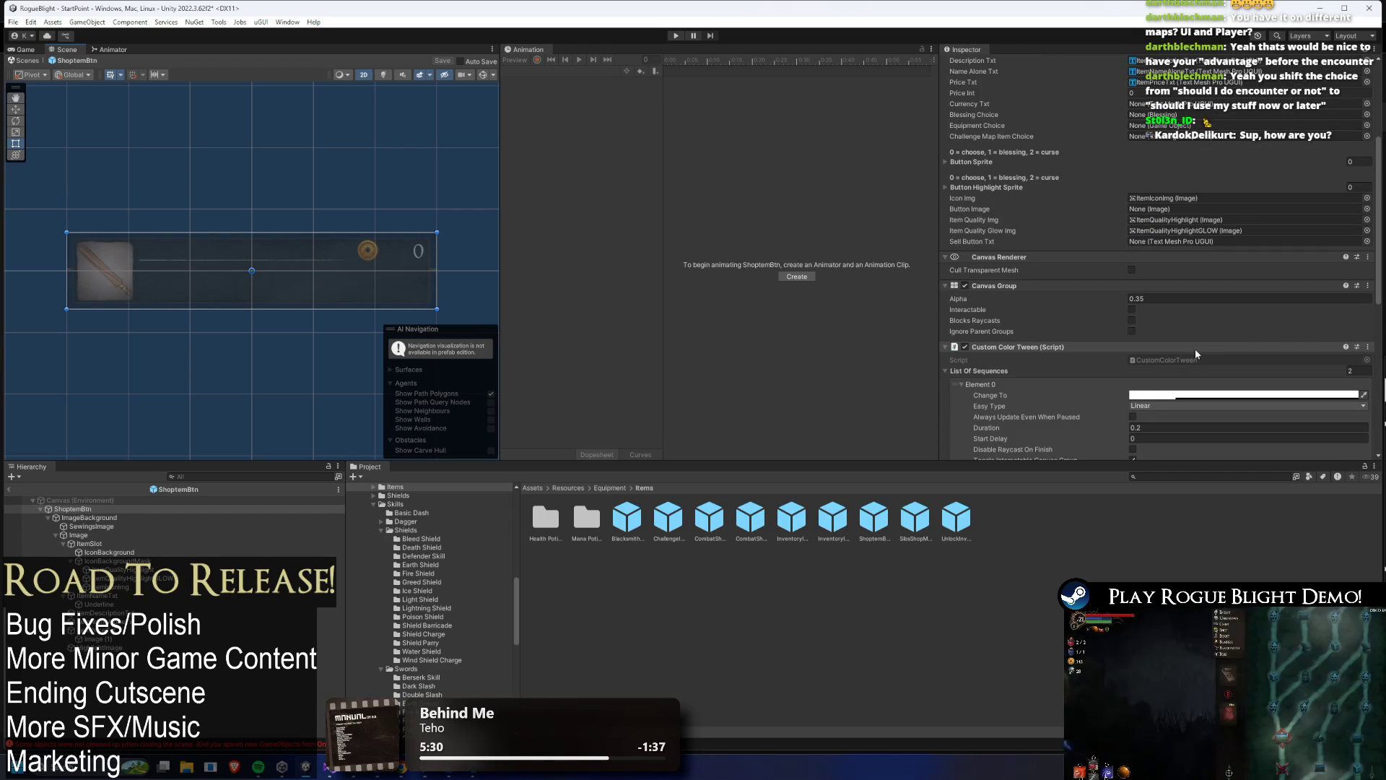
{"action": "left_click", "coordinate": [116, 517]}
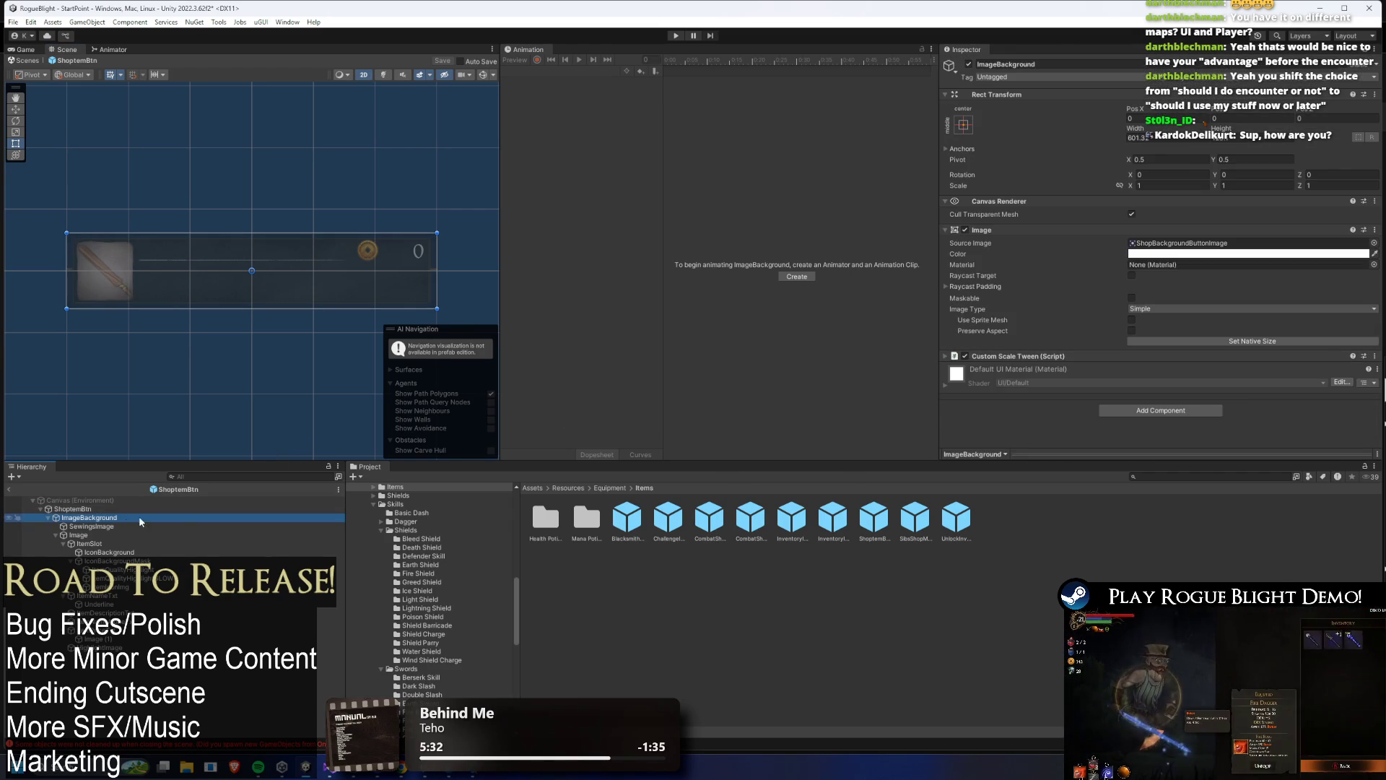
{"action": "left_click", "coordinate": [1176, 254]}
{"action": "left_click_drag", "start_coordinate": [1249, 316], "coordinate": [1295, 307]}
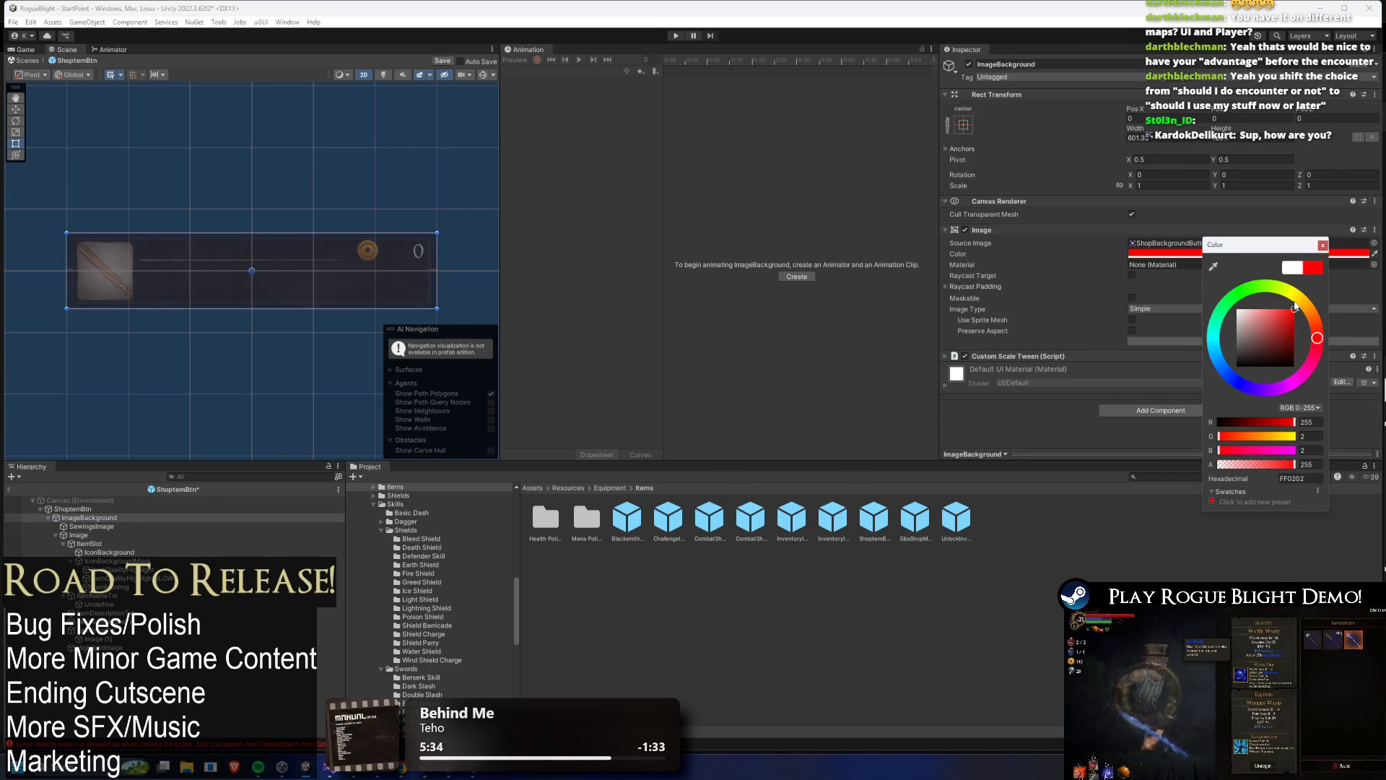
{"action": "left_click", "coordinate": [1322, 246]}
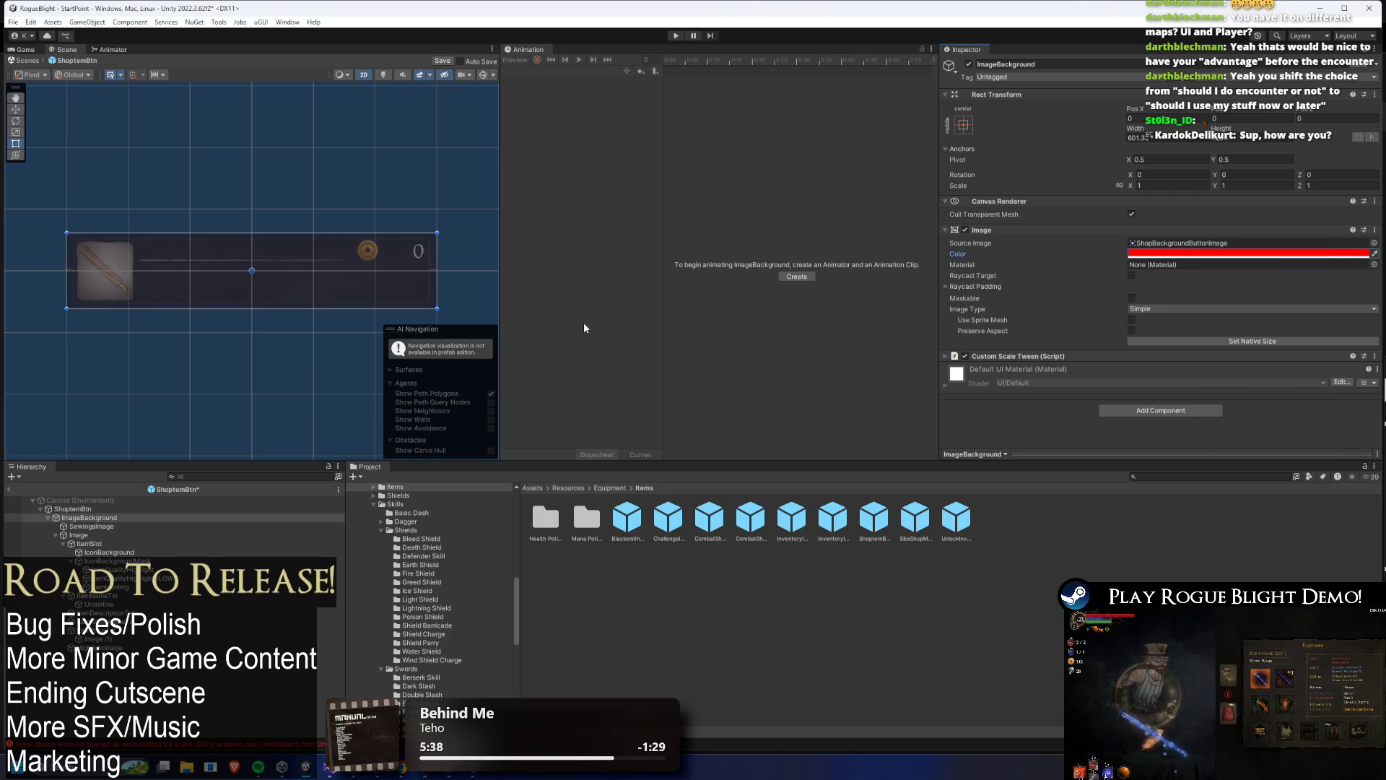
- Reselect ImageBackground after checking Image and the root, and reapply the red tint
{"action": "left_click", "coordinate": [94, 534]}
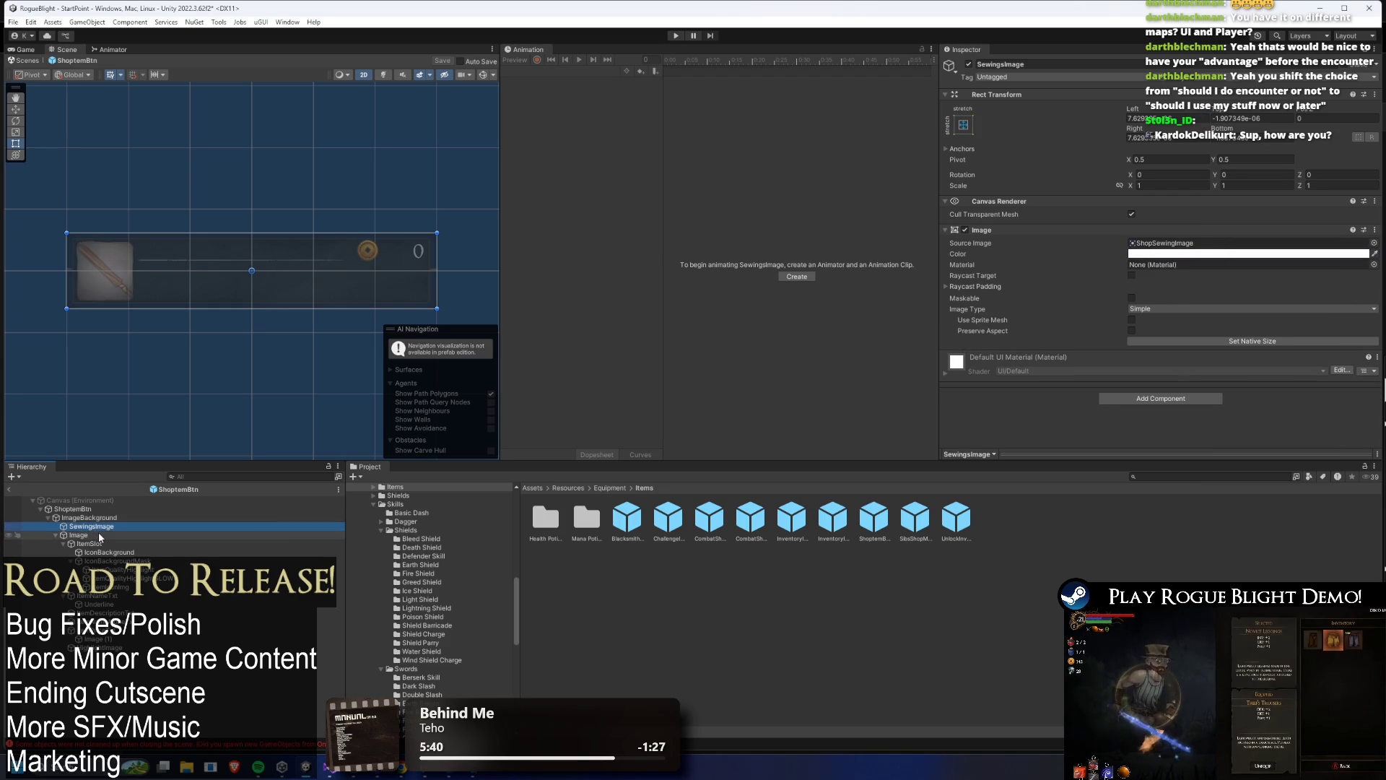
{"action": "left_click", "coordinate": [90, 517]}
{"action": "left_click", "coordinate": [73, 509]}
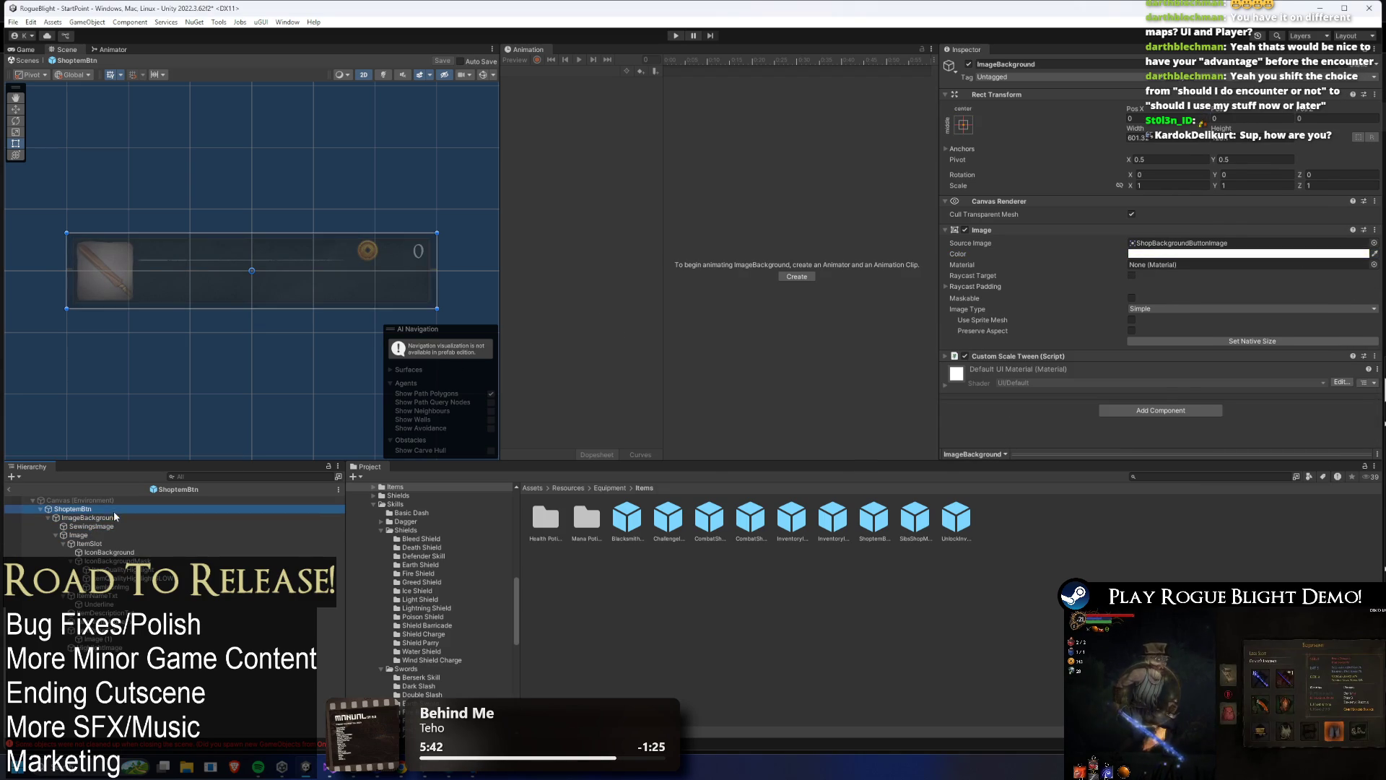
{"action": "scroll", "coordinate": [1029, 320], "scroll_direction": "down", "scroll_amount": 15}
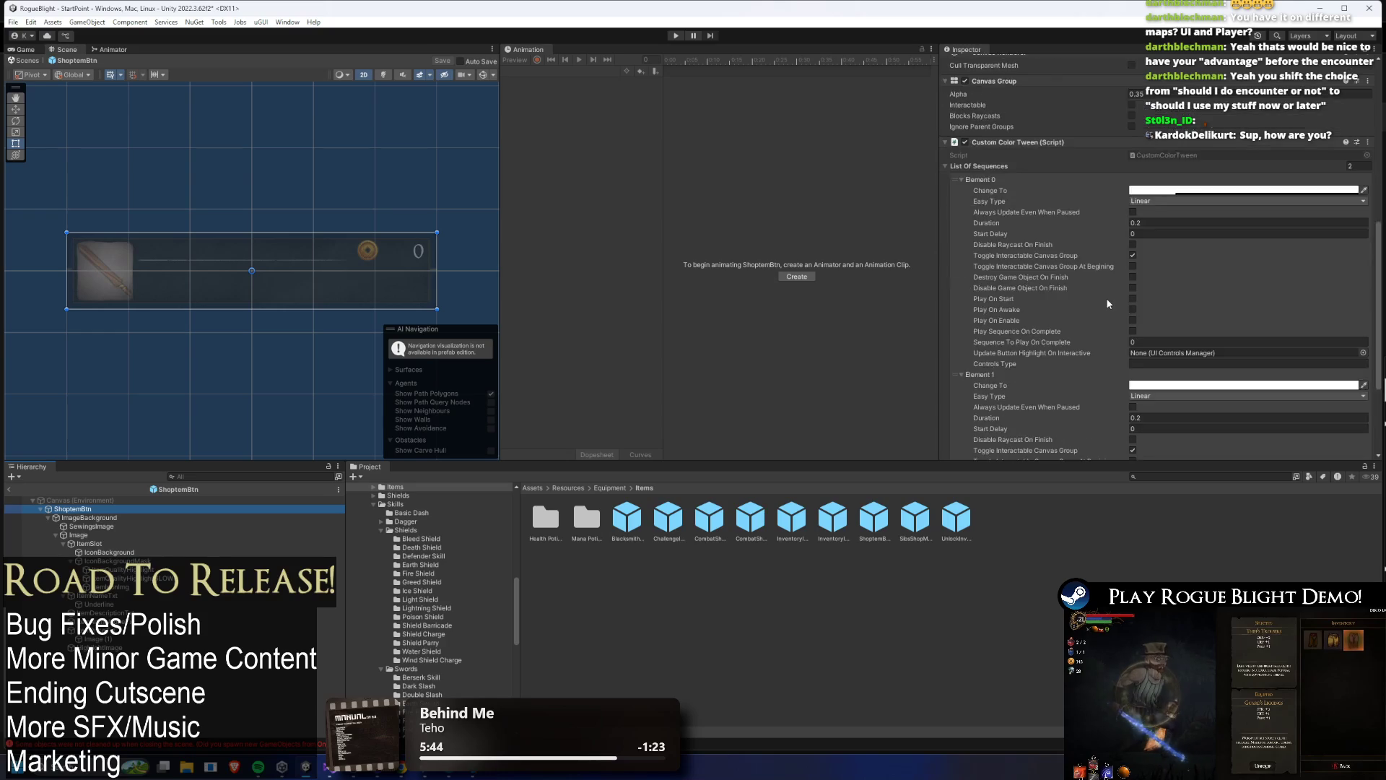
{"action": "left_click", "coordinate": [105, 517]}
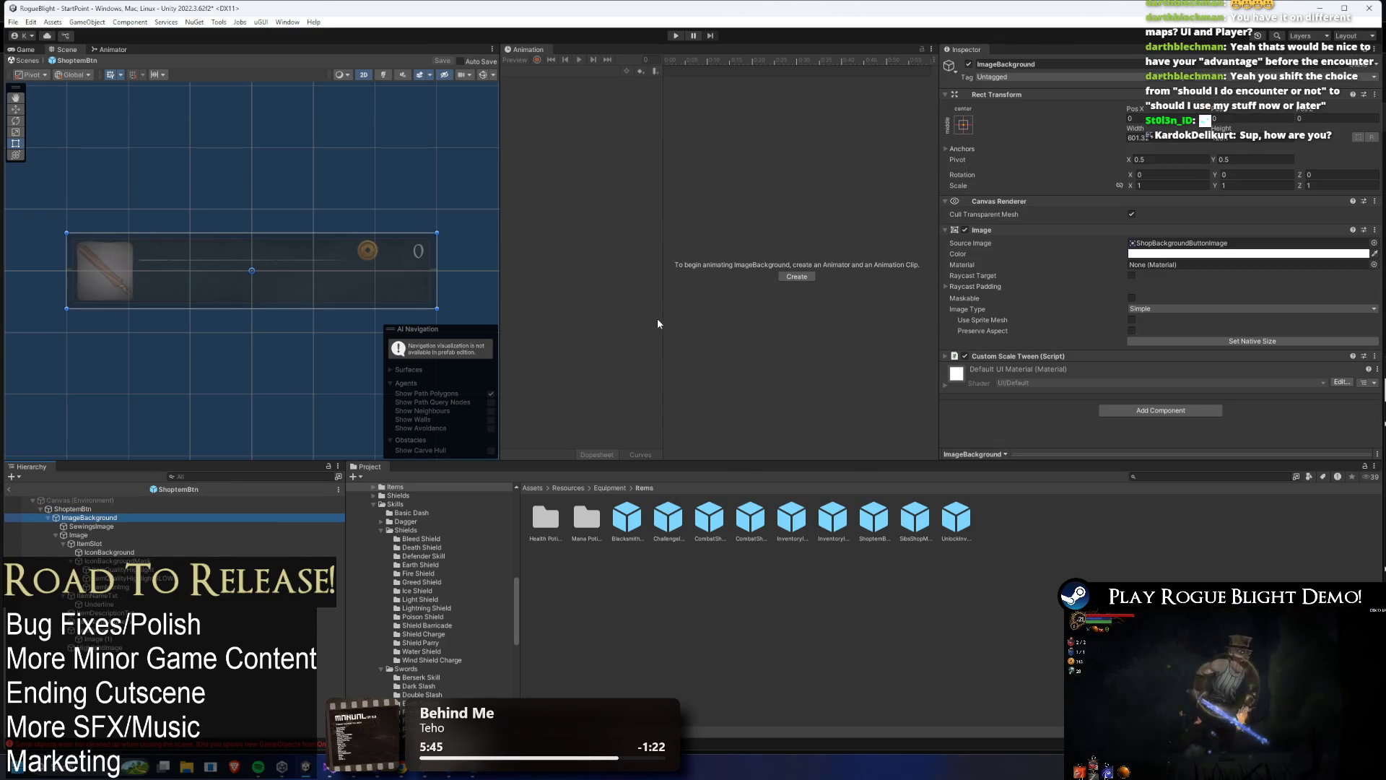
{"action": "key", "text": "Down"}
{"action": "key", "text": "Down"}
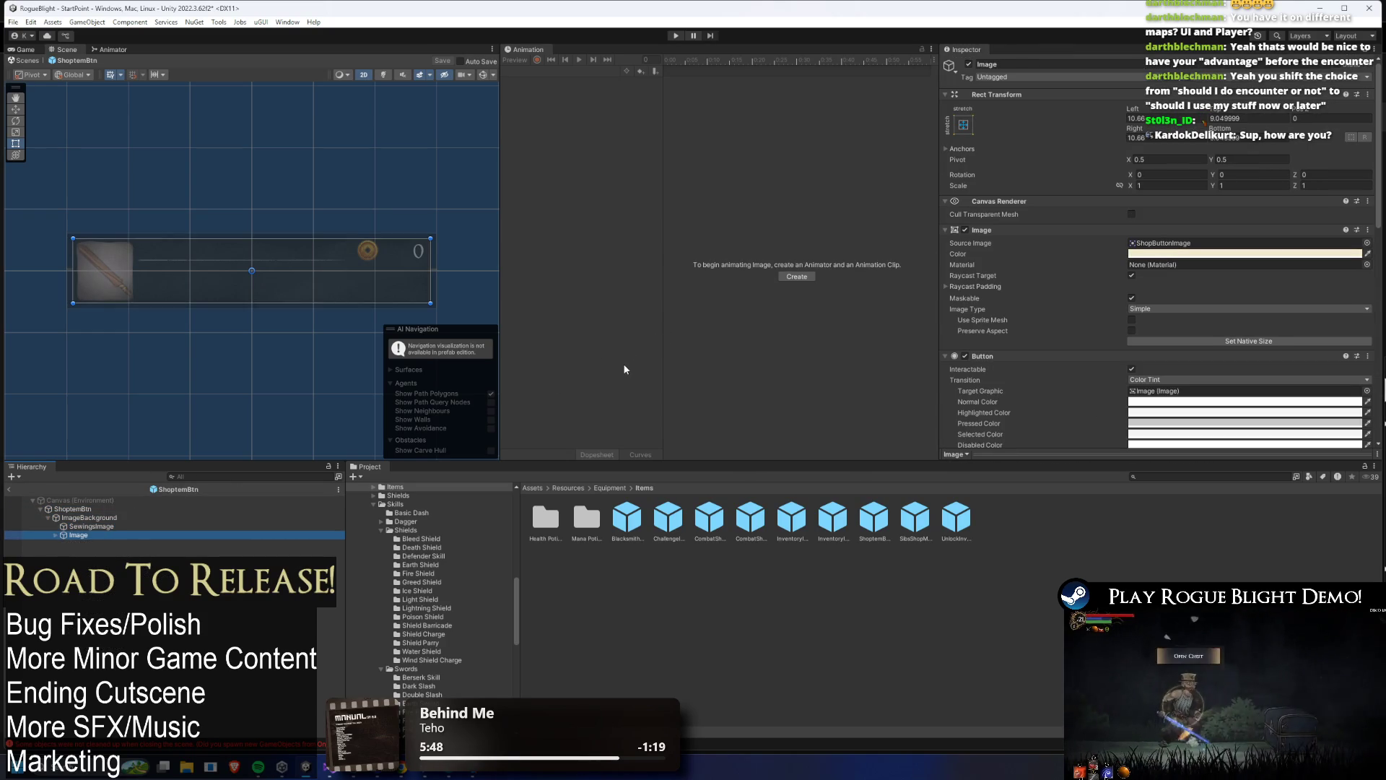
{"action": "key", "text": "Up"}
{"action": "key", "text": "Up"}
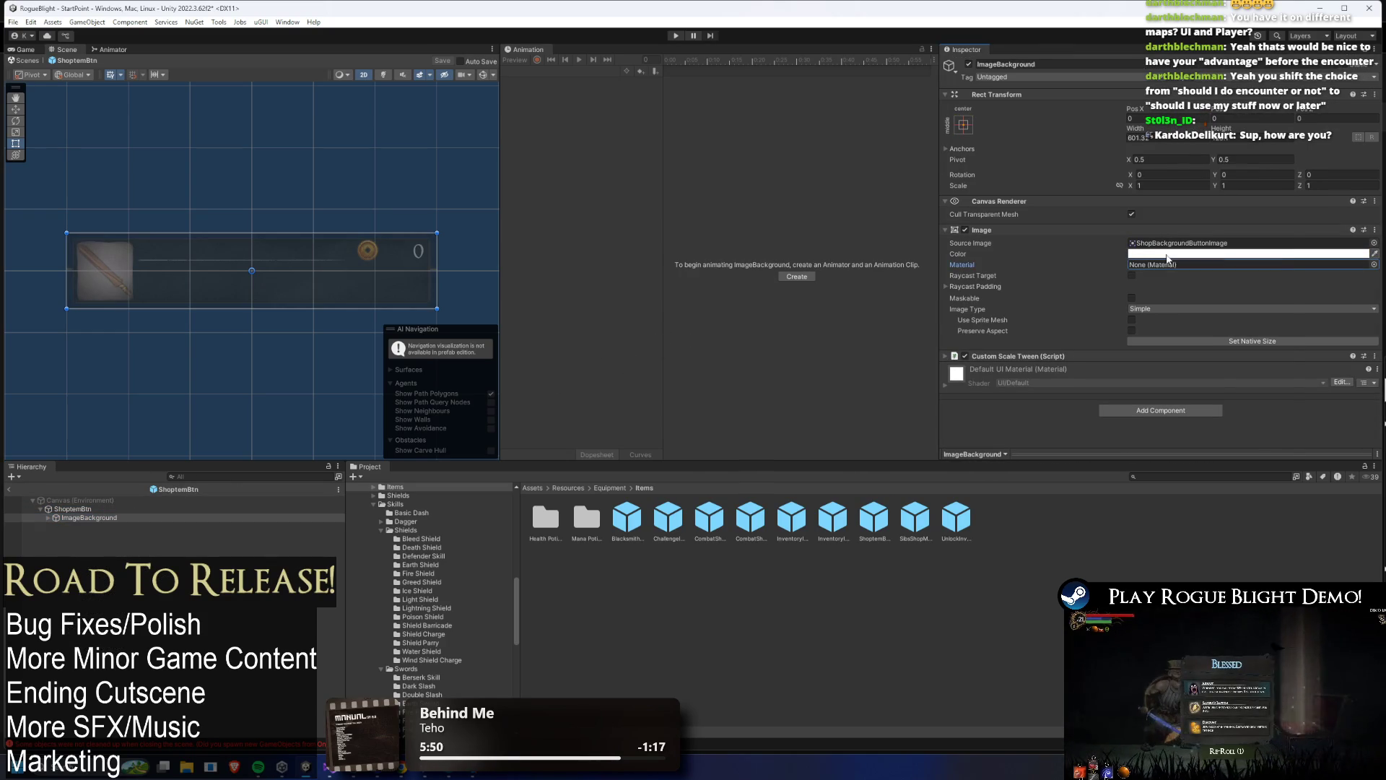
{"action": "left_click", "coordinate": [1191, 254]}
{"action": "left_click_drag", "start_coordinate": [1242, 321], "coordinate": [1339, 287]}
{"action": "left_click", "coordinate": [1287, 248]}
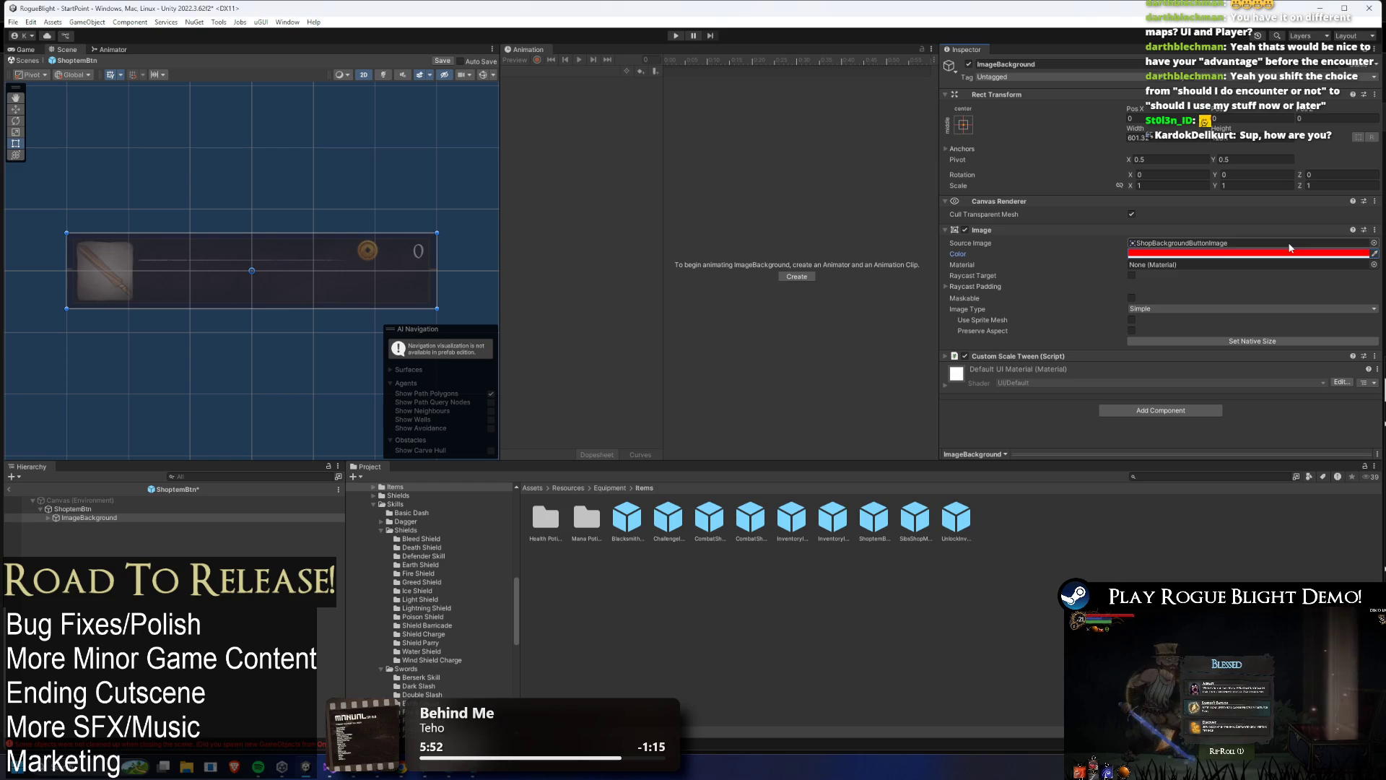
- Set the root ShopItemBtn's canvas group alpha to 0.5
{"action": "left_click", "coordinate": [72, 509]}
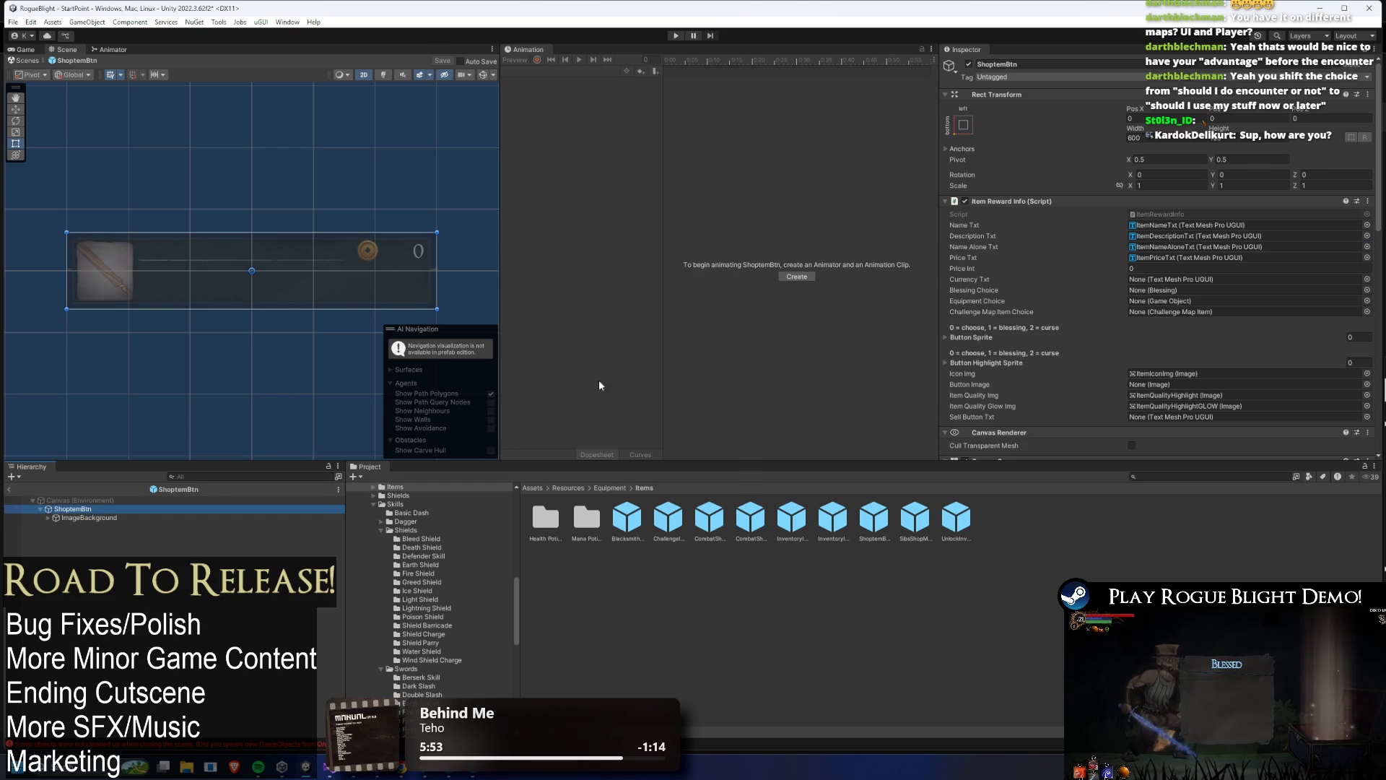
{"action": "scroll", "coordinate": [1163, 289], "scroll_direction": "down", "scroll_amount": 8}
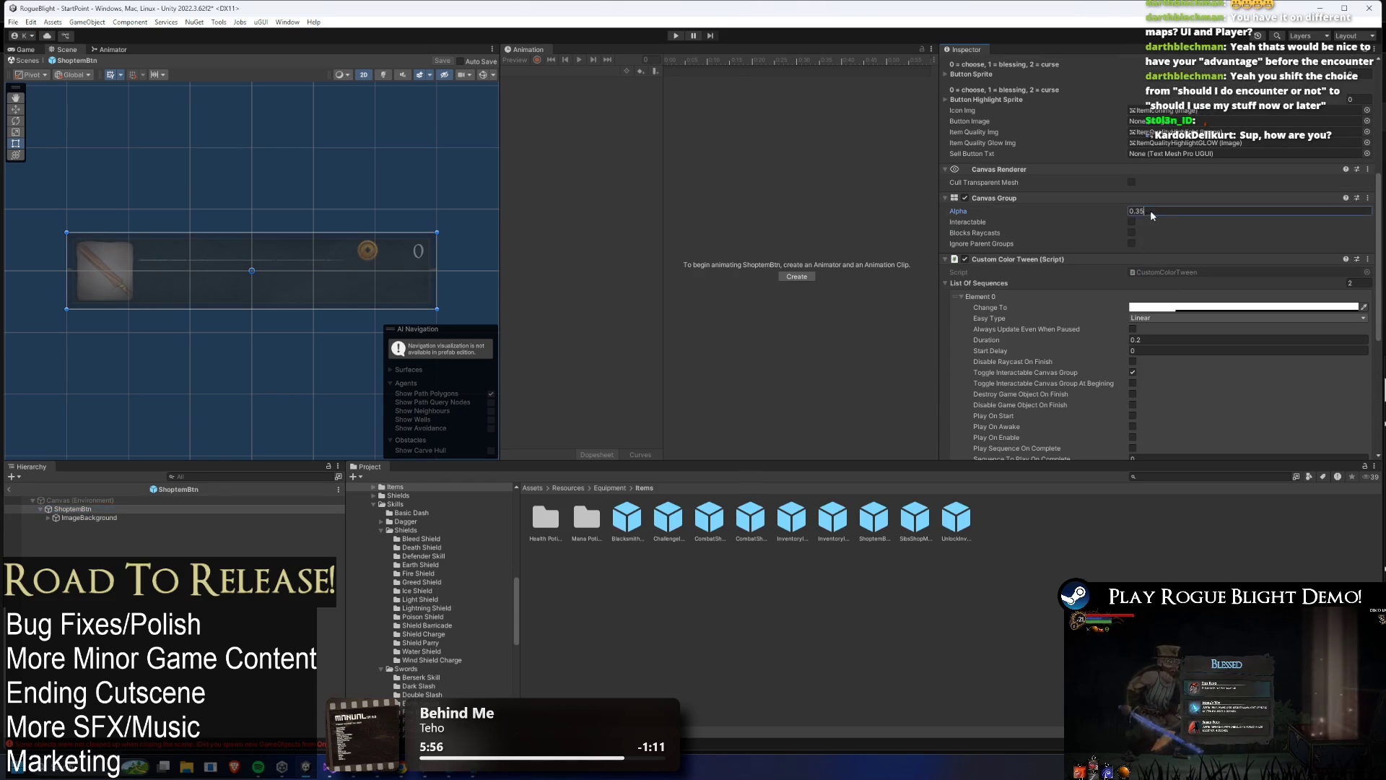
{"action": "key", "text": "BackSpace"}
{"action": "type", "text": "5"}
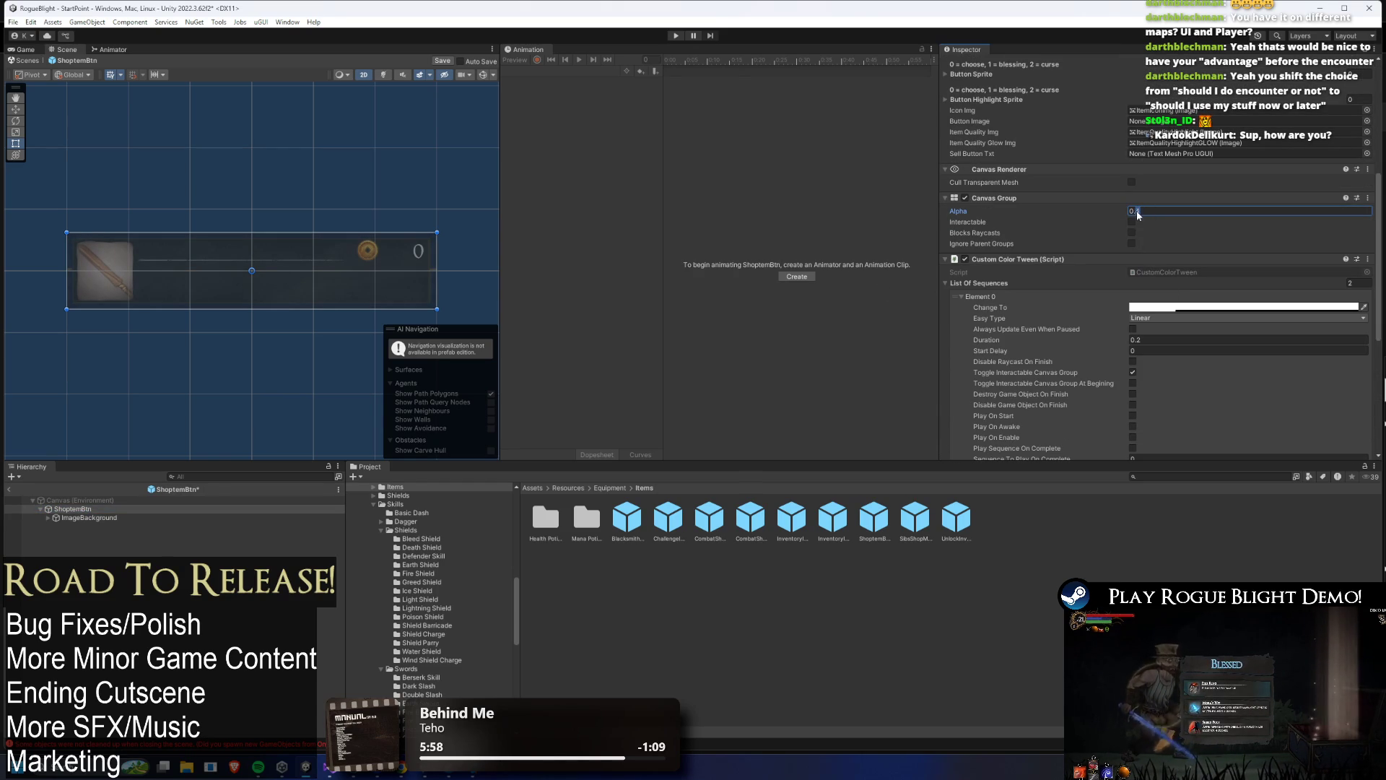
- Set the colour tween's Change To colour alpha to 128
{"action": "left_click", "coordinate": [1227, 307]}
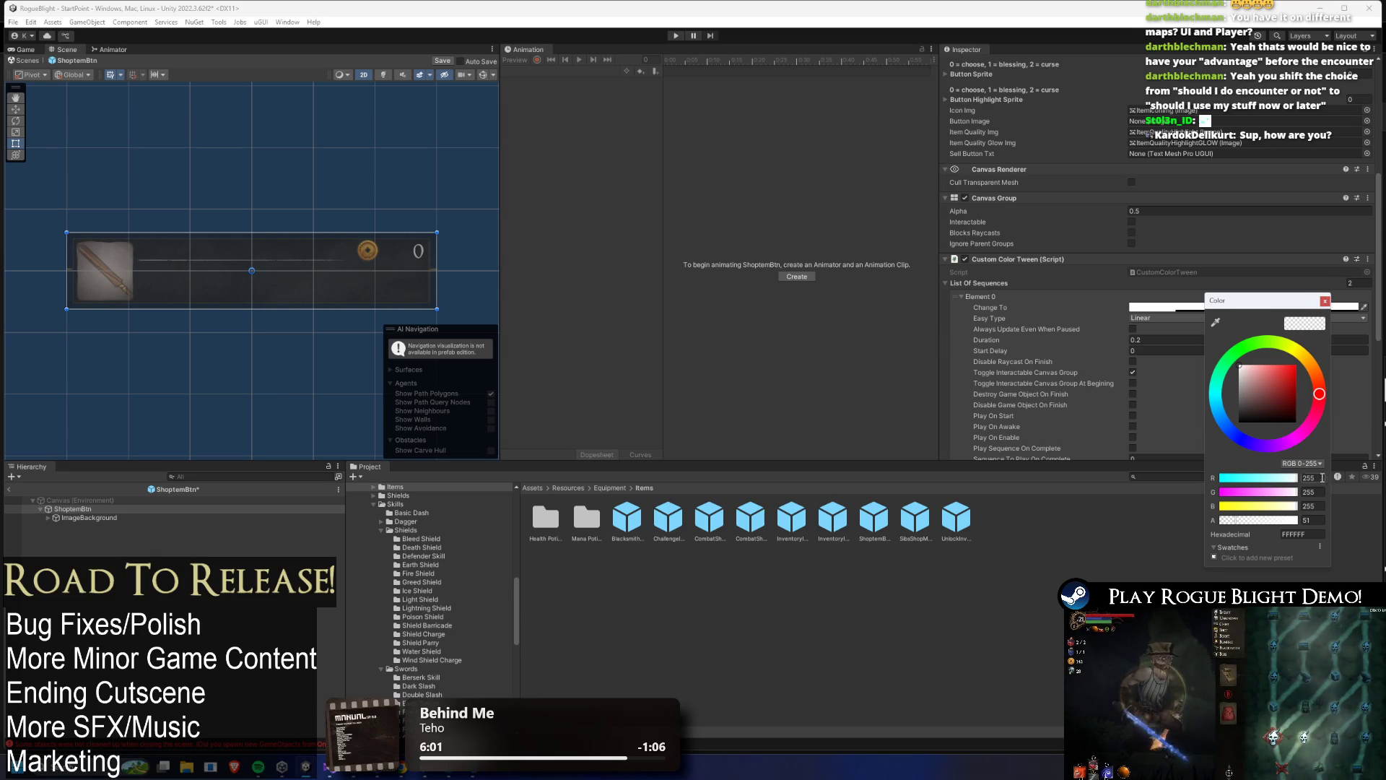
{"action": "left_click", "coordinate": [1311, 520]}
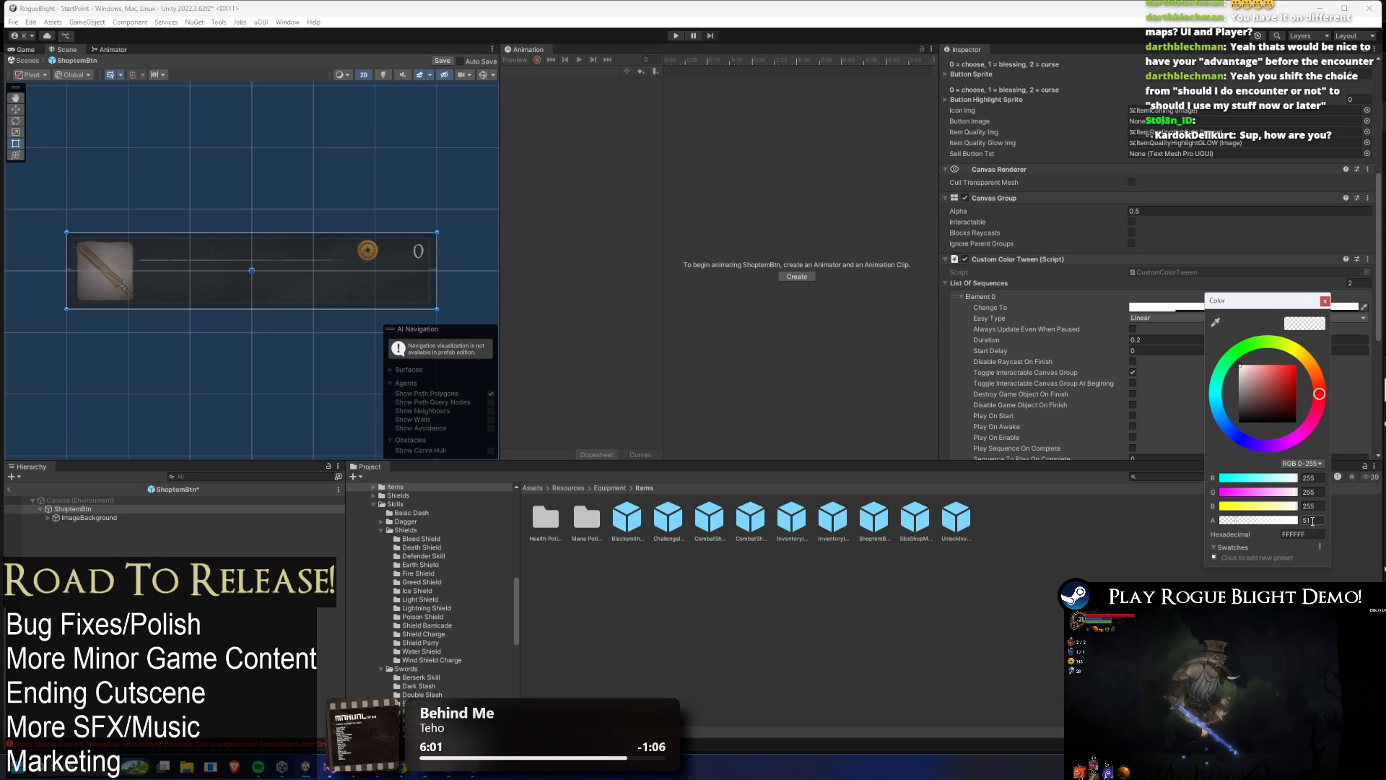
{"action": "type", "text": "255"}
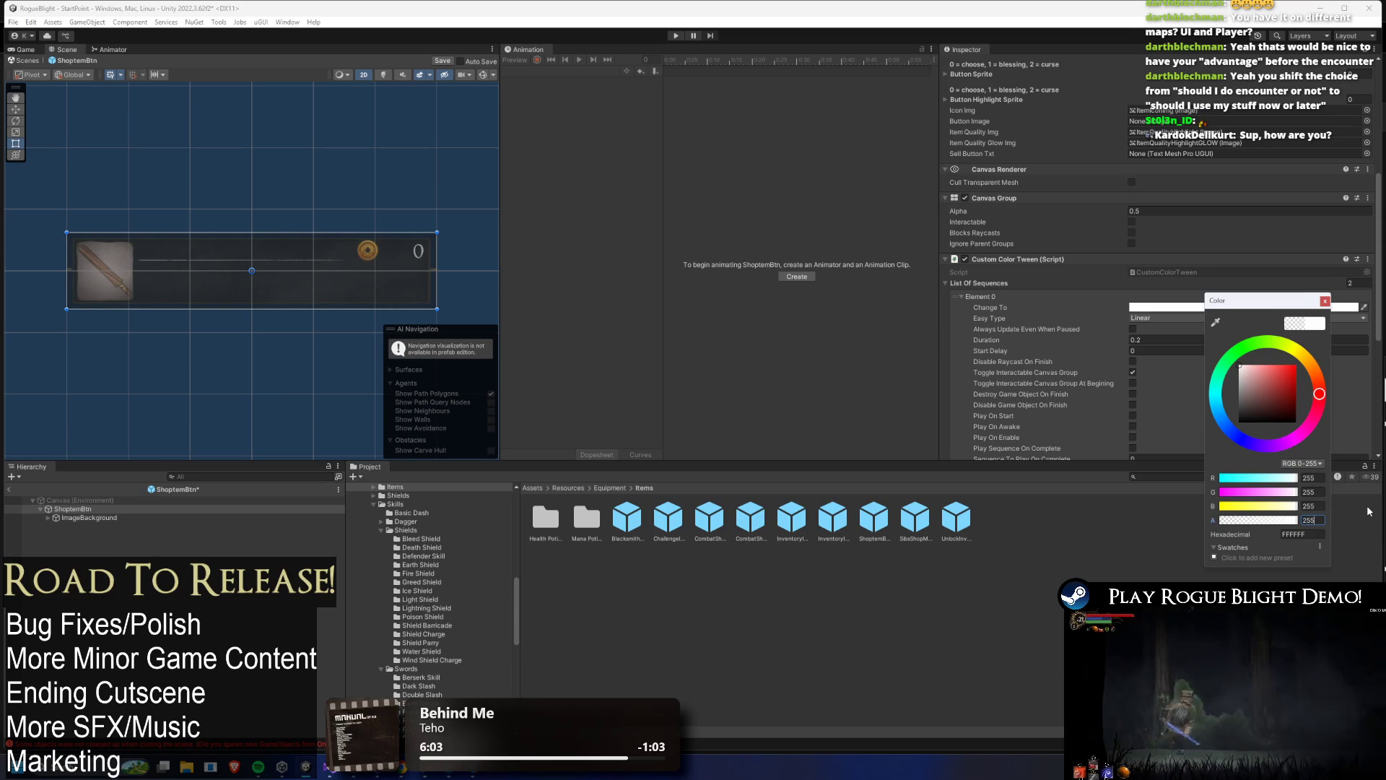
{"action": "key", "text": "BackSpace"}
{"action": "key", "text": "BackSpace"}
{"action": "key", "text": "BackSpace"}
{"action": "type", "text": "128"}
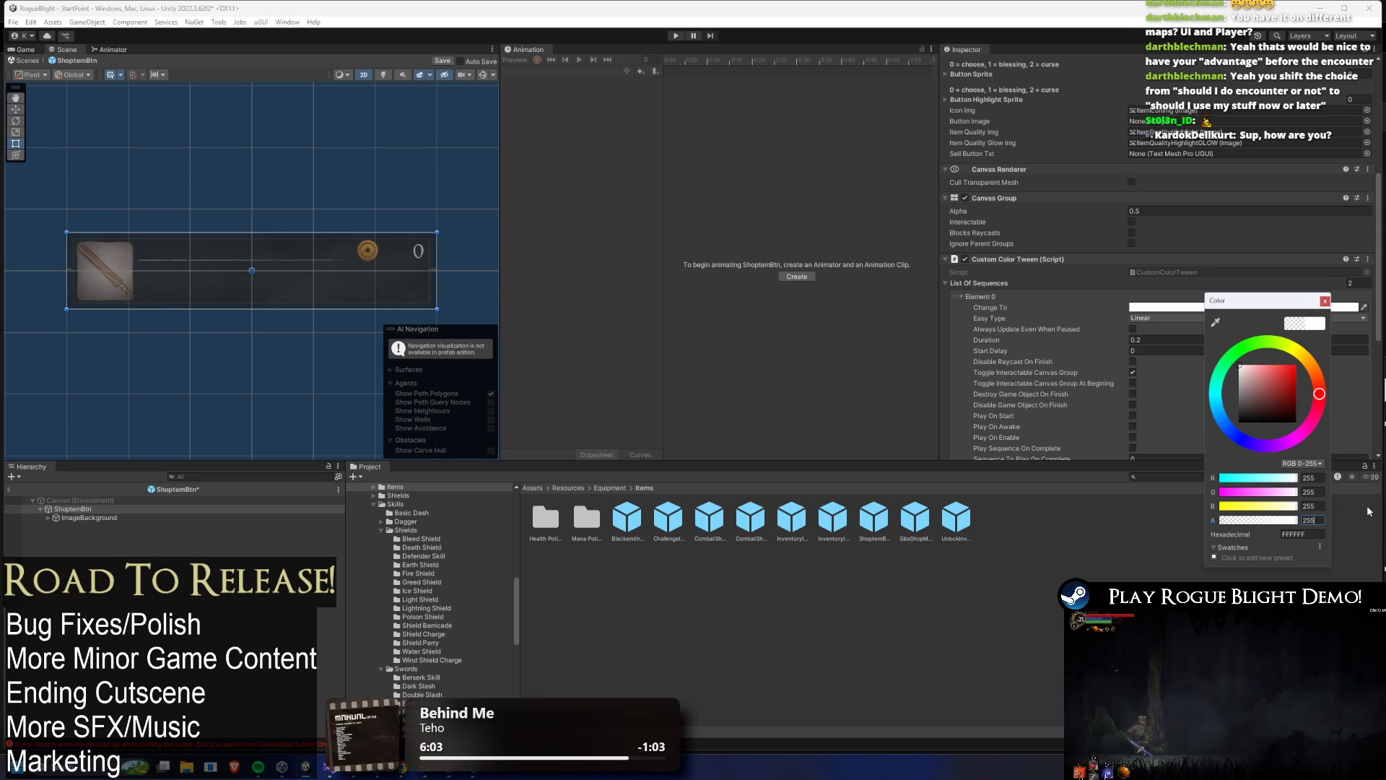
{"action": "left_click", "coordinate": [1245, 316]}
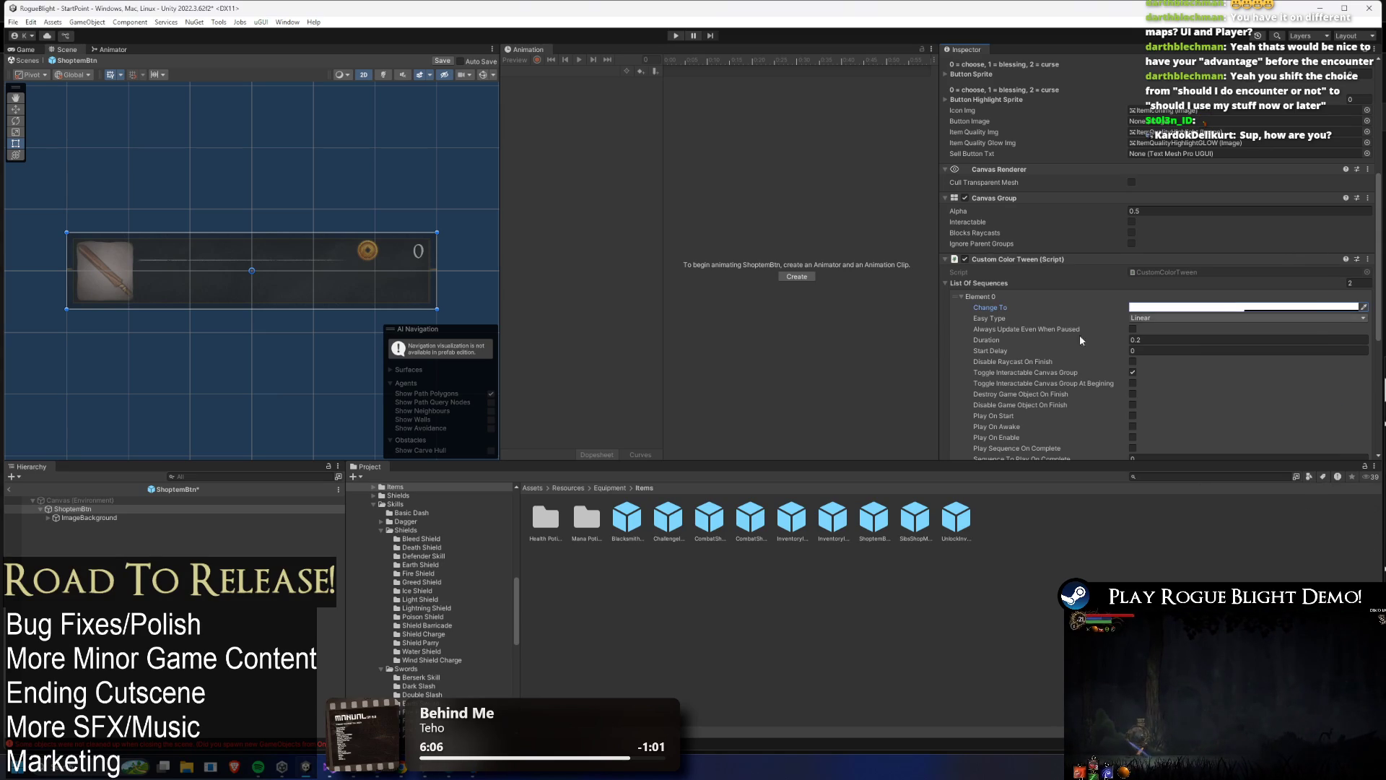
- Select ImageBackground and open, then close, its image colour picker
{"action": "left_click", "coordinate": [89, 518]}
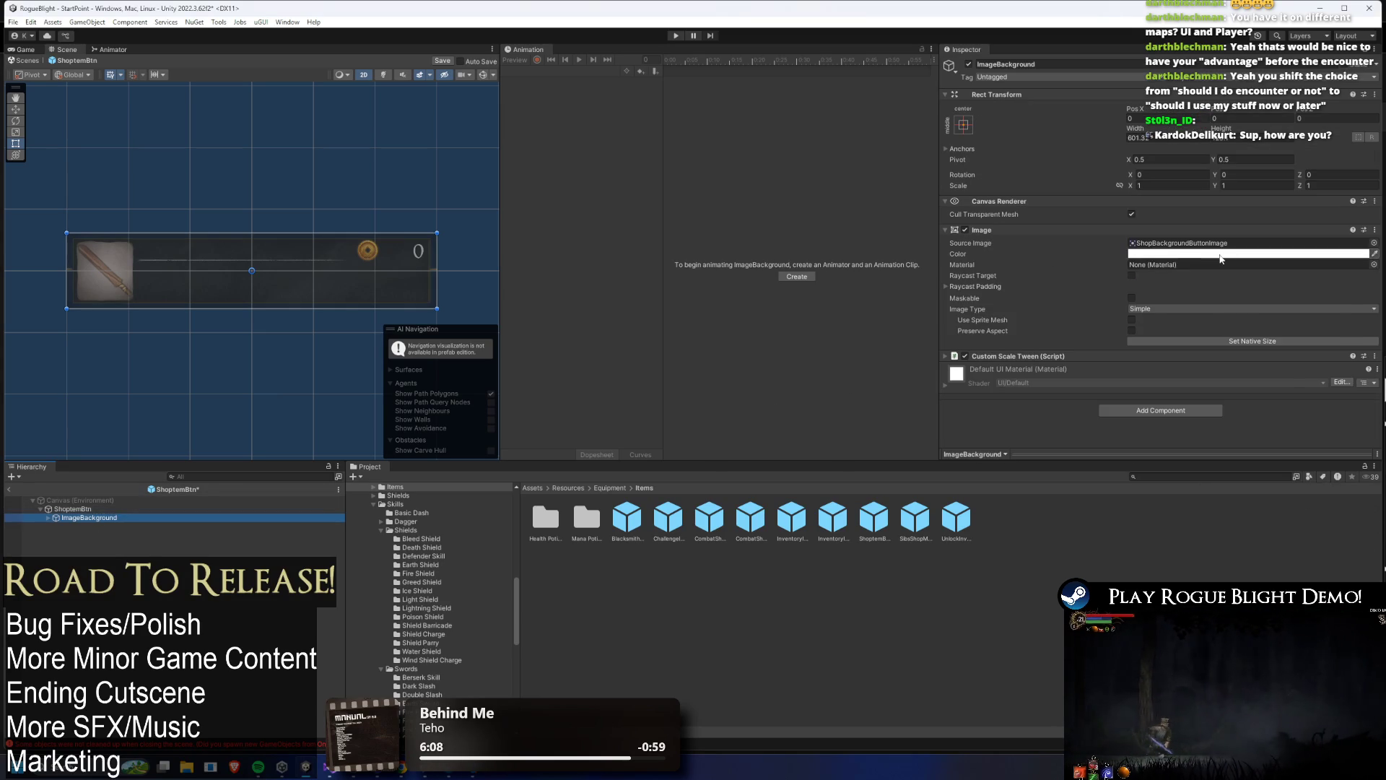
{"action": "left_click", "coordinate": [1245, 254]}
{"action": "left_click", "coordinate": [660, 184]}
- Enter play mode, start a new game from the title menu, and pause in the combat map
{"action": "left_click", "coordinate": [676, 35]}
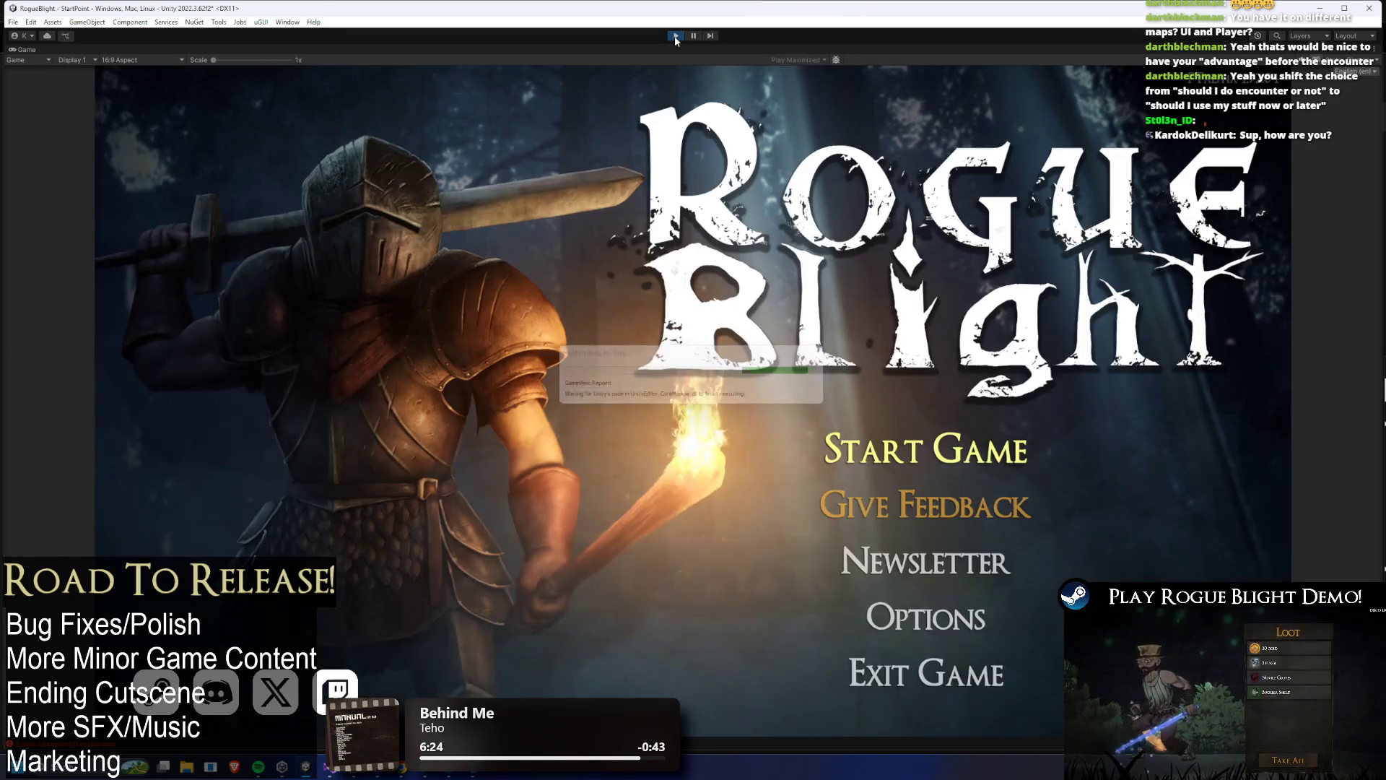
{"action": "left_click", "coordinate": [859, 447]}
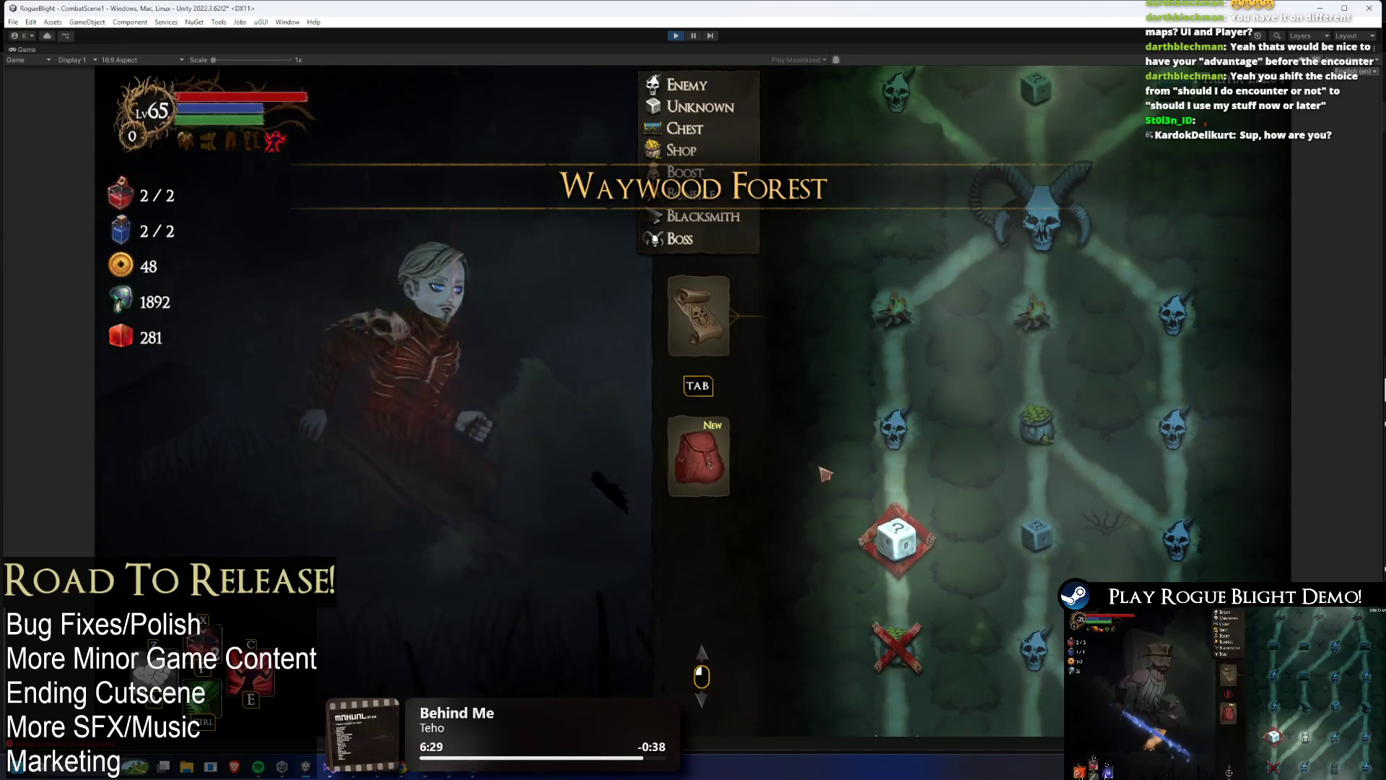
{"action": "key", "text": "Escape"}
{"action": "left_click", "coordinate": [680, 36]}
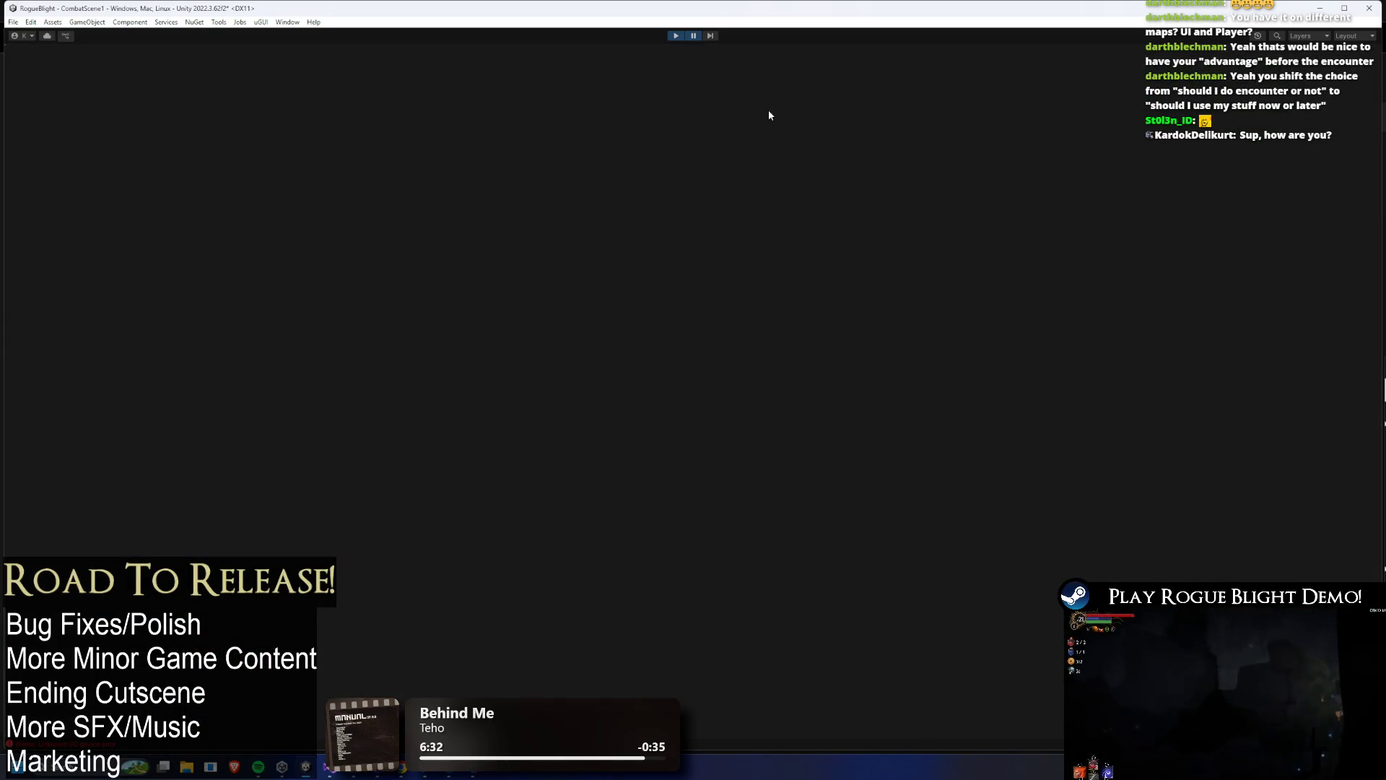
- Find the StoryMode asset by searching 'story' and set its Map to TEST_MAP
{"action": "left_click", "coordinate": [1163, 476]}
{"action": "type", "text": "stor"}
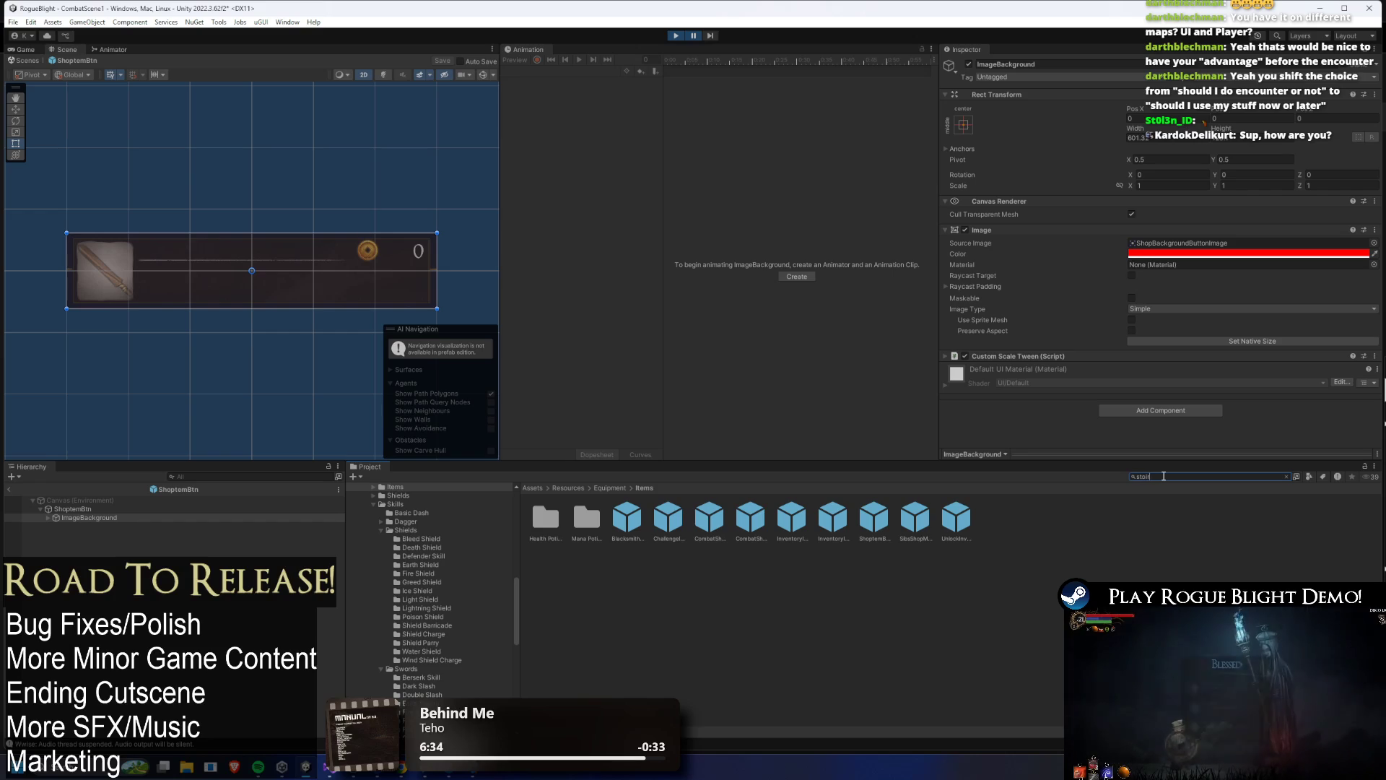
{"action": "type", "text": "y mode"}
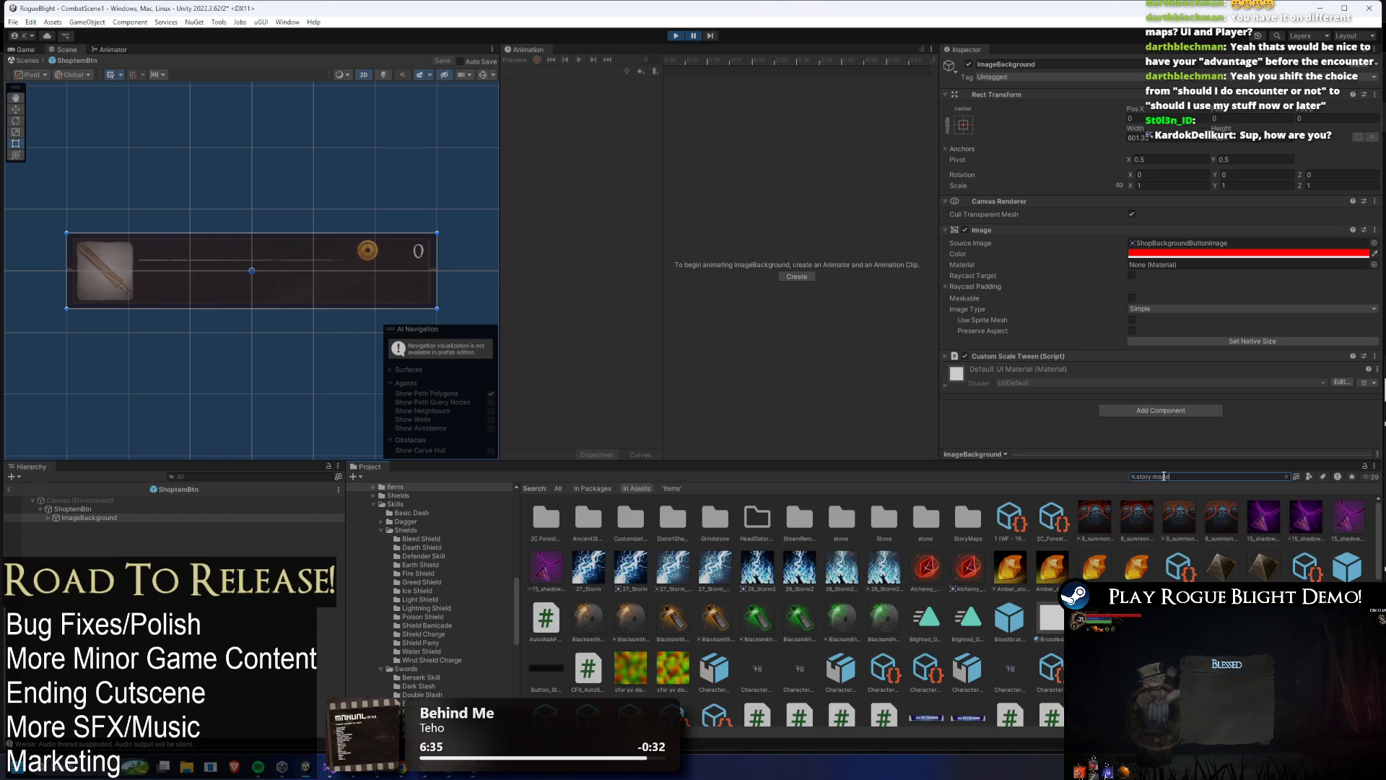
{"action": "left_click", "coordinate": [792, 518]}
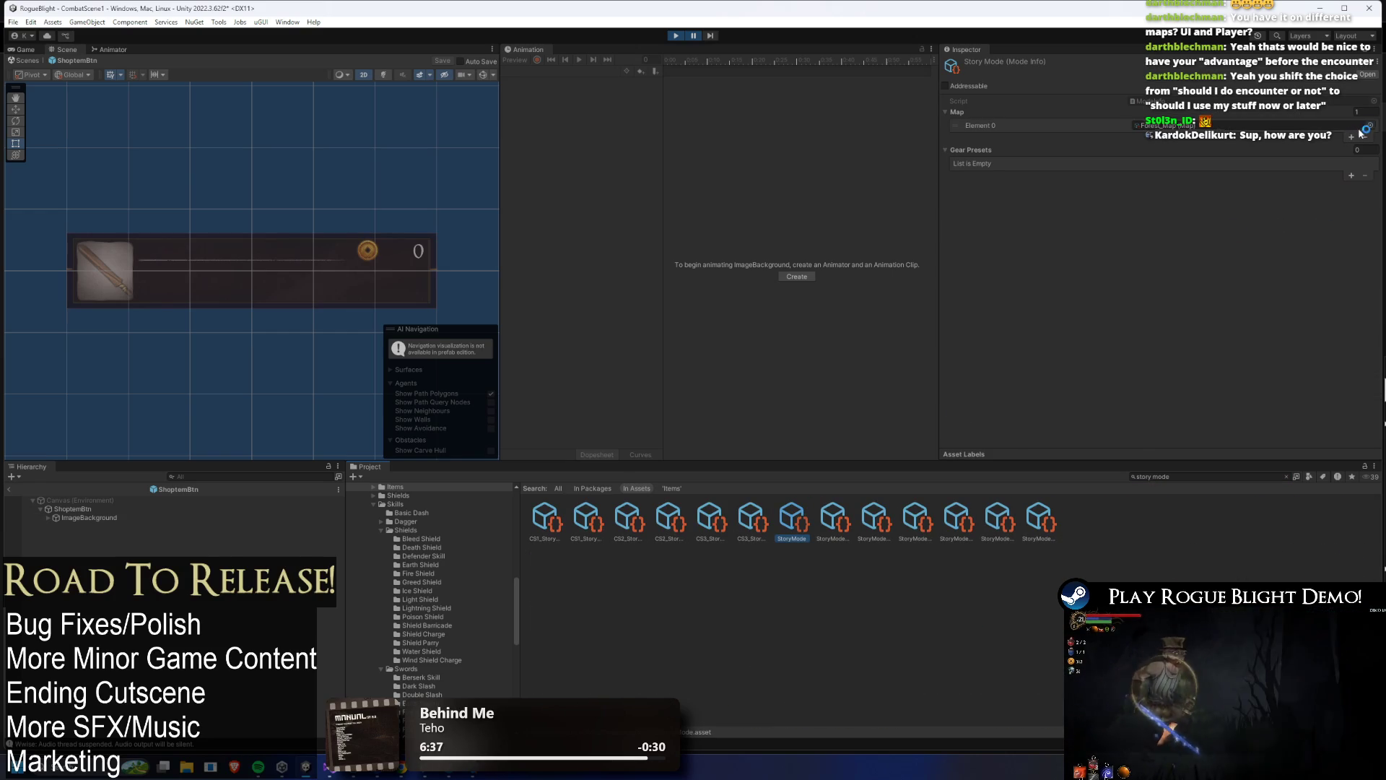
{"action": "left_click", "coordinate": [1363, 131]}
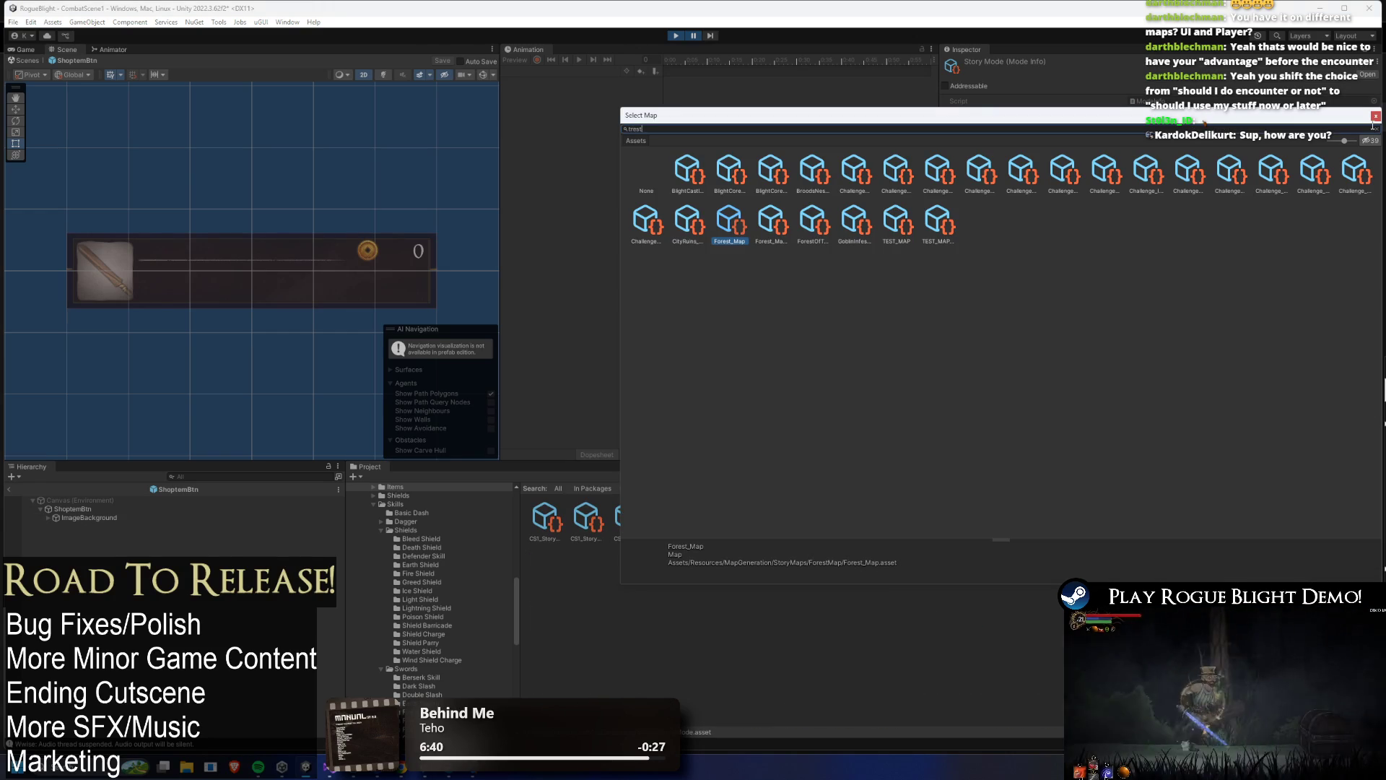
{"action": "key", "text": "ctrl+a"}
{"action": "key", "text": "BackSpace"}
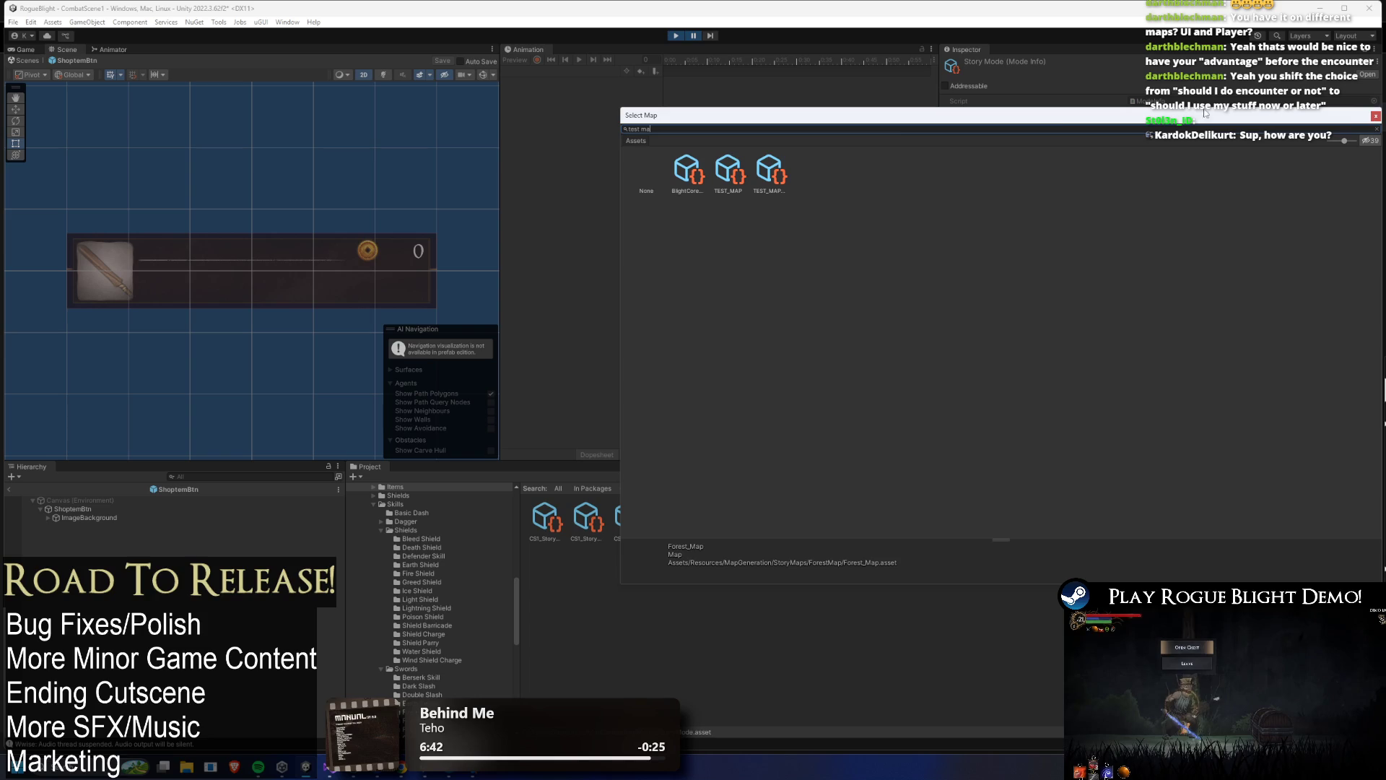
{"action": "double_click", "coordinate": [744, 169]}
- Open TEST_MAP 1's settings and go to its TESTNODE_Forest node type asset
{"action": "left_click", "coordinate": [1213, 118]}
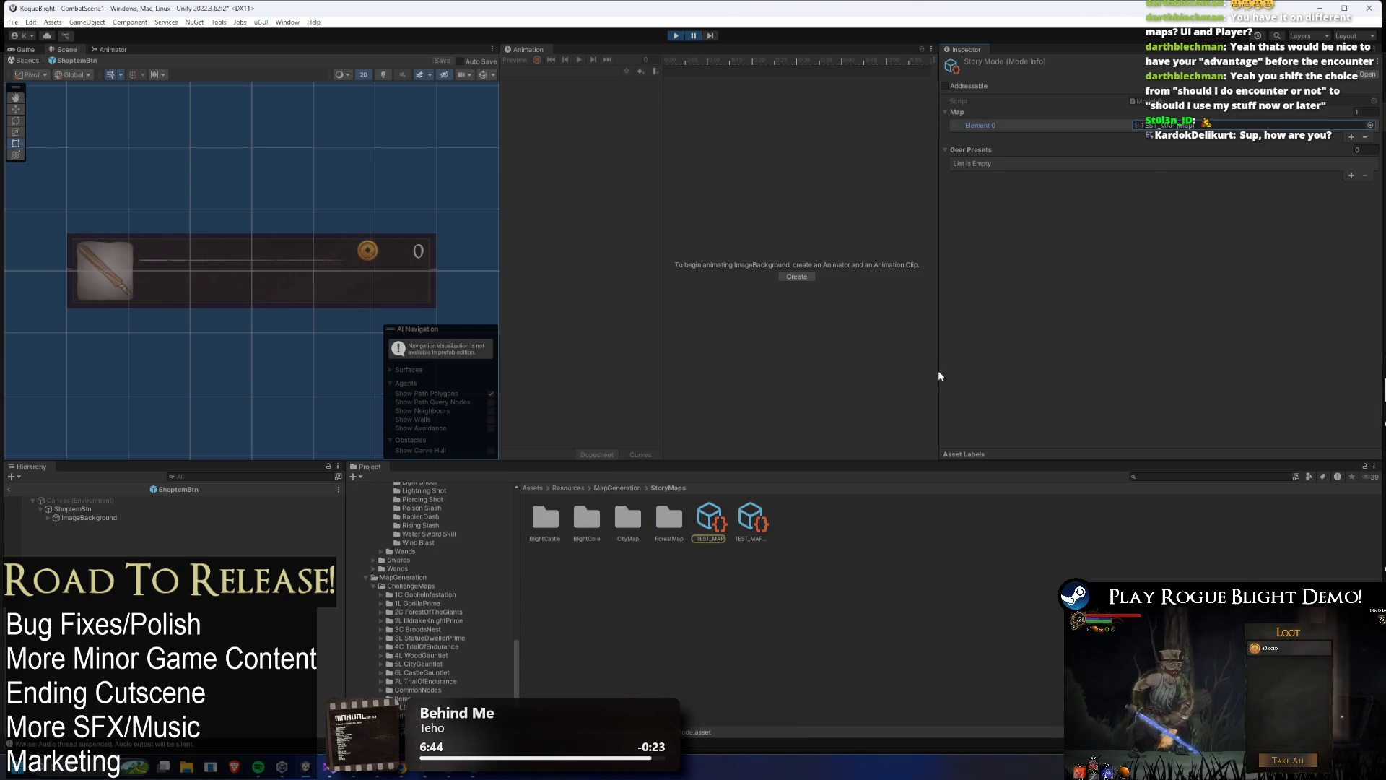
{"action": "left_click", "coordinate": [719, 502]}
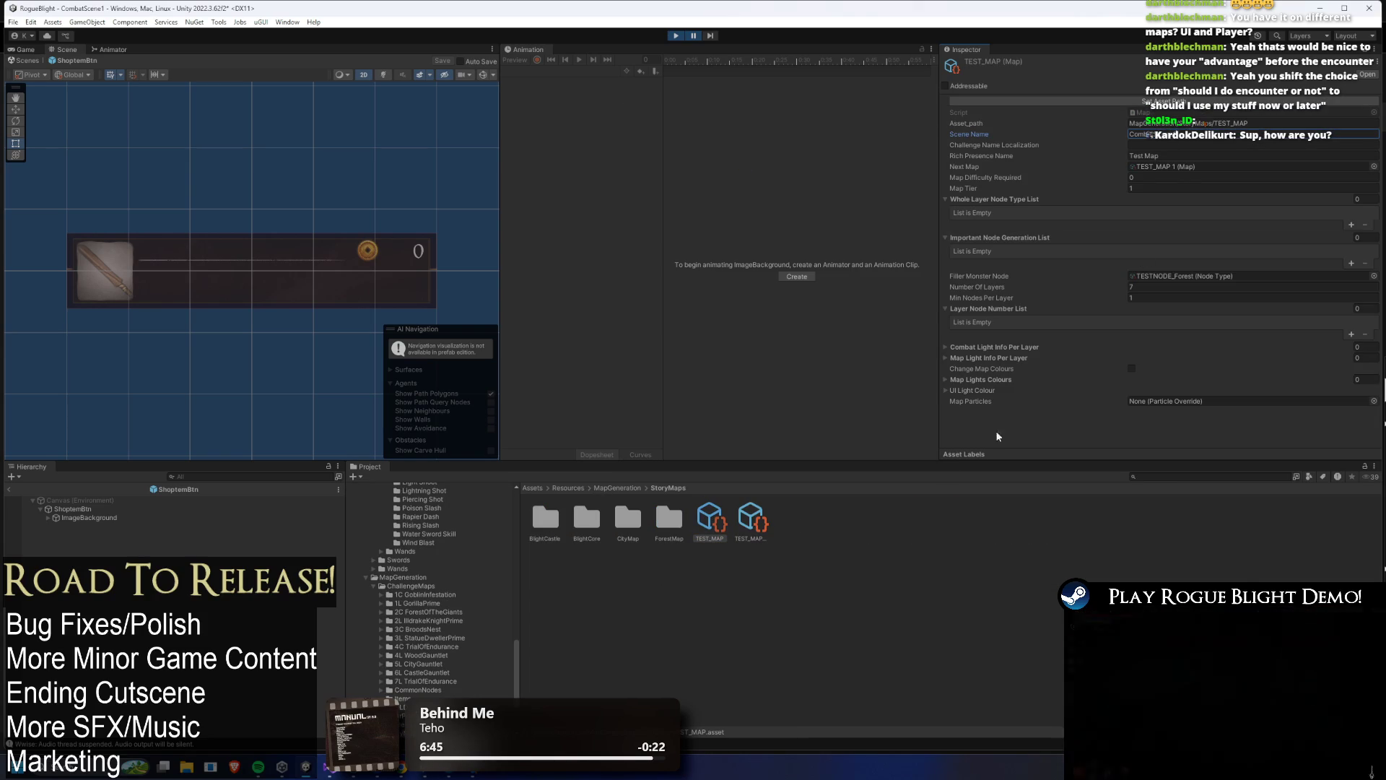
{"action": "left_click", "coordinate": [753, 536]}
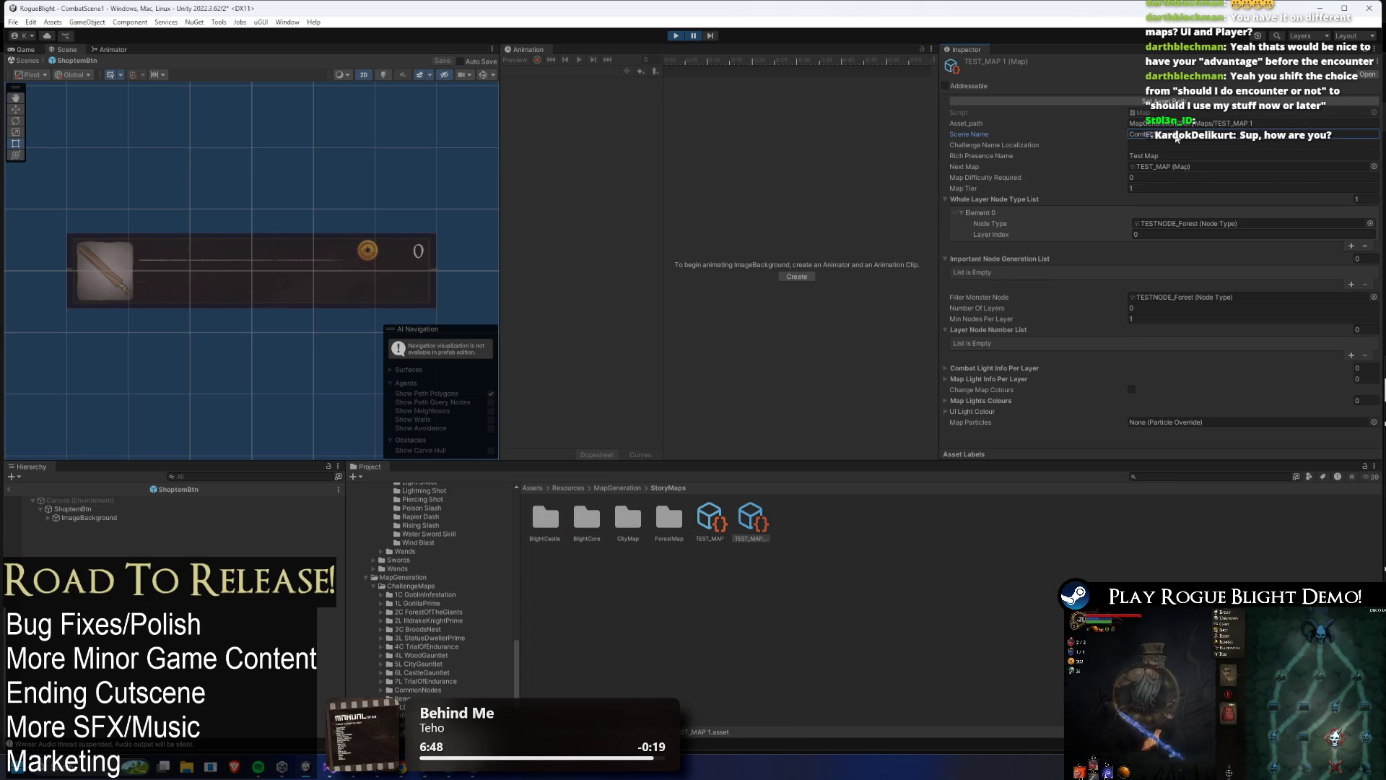
{"action": "left_click", "coordinate": [1228, 223]}
{"action": "left_click", "coordinate": [1058, 510]}
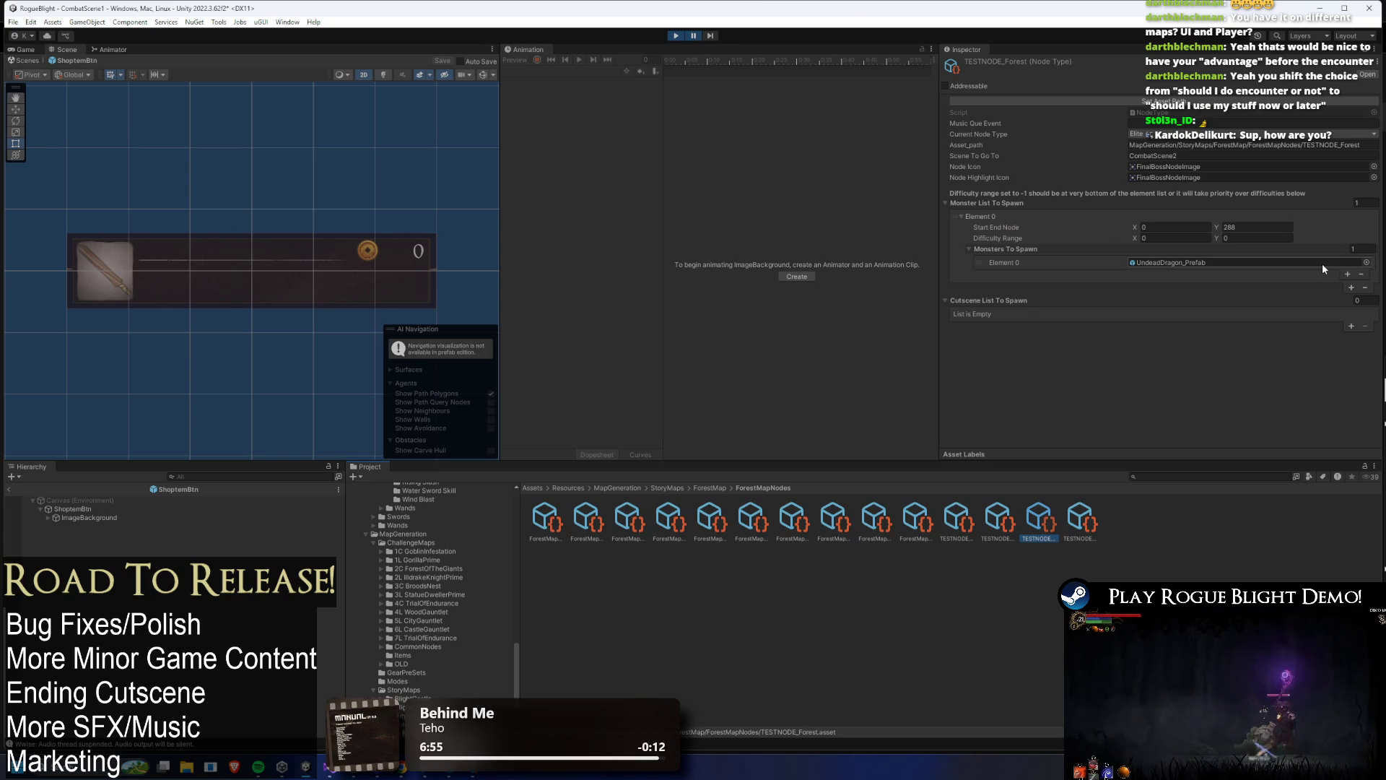
- Remove TESTNODE_Forest's spawned monster and add one empty Cutscene List To Spawn element
{"action": "left_click", "coordinate": [1367, 263]}
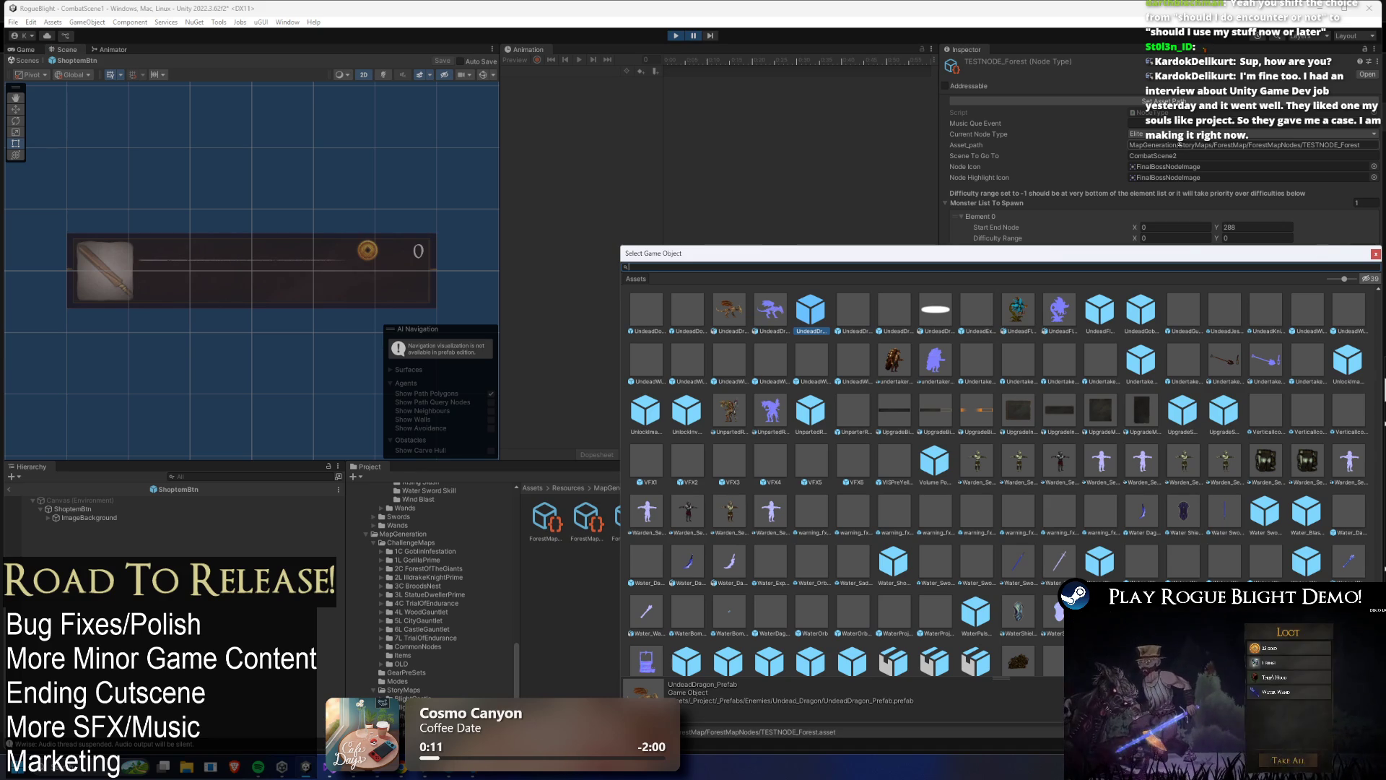
{"action": "mouse_move", "coordinate": [896, 253]}
{"action": "left_mouse_down"}
{"action": "mouse_move", "coordinate": [335, 214]}
{"action": "mouse_move", "coordinate": [447, 217]}
{"action": "mouse_move", "coordinate": [454, 241]}
{"action": "left_mouse_up"}
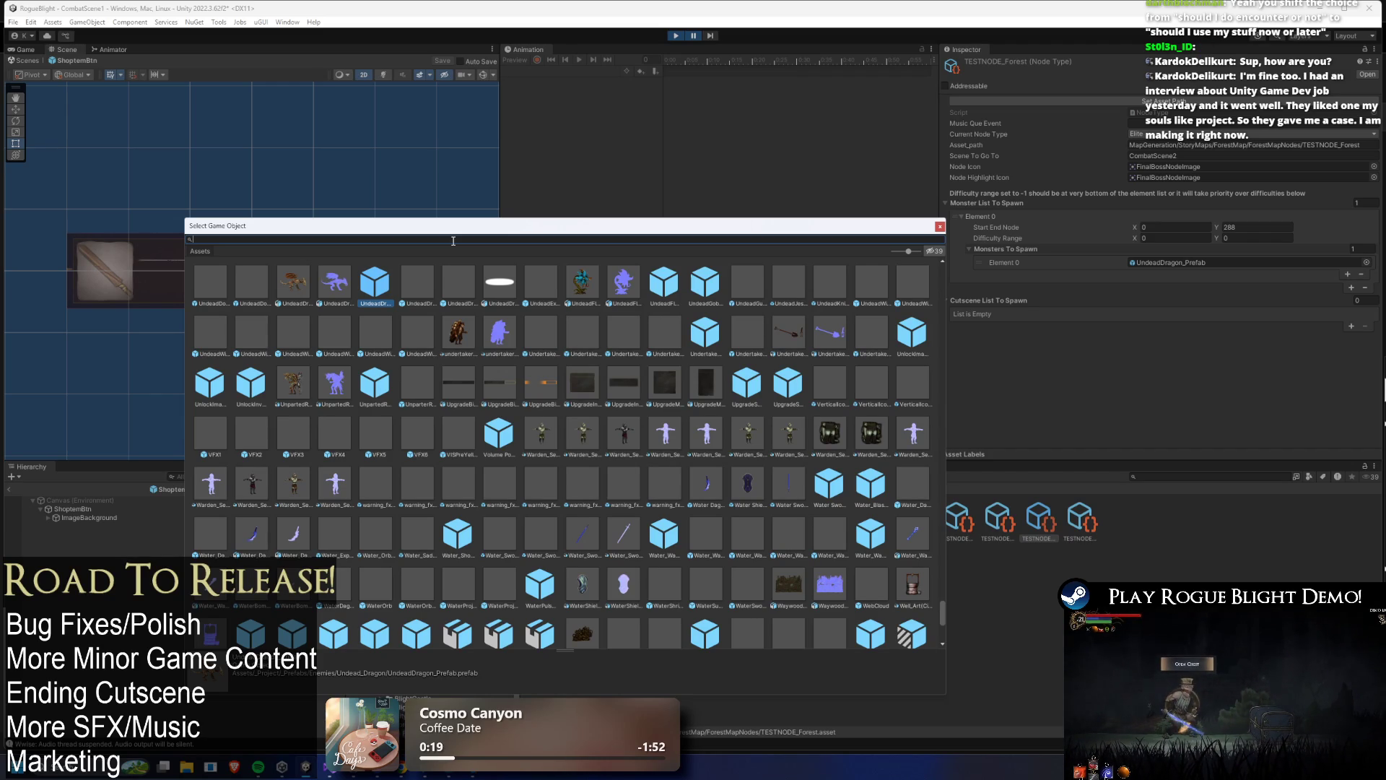
{"action": "key", "text": "Escape"}
{"action": "left_click", "coordinate": [1365, 288]}
{"action": "left_click", "coordinate": [1351, 267]}
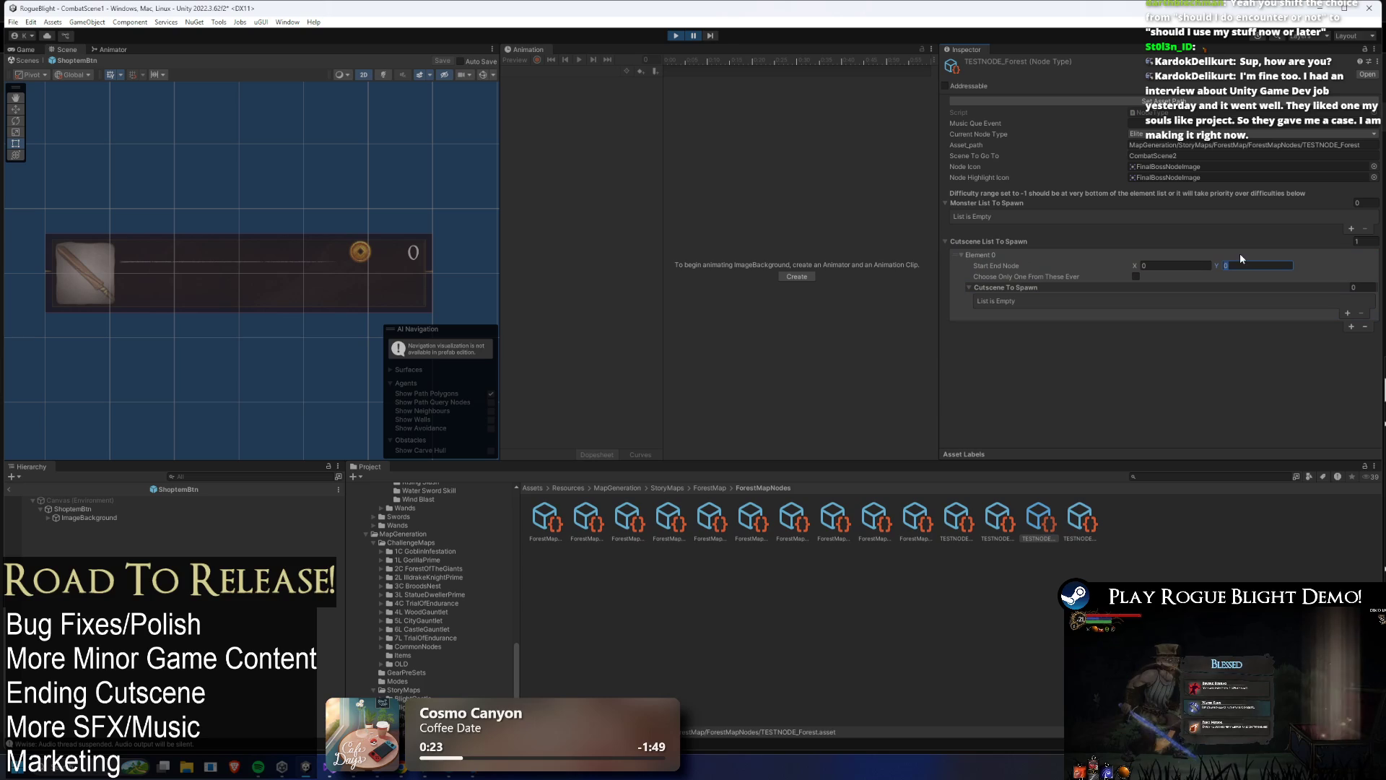
- Set the cutscene entry's end node to 100 and assign the 0 (Shop) cutscene
{"action": "type", "text": "00"}
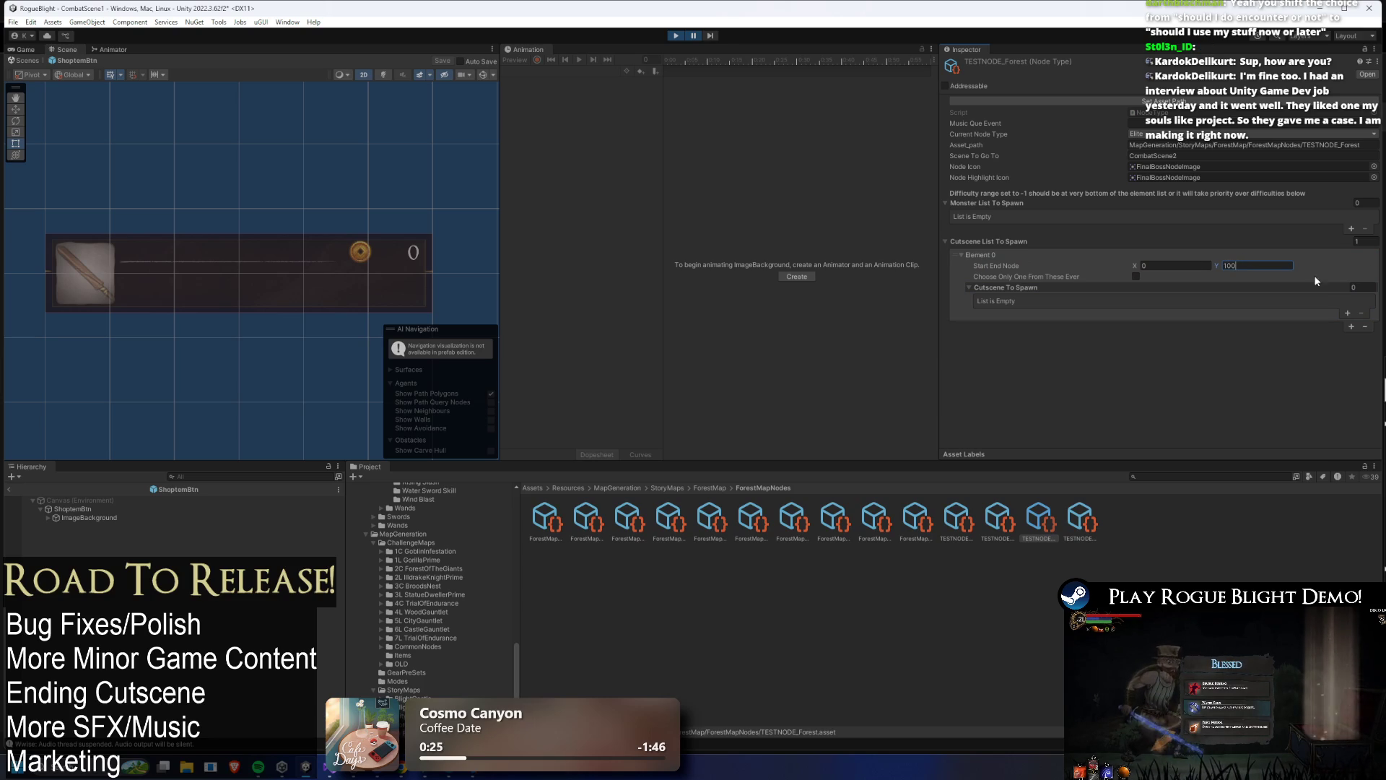
{"action": "left_click", "coordinate": [1342, 313]}
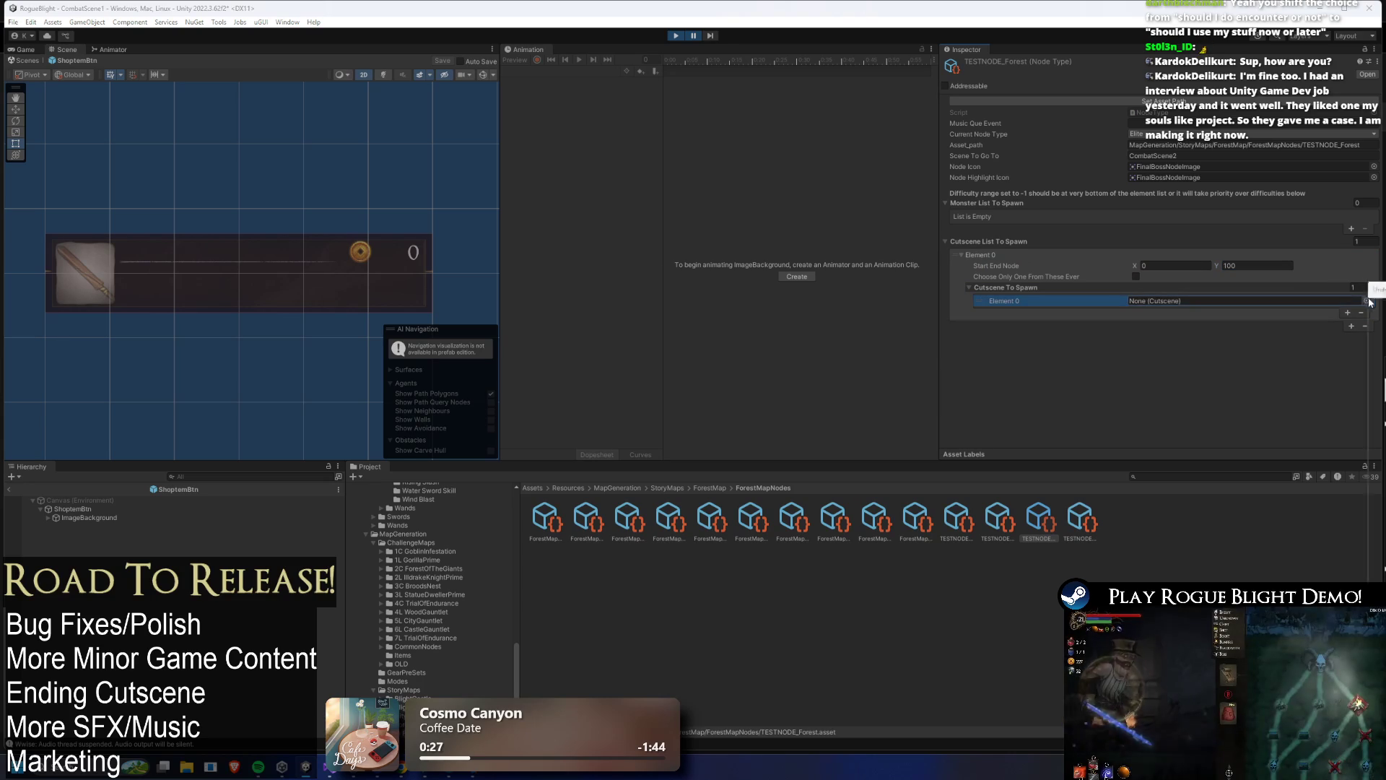
{"action": "left_click", "coordinate": [1371, 302]}
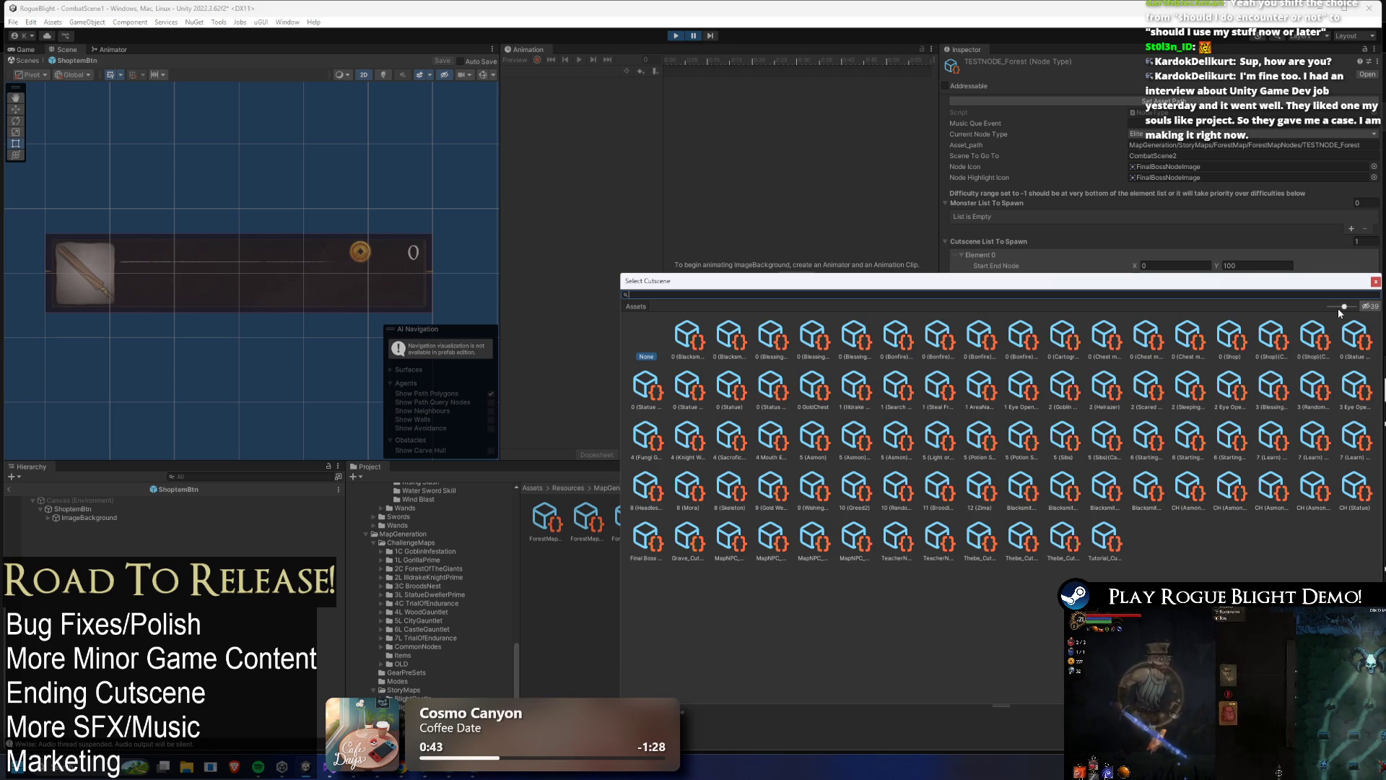
{"action": "mouse_move", "coordinate": [801, 275]}
{"action": "left_mouse_down"}
{"action": "mouse_move", "coordinate": [184, 116]}
{"action": "mouse_move", "coordinate": [523, 300]}
{"action": "mouse_move", "coordinate": [441, 300]}
{"action": "left_mouse_up"}
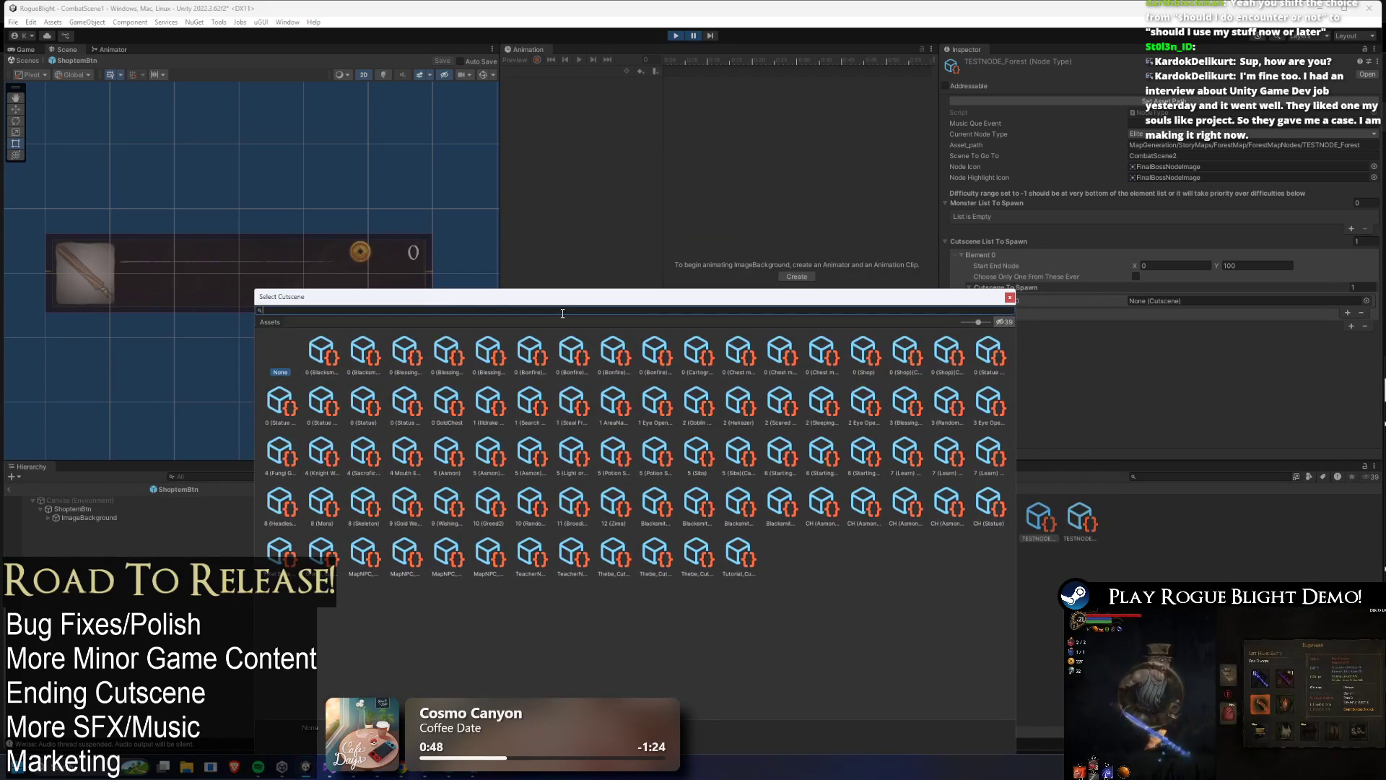
{"action": "type", "text": "shop"}
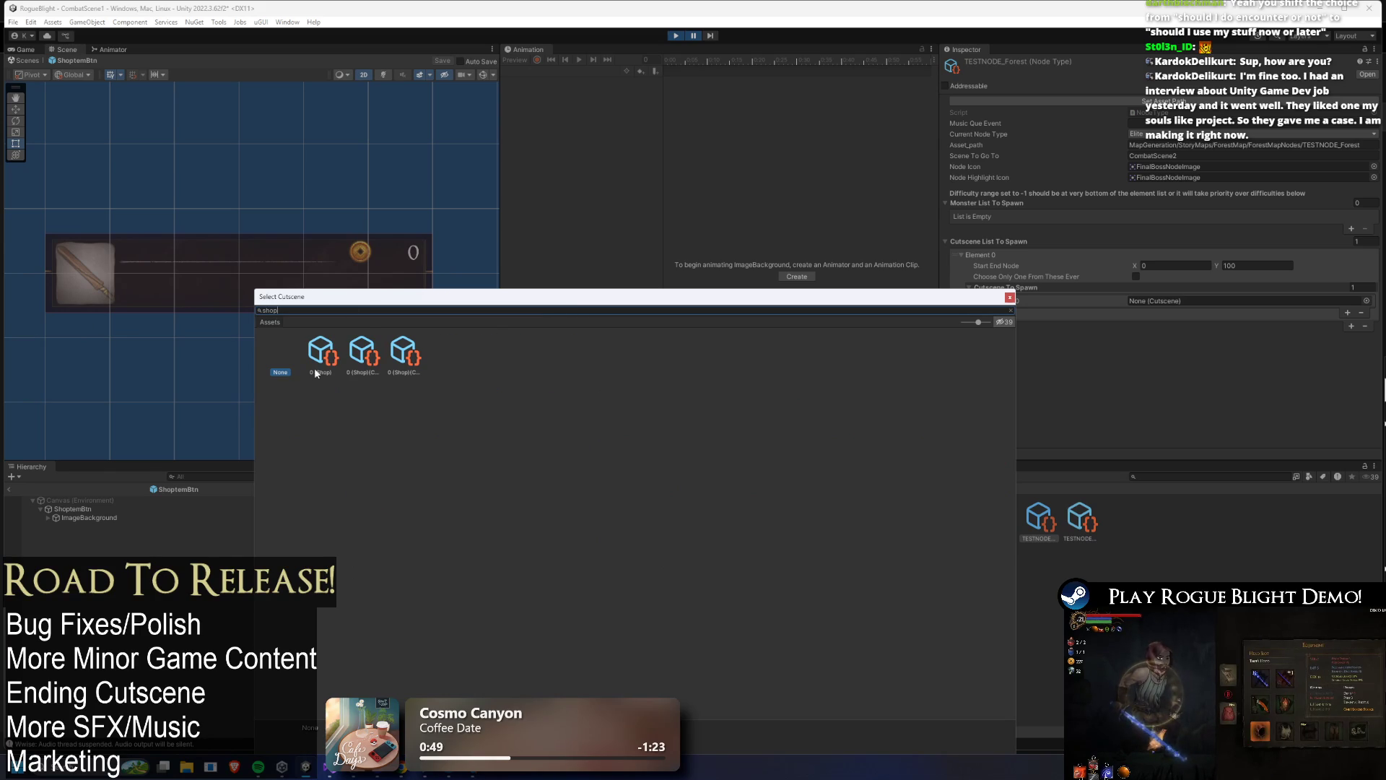
{"action": "double_click", "coordinate": [322, 355]}
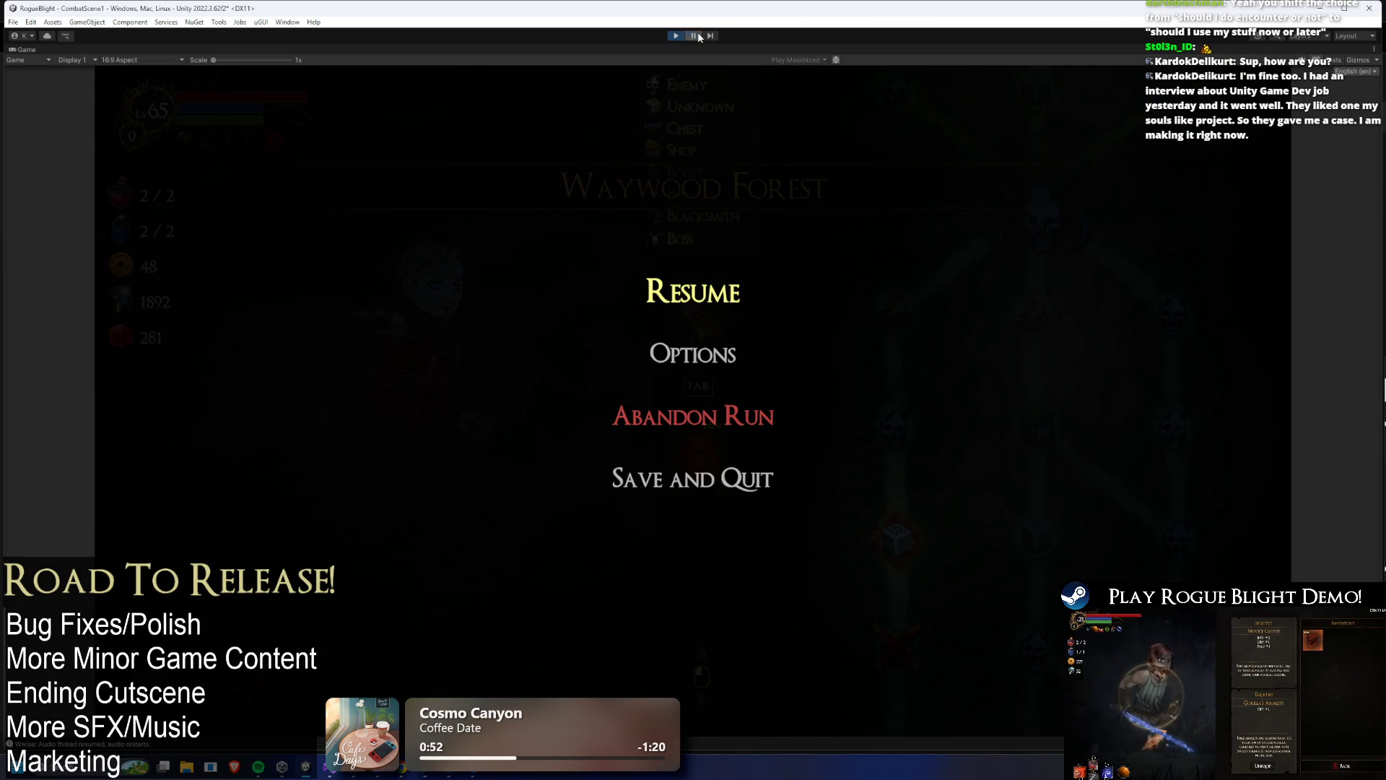
{"action": "left_click", "coordinate": [698, 36]}
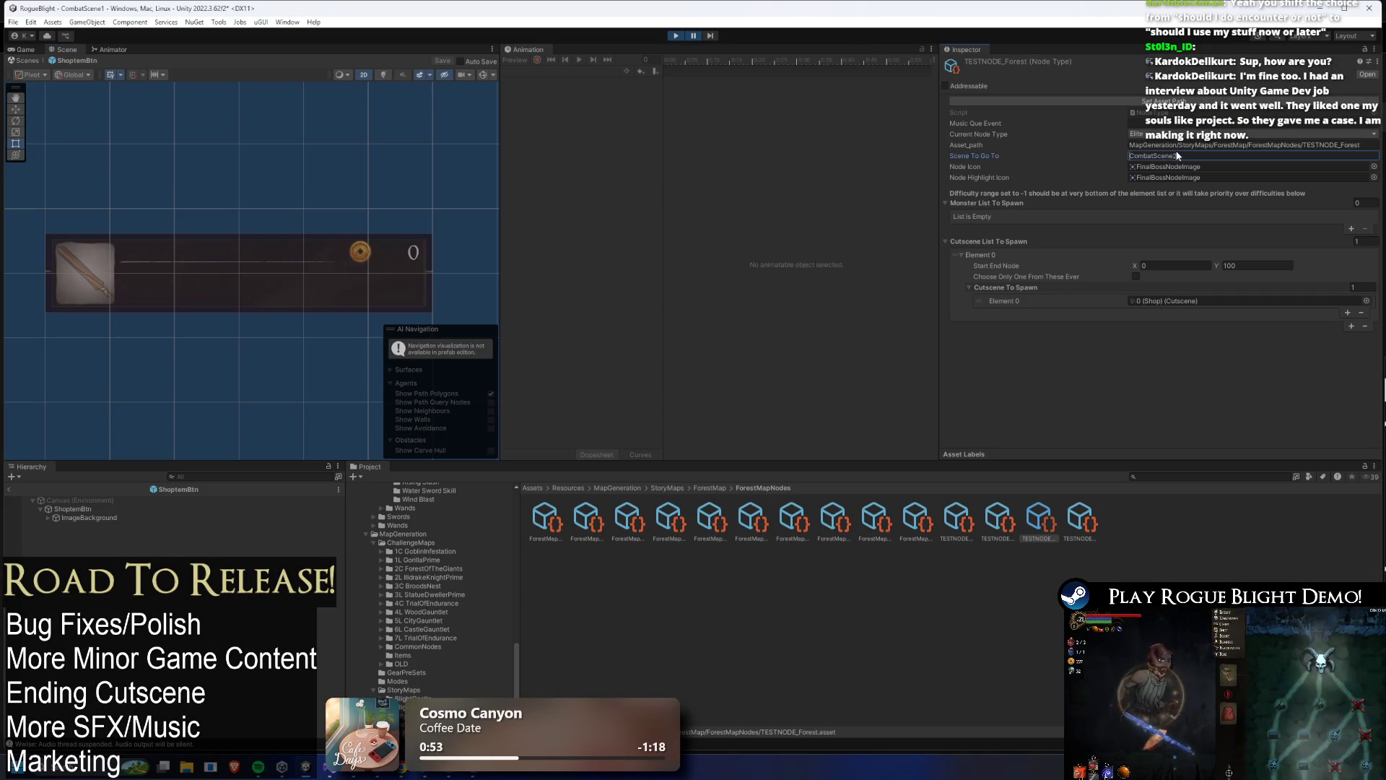
- Resume the game and abandon the current run from the pause menu
{"action": "left_click", "coordinate": [693, 35]}
{"action": "key", "text": "Escape"}
{"action": "key", "text": "Escape"}
{"action": "left_click", "coordinate": [730, 418]}
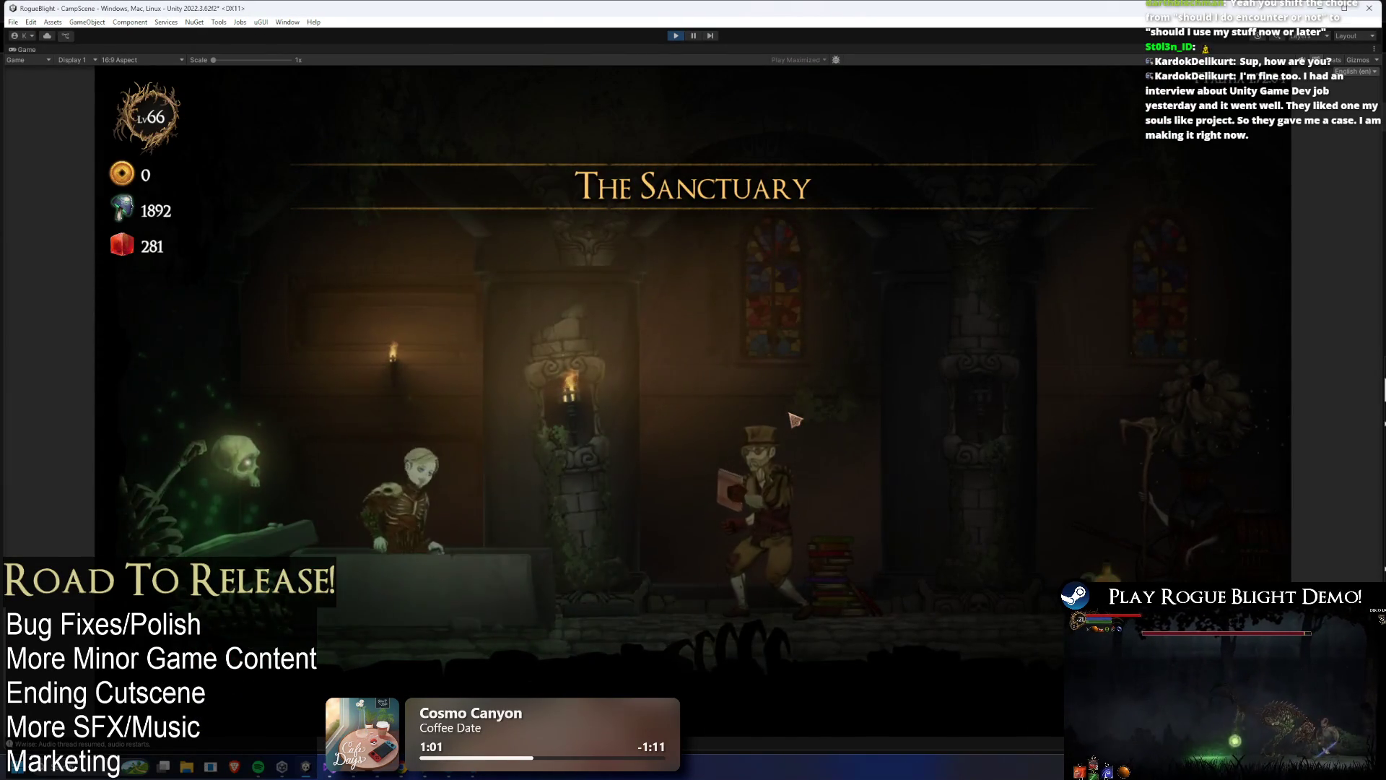
- Start Story Mode from the camp's map NPC and walk to the forest merchant's shop
{"action": "key", "text": "Right"}
{"action": "key", "text": "Right"}
{"action": "key", "text": "Right"}
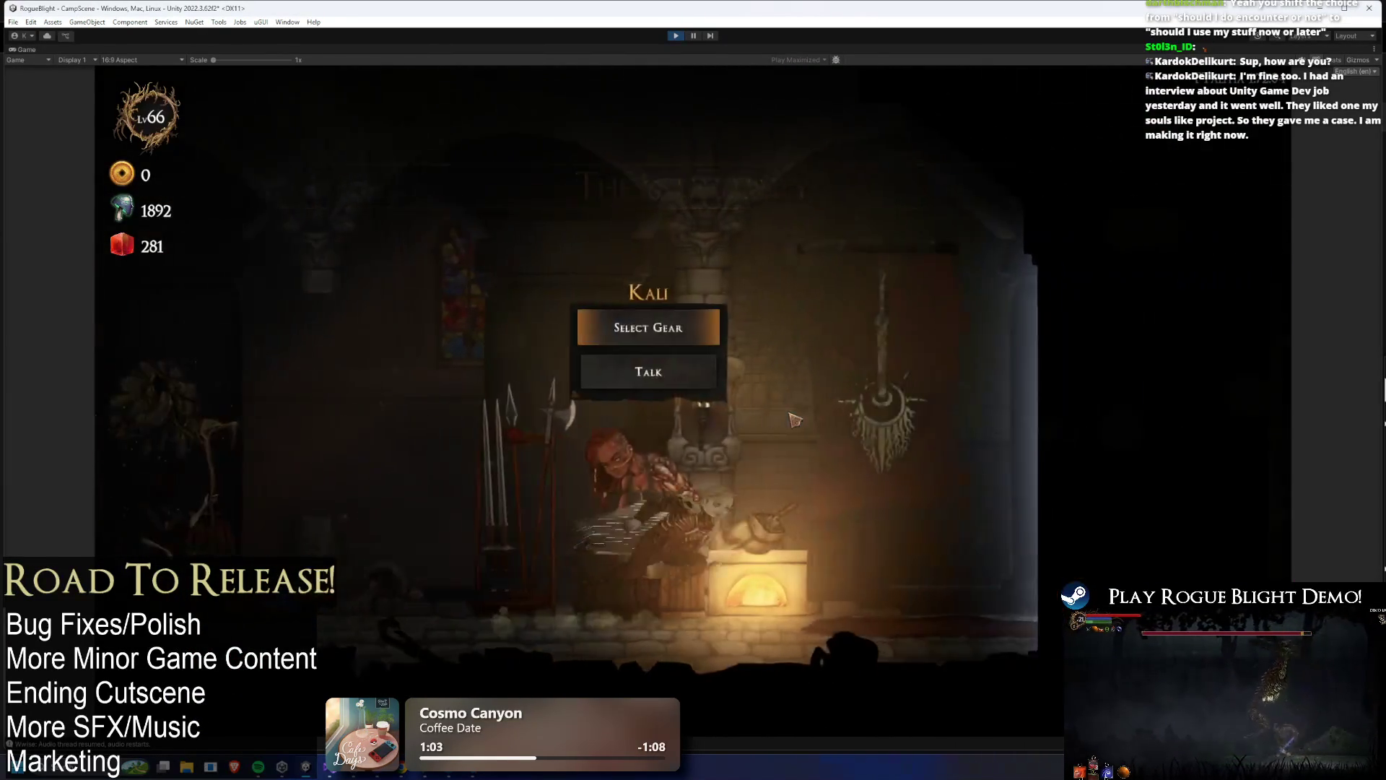
{"action": "key", "text": "Right"}
{"action": "key", "text": "Right"}
{"action": "key", "text": "Return"}
{"action": "key", "text": "Return"}
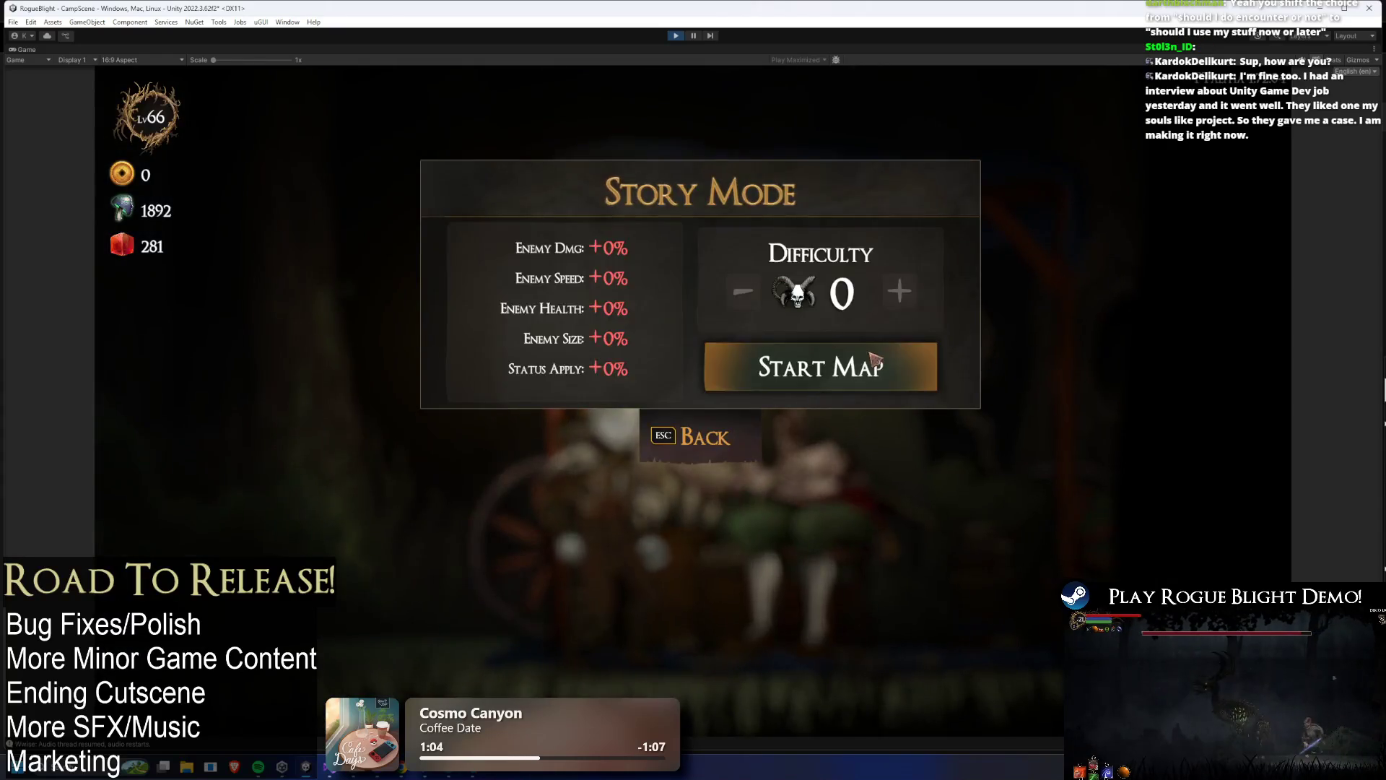
{"action": "left_click", "coordinate": [872, 357]}
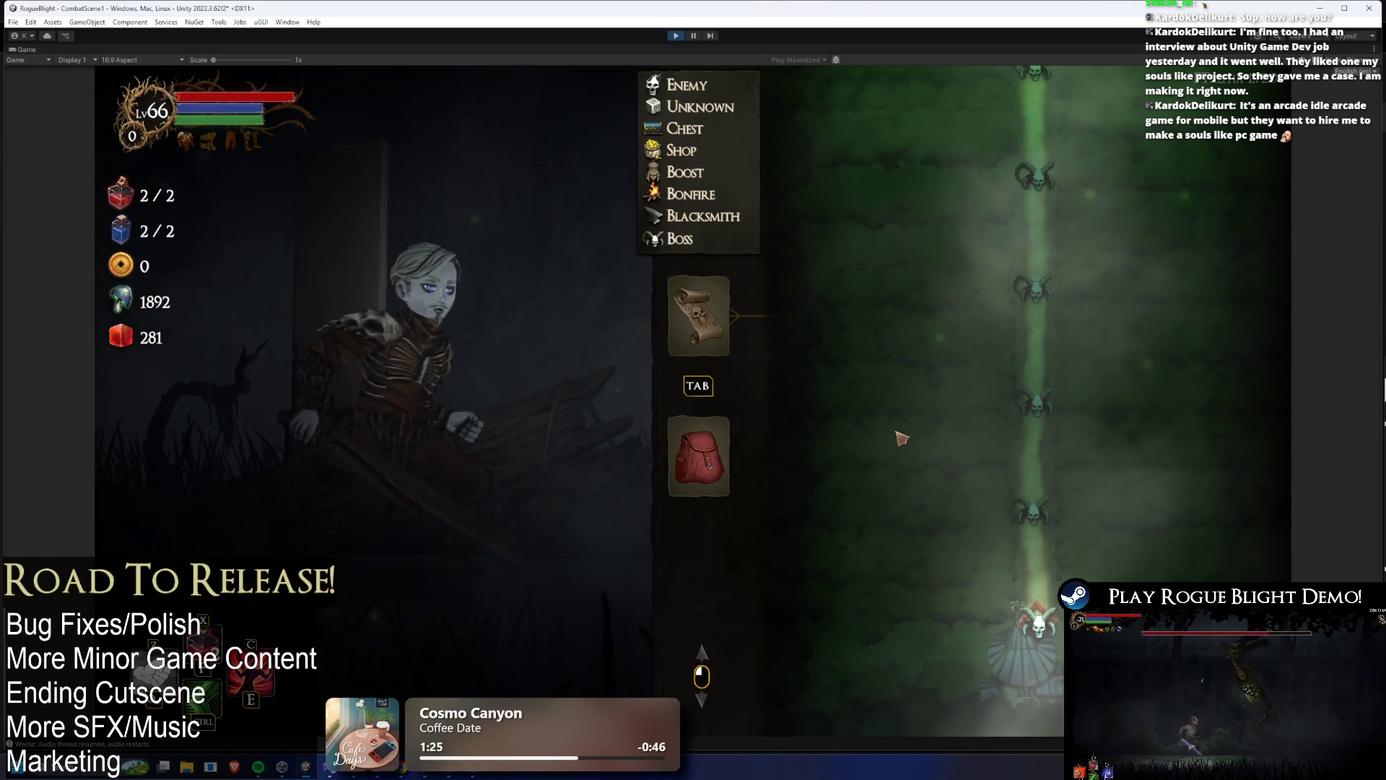
{"action": "key", "text": "Tab"}
{"action": "key", "text": "d"}
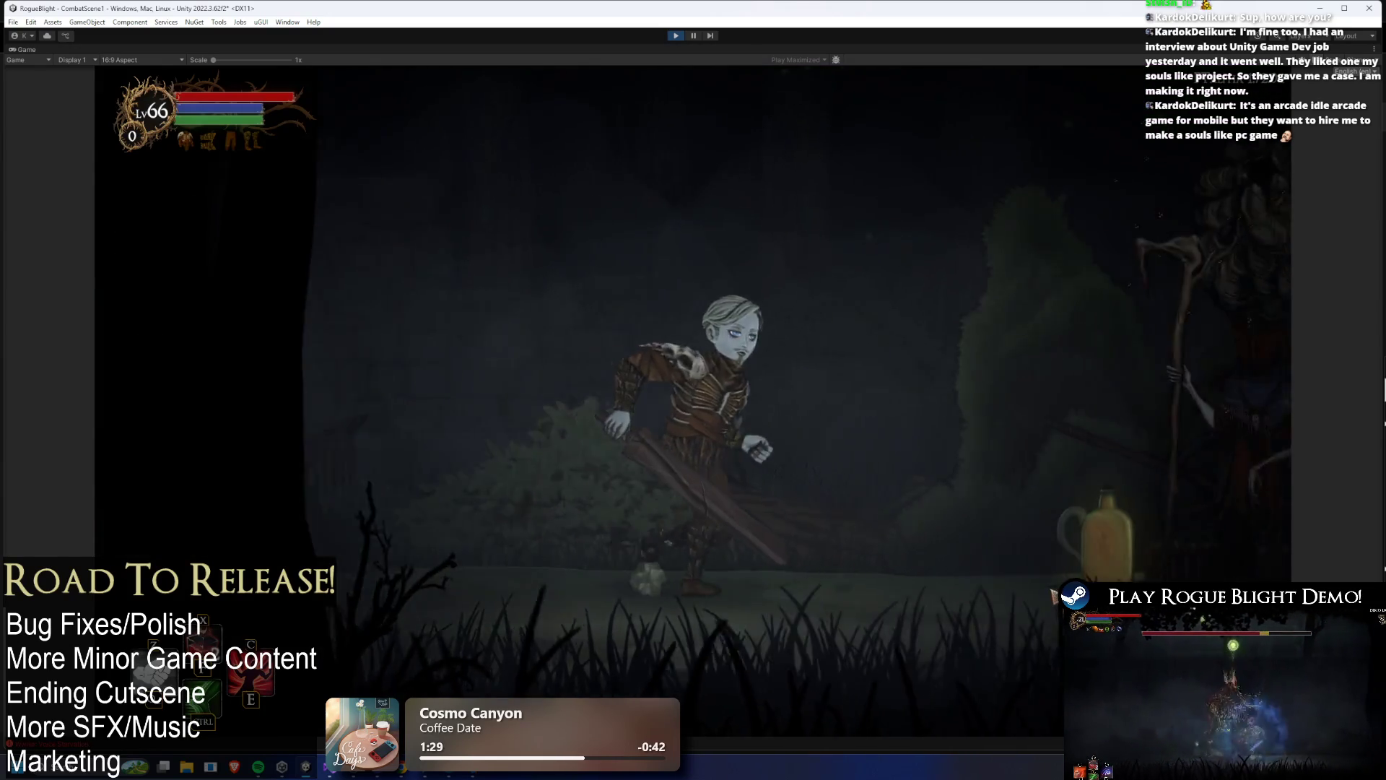
{"action": "key", "text": "e"}
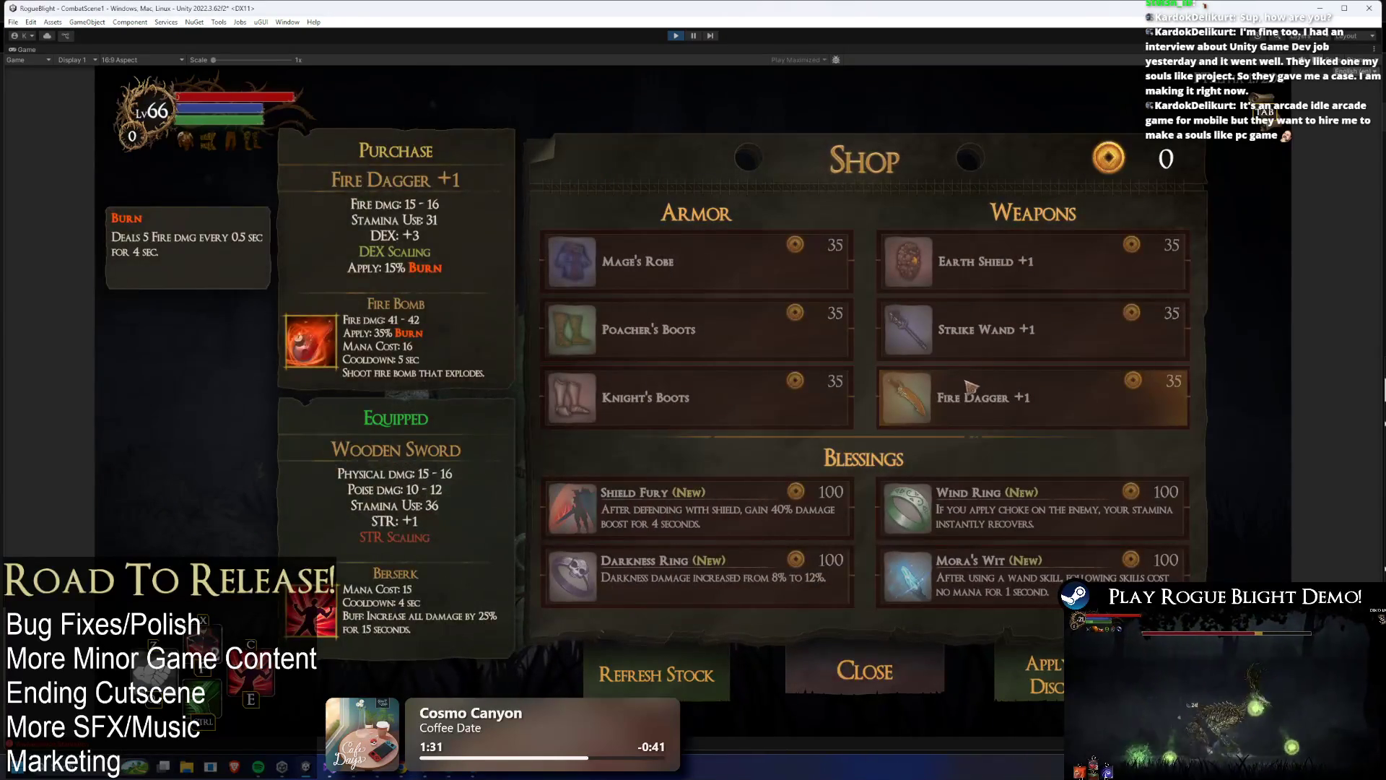
- Buy Knight's Boots, Mage's Robe and other items until the shop is empty, then exit play mode
{"action": "key", "text": "Up"}
{"action": "key", "text": "Up"}
{"action": "key", "text": "Down"}
{"action": "left_click", "coordinate": [733, 410]}
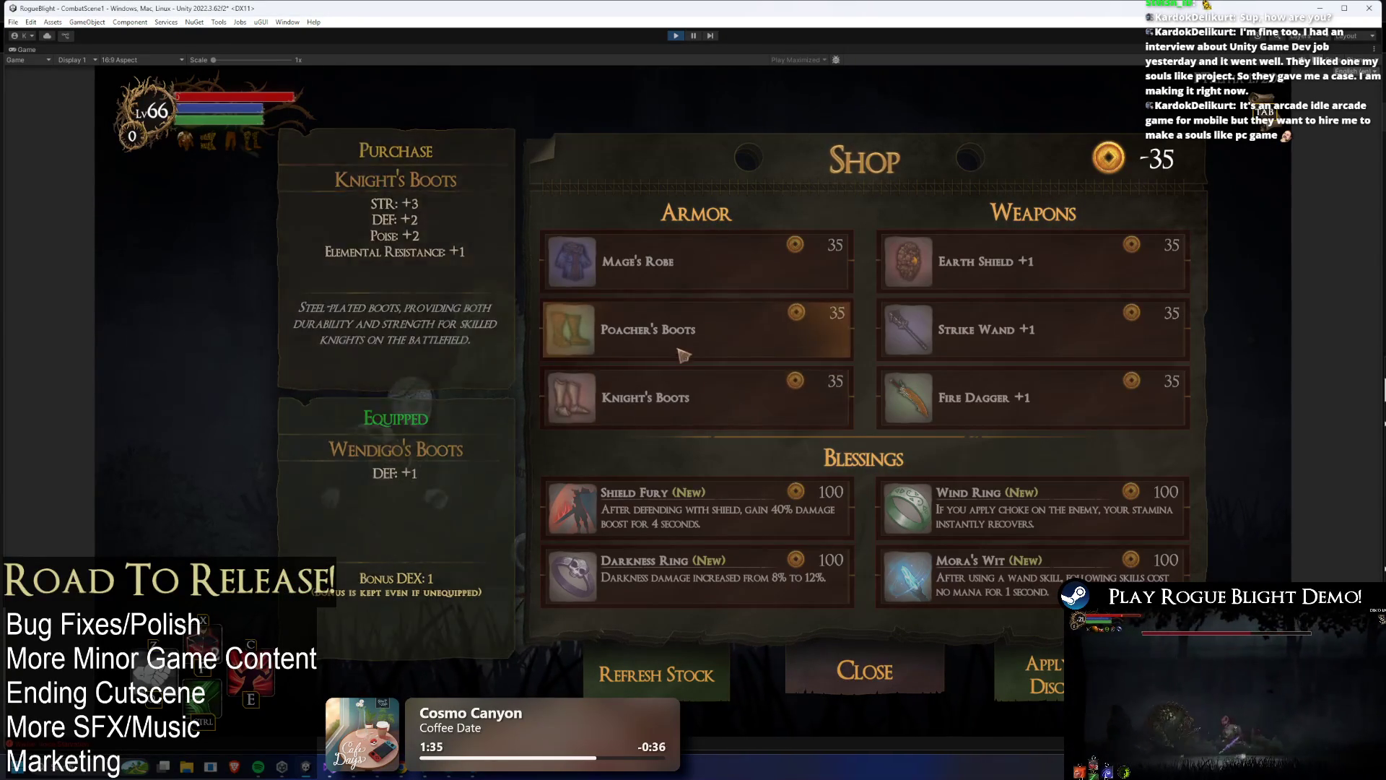
{"action": "left_click", "coordinate": [796, 410]}
{"action": "key", "text": "Right"}
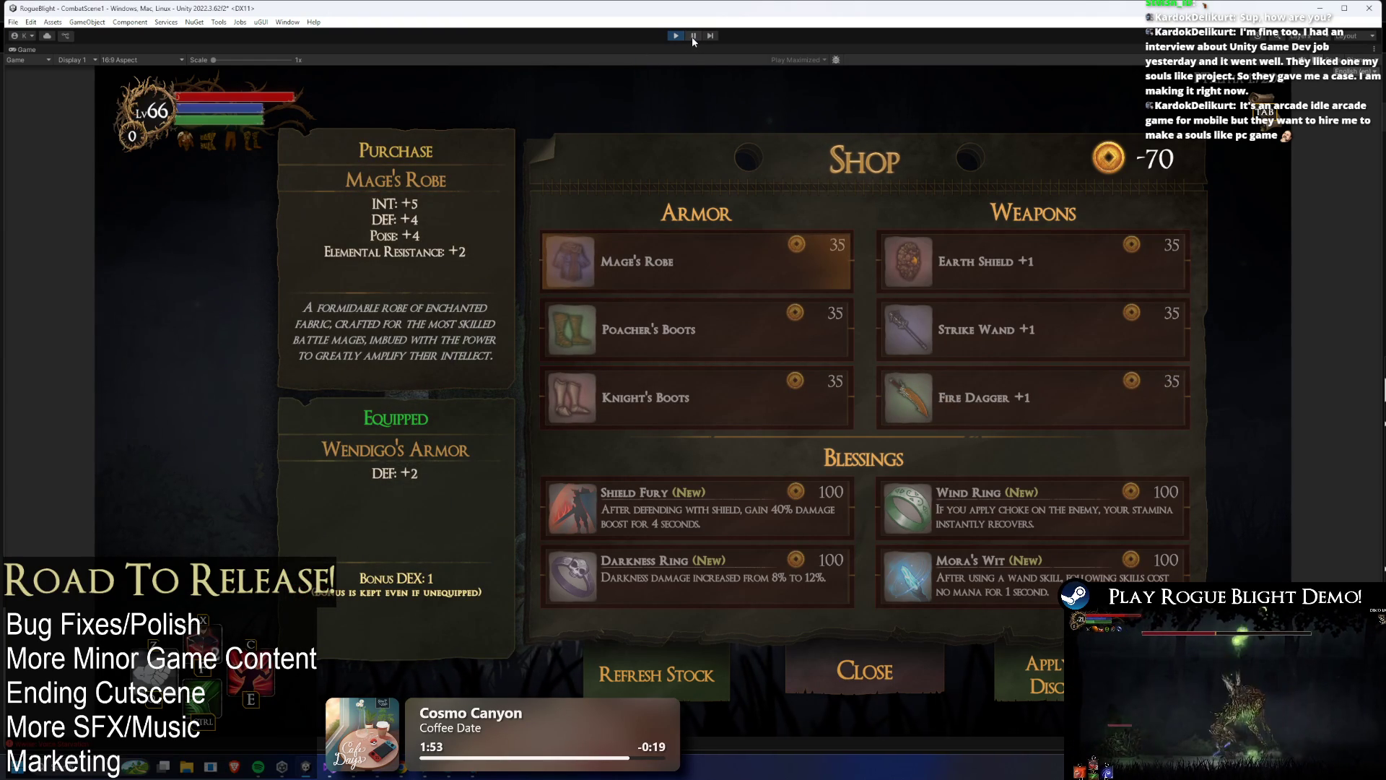
{"action": "left_click", "coordinate": [679, 278]}
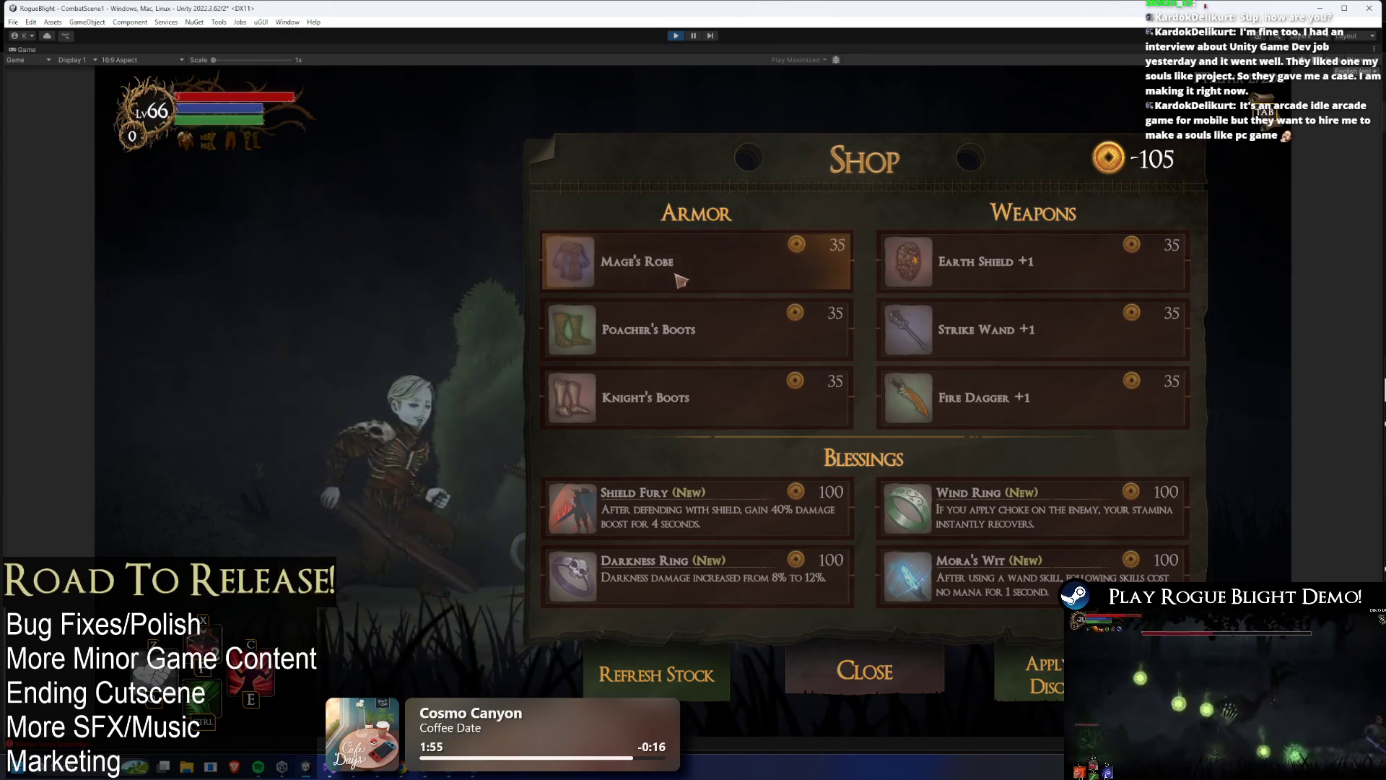
{"action": "left_click", "coordinate": [679, 278]}
{"action": "left_click", "coordinate": [635, 329]}
{"action": "left_click", "coordinate": [636, 328]}
{"action": "left_click", "coordinate": [664, 402]}
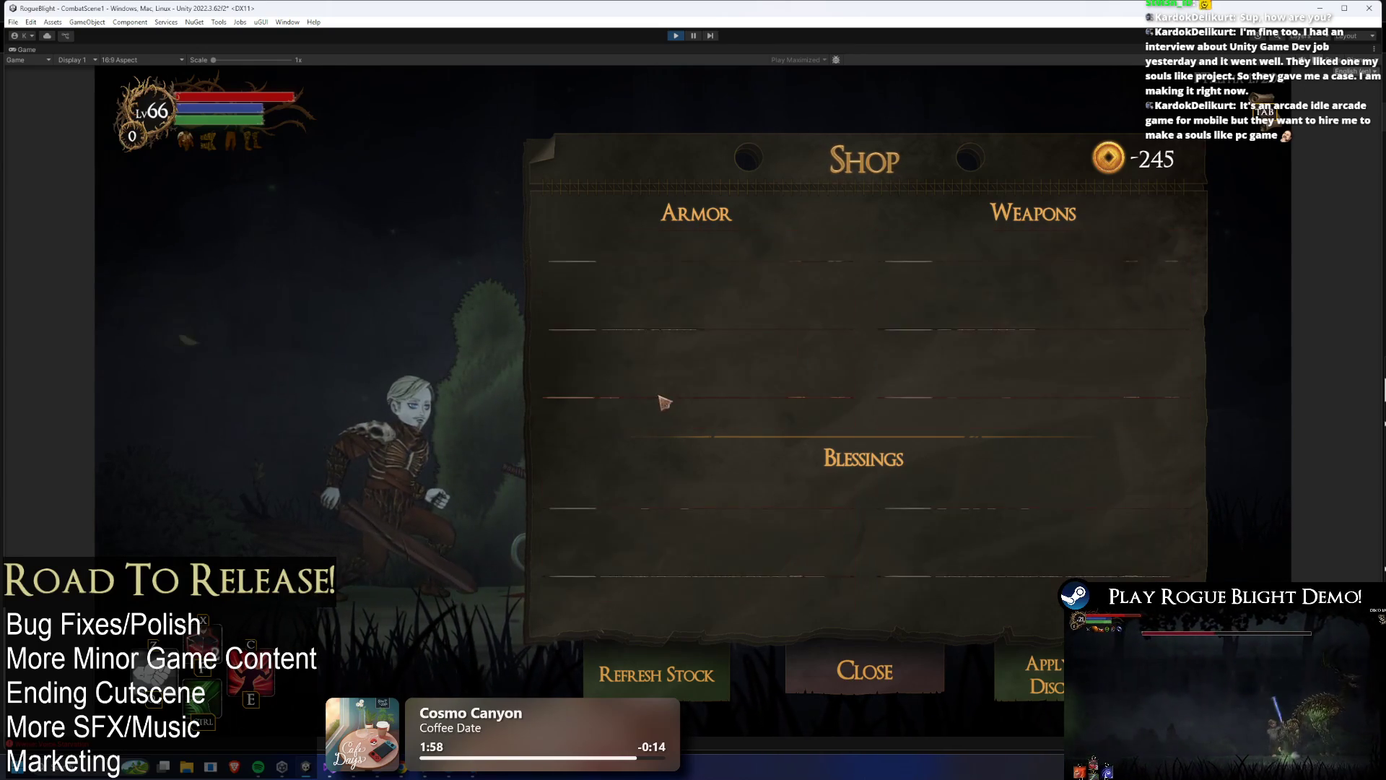
{"action": "left_click", "coordinate": [676, 35]}
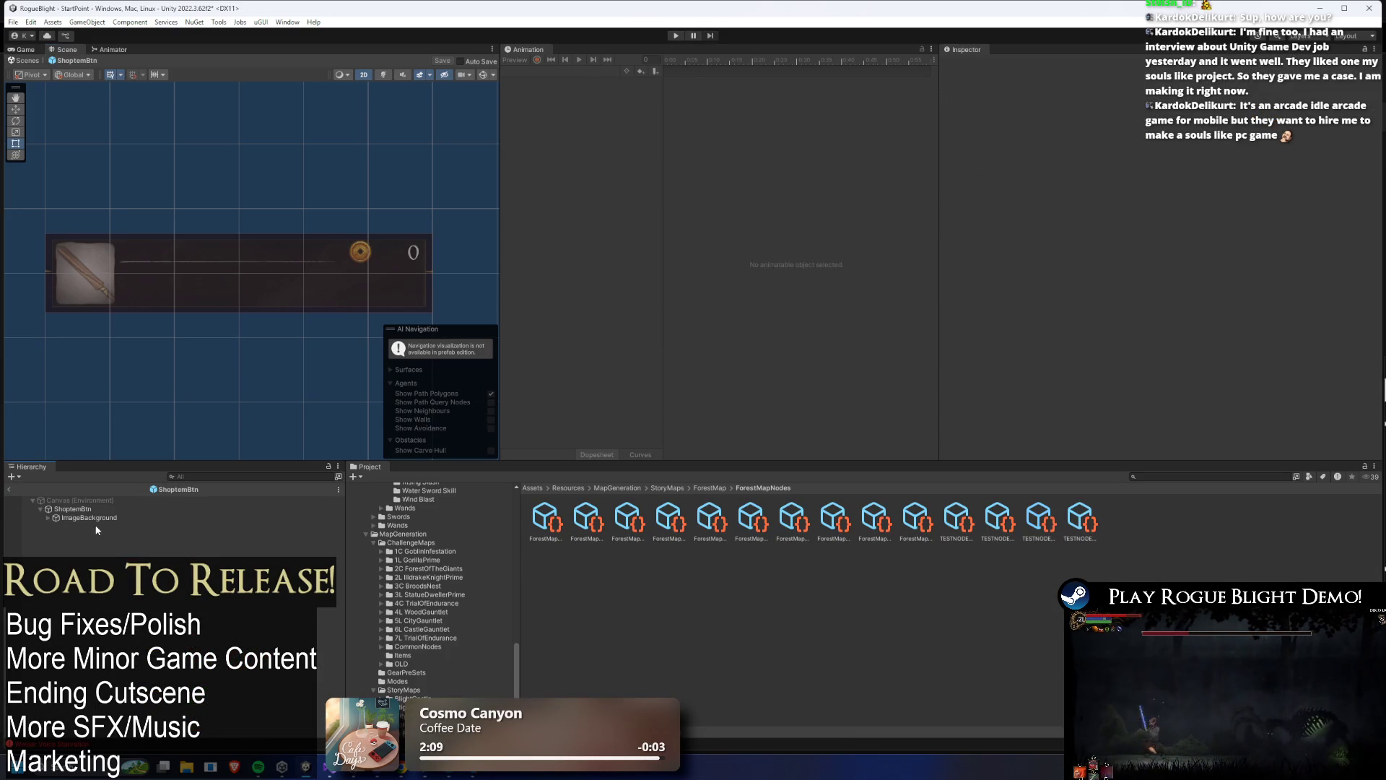
- Reset the ImageBackground object's colour to white
{"action": "left_click", "coordinate": [103, 518]}
{"action": "left_click", "coordinate": [1230, 254]}
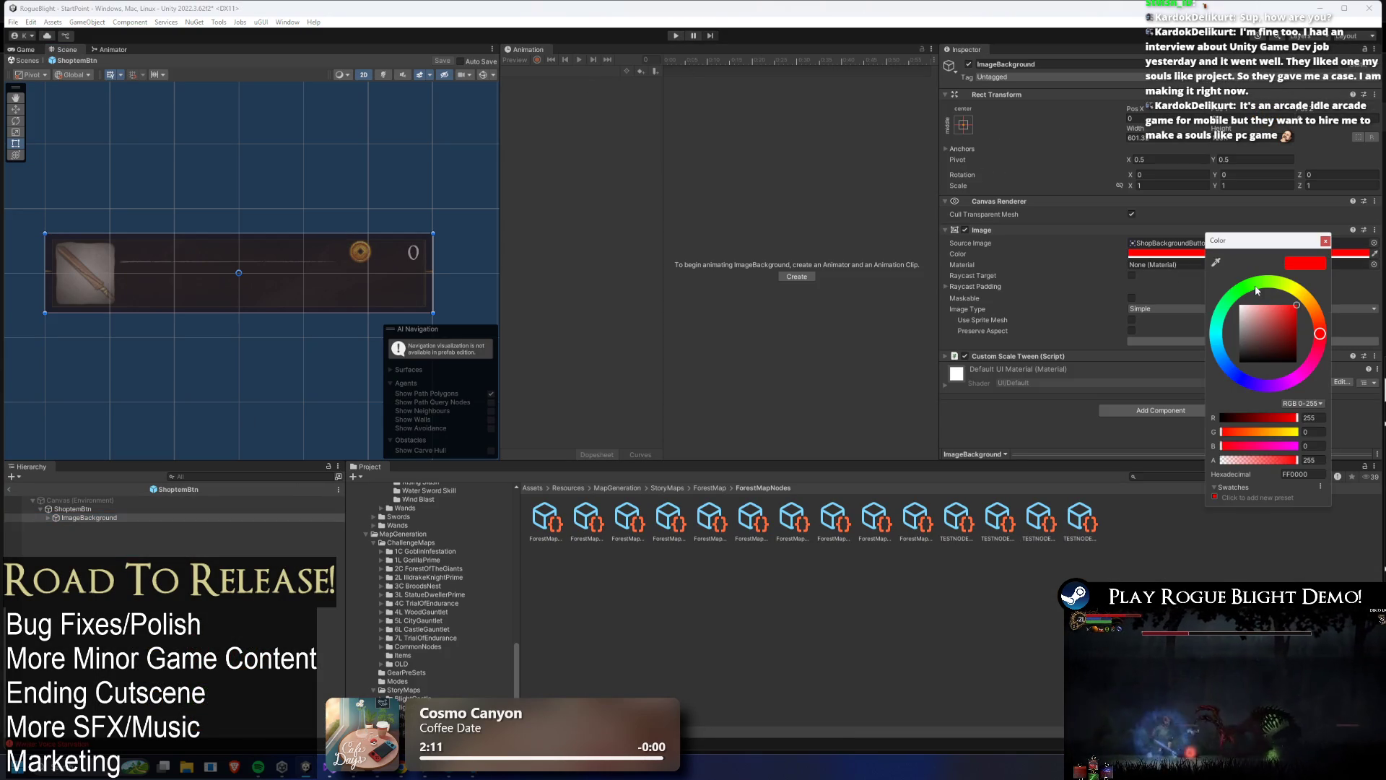
{"action": "left_click_drag", "start_coordinate": [1258, 352], "coordinate": [1241, 306]}
{"action": "left_click", "coordinate": [44, 517]}
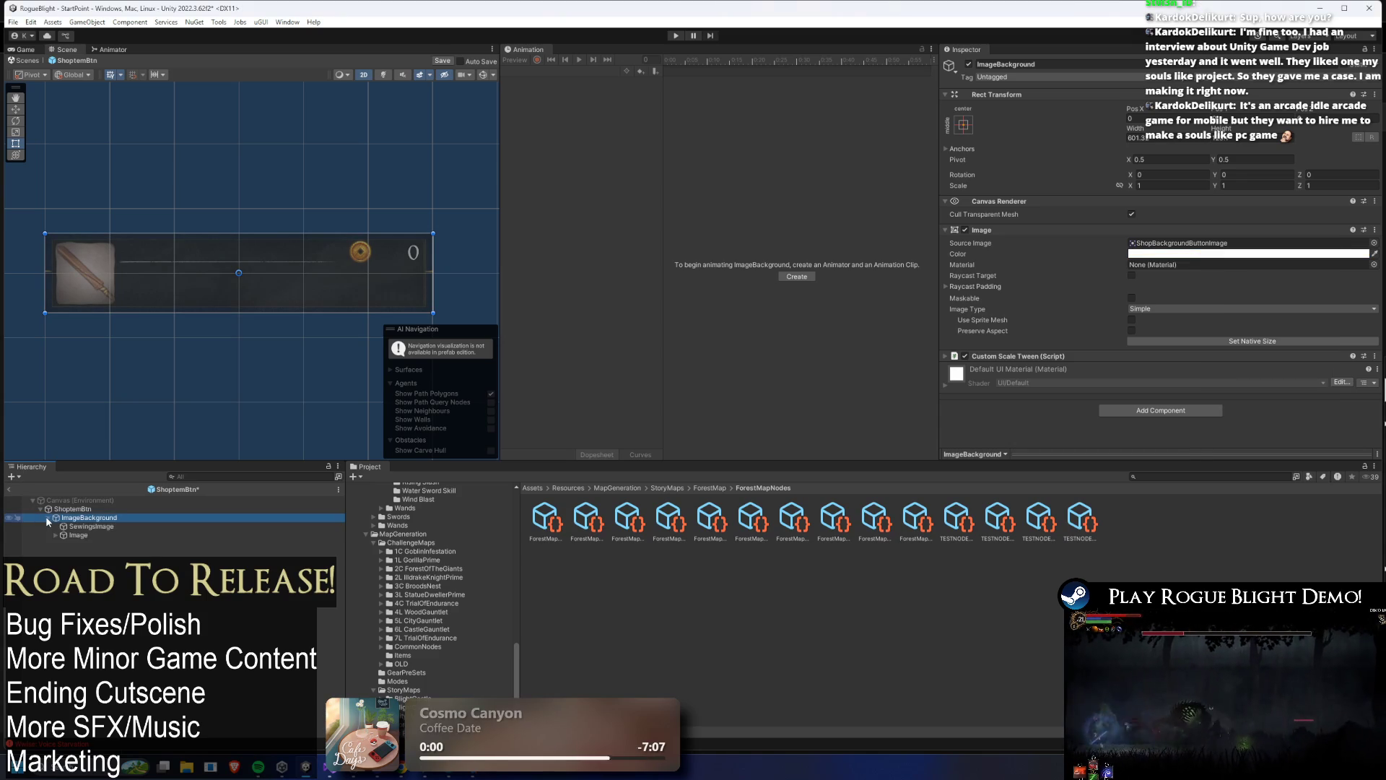
- Select ImageBackground's Image child, preview a red tint, then undo back to cream
{"action": "left_click", "coordinate": [47, 518]}
{"action": "left_click", "coordinate": [81, 535]}
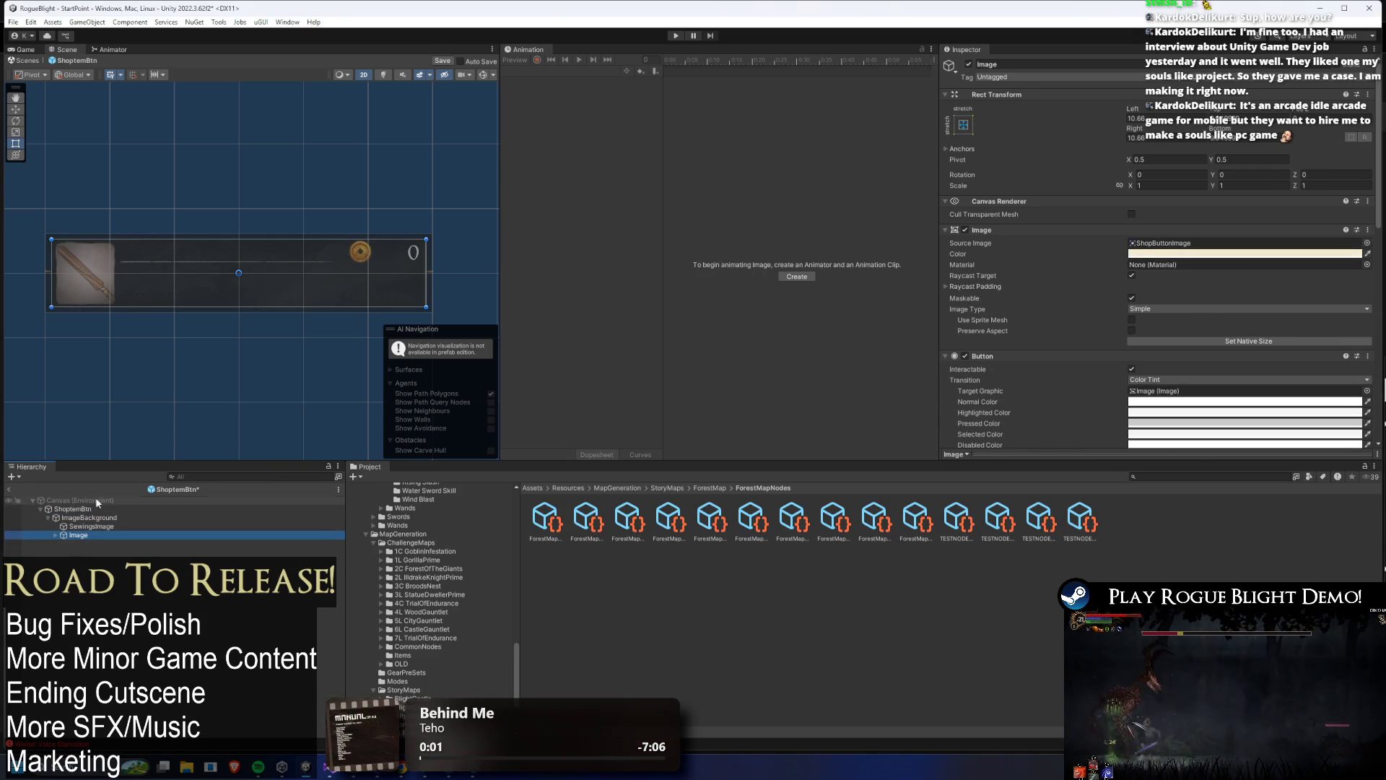
{"action": "left_click", "coordinate": [1241, 255]}
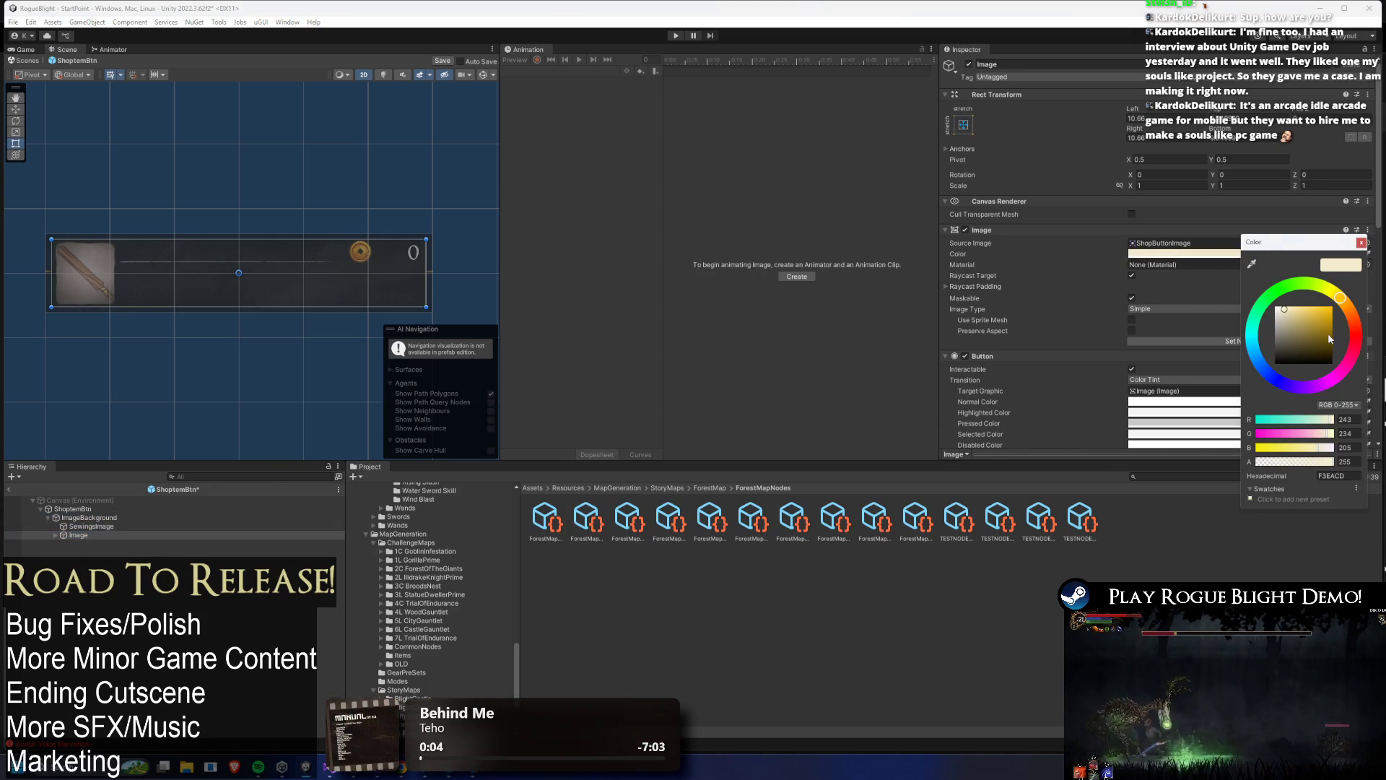
{"action": "left_click", "coordinate": [1356, 337]}
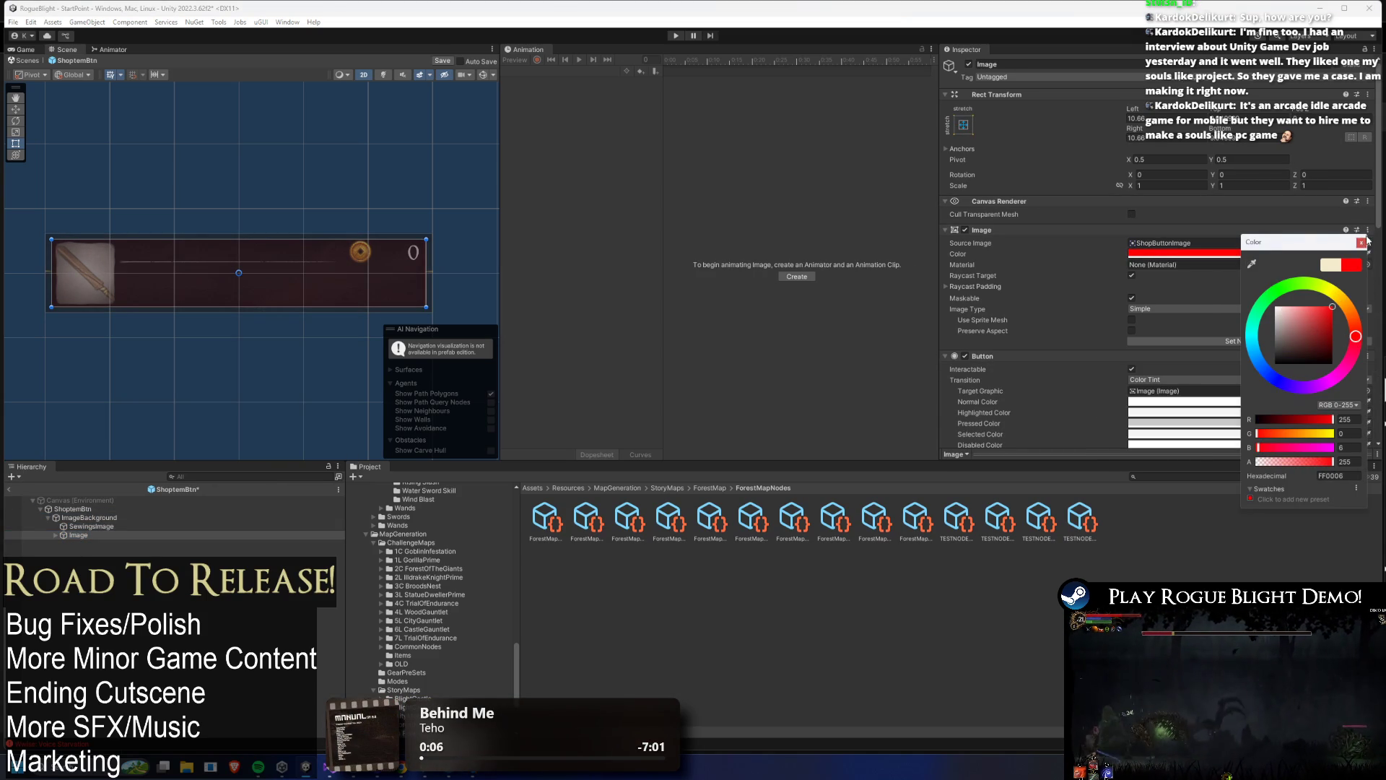
{"action": "left_click", "coordinate": [1361, 242]}
{"action": "key", "text": "ctrl+z"}
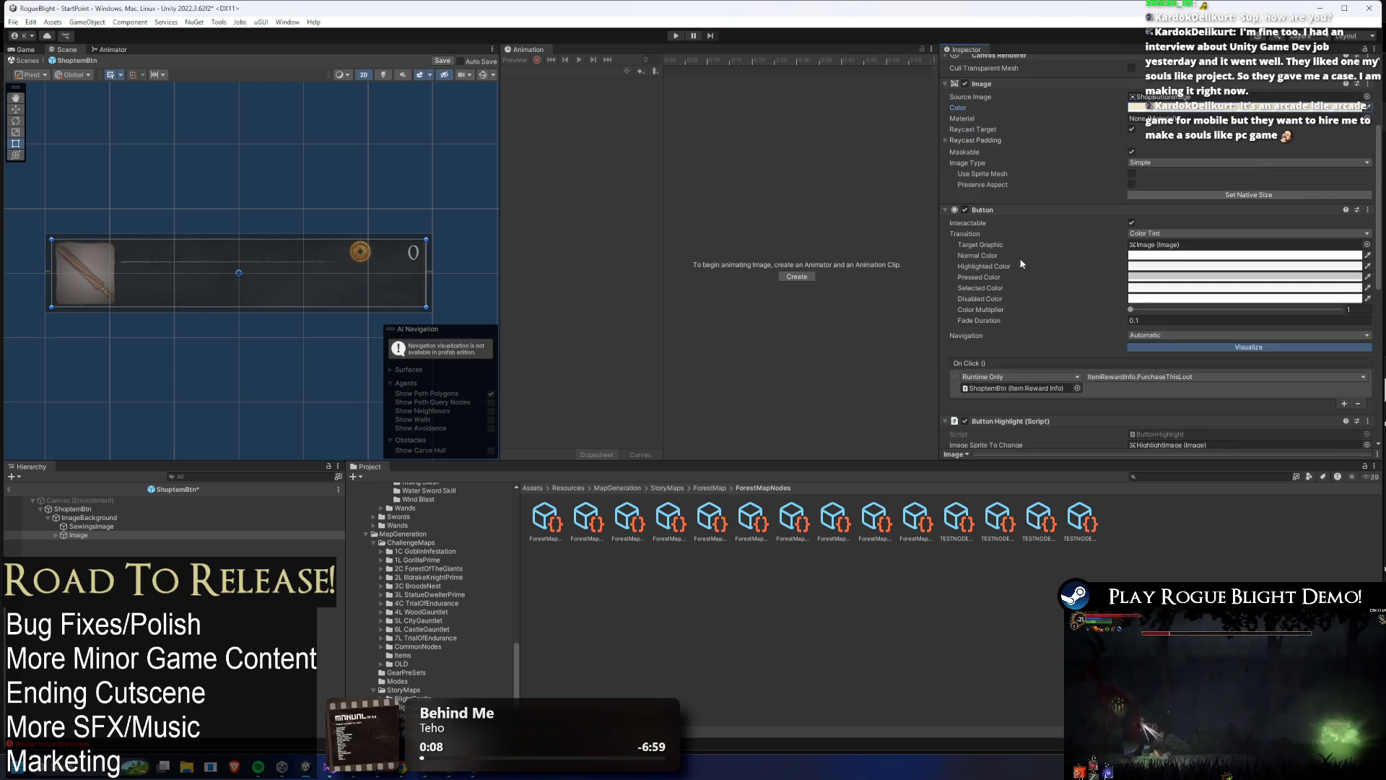
- Copy the Button's Normal Color and paste it into the Image component's Color
{"action": "scroll", "coordinate": [1018, 260], "scroll_direction": "down", "scroll_amount": 5}
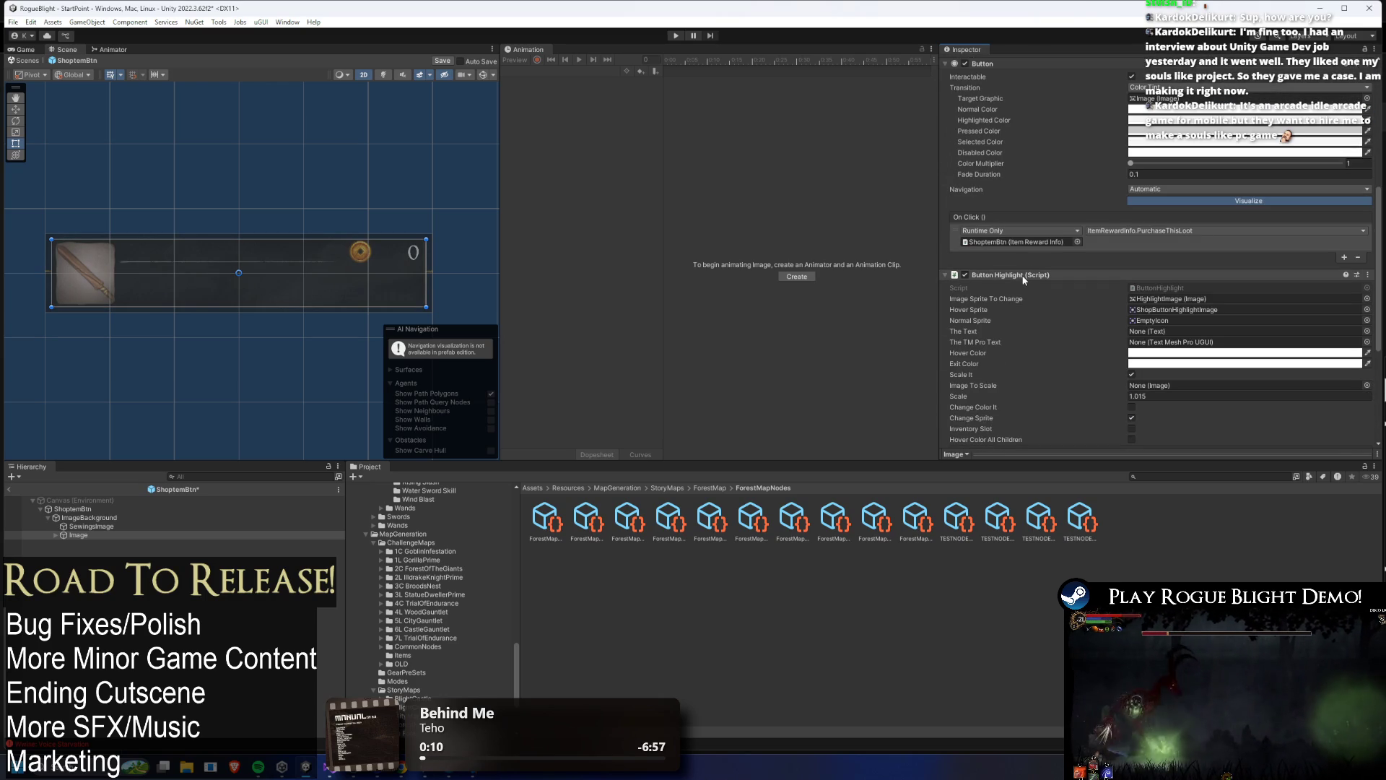
{"action": "left_click", "coordinate": [1028, 275]}
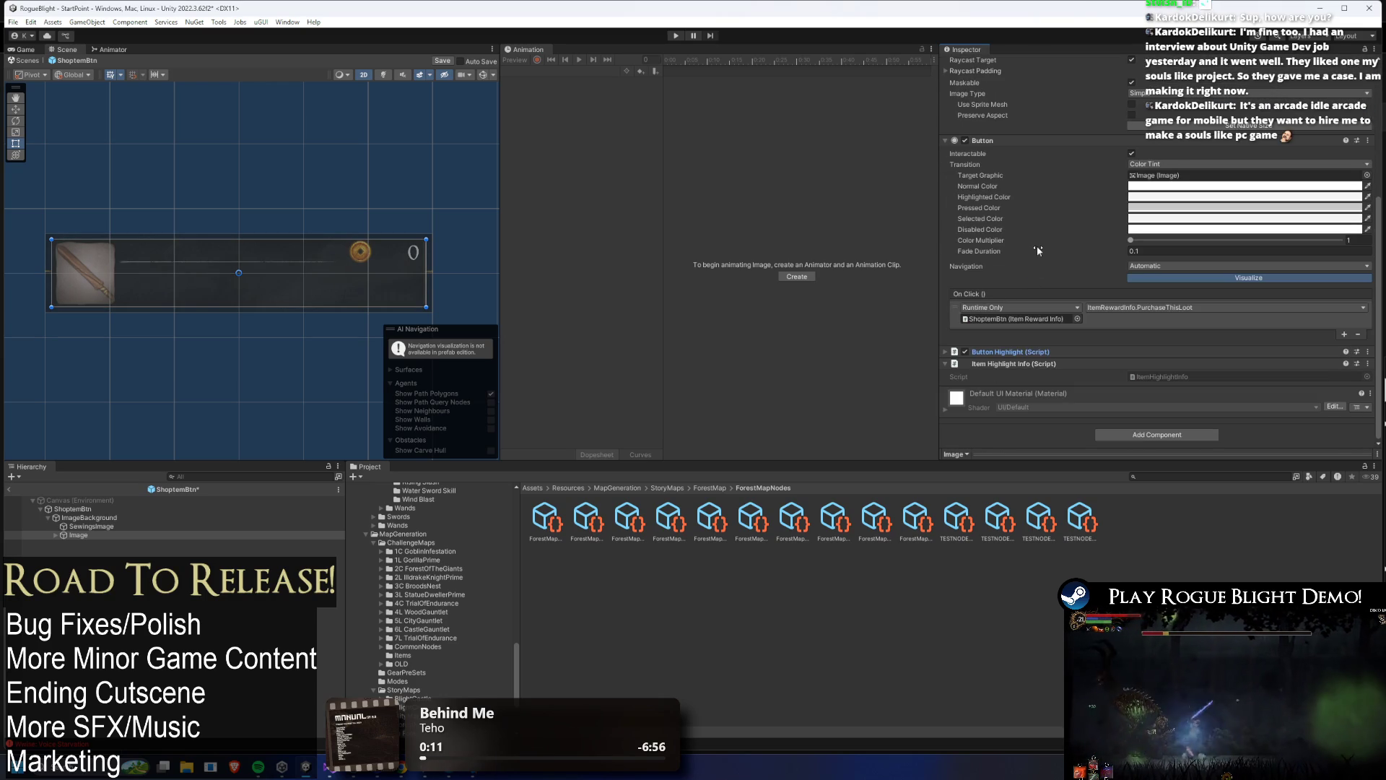
{"action": "left_click", "coordinate": [1028, 364]}
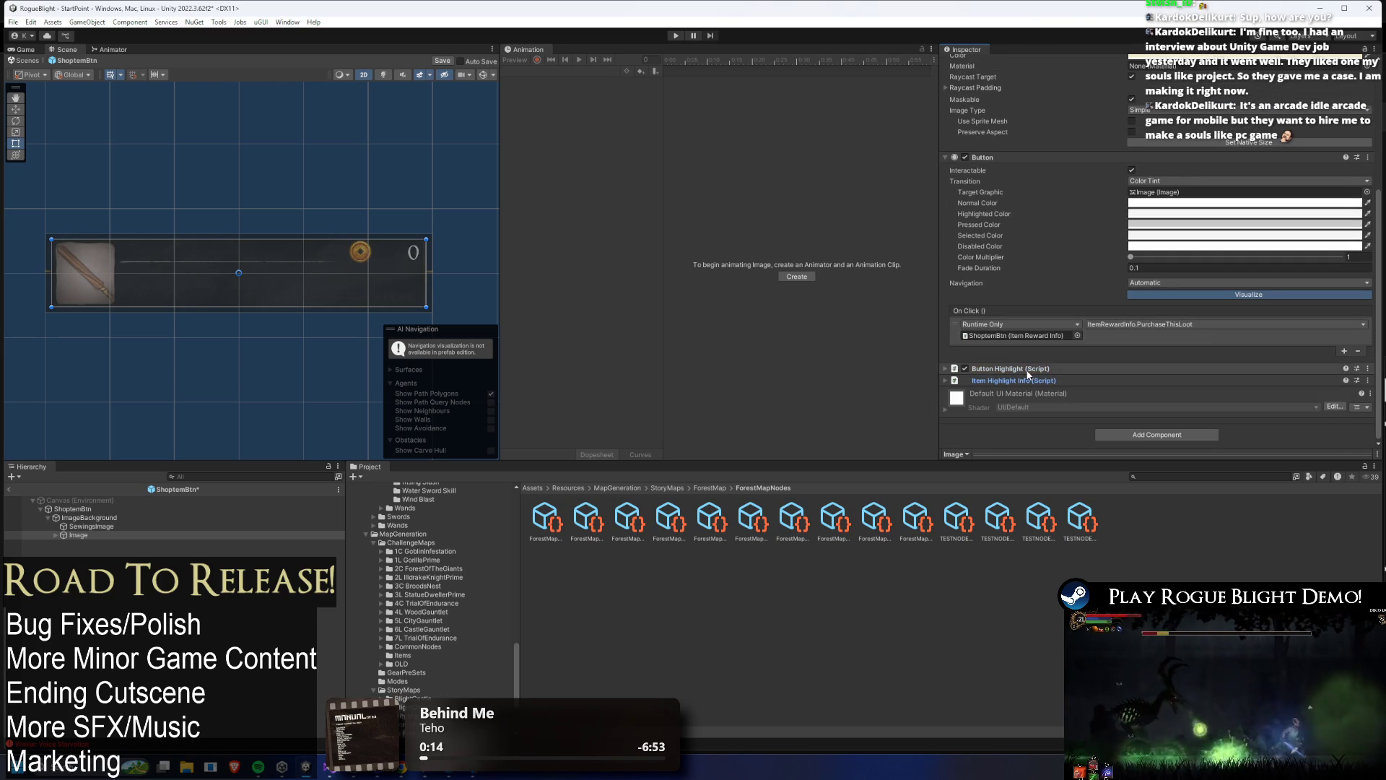
{"action": "scroll", "coordinate": [1082, 269], "scroll_direction": "up", "scroll_amount": 3}
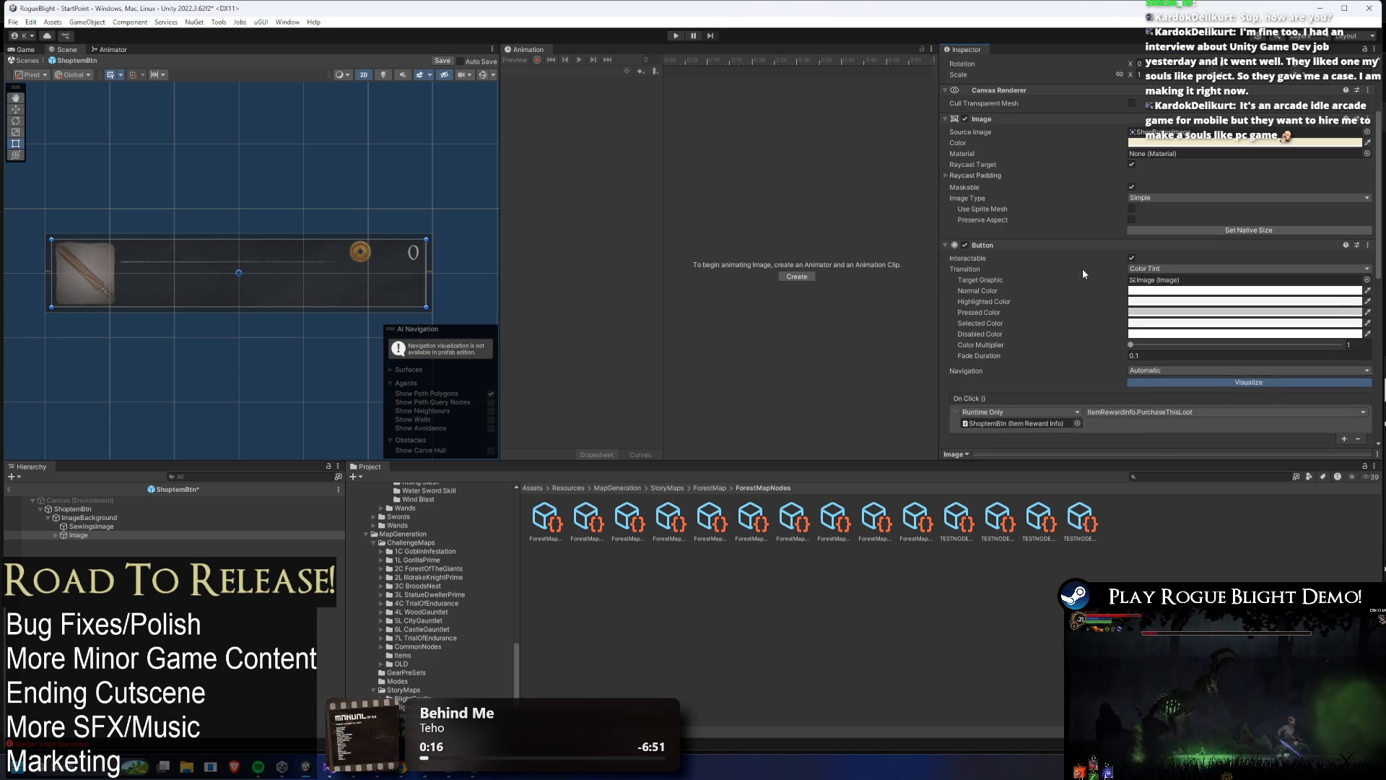
{"action": "left_click", "coordinate": [1008, 244]}
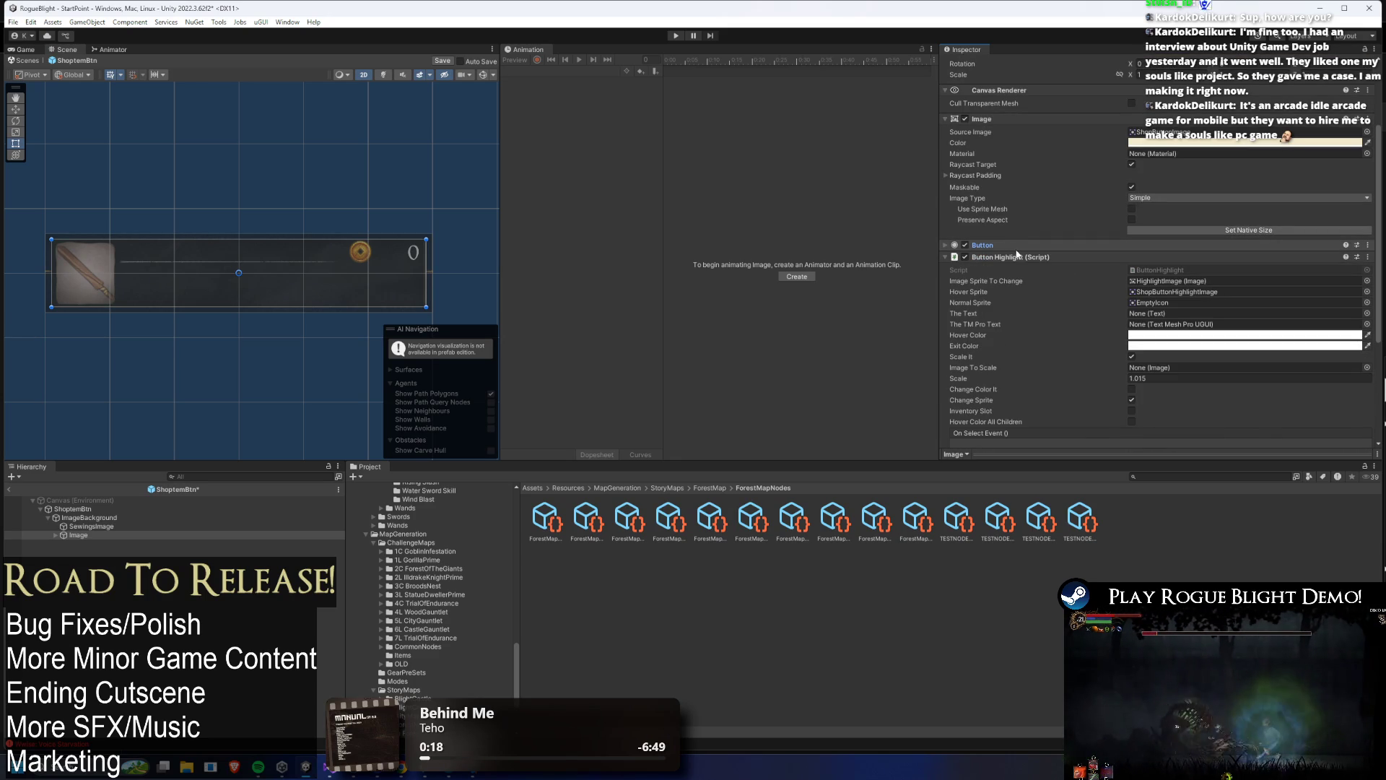
{"action": "left_click", "coordinate": [1018, 244]}
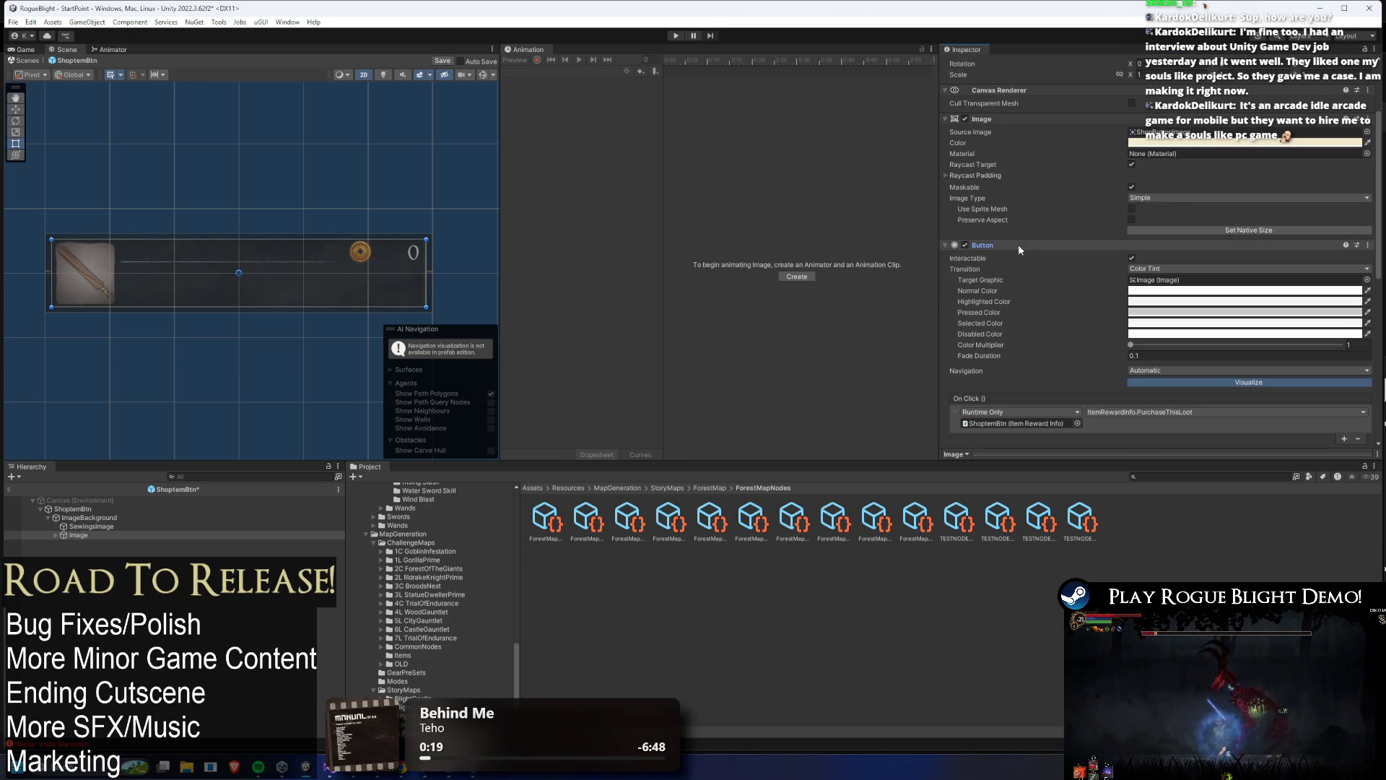
{"action": "right_click", "coordinate": [1137, 292]}
{"action": "left_click", "coordinate": [1162, 297]}
{"action": "right_click", "coordinate": [1166, 141]}
{"action": "left_click", "coordinate": [1191, 159]}
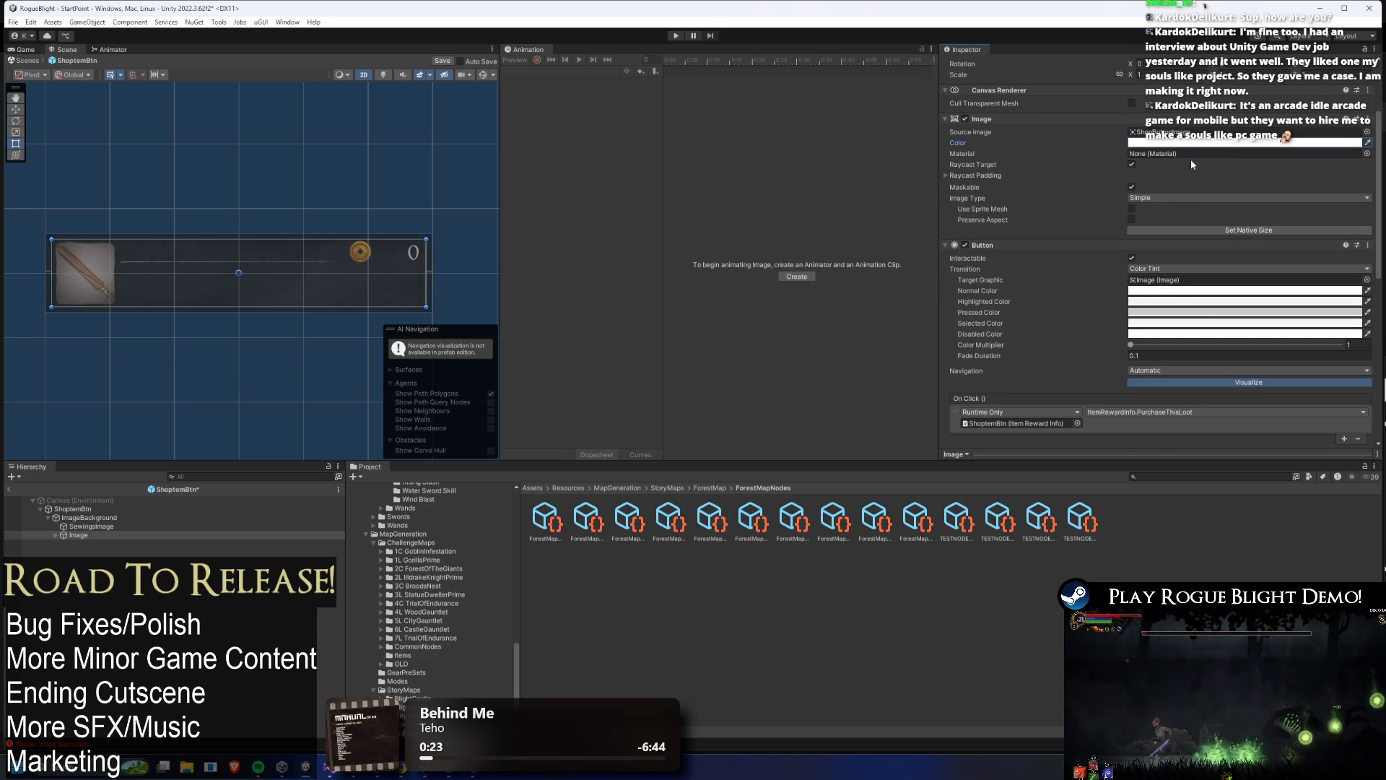
{"action": "left_click", "coordinate": [1018, 245]}
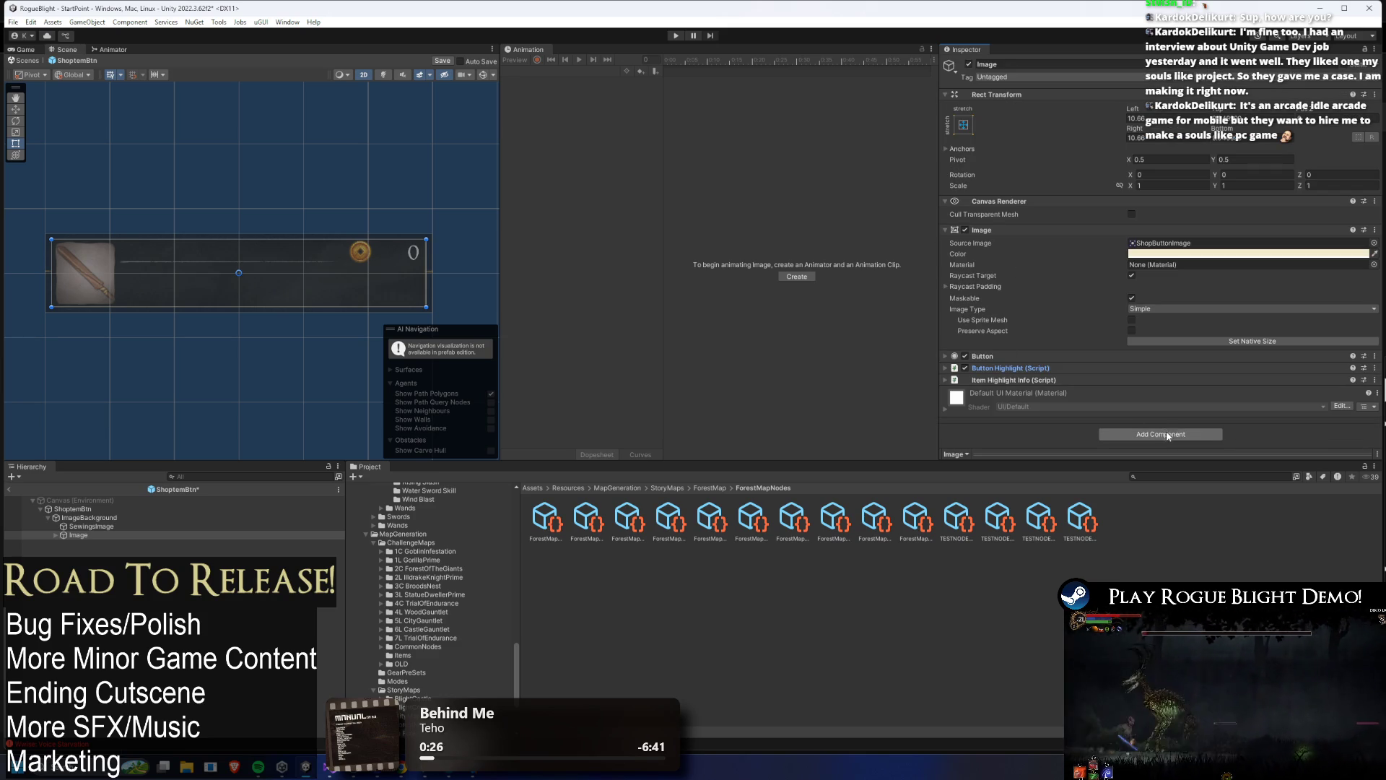
{"action": "key", "text": "ctrl+shift+a"}
- Add a Custom Color Tween component to the Image object
{"action": "type", "text": "custom co"}
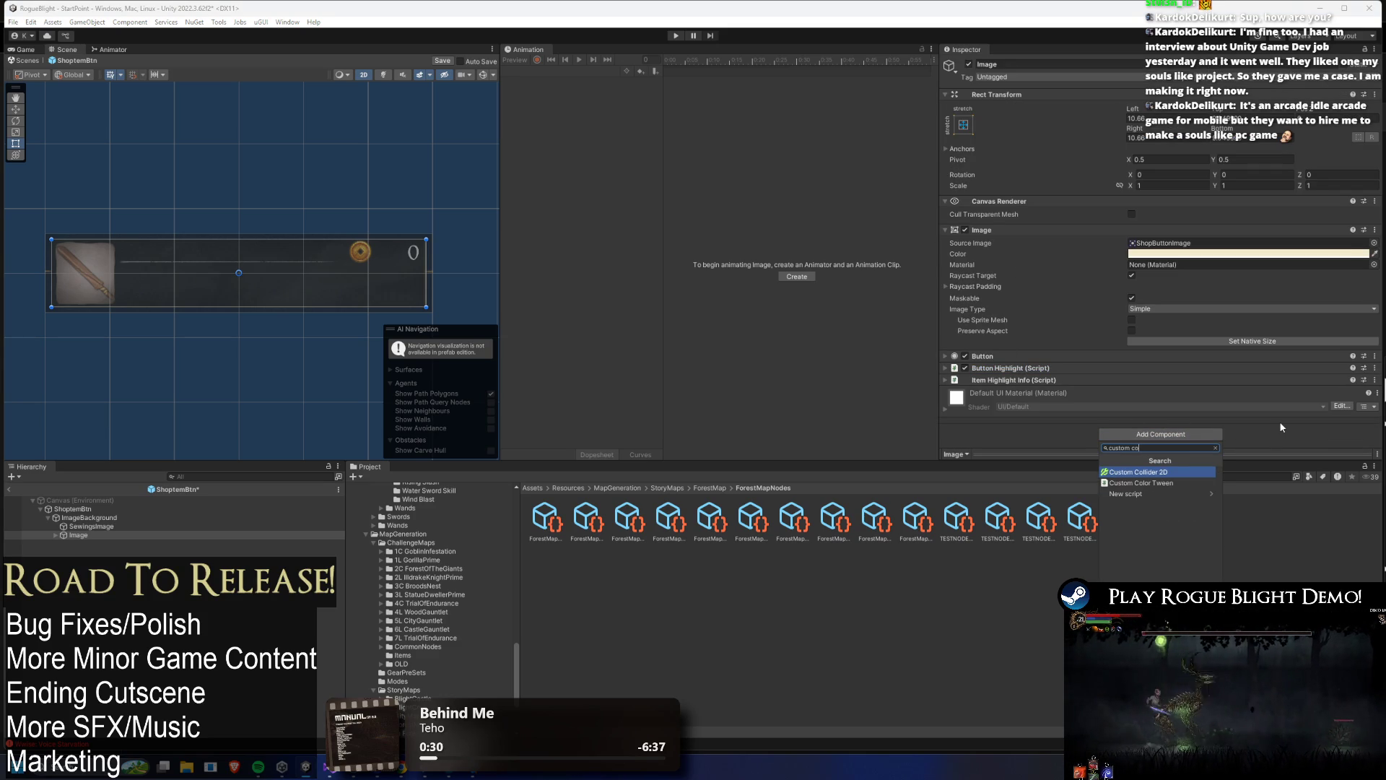
{"action": "key", "text": "Down"}
{"action": "key", "text": "Return"}
{"action": "left_click", "coordinate": [72, 508]}
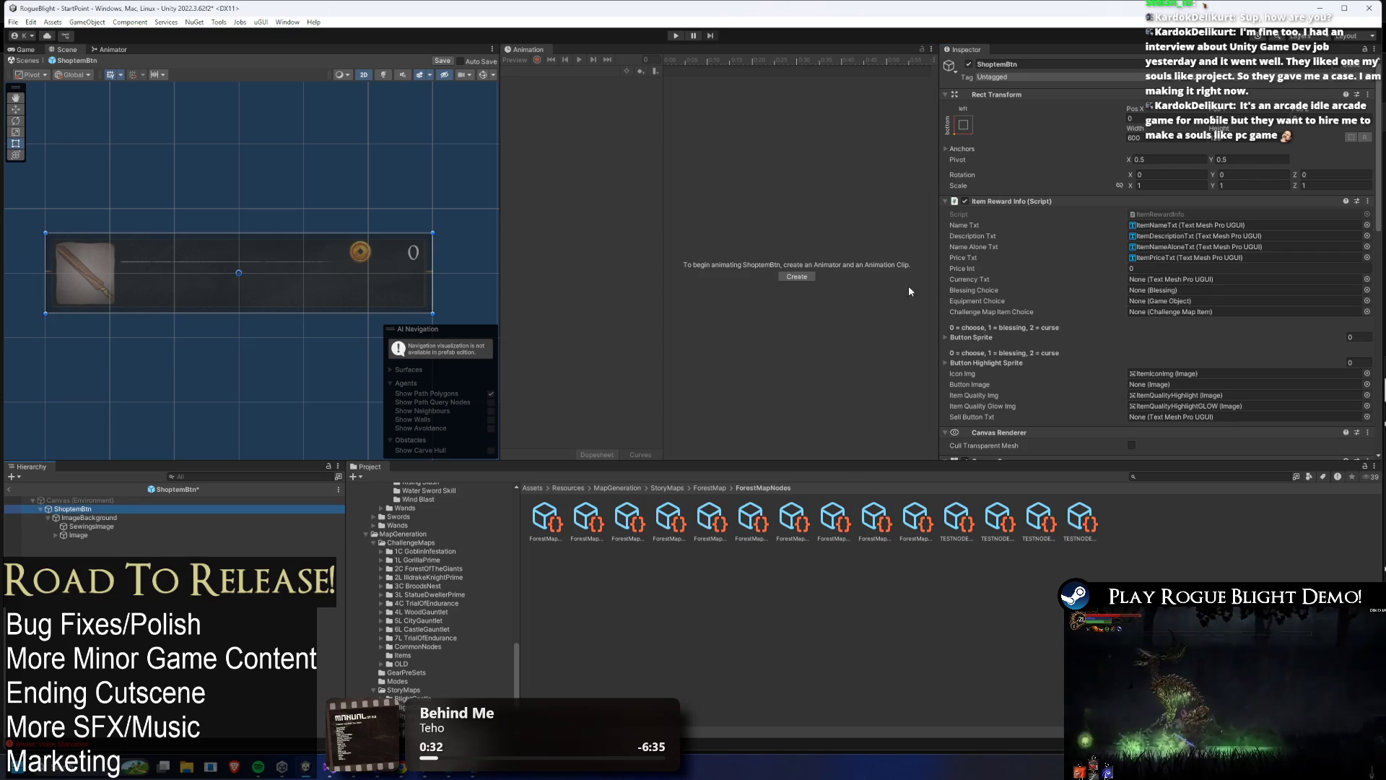
{"action": "left_click", "coordinate": [106, 534]}
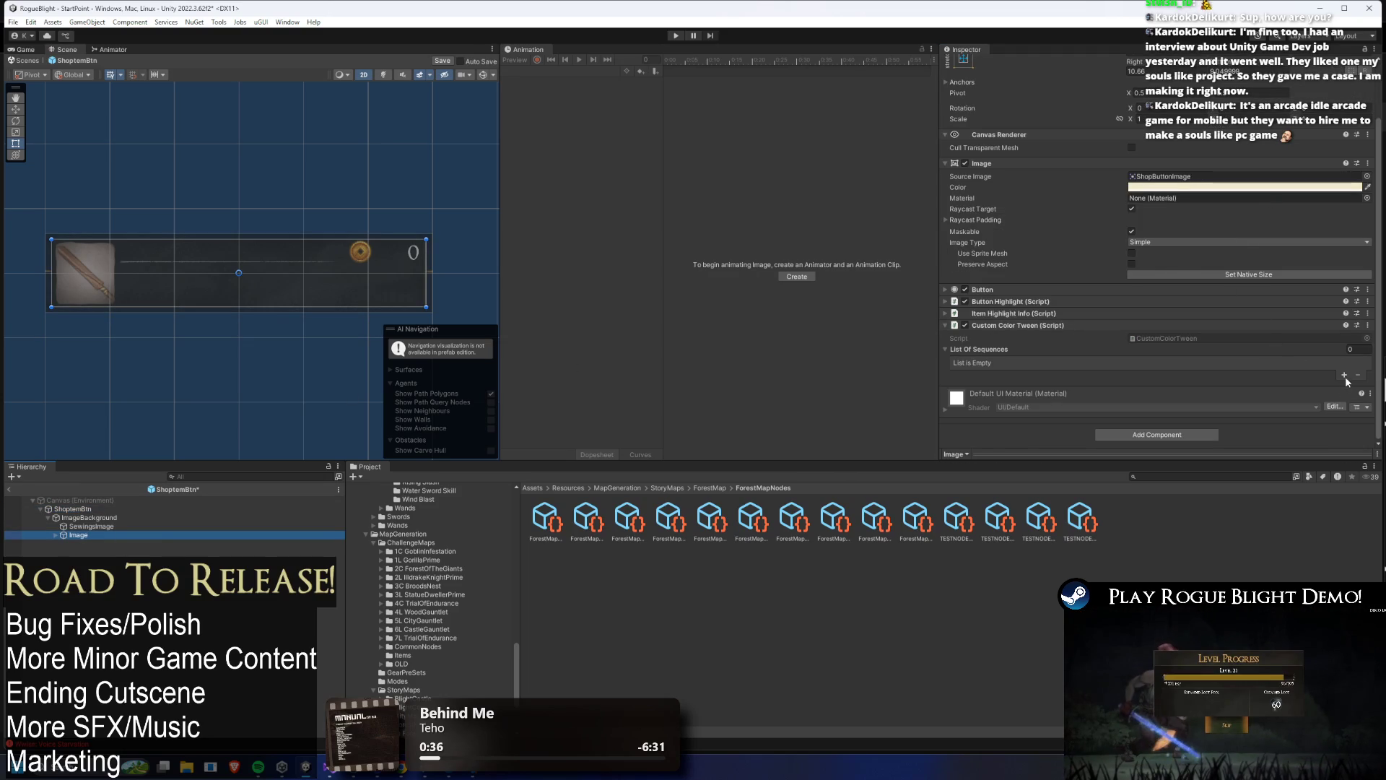
- Add a first tween sequence changing to opaque red with In Out Sine easing
{"action": "left_click", "coordinate": [1344, 375]}
{"action": "scroll", "coordinate": [1194, 361], "scroll_direction": "down", "scroll_amount": 3}
{"action": "left_click", "coordinate": [1180, 286]}
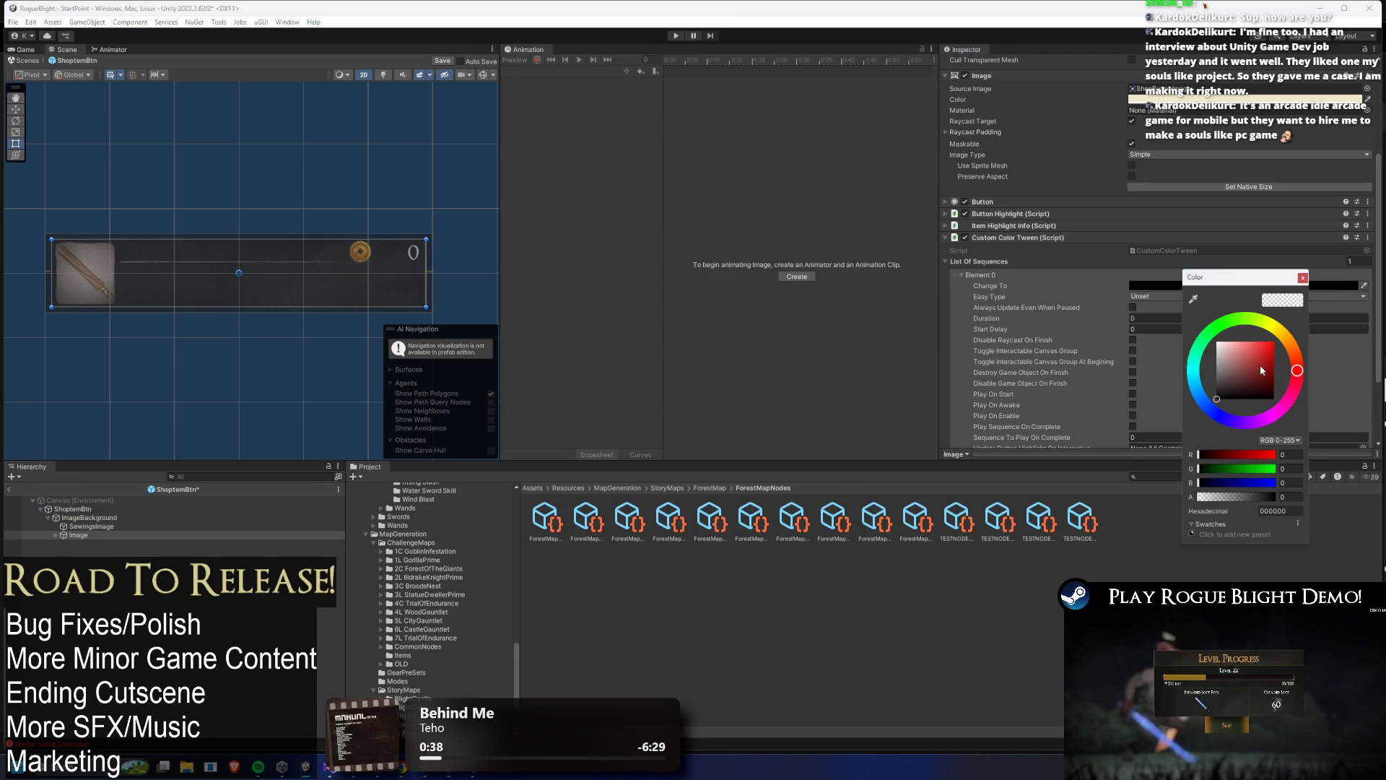
{"action": "left_click_drag", "start_coordinate": [1259, 362], "coordinate": [1329, 299]}
{"action": "left_click_drag", "start_coordinate": [1235, 497], "coordinate": [1282, 497]}
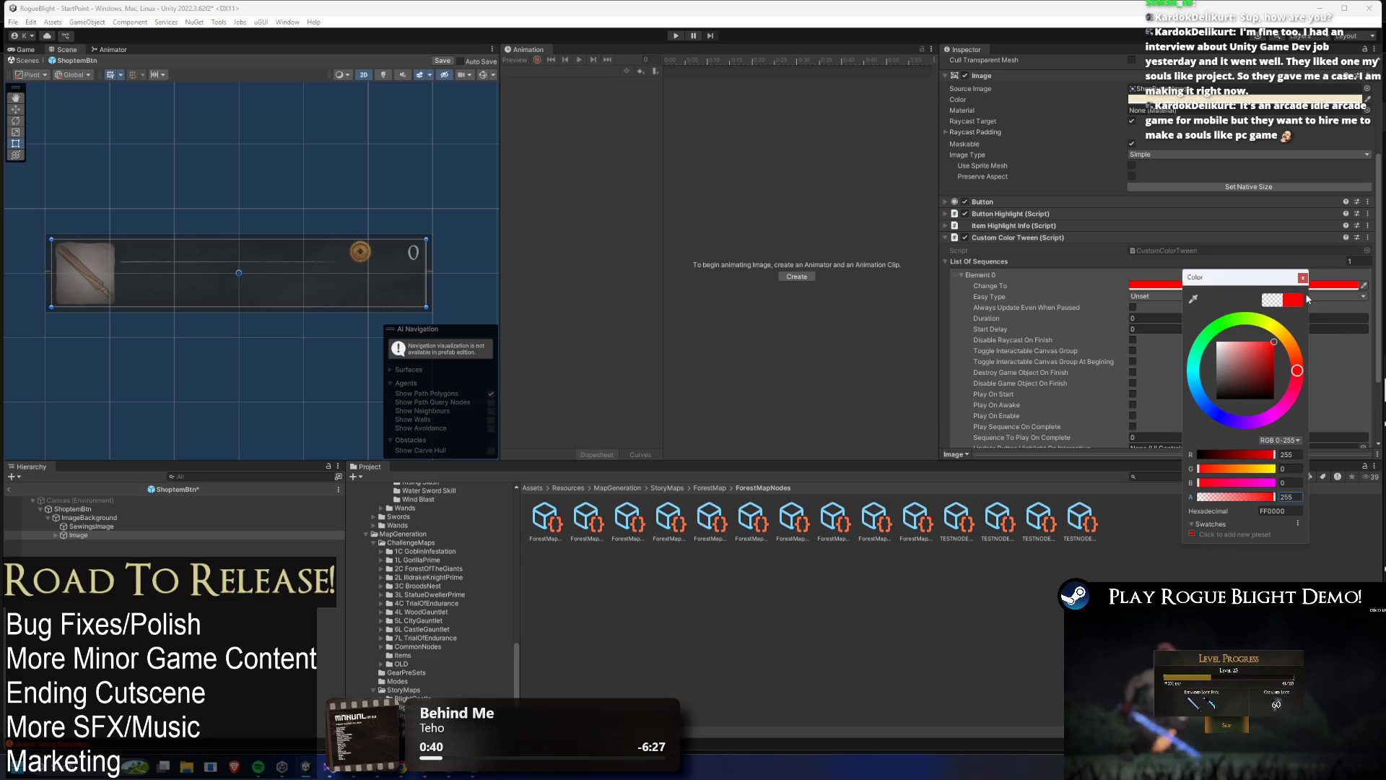
{"action": "left_click", "coordinate": [1303, 278]}
{"action": "left_click", "coordinate": [1155, 296]}
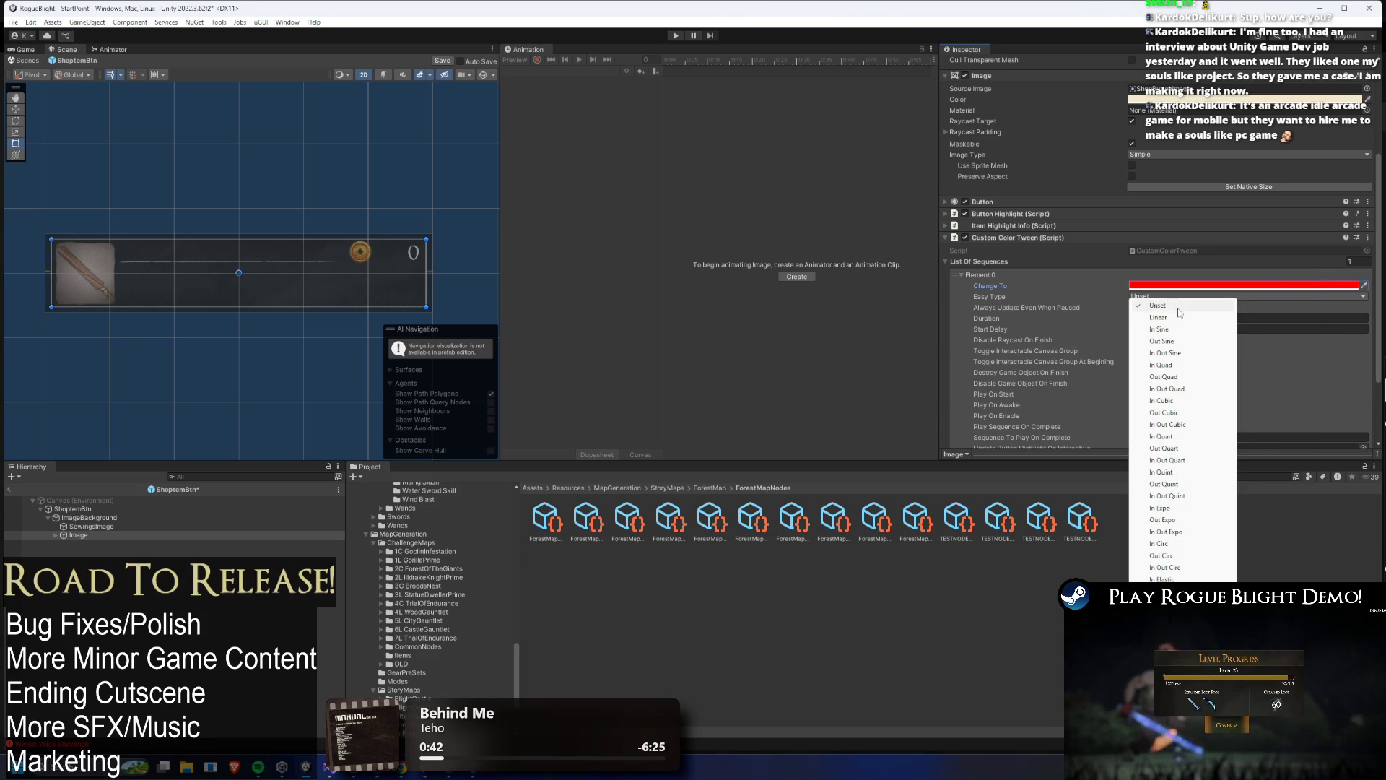
{"action": "left_click", "coordinate": [1165, 353]}
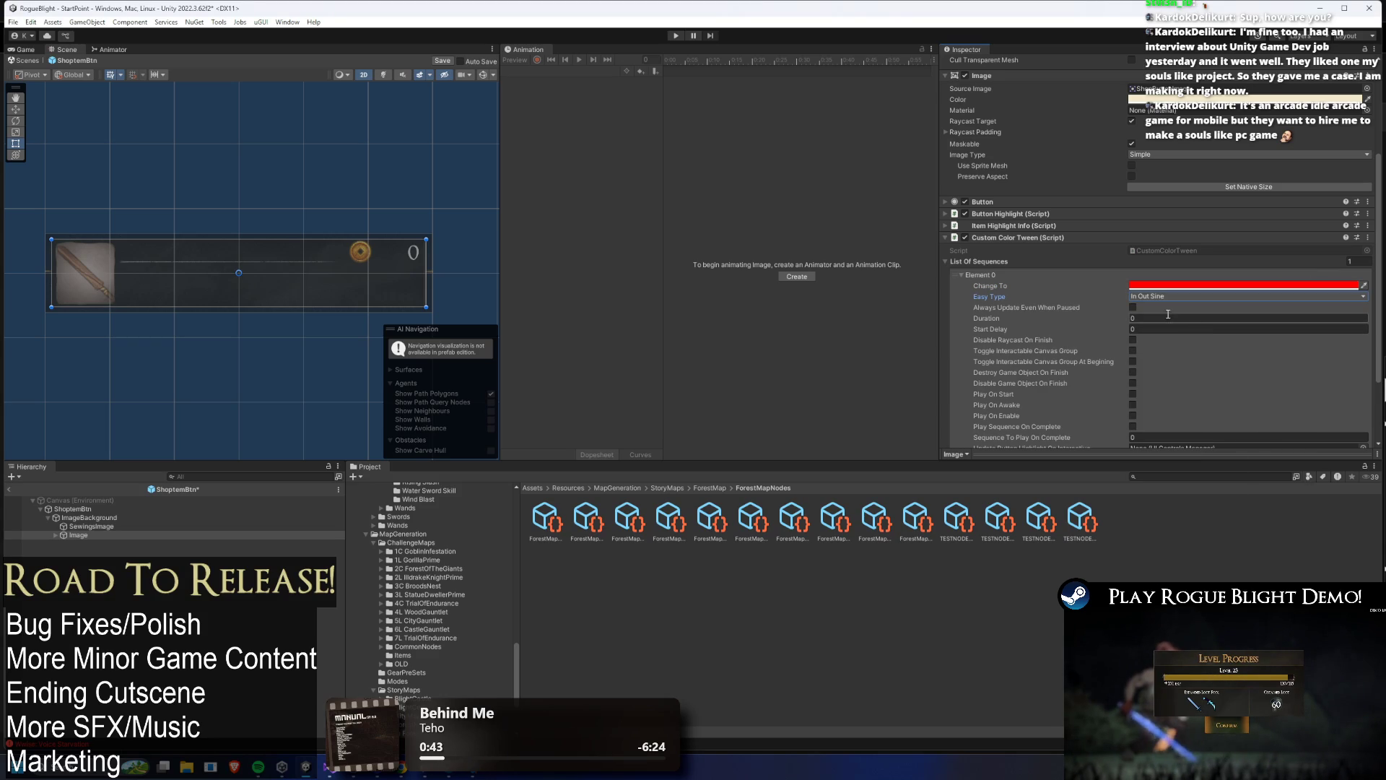
- Add a second sequence with pale cream as its Change To colour, and save the prefab
{"action": "scroll", "coordinate": [1161, 319], "scroll_direction": "down", "scroll_amount": 2}
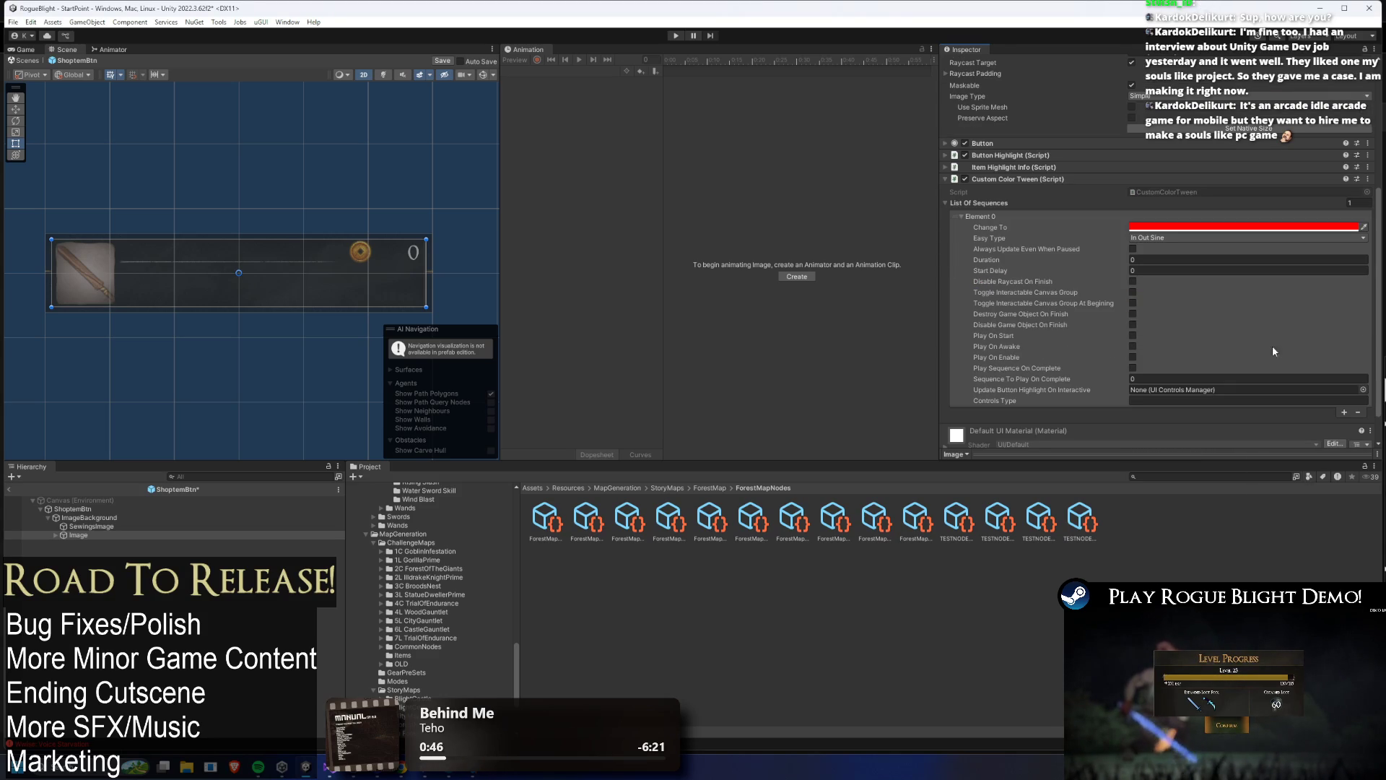
{"action": "left_click", "coordinate": [1345, 413]}
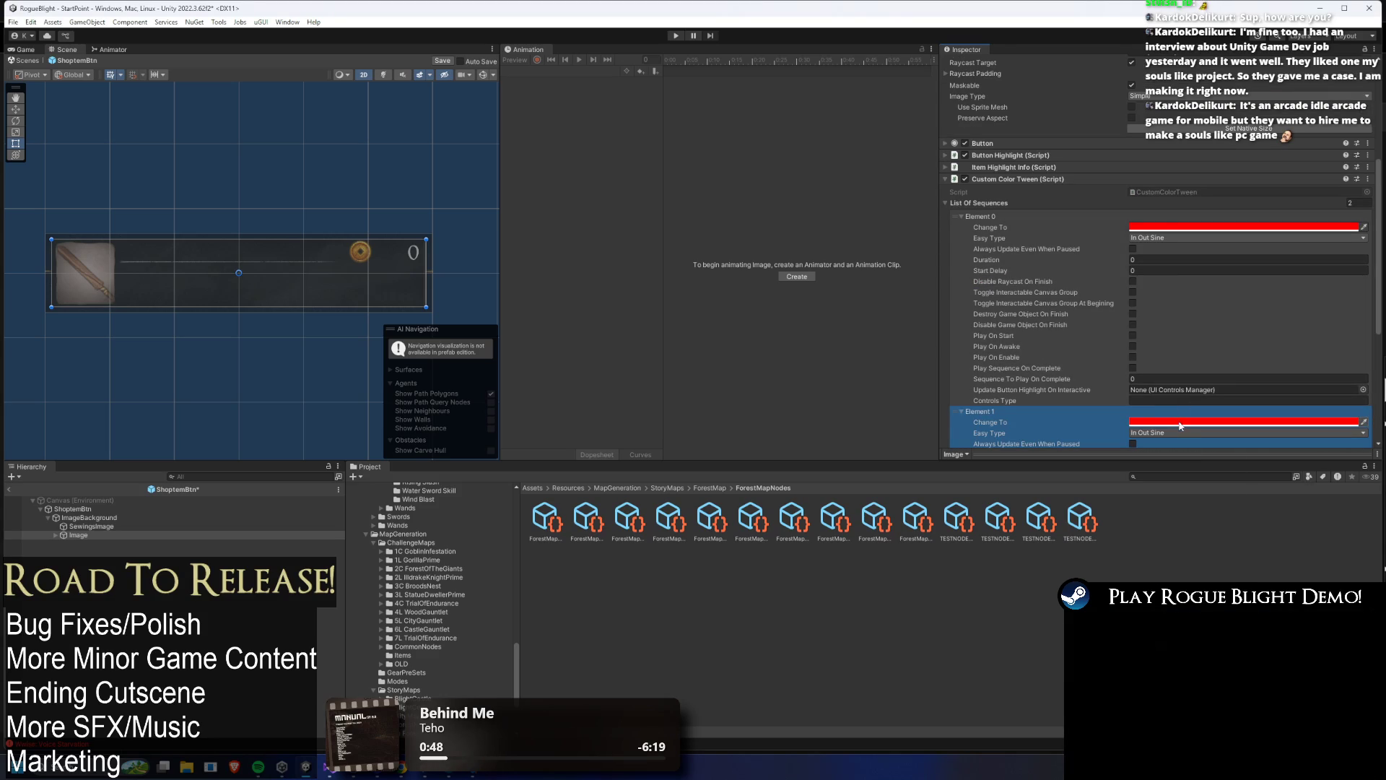
{"action": "scroll", "coordinate": [1198, 142], "scroll_direction": "up", "scroll_amount": 5}
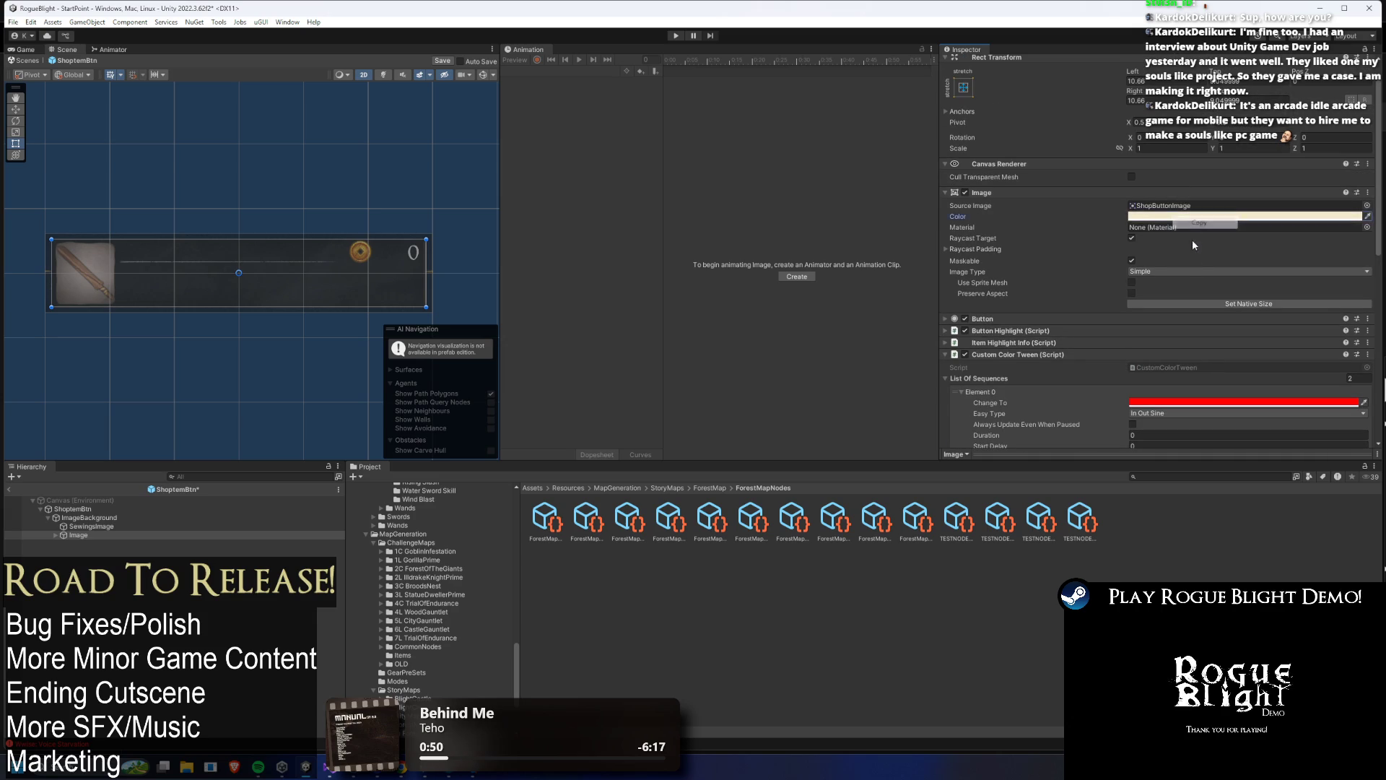
{"action": "scroll", "coordinate": [1193, 238], "scroll_direction": "down", "scroll_amount": 8}
{"action": "right_click", "coordinate": [1155, 334]}
{"action": "left_click", "coordinate": [1185, 357]}
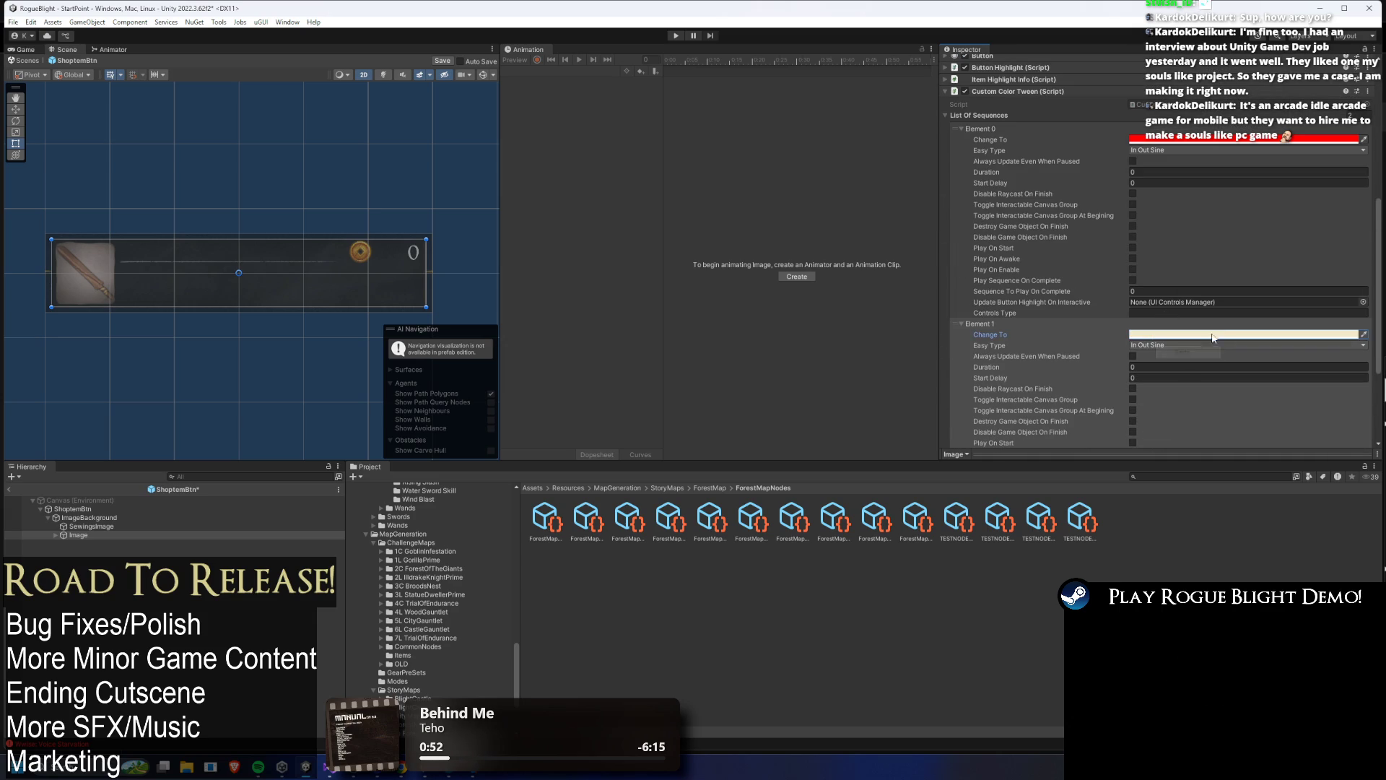
{"action": "key", "text": "ctrl+s"}
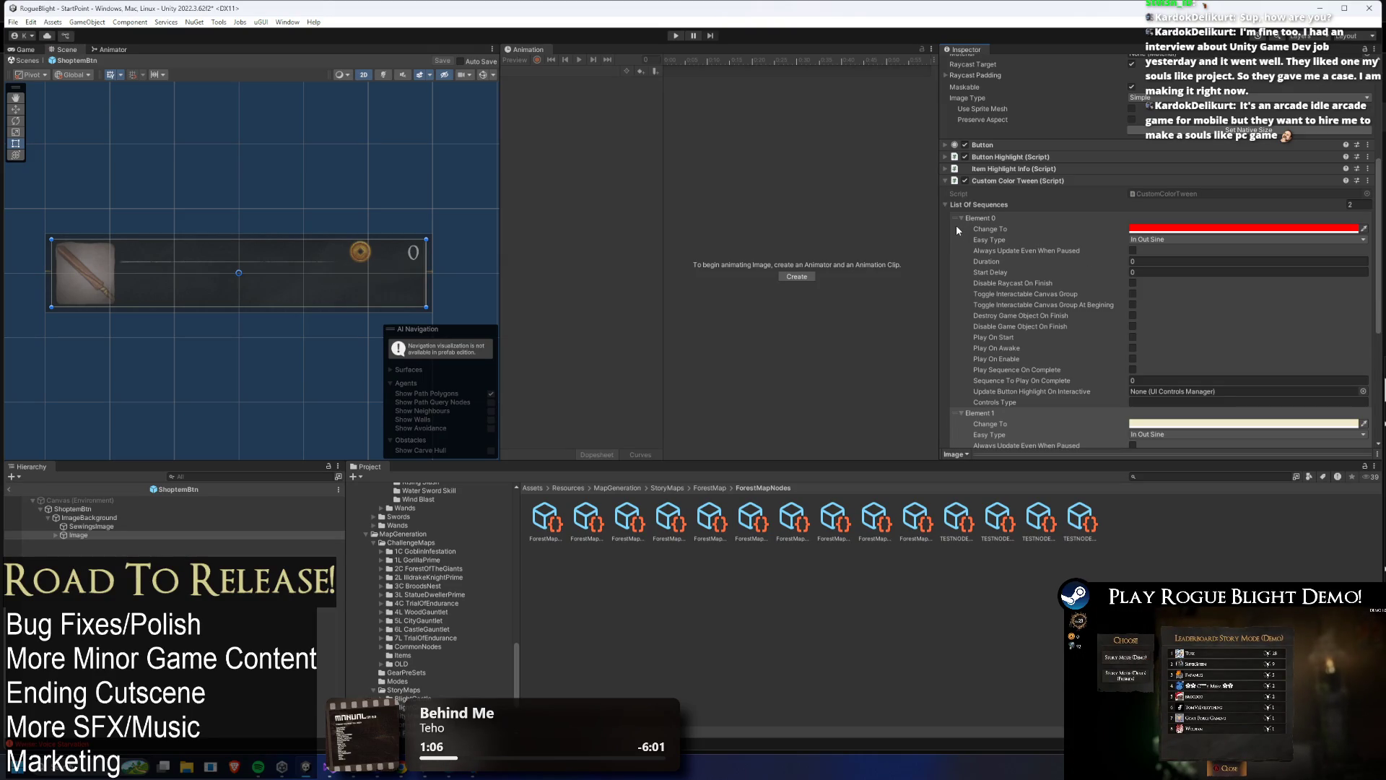
- Check Element 0's red and Element 1's cream settings, then start renaming the Image object
{"action": "left_click", "coordinate": [992, 219]}
{"action": "left_click", "coordinate": [993, 220]}
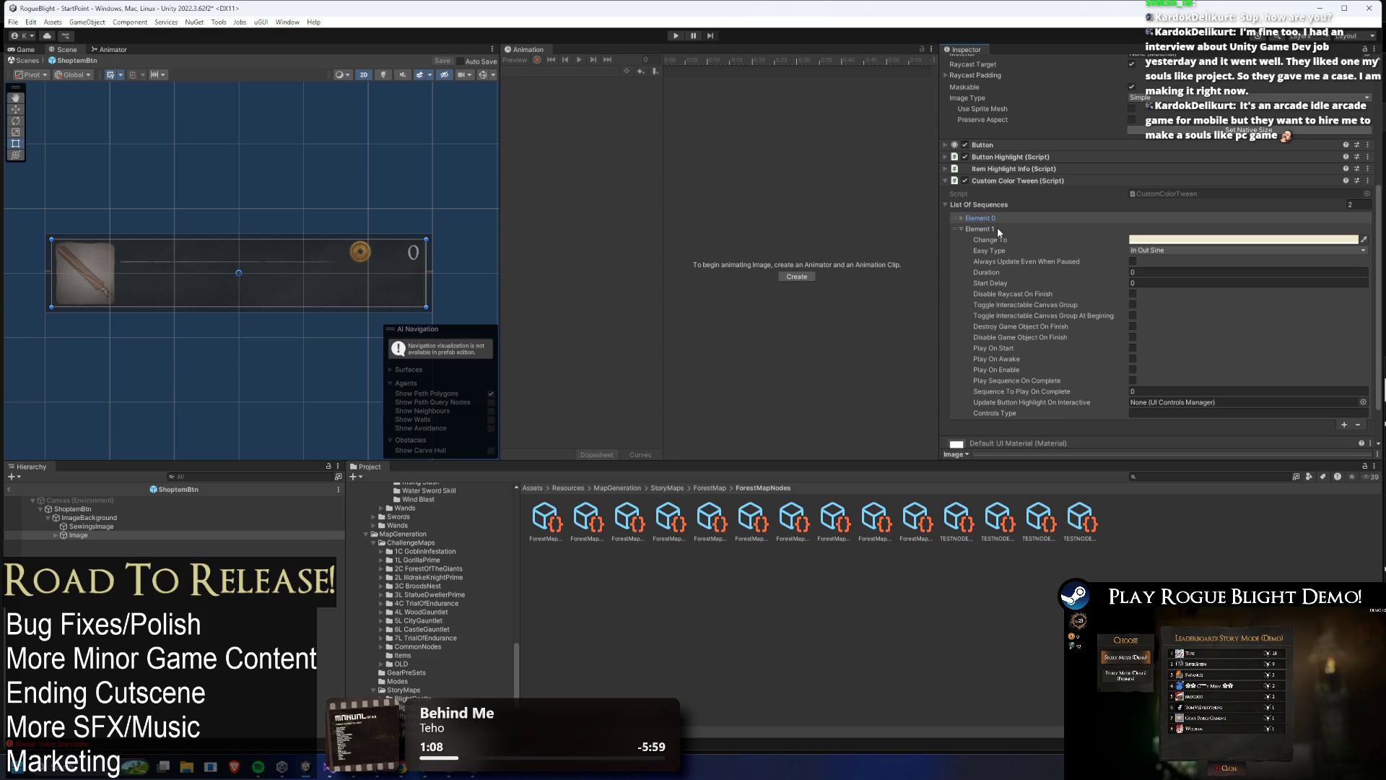
{"action": "left_click", "coordinate": [997, 229]}
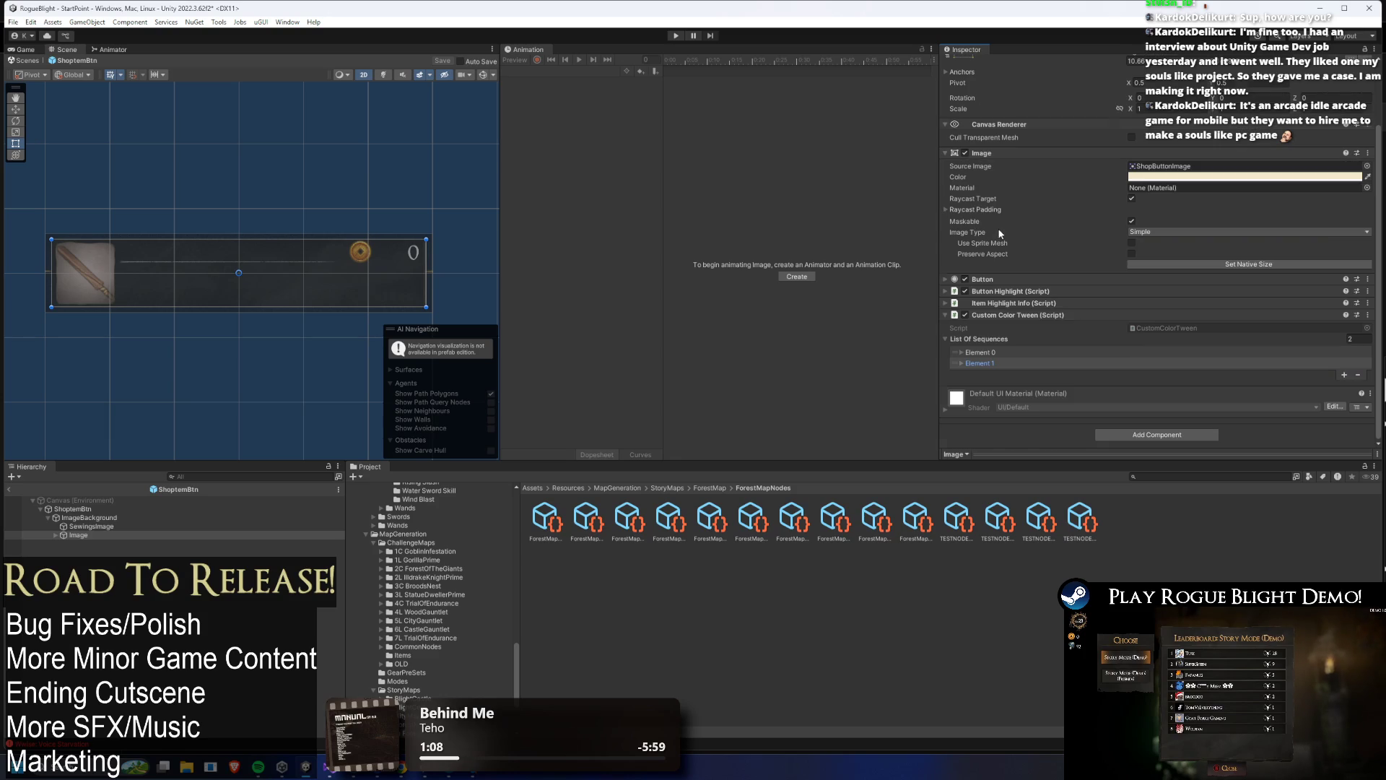
{"action": "left_click", "coordinate": [993, 363]}
{"action": "left_click", "coordinate": [992, 353]}
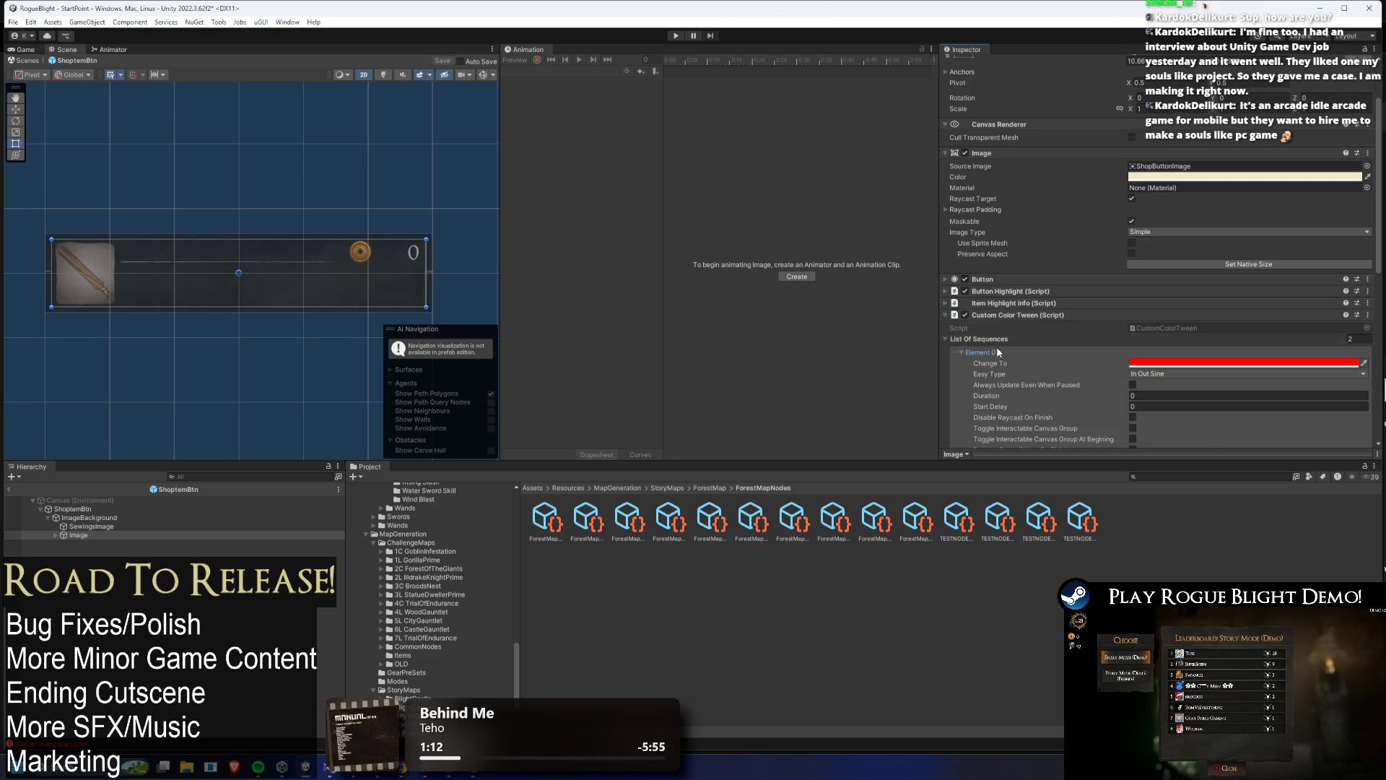
{"action": "left_click", "coordinate": [996, 352]}
{"action": "scroll", "coordinate": [1214, 293], "scroll_direction": "down", "scroll_amount": 5}
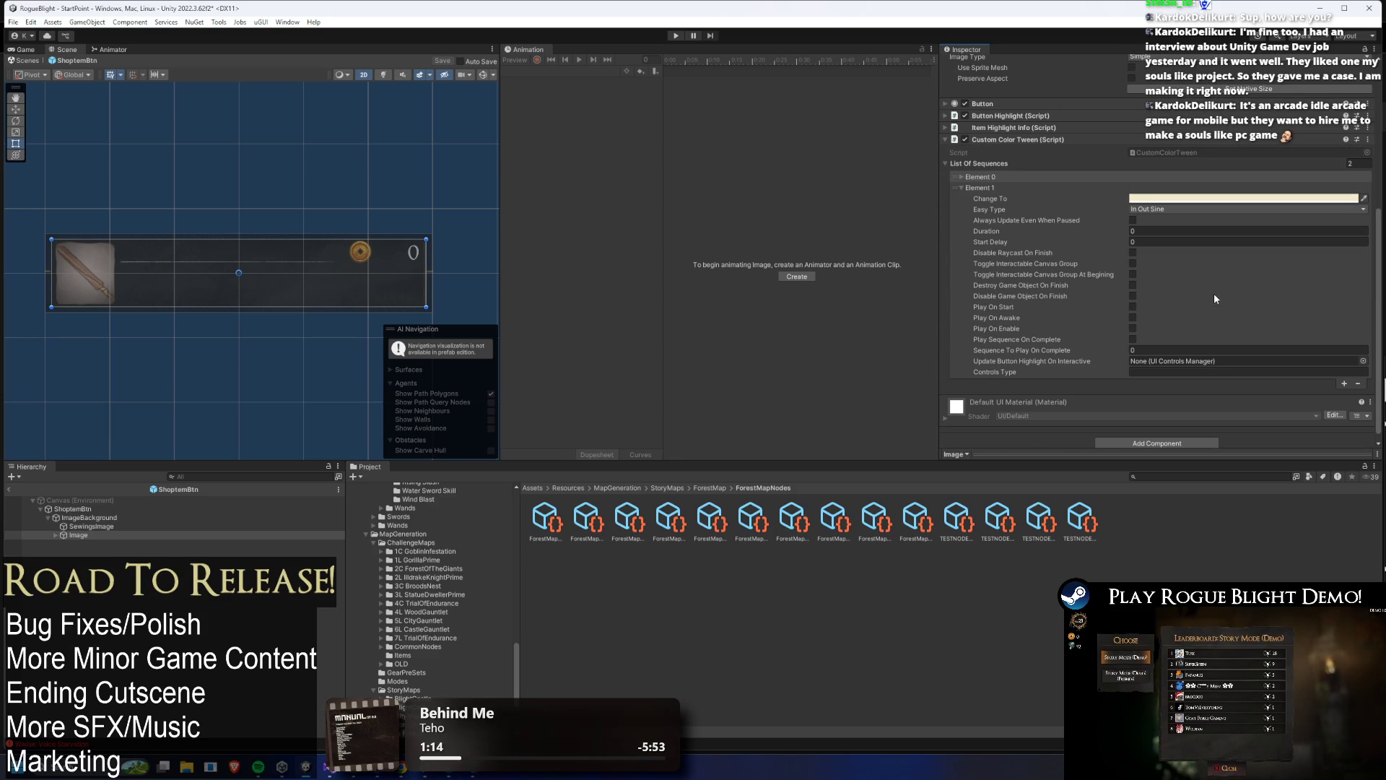
{"action": "left_click", "coordinate": [1008, 176]}
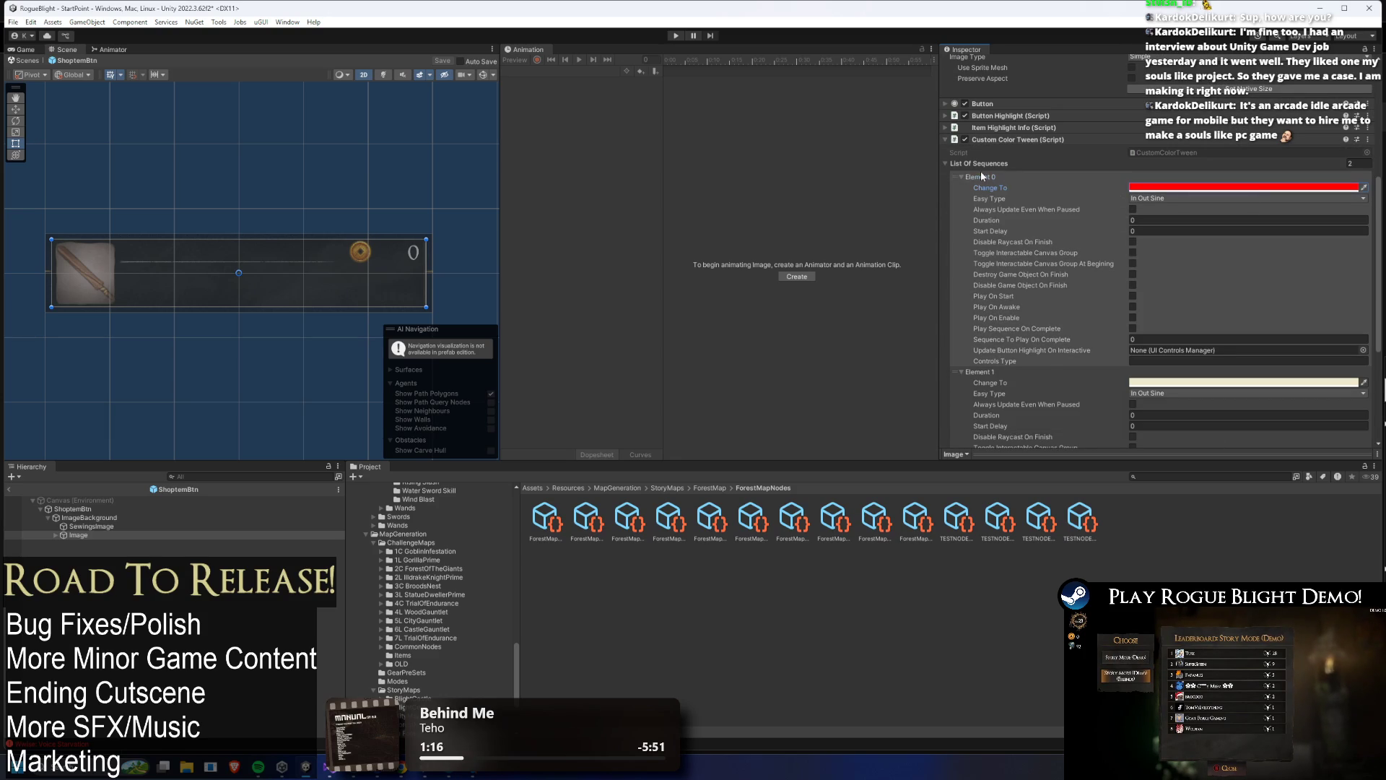
{"action": "left_click", "coordinate": [981, 176]}
{"action": "left_click", "coordinate": [991, 186]}
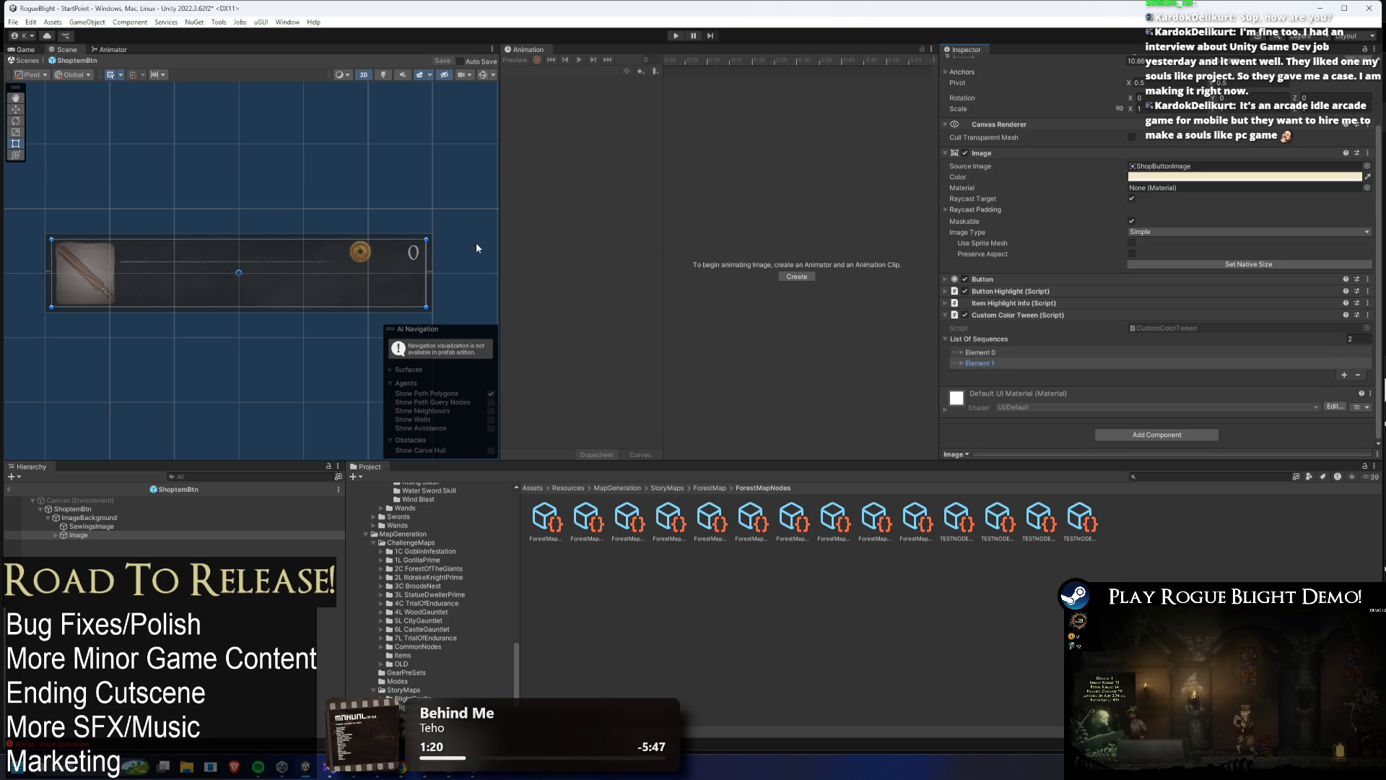
{"action": "left_click", "coordinate": [959, 352]}
{"action": "left_click", "coordinate": [959, 352]}
{"action": "left_click", "coordinate": [980, 364]}
{"action": "left_click", "coordinate": [980, 363]}
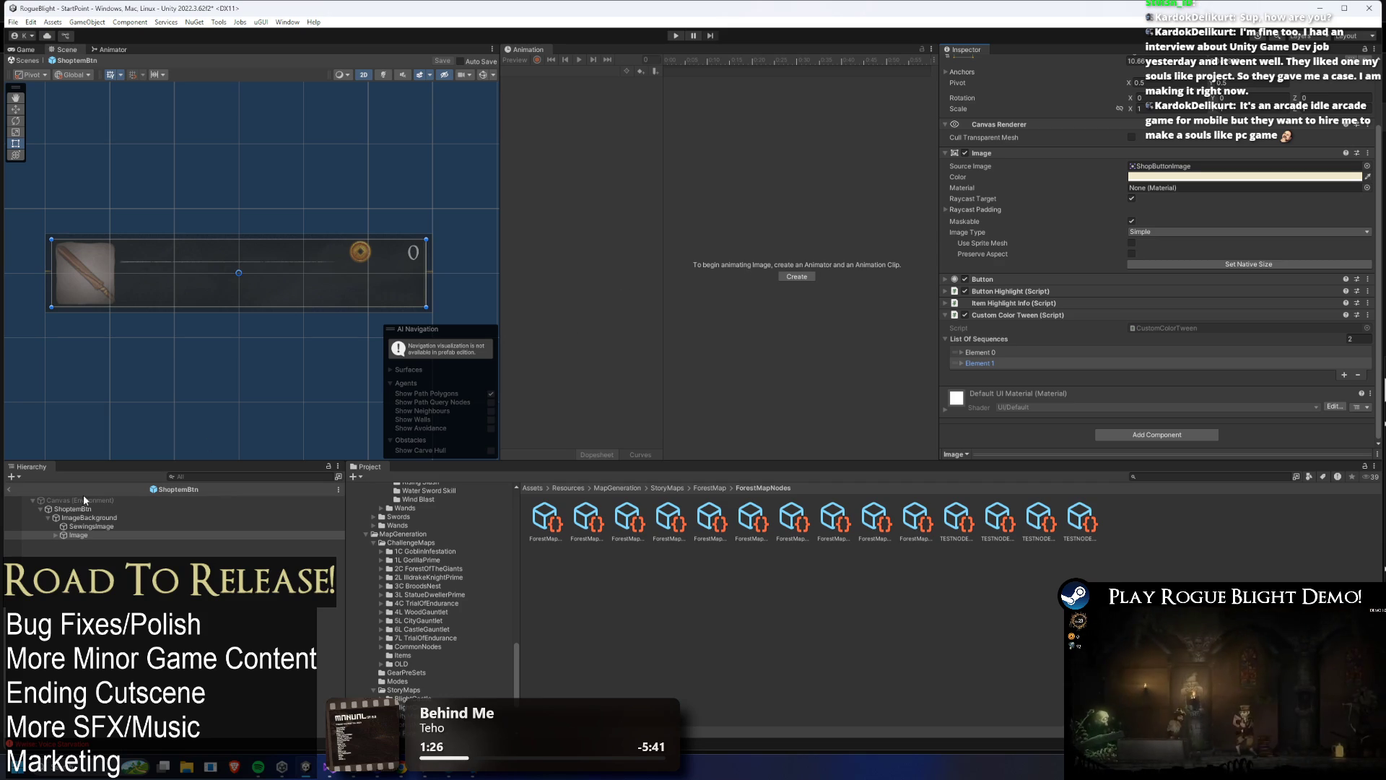
{"action": "right_click", "coordinate": [88, 535]}
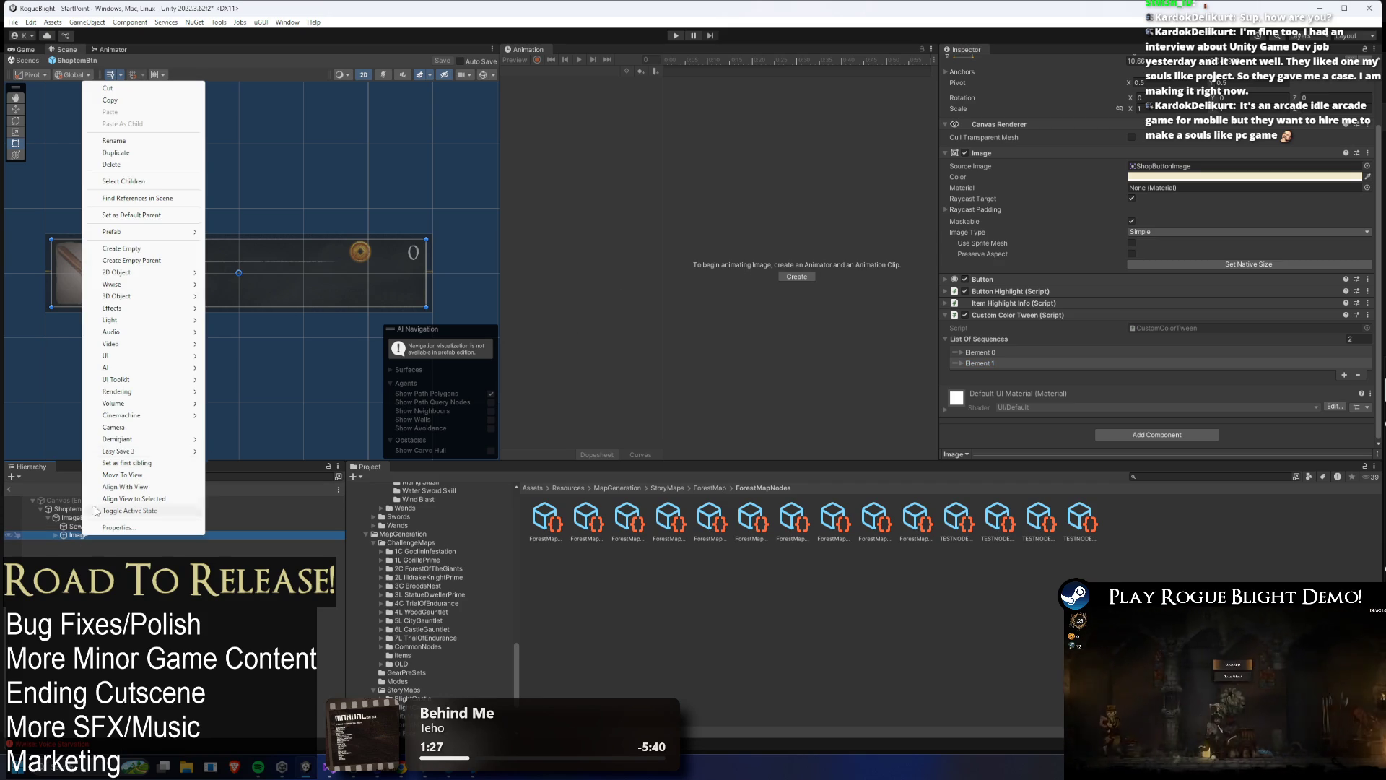
{"action": "left_click", "coordinate": [136, 141]}
{"action": "type", "text": "Bac"}
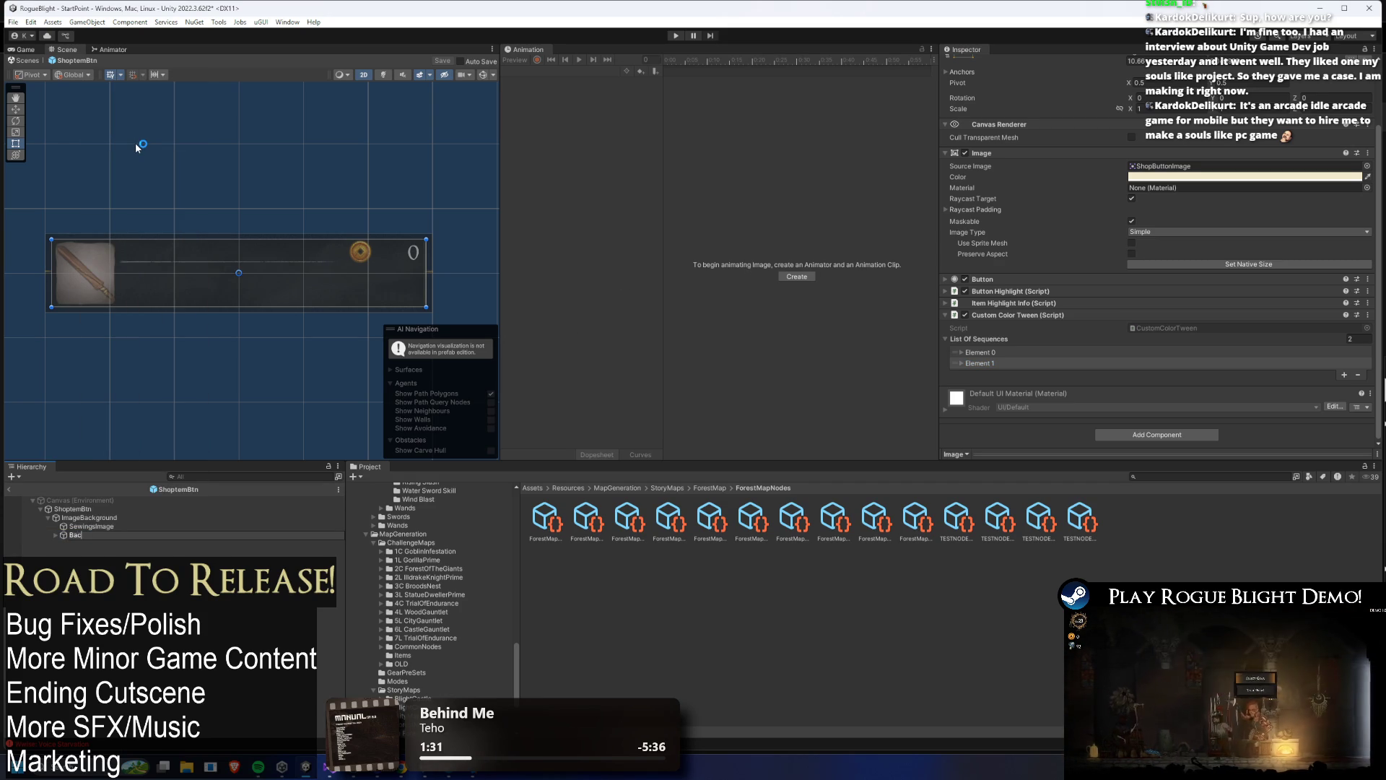
- Rename the Image object to OtherBackgroundImage and save the ShoptemBtn prefab
{"action": "type", "text": "kground"}
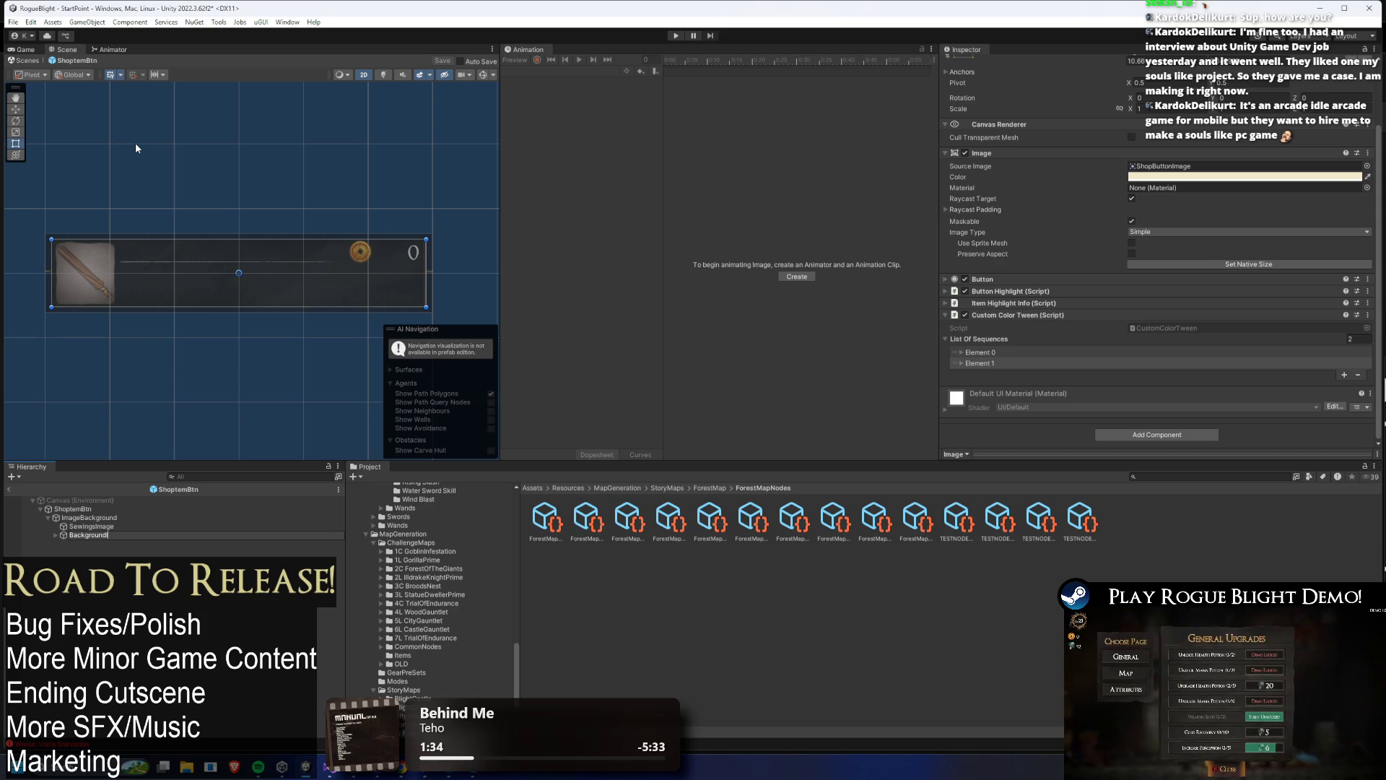
{"action": "key", "text": "BackSpace"}
{"action": "key", "text": "BackSpace"}
{"action": "key", "text": "BackSpace"}
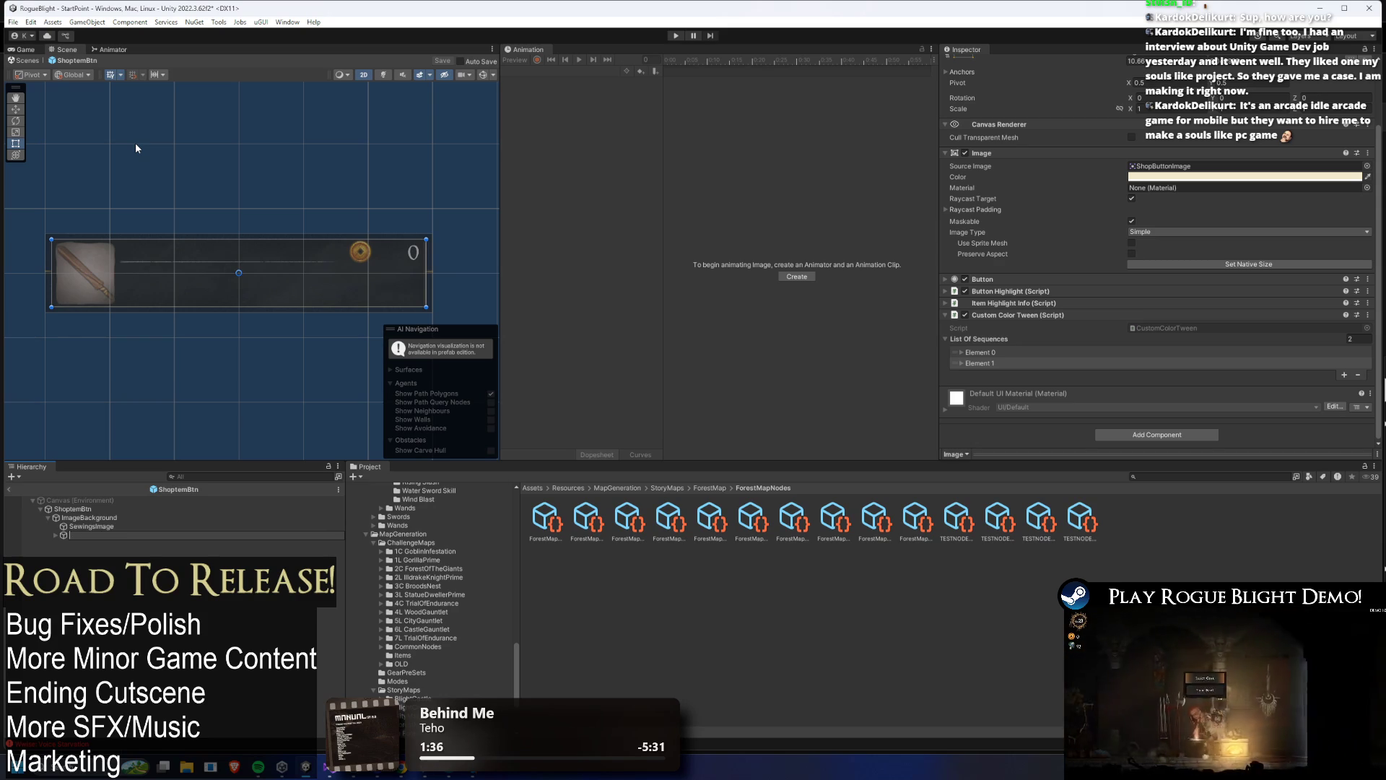
{"action": "type", "text": "OtherBackgr"}
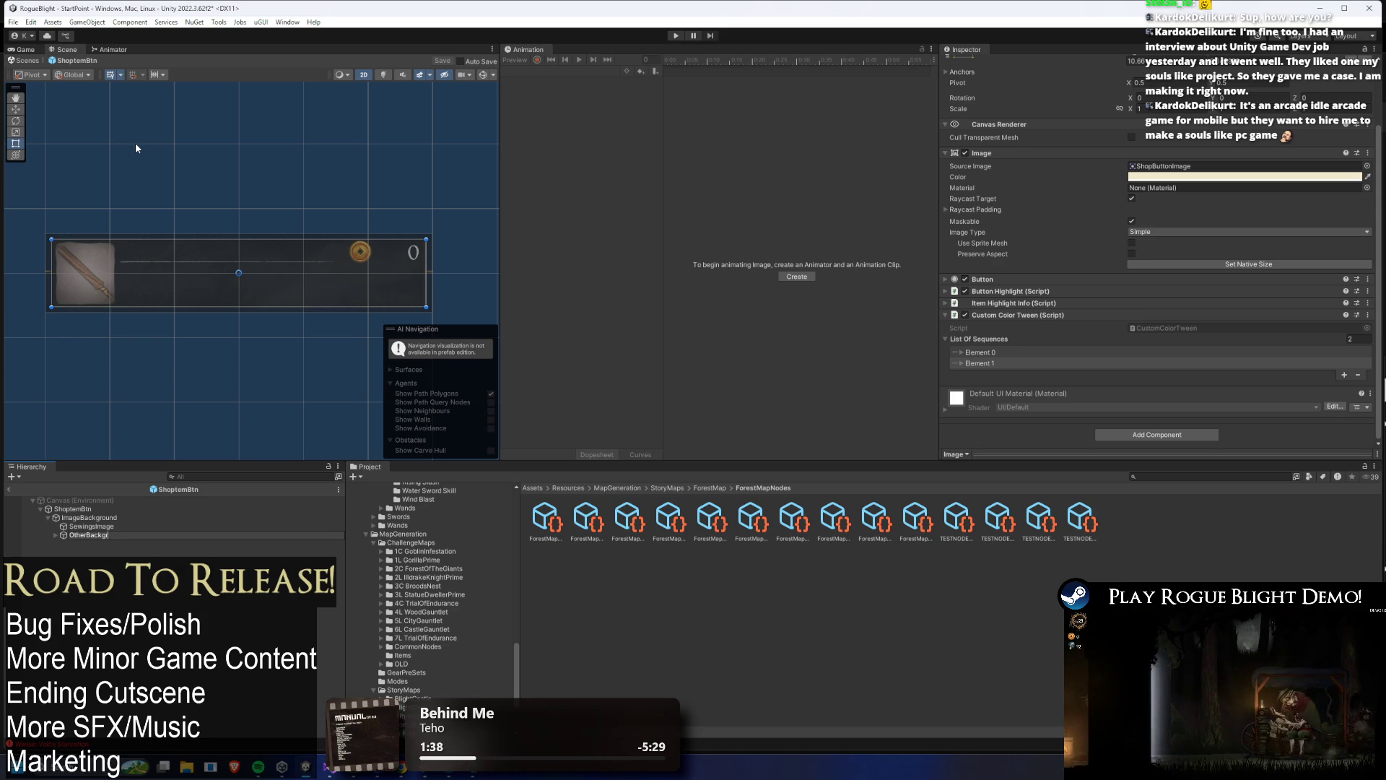
{"action": "type", "text": "oundImage"}
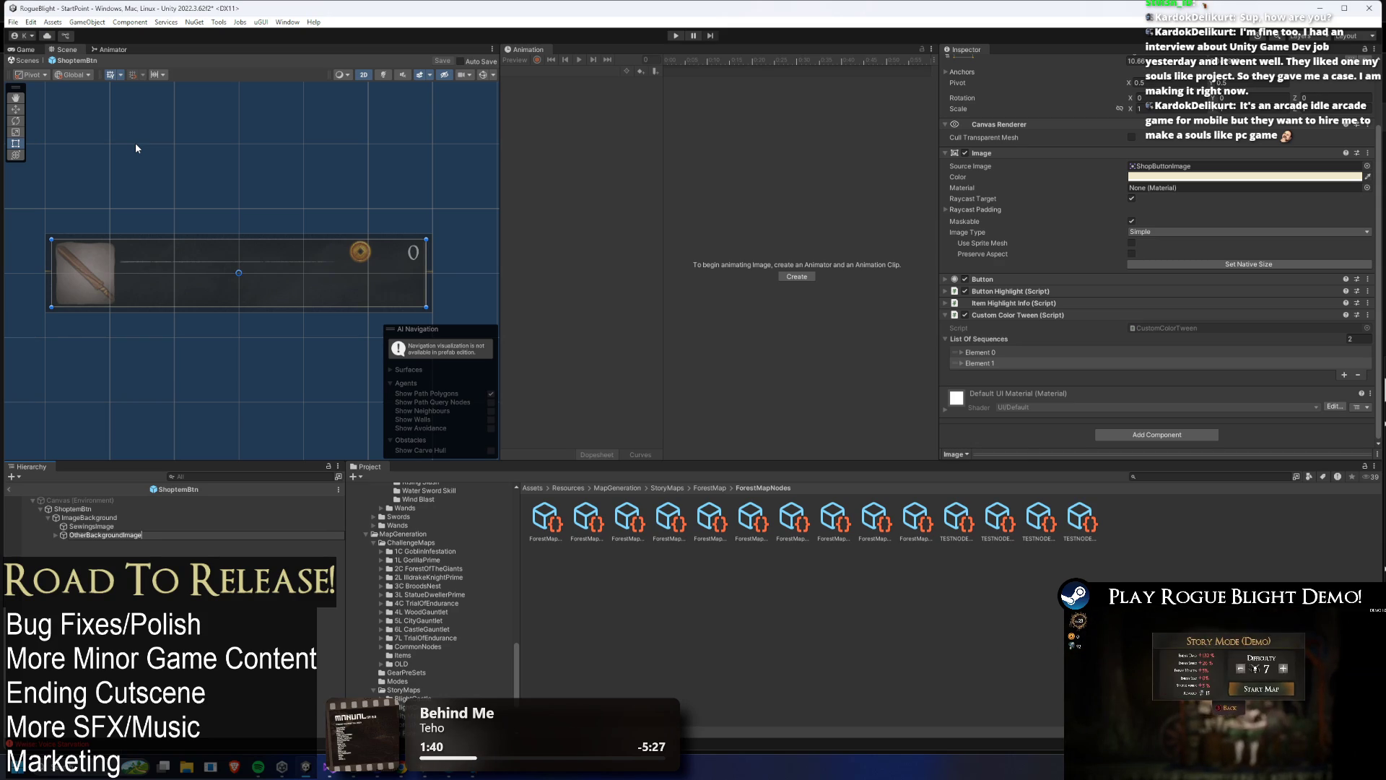
{"action": "key", "text": "Return"}
{"action": "left_click", "coordinate": [148, 509]}
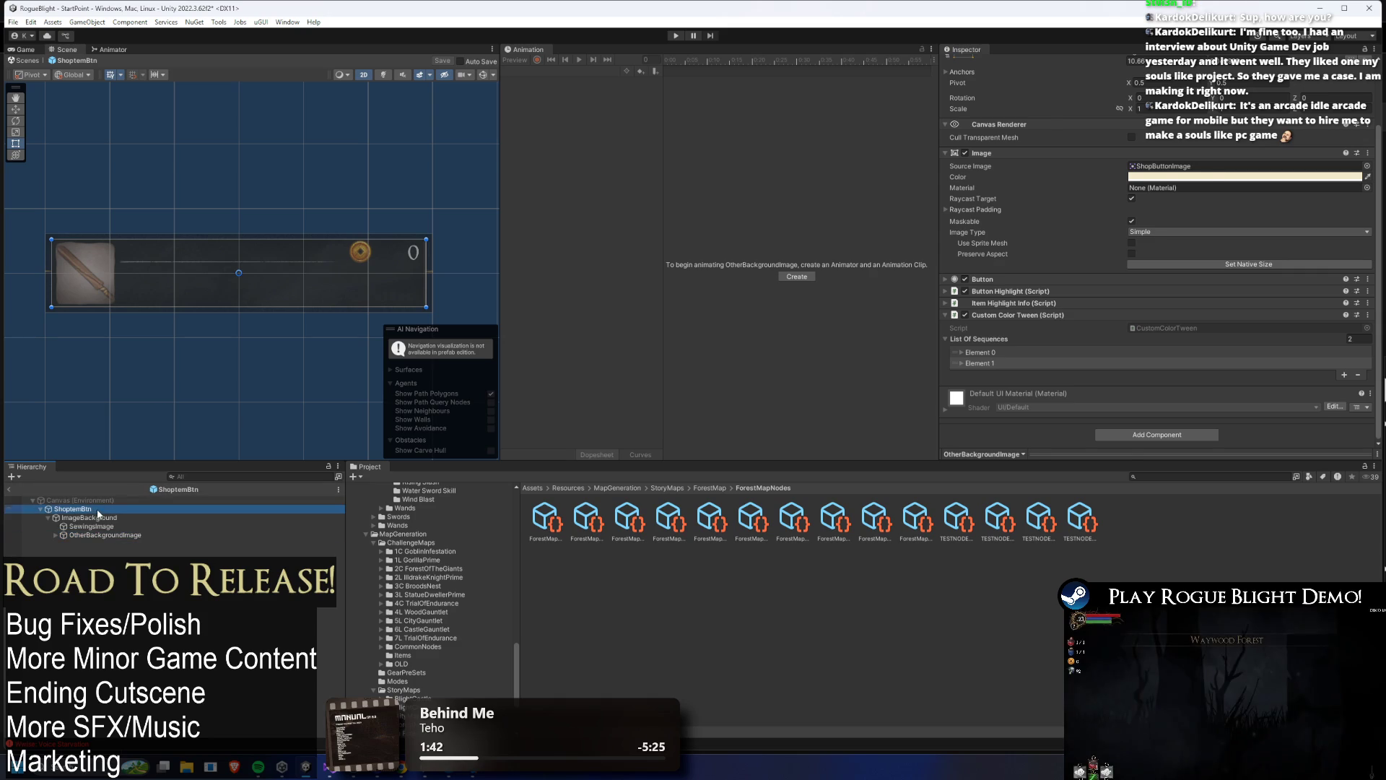
{"action": "key", "text": "ctrl+s"}
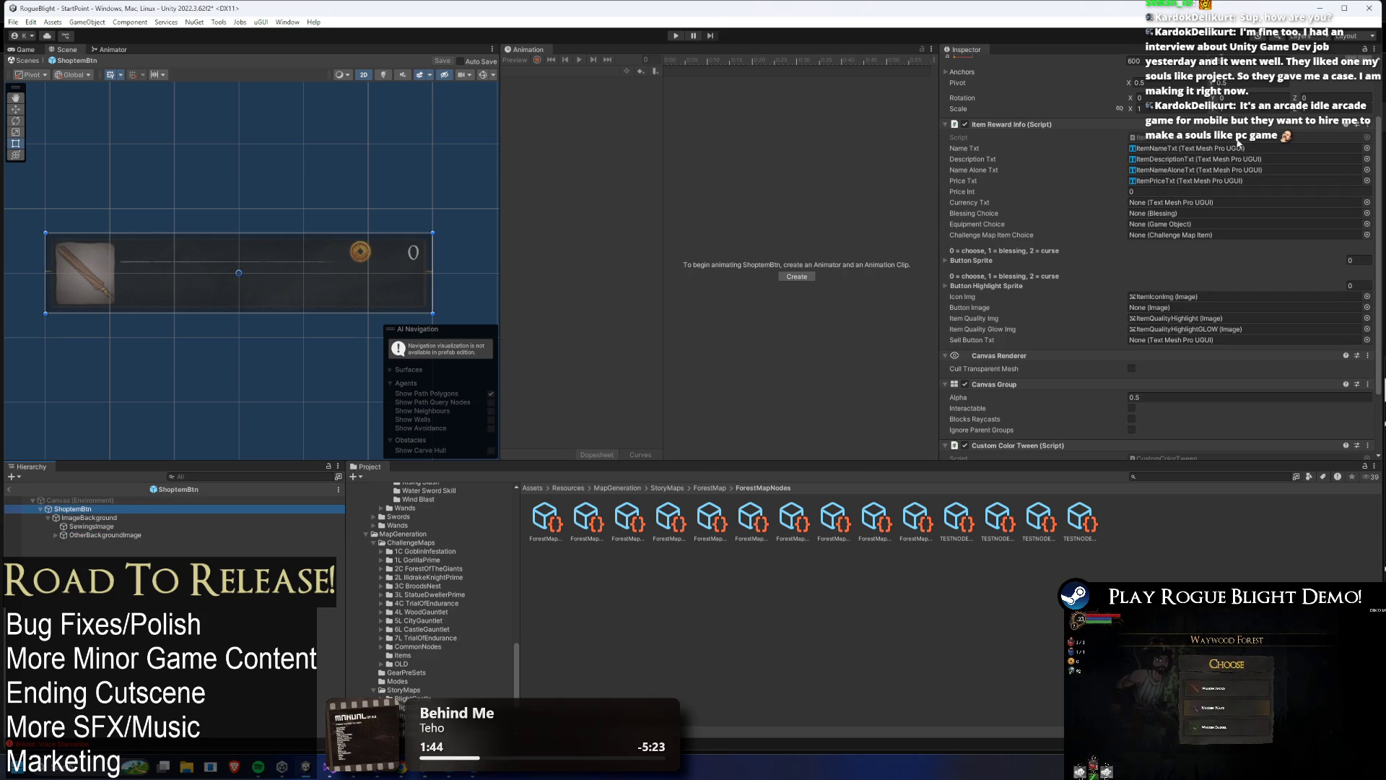
{"action": "left_click", "coordinate": [1238, 139]}
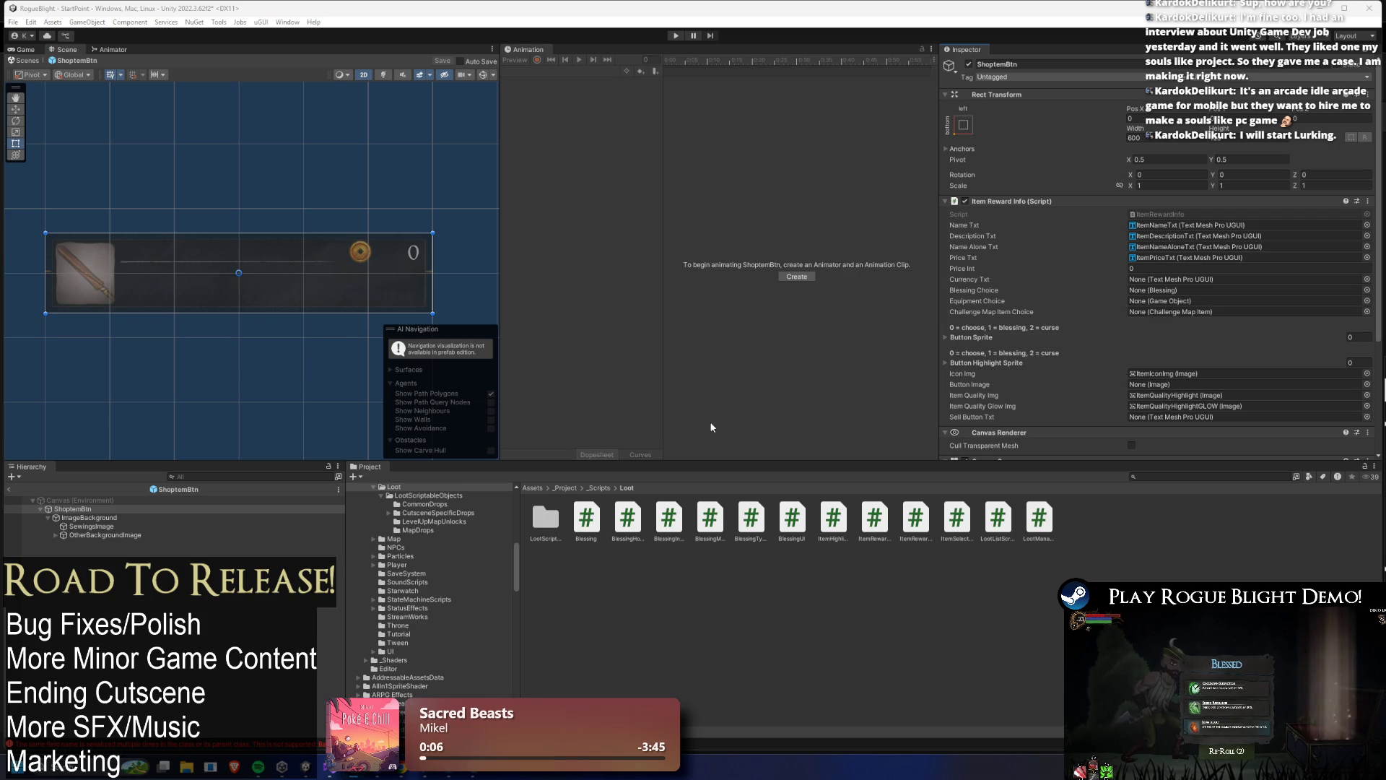
- Drag OtherBackgroundImage into the Item Reward Info's Other Background Image Tween slot and save
{"action": "scroll", "coordinate": [1176, 378], "scroll_direction": "down", "scroll_amount": 5}
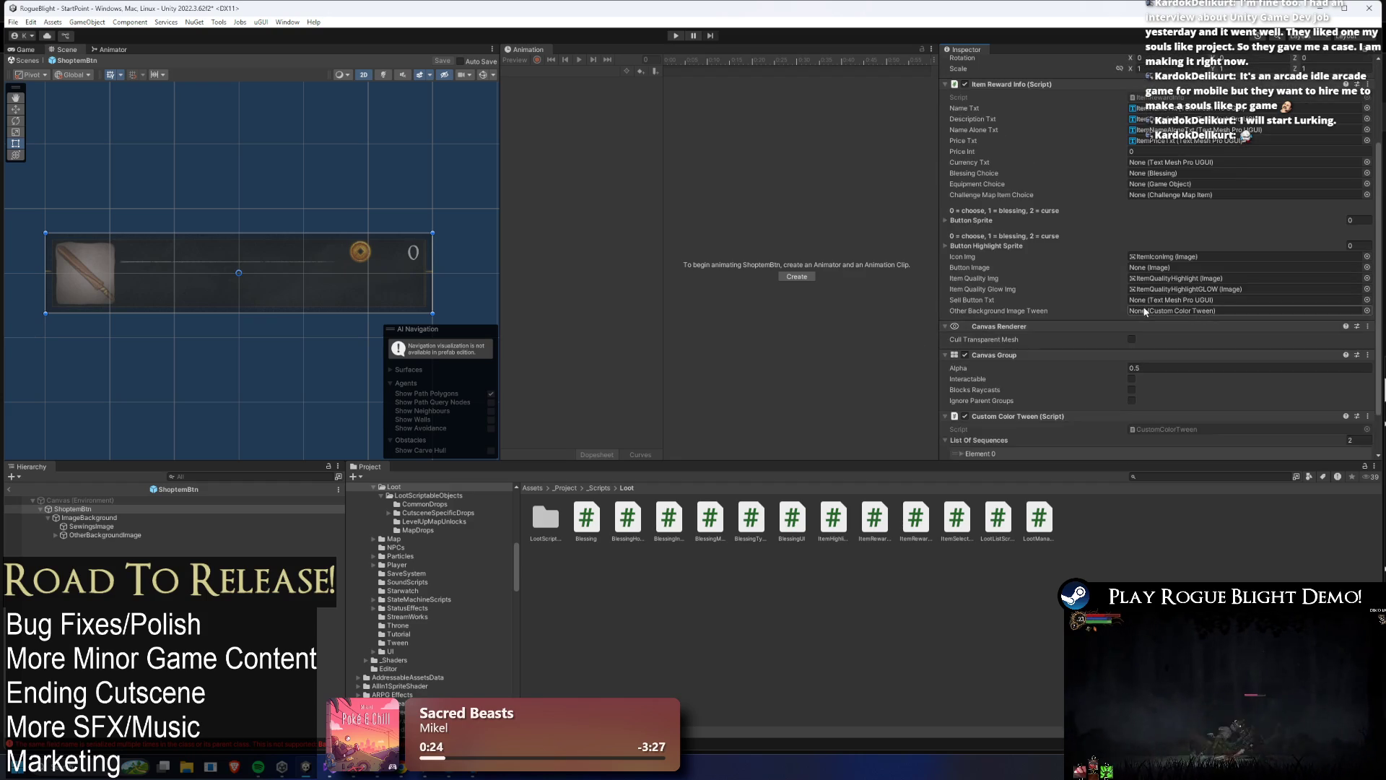
{"action": "scroll", "coordinate": [1142, 308], "scroll_direction": "down", "scroll_amount": 2}
{"action": "left_click_drag", "start_coordinate": [90, 535], "coordinate": [1227, 369]}
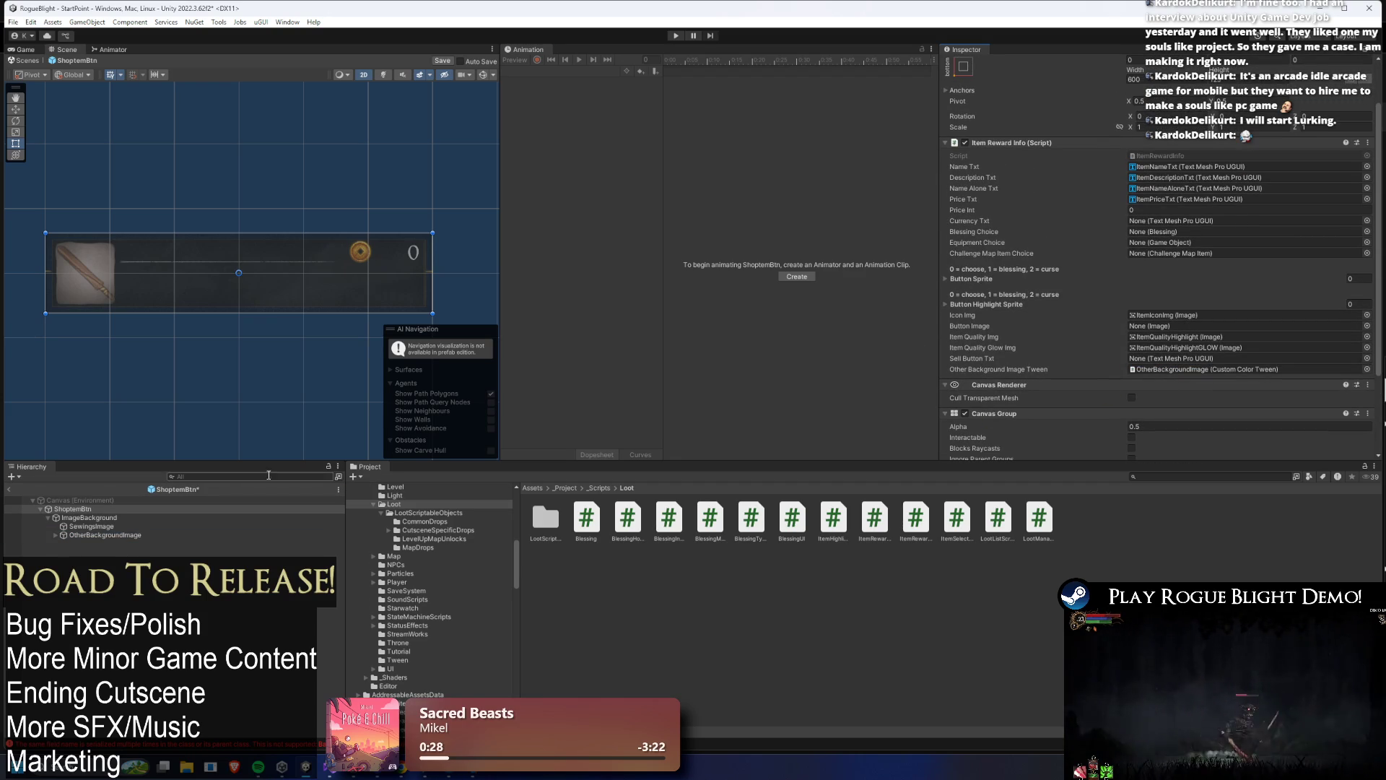
{"action": "key", "text": "ctrl+s"}
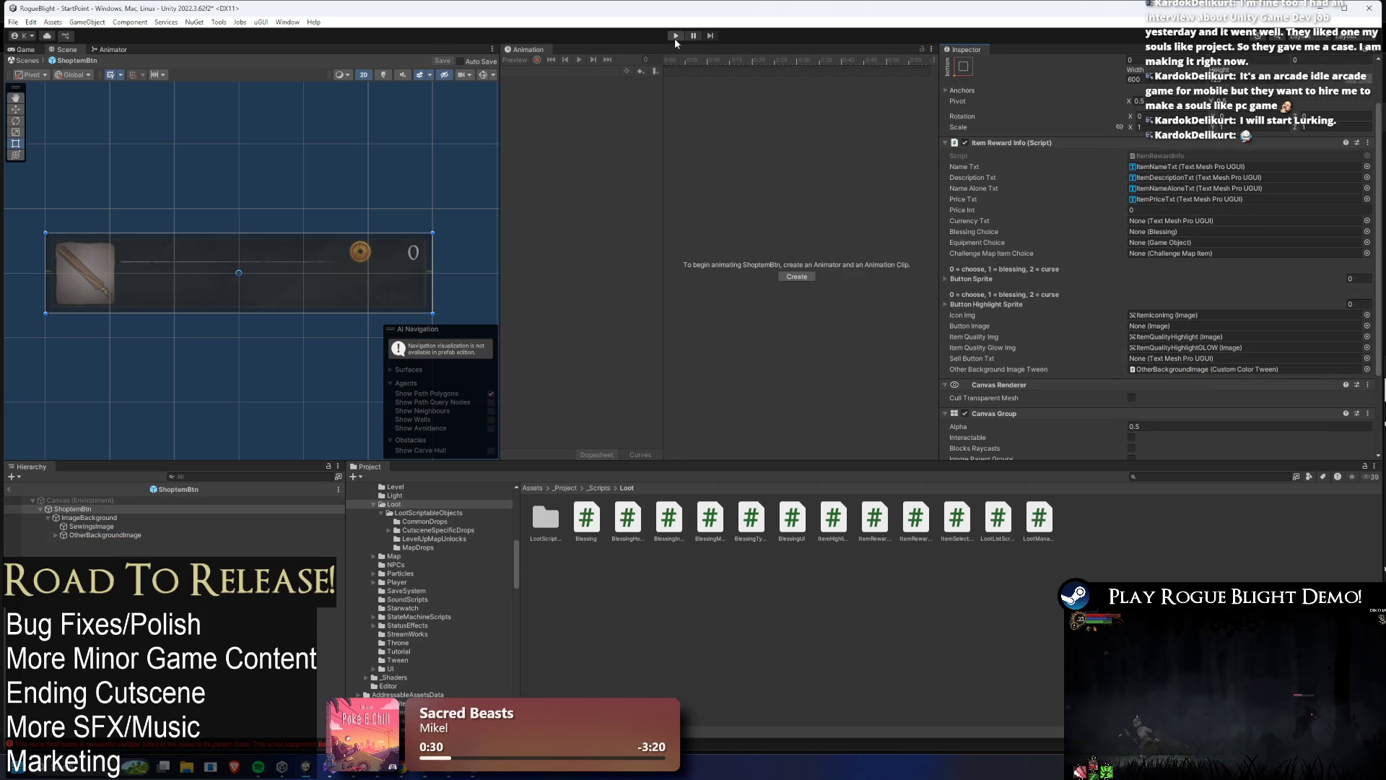
{"action": "left_click", "coordinate": [676, 35]}
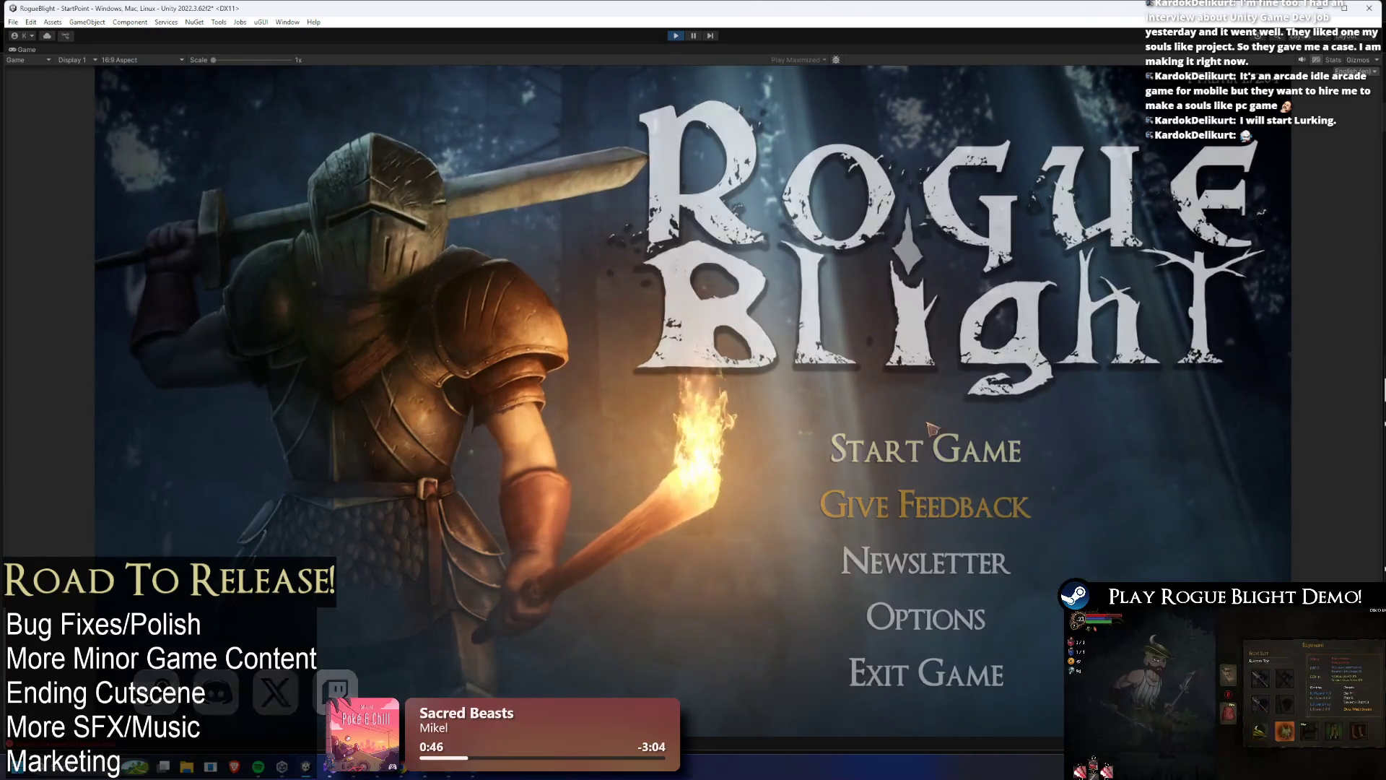
{"action": "left_click", "coordinate": [926, 449]}
{"action": "left_click", "coordinate": [959, 411]}
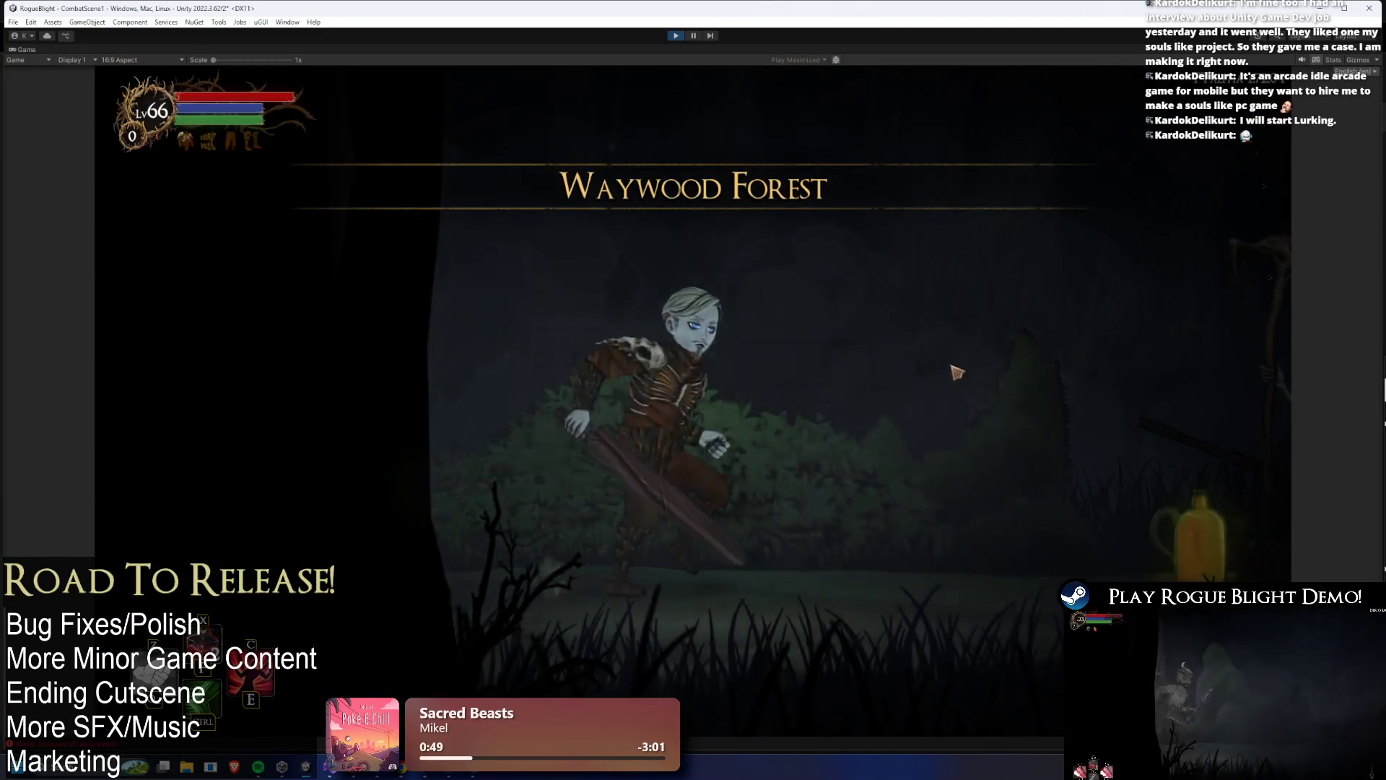
{"action": "key", "text": "f"}
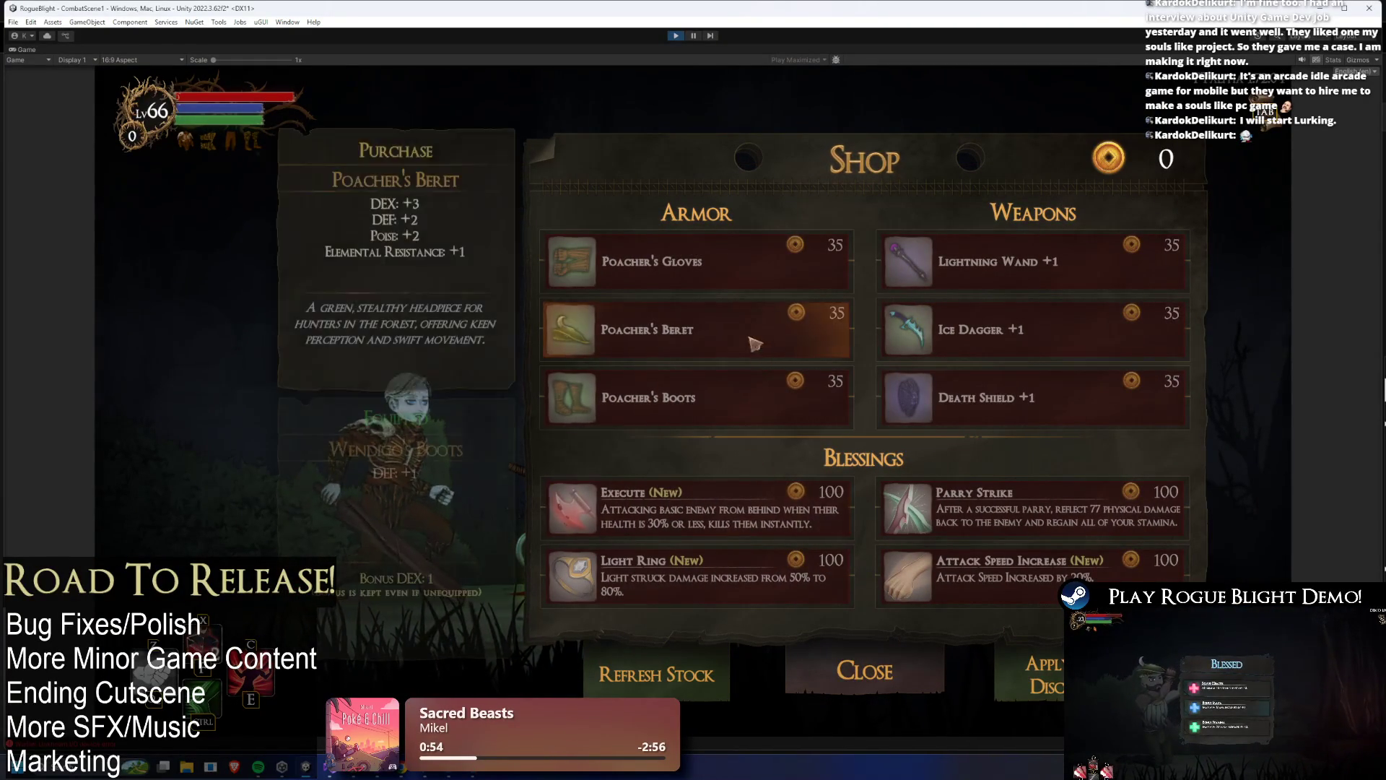
{"action": "left_click", "coordinate": [734, 334]}
{"action": "left_click", "coordinate": [962, 346]}
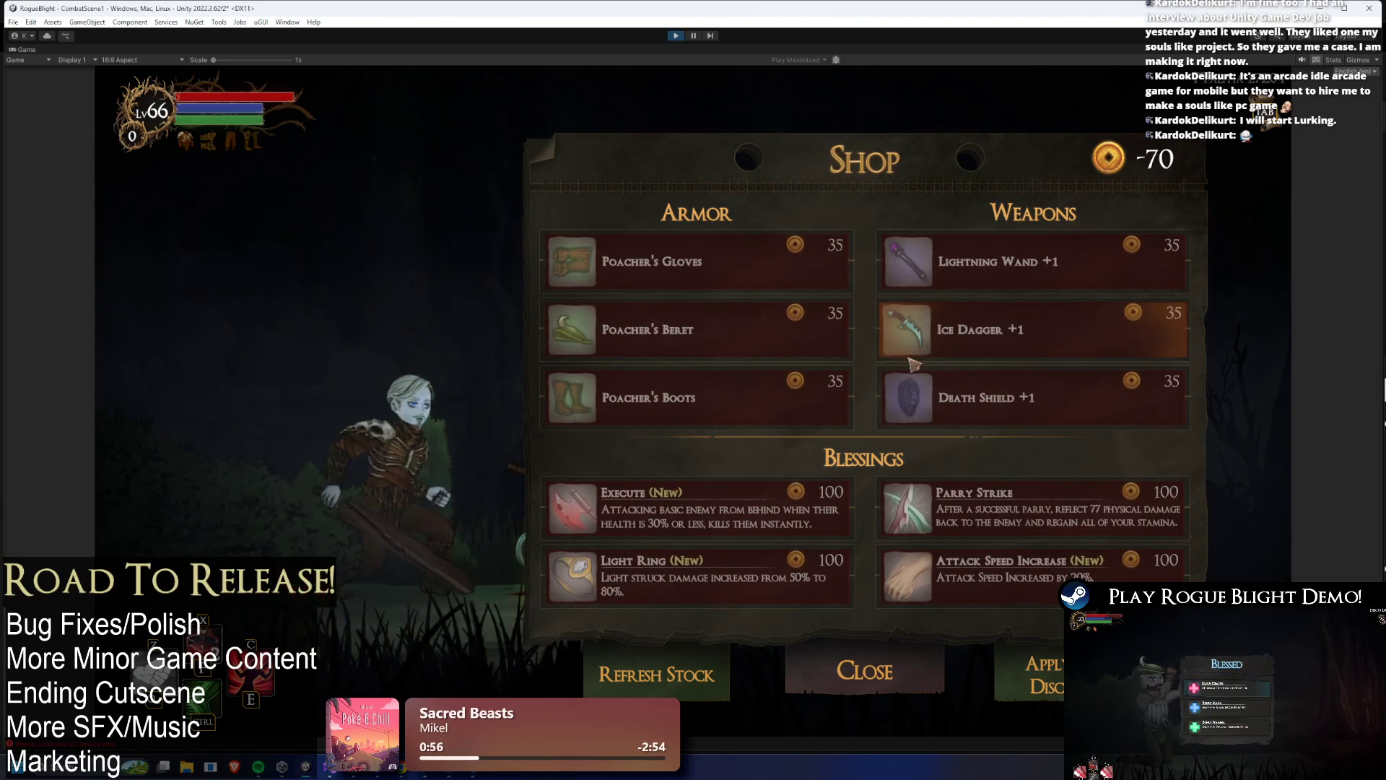
{"action": "left_click", "coordinate": [682, 36]}
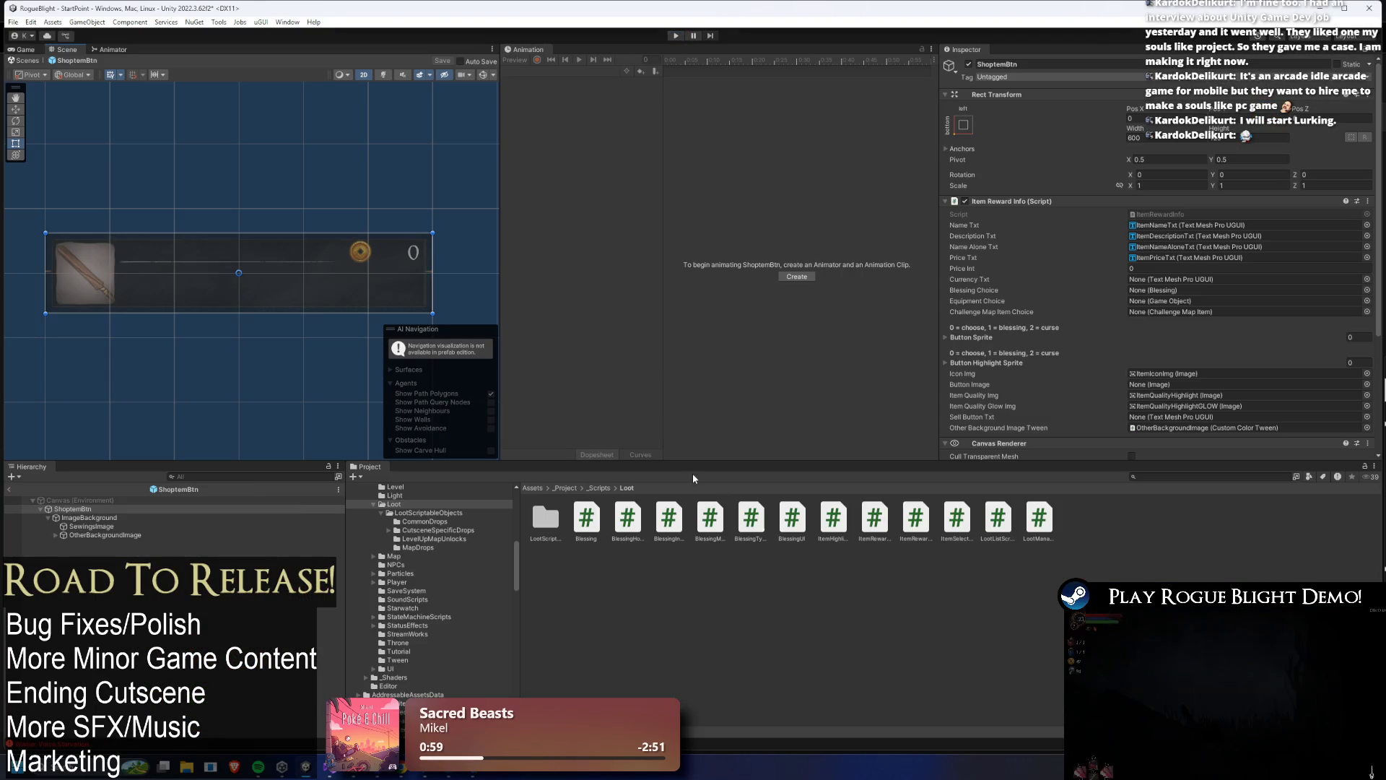
{"action": "scroll", "coordinate": [1154, 387], "scroll_direction": "down", "scroll_amount": 5}
{"action": "left_click", "coordinate": [128, 526]}
{"action": "left_click", "coordinate": [124, 534]}
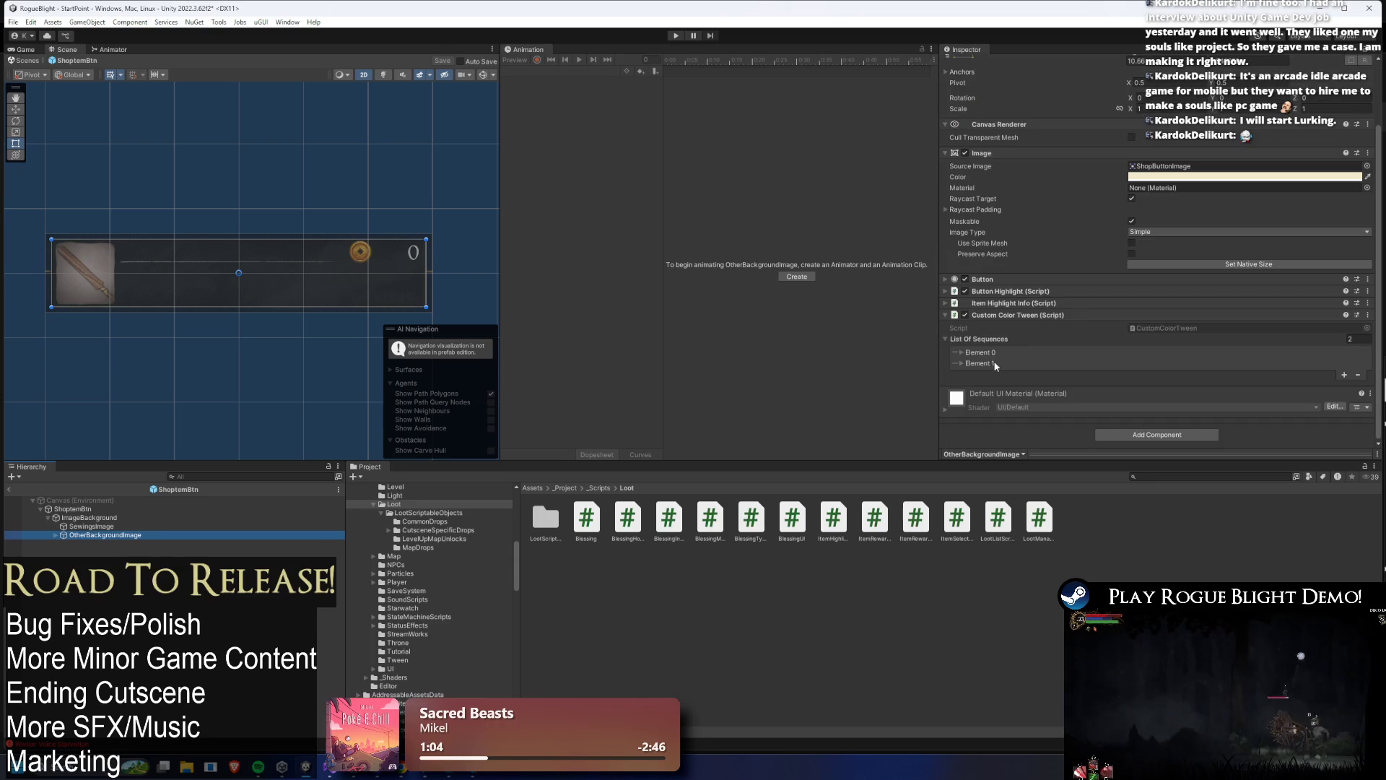
{"action": "left_click", "coordinate": [1138, 335]}
{"action": "scroll", "coordinate": [1097, 310], "scroll_direction": "down", "scroll_amount": 3}
{"action": "left_click", "coordinate": [980, 237]}
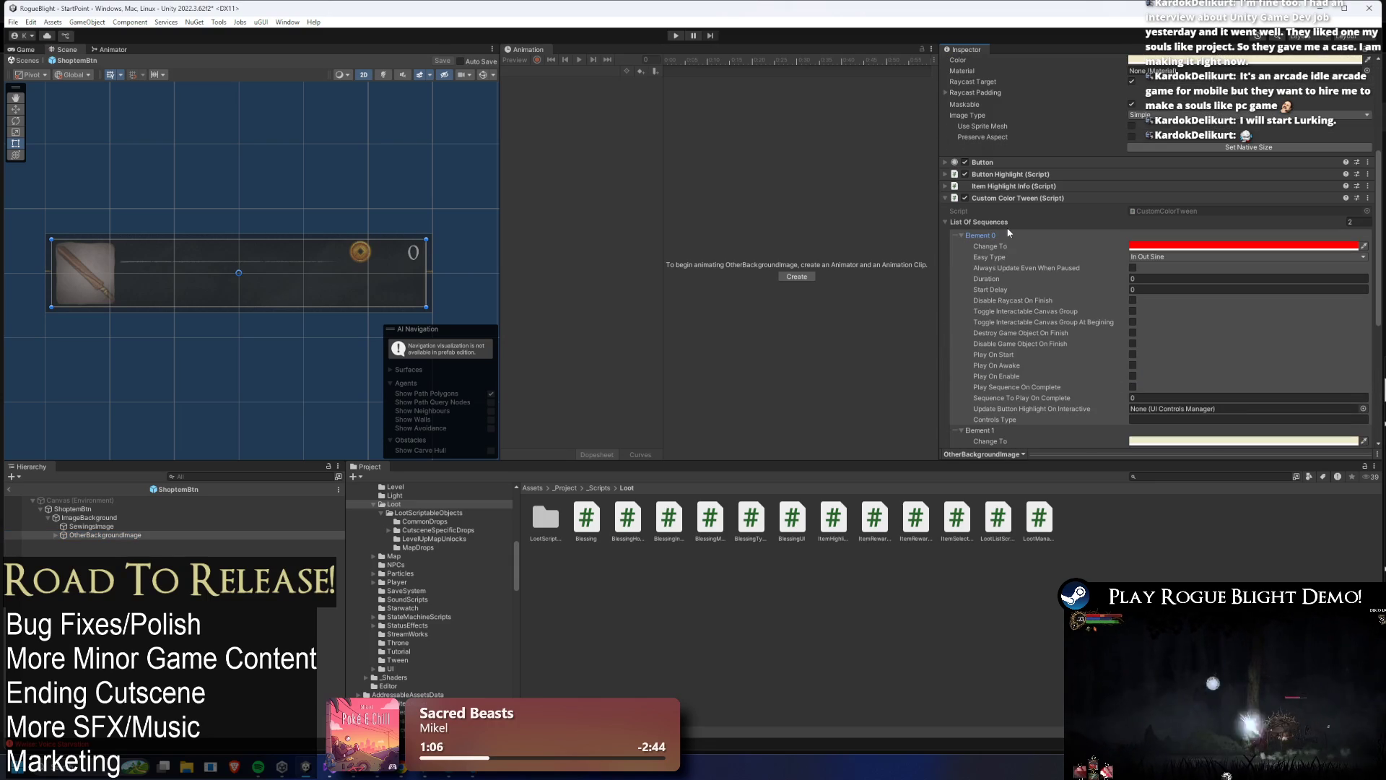
{"action": "scroll", "coordinate": [1176, 238], "scroll_direction": "down", "scroll_amount": 3}
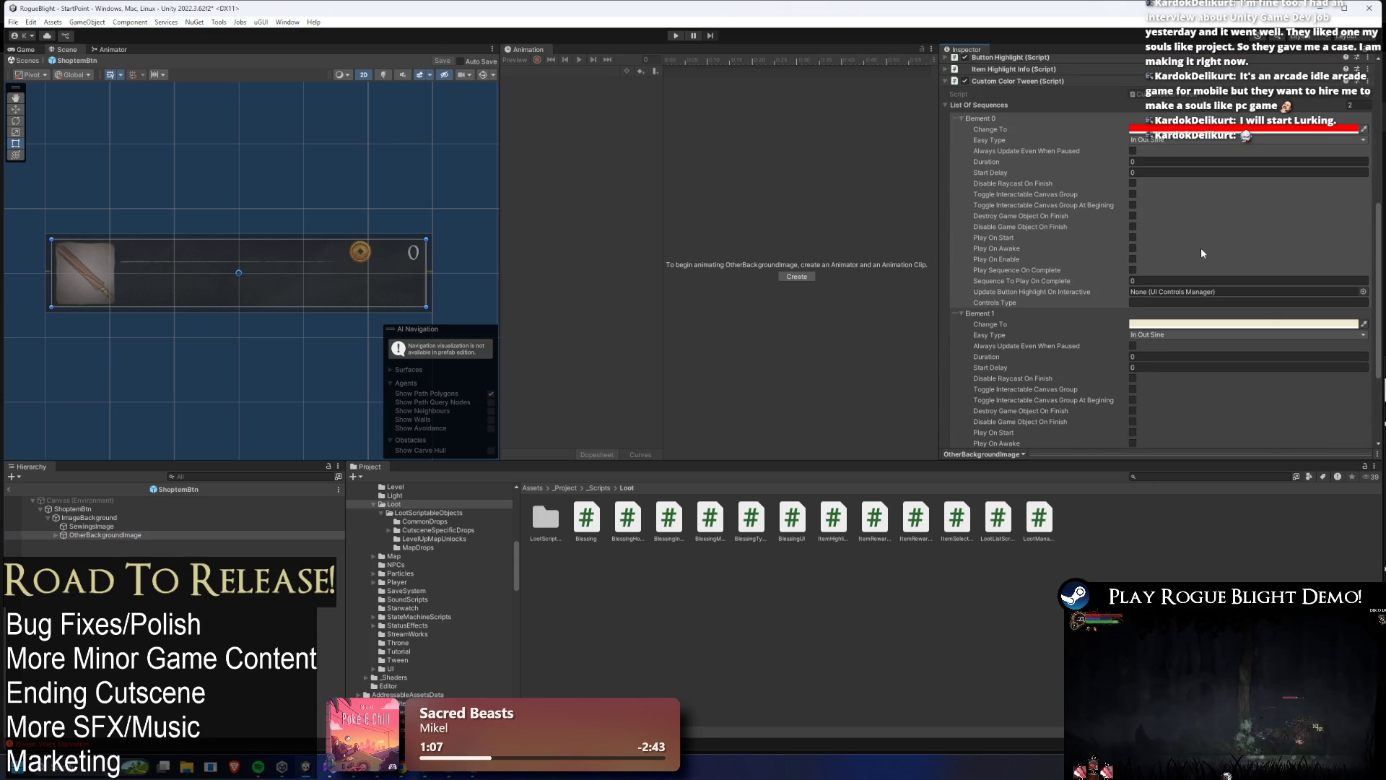
{"action": "key", "text": "alt+Tab"}
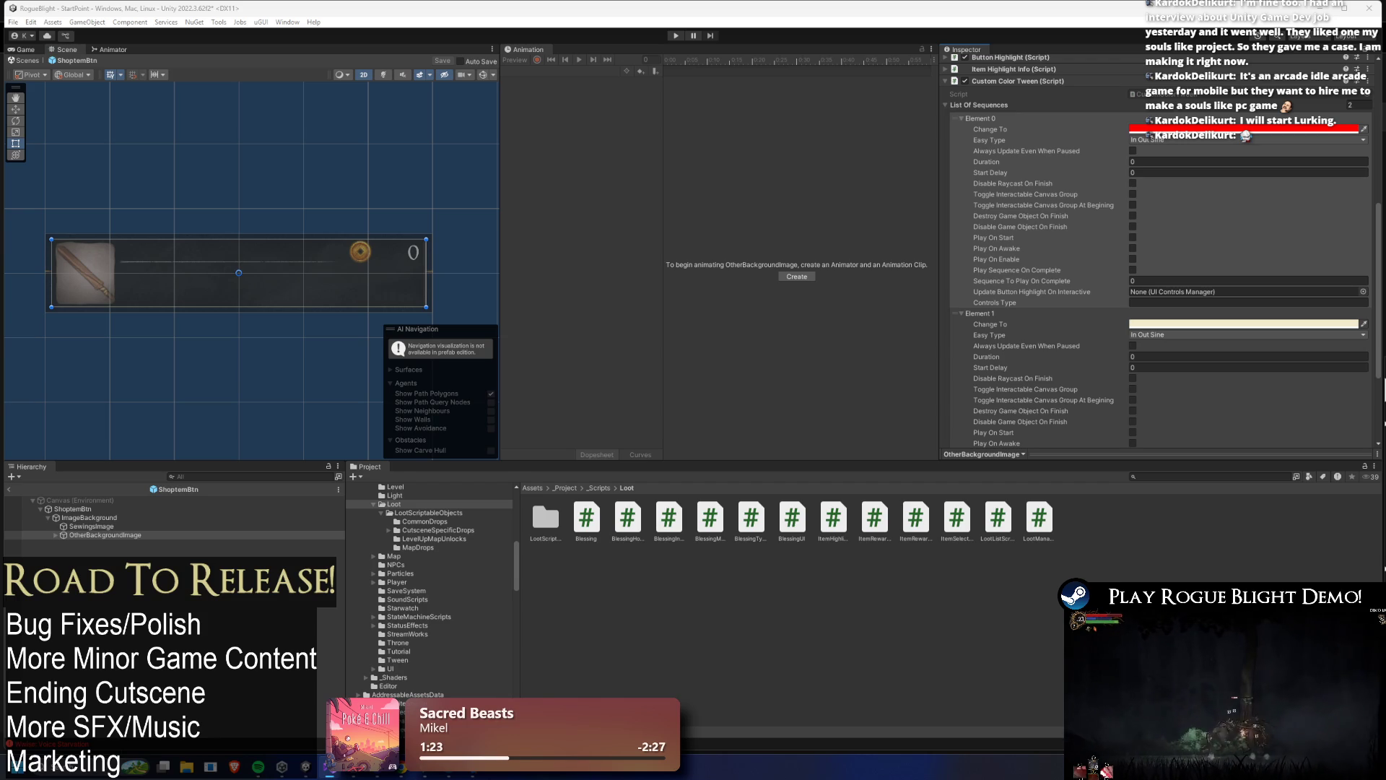
{"action": "scroll", "coordinate": [1158, 332], "scroll_direction": "down", "scroll_amount": 3}
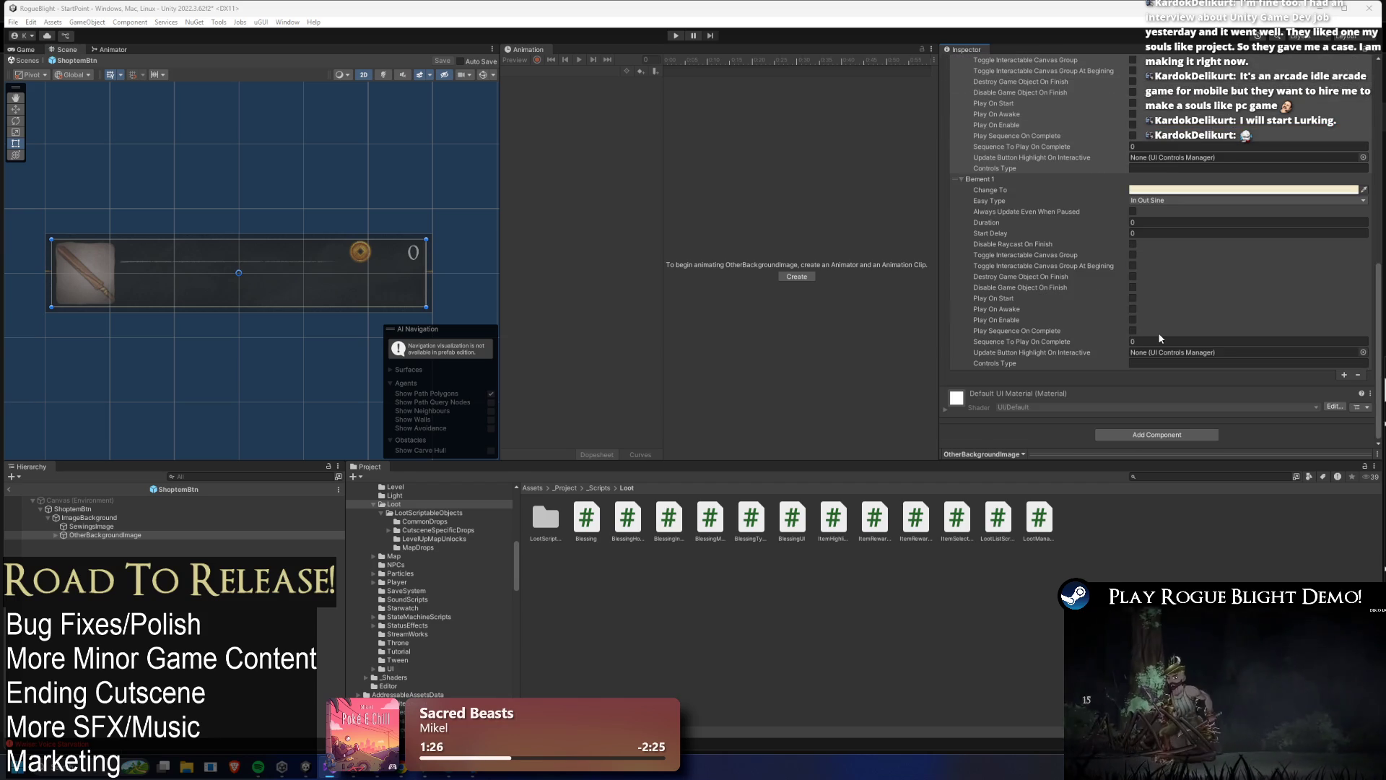
{"action": "scroll", "coordinate": [1169, 337], "scroll_direction": "up", "scroll_amount": 2}
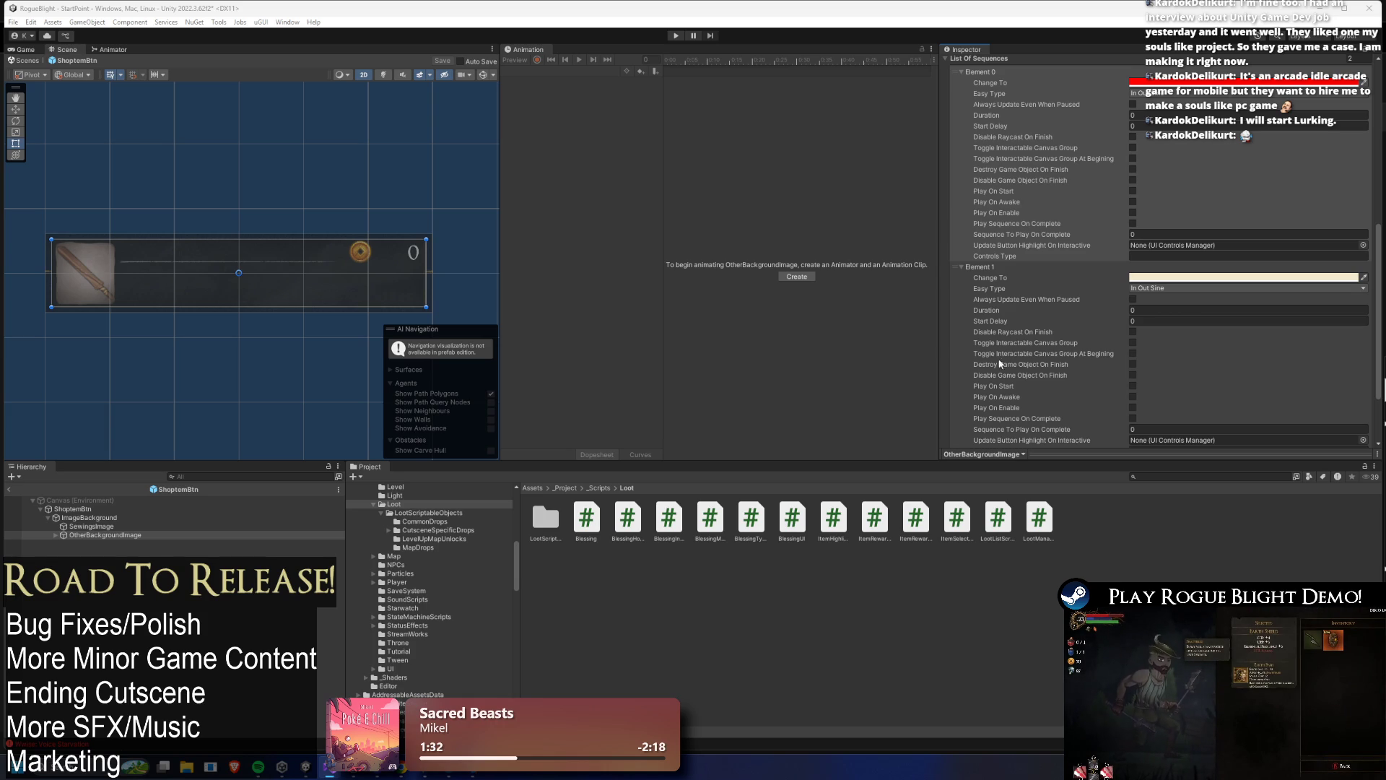
{"action": "scroll", "coordinate": [1313, 373], "scroll_direction": "up", "scroll_amount": 4}
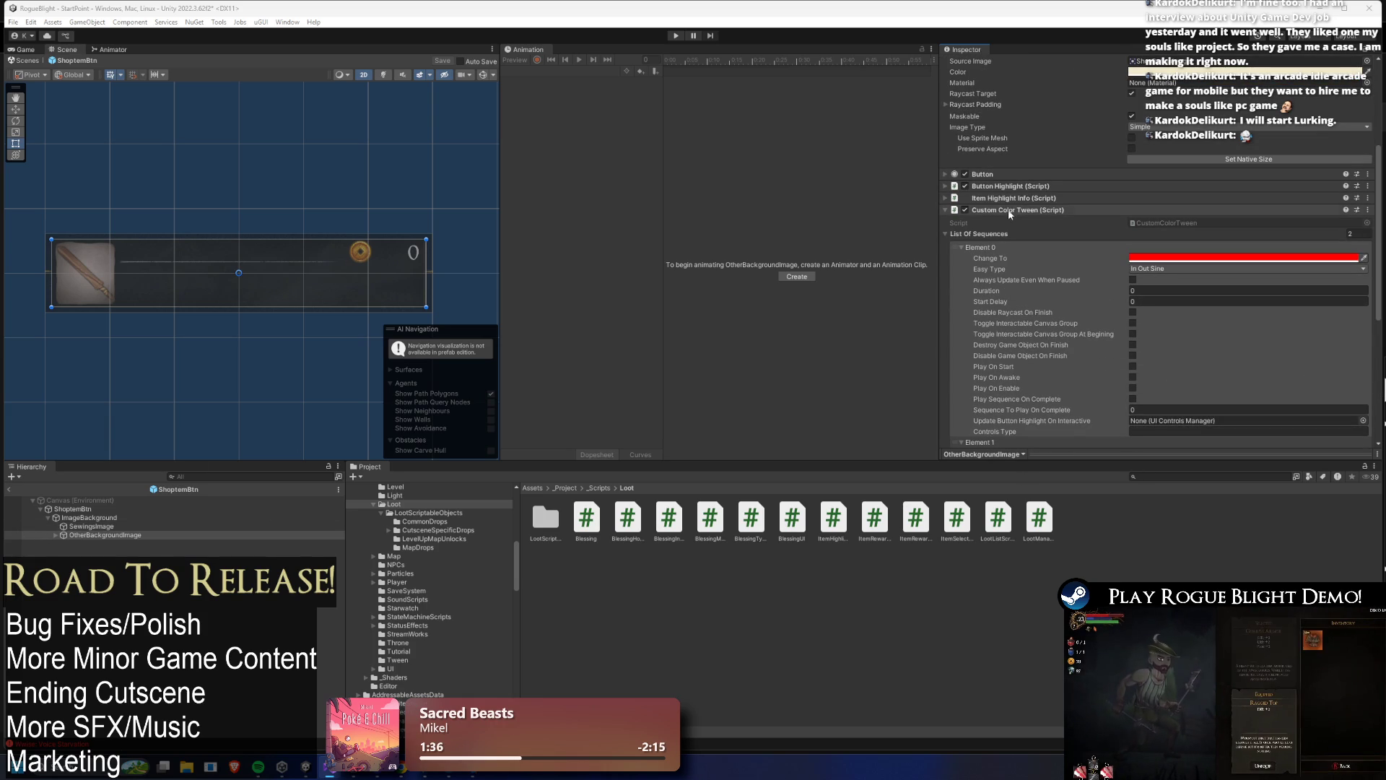
{"action": "left_click", "coordinate": [1036, 185]}
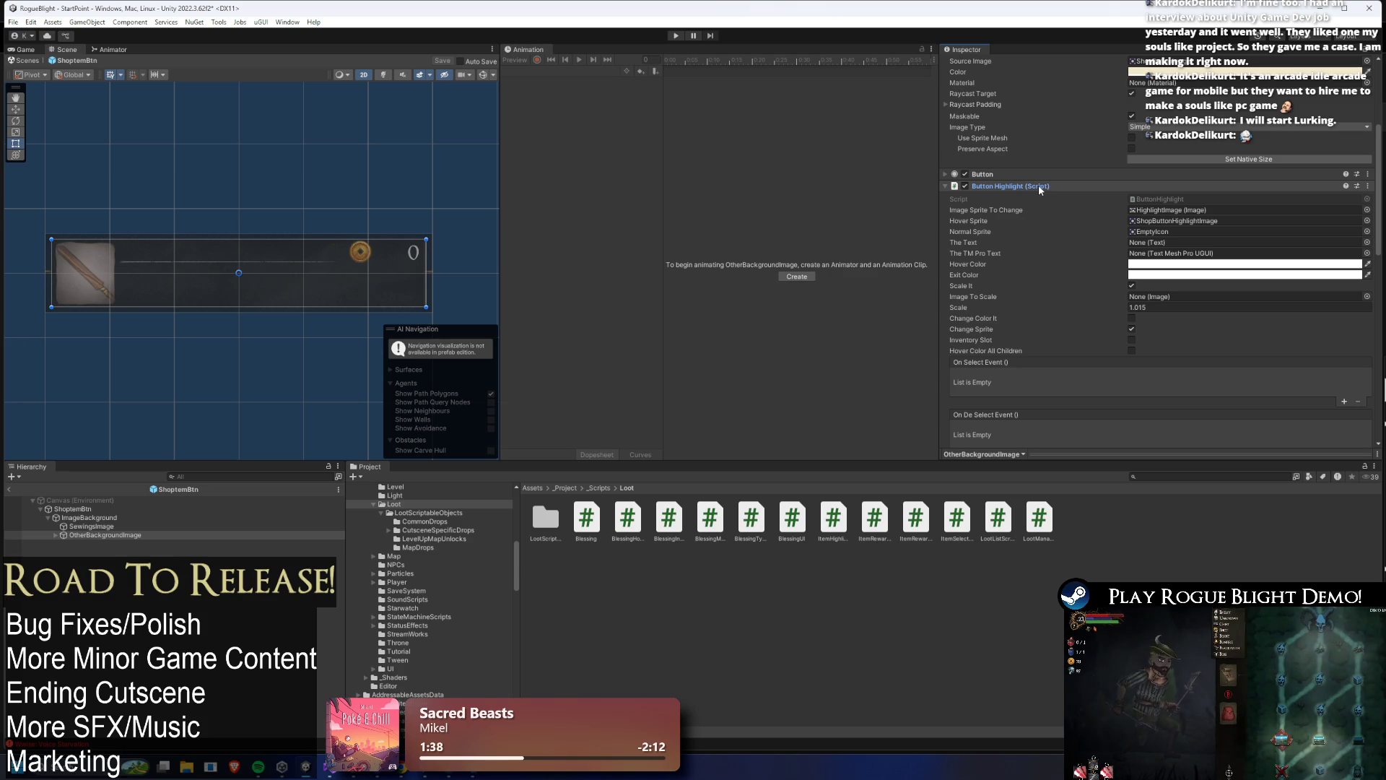
{"action": "scroll", "coordinate": [1258, 236], "scroll_direction": "up", "scroll_amount": 3}
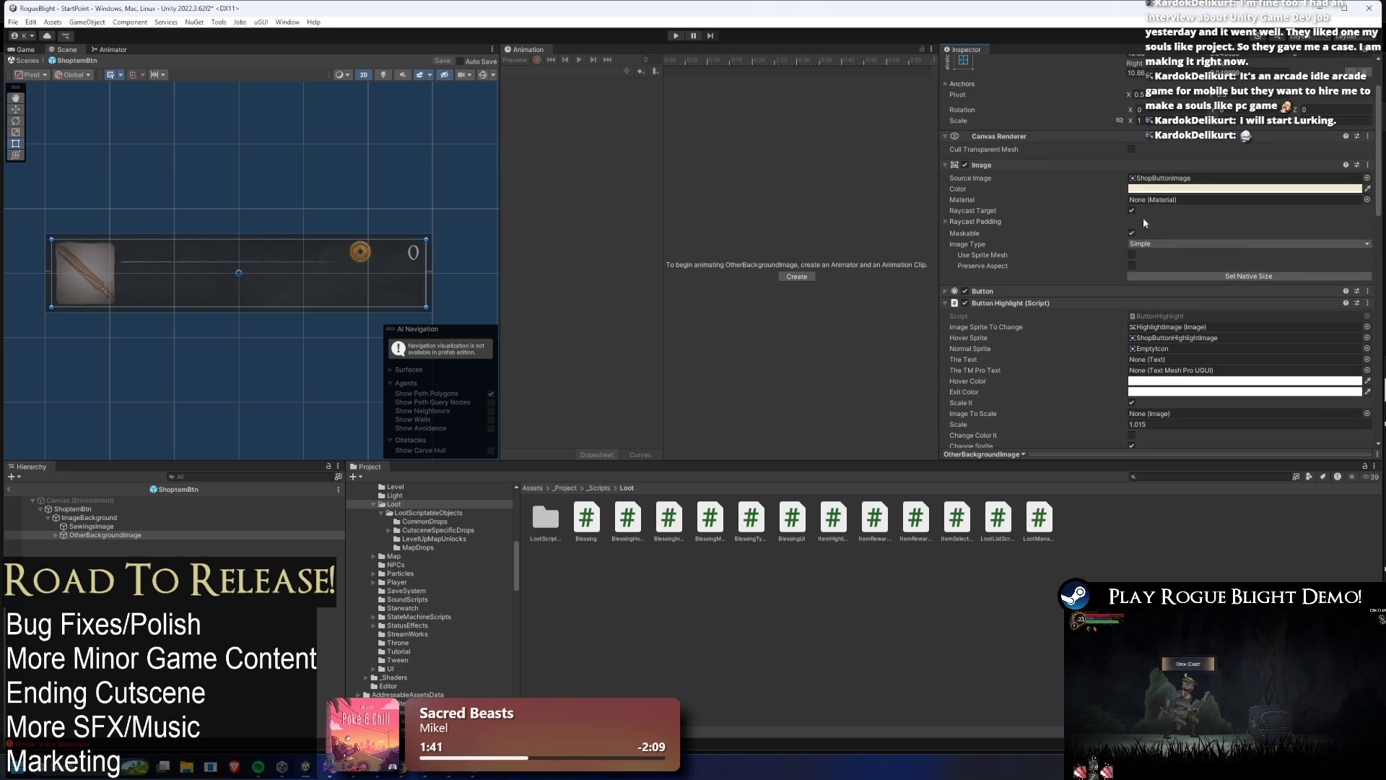
{"action": "scroll", "coordinate": [1155, 257], "scroll_direction": "down", "scroll_amount": 9}
{"action": "scroll", "coordinate": [1168, 253], "scroll_direction": "down", "scroll_amount": 8}
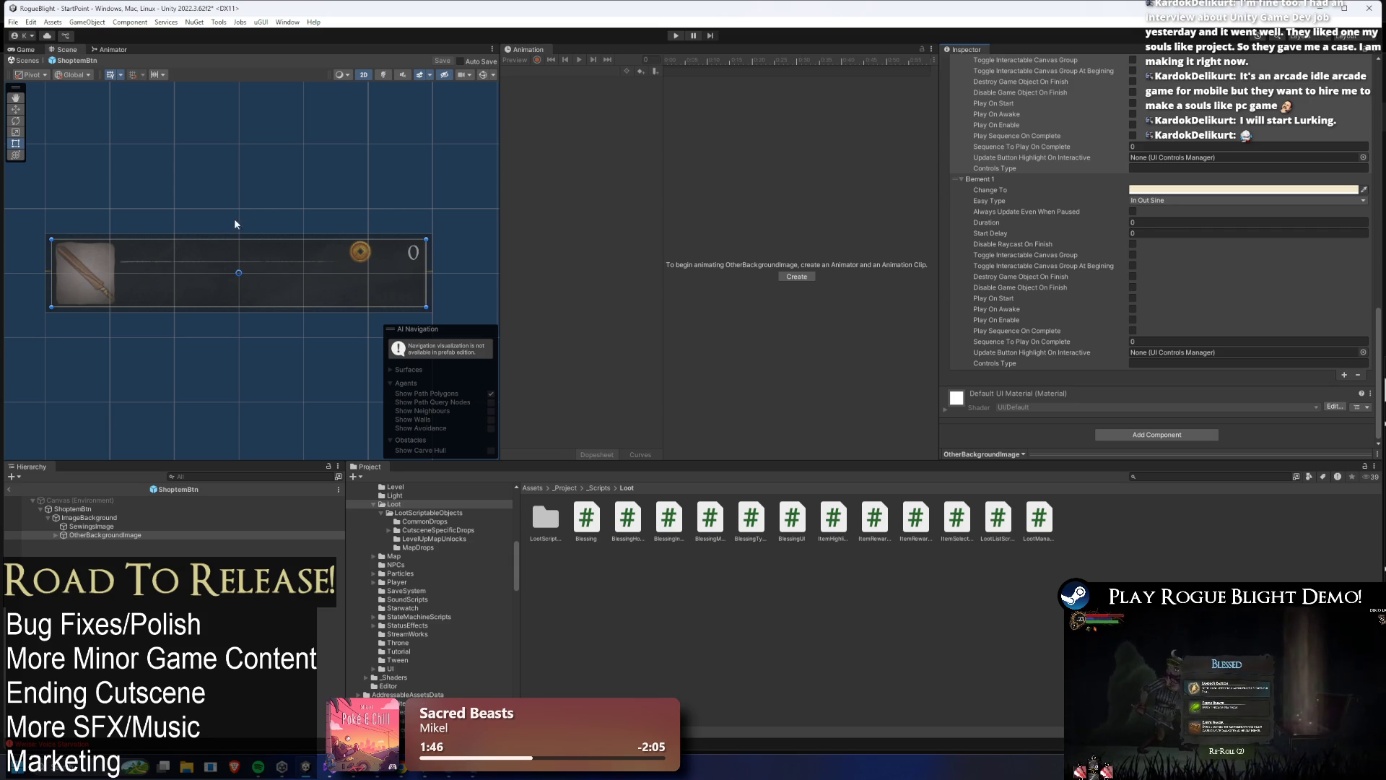
{"action": "scroll", "coordinate": [1125, 359], "scroll_direction": "up", "scroll_amount": 8}
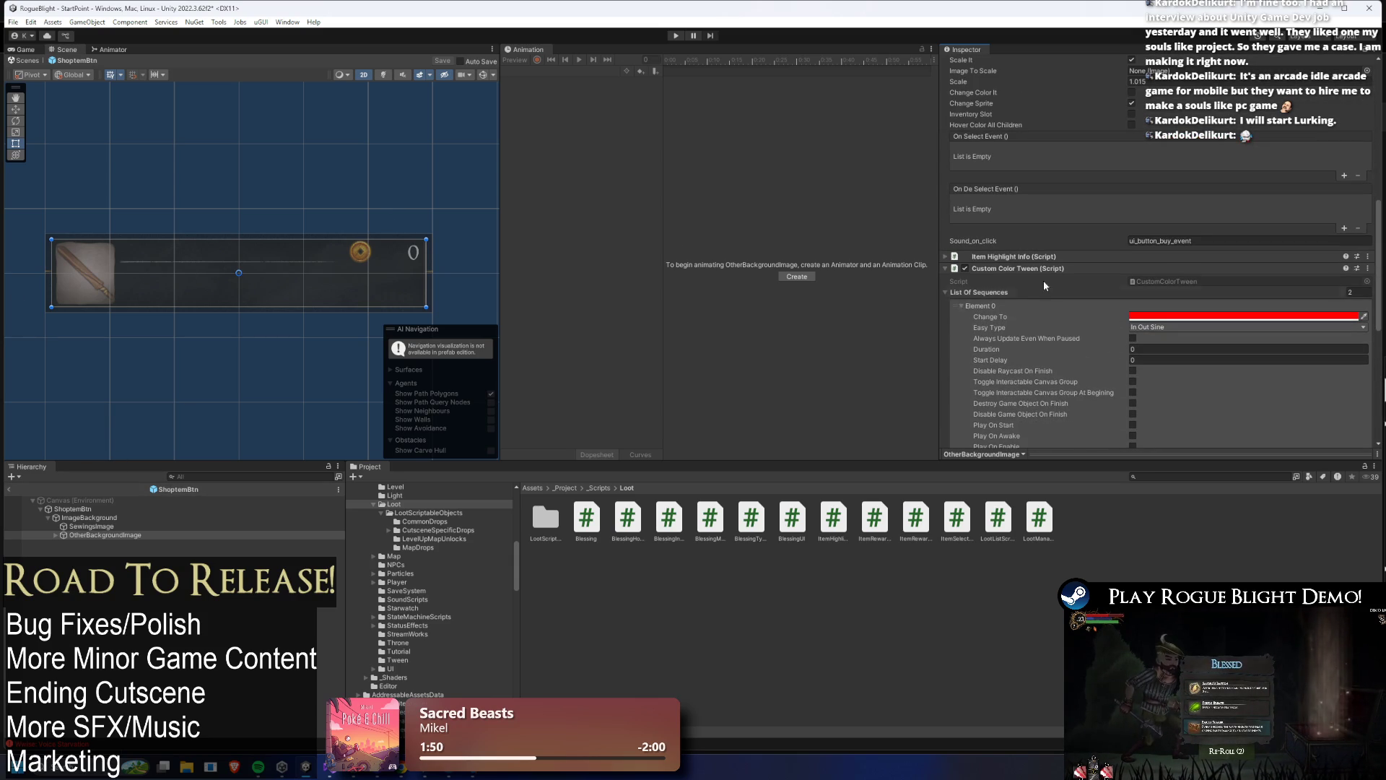
{"action": "left_click", "coordinate": [1011, 257]}
{"action": "left_click", "coordinate": [101, 508]}
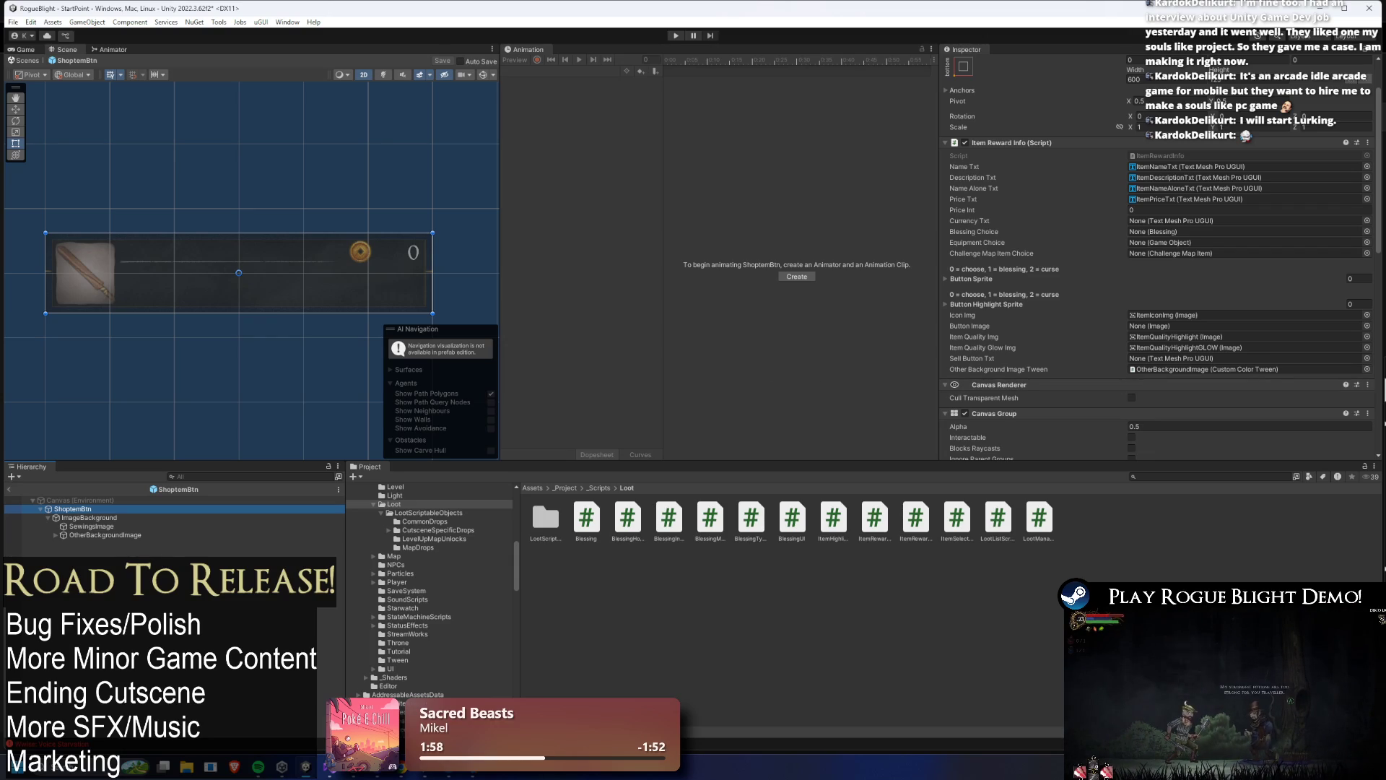
{"action": "left_click", "coordinate": [122, 540]}
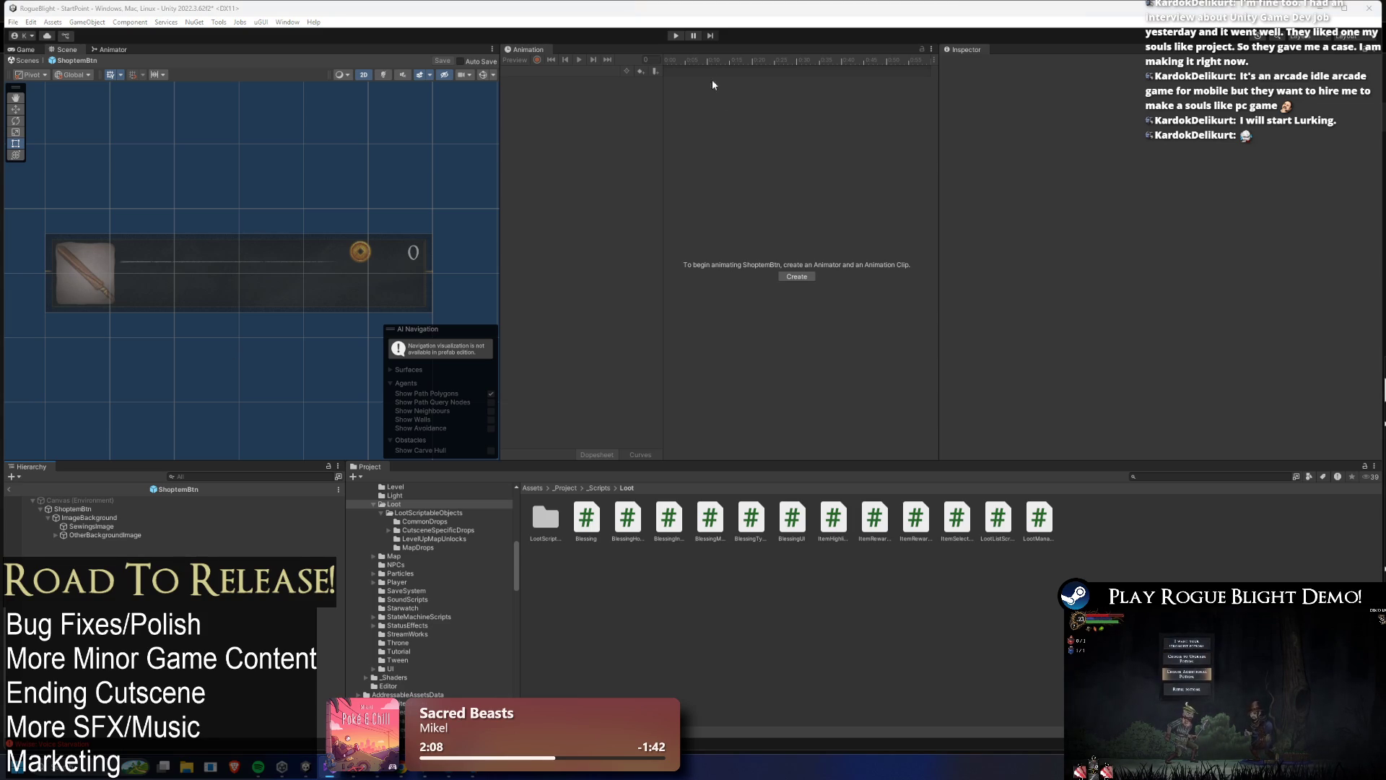
- Playtest from Start Game, buy Mage's Leggings from the merchant, then pause and select OtherBackgroundImage
{"action": "left_click", "coordinate": [678, 35]}
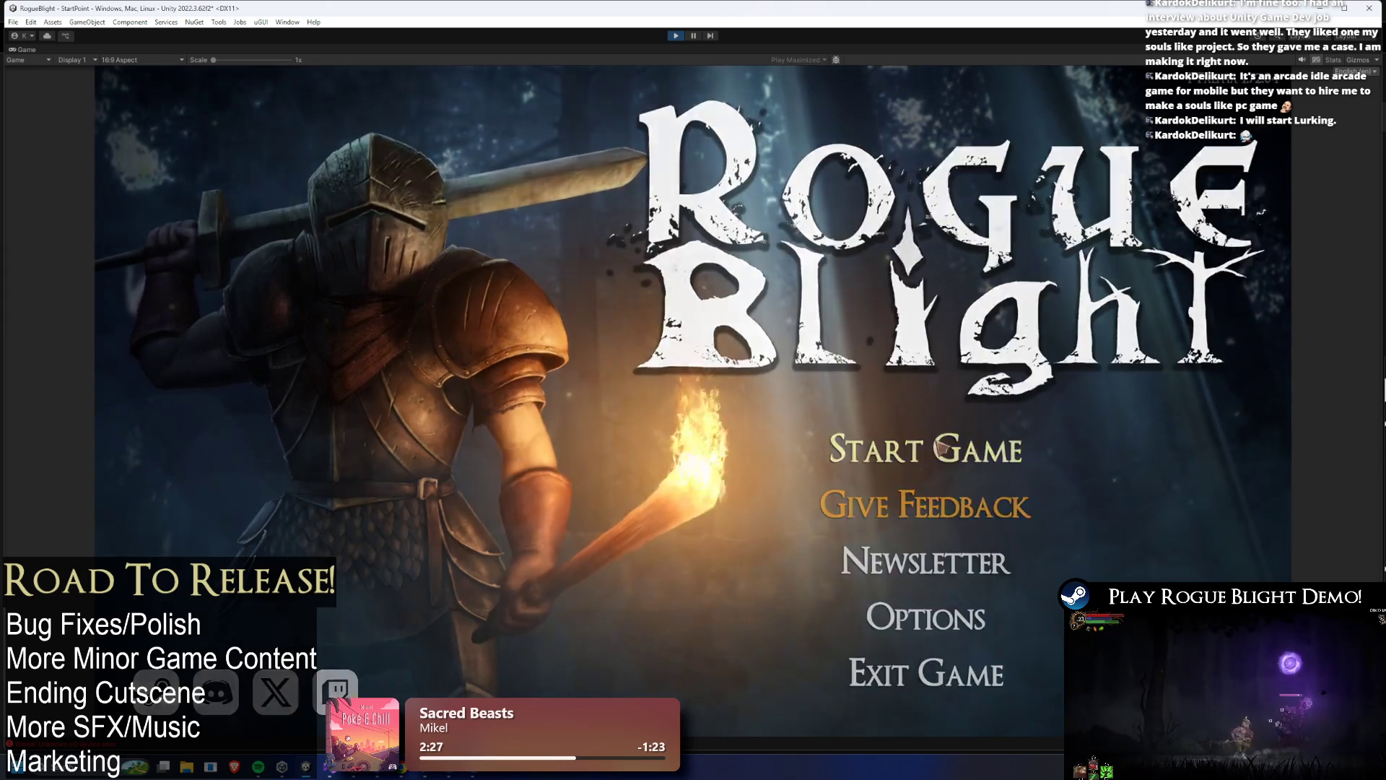
{"action": "left_click", "coordinate": [960, 449]}
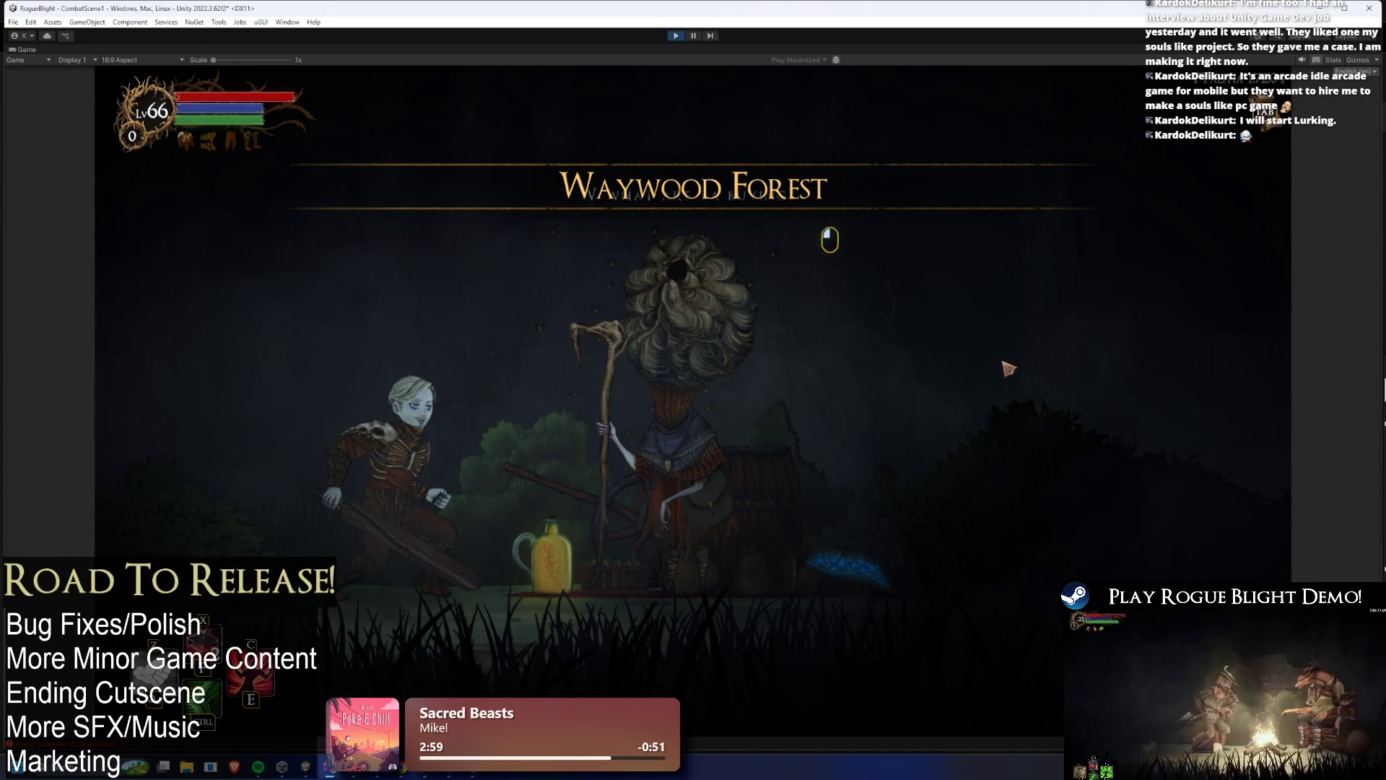
{"action": "left_click", "coordinate": [1009, 369]}
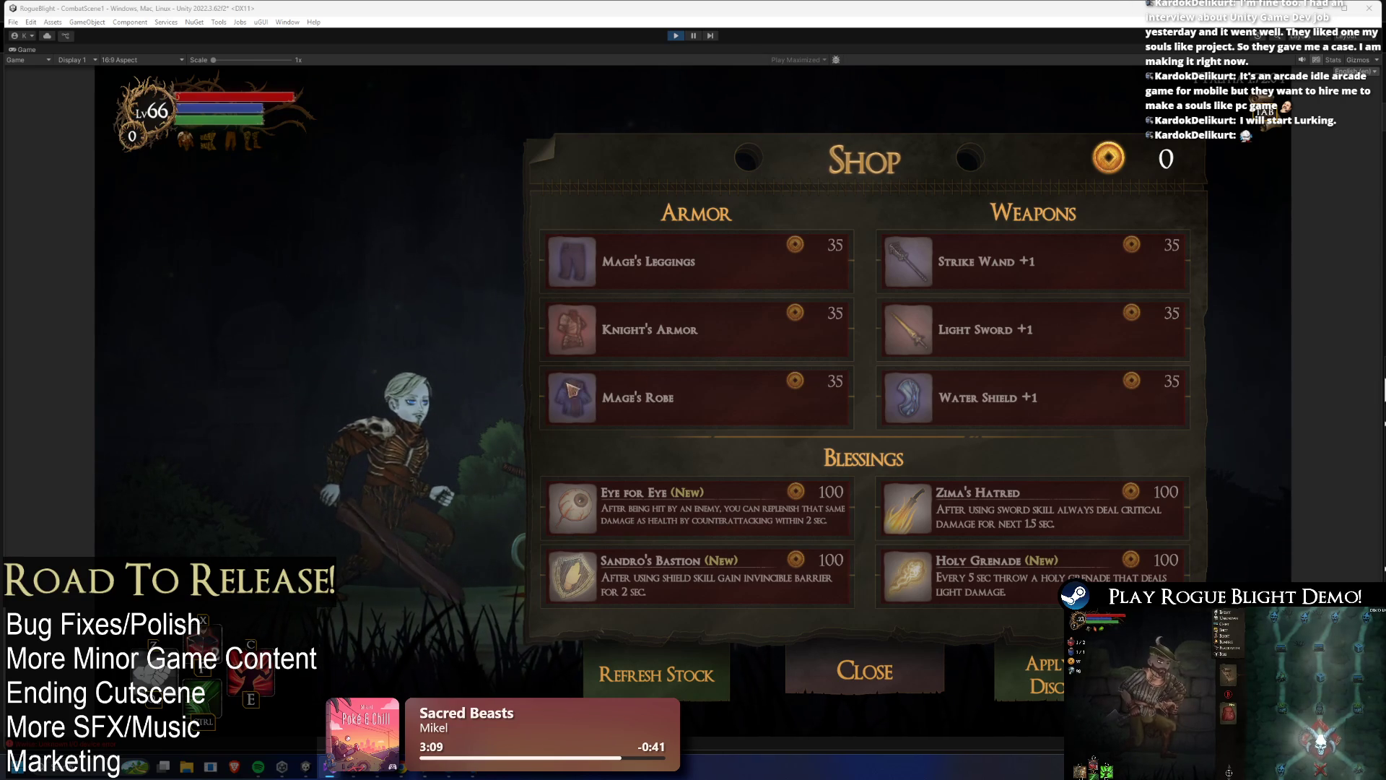
{"action": "mouse_move", "coordinate": [712, 266]}
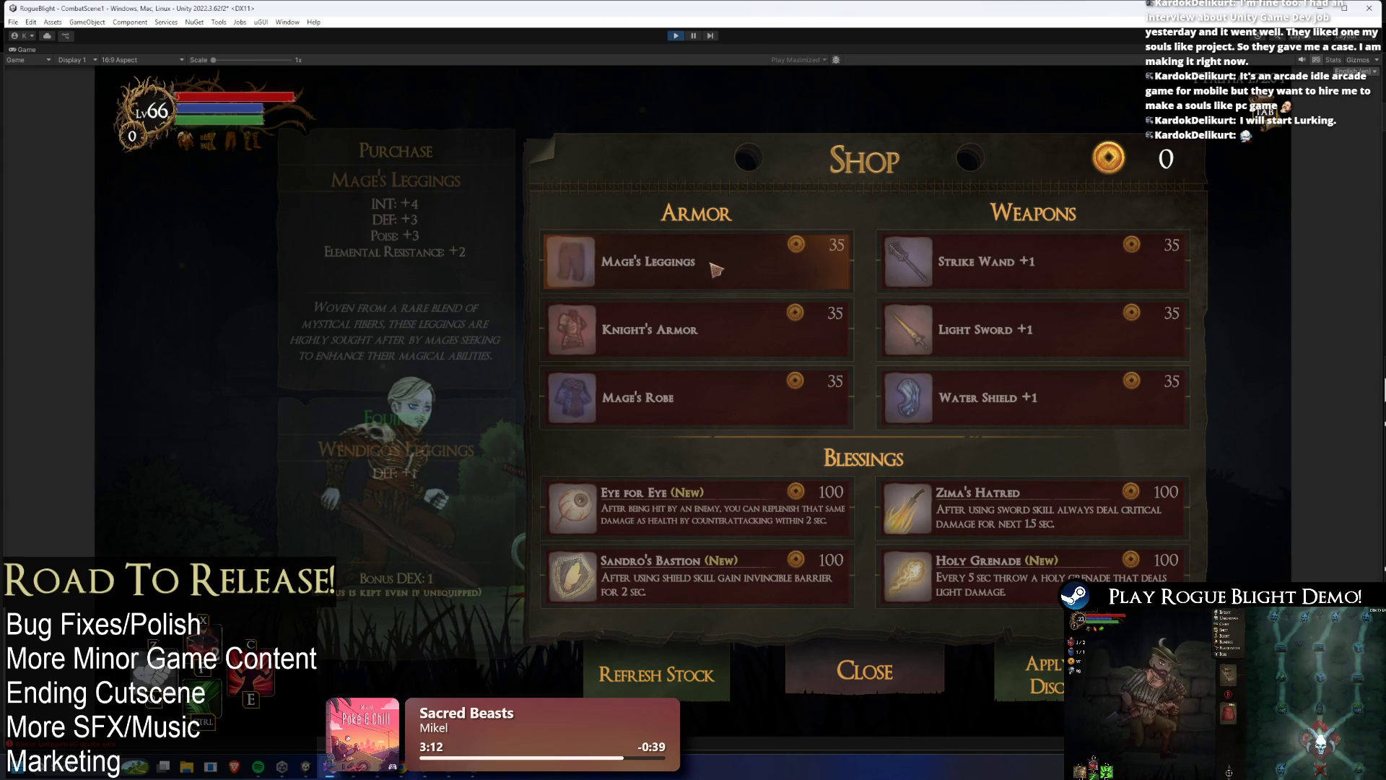
{"action": "left_click", "coordinate": [715, 269]}
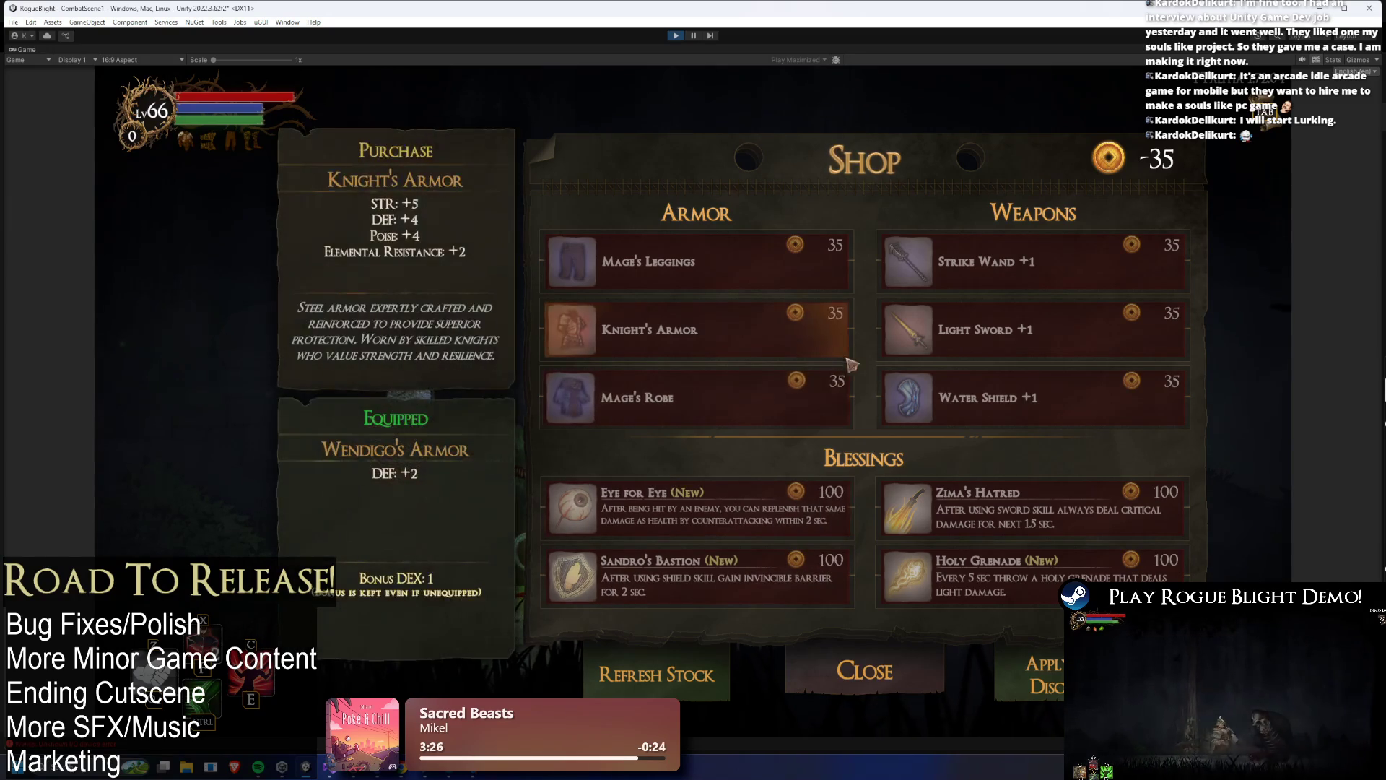
{"action": "left_click", "coordinate": [692, 36]}
{"action": "left_click", "coordinate": [82, 535]}
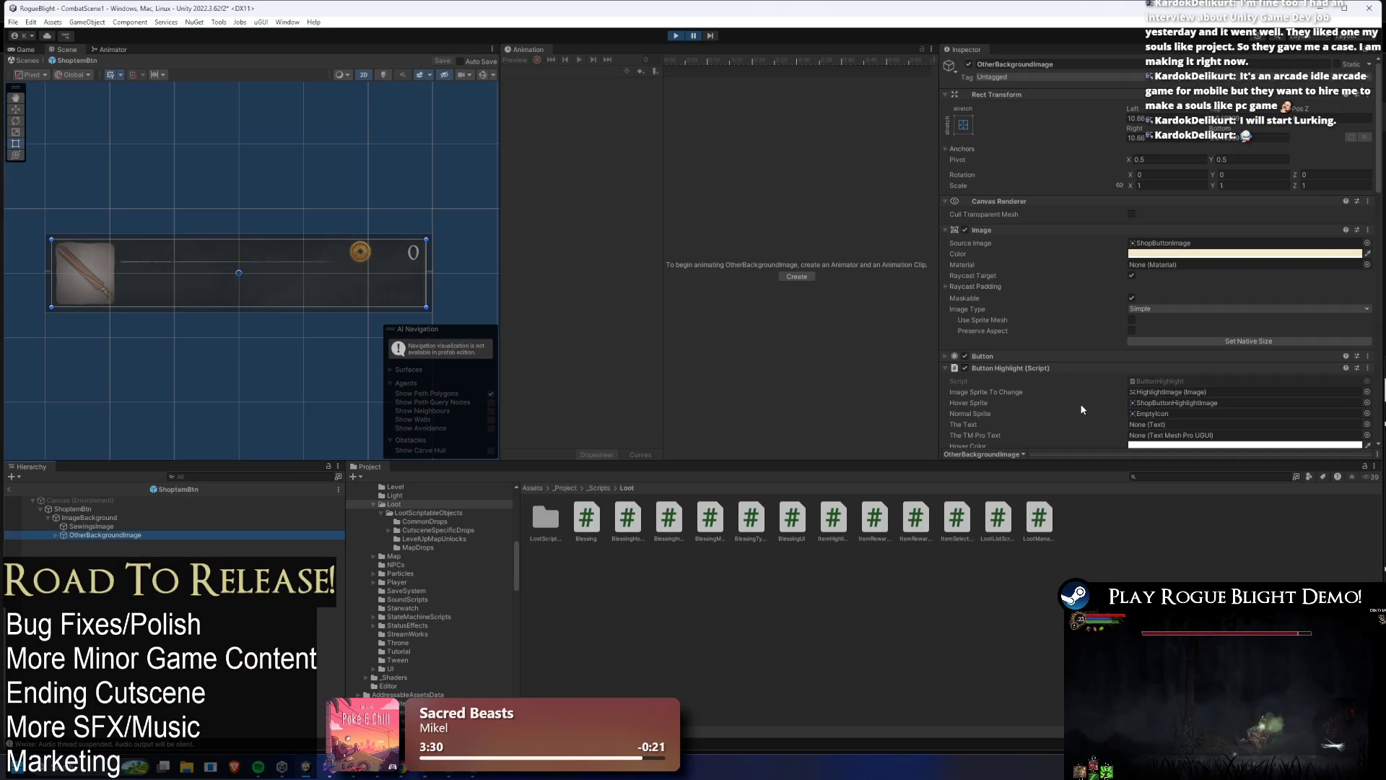
- Lighten Element 0's red tween colour slightly and lower its alpha to 132
{"action": "scroll", "coordinate": [1226, 346], "scroll_direction": "down", "scroll_amount": 5}
{"action": "scroll", "coordinate": [1225, 337], "scroll_direction": "down", "scroll_amount": 3}
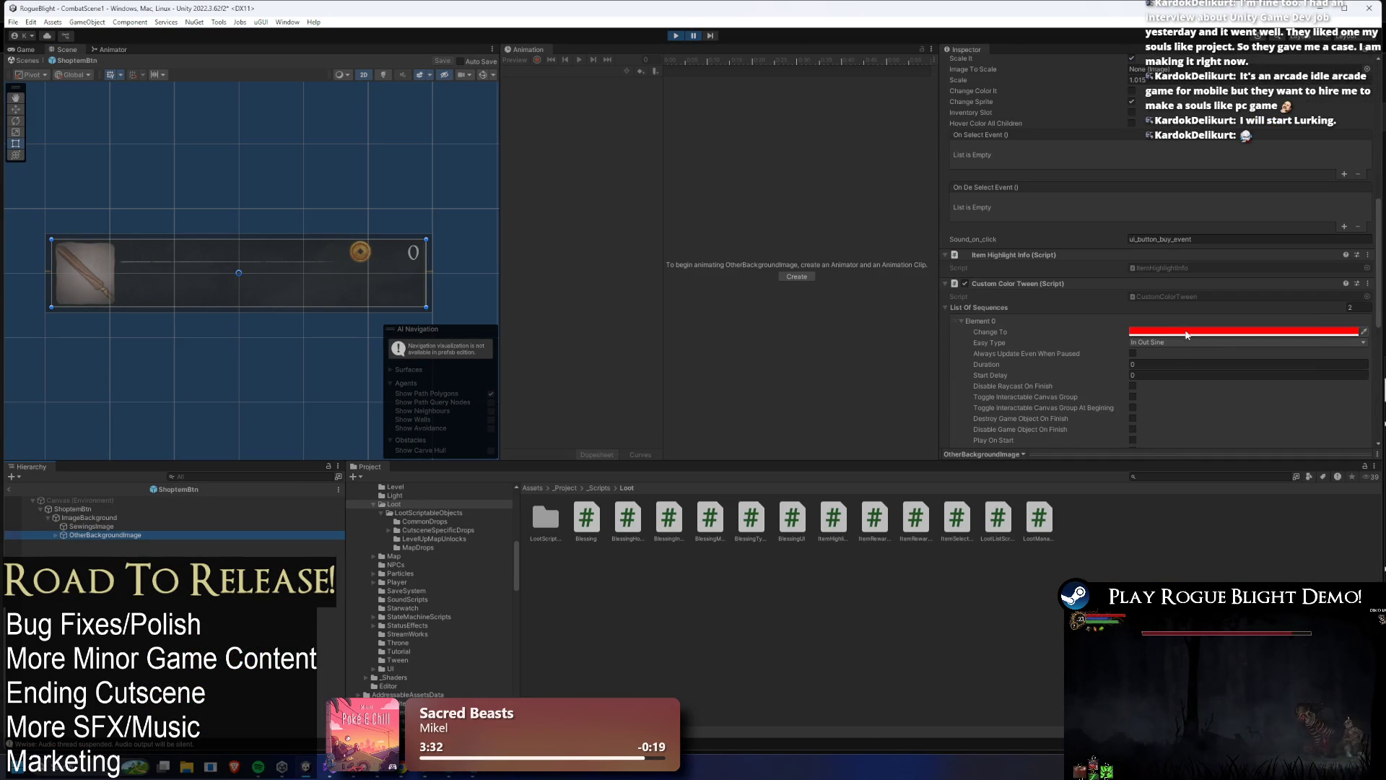
{"action": "left_click", "coordinate": [1226, 331]}
{"action": "left_click_drag", "start_coordinate": [1265, 414], "coordinate": [1279, 381]}
{"action": "left_click", "coordinate": [1245, 539]}
{"action": "left_click", "coordinate": [1309, 320]}
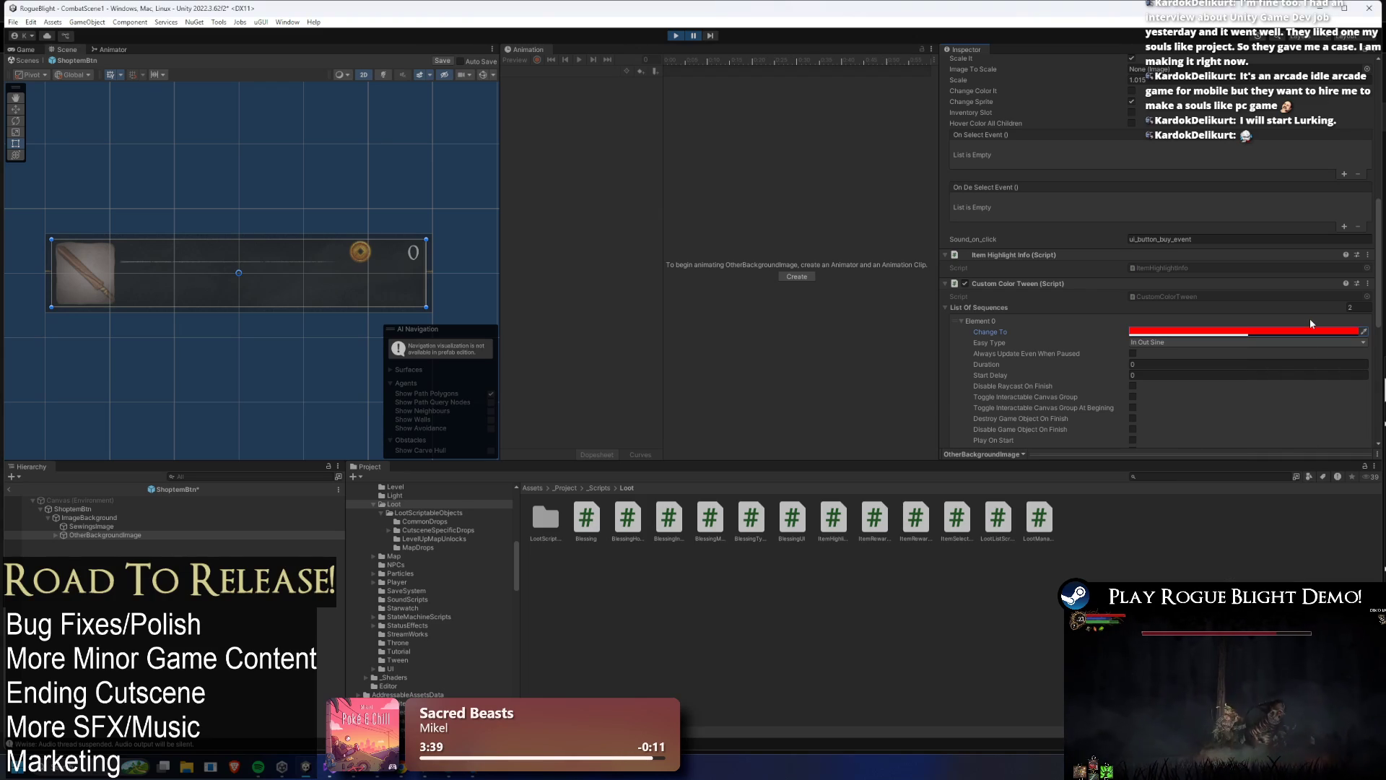
- Exit Play mode, drop the tween colour's alpha further to 78, and re-enter Play mode
{"action": "left_click", "coordinate": [677, 36]}
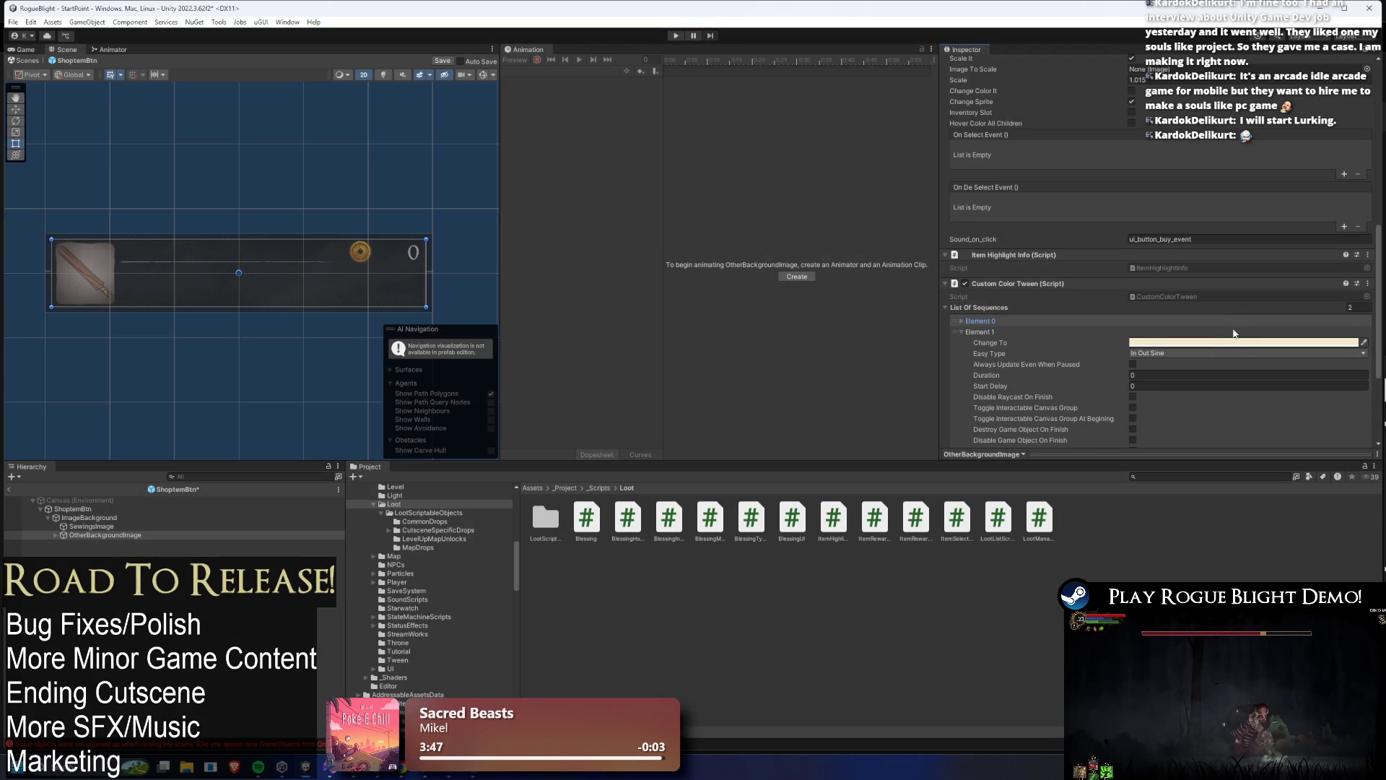
{"action": "left_click", "coordinate": [1229, 332]}
{"action": "left_click_drag", "start_coordinate": [1277, 541], "coordinate": [1274, 540]}
{"action": "left_click", "coordinate": [909, 147]}
{"action": "left_click", "coordinate": [676, 36]}
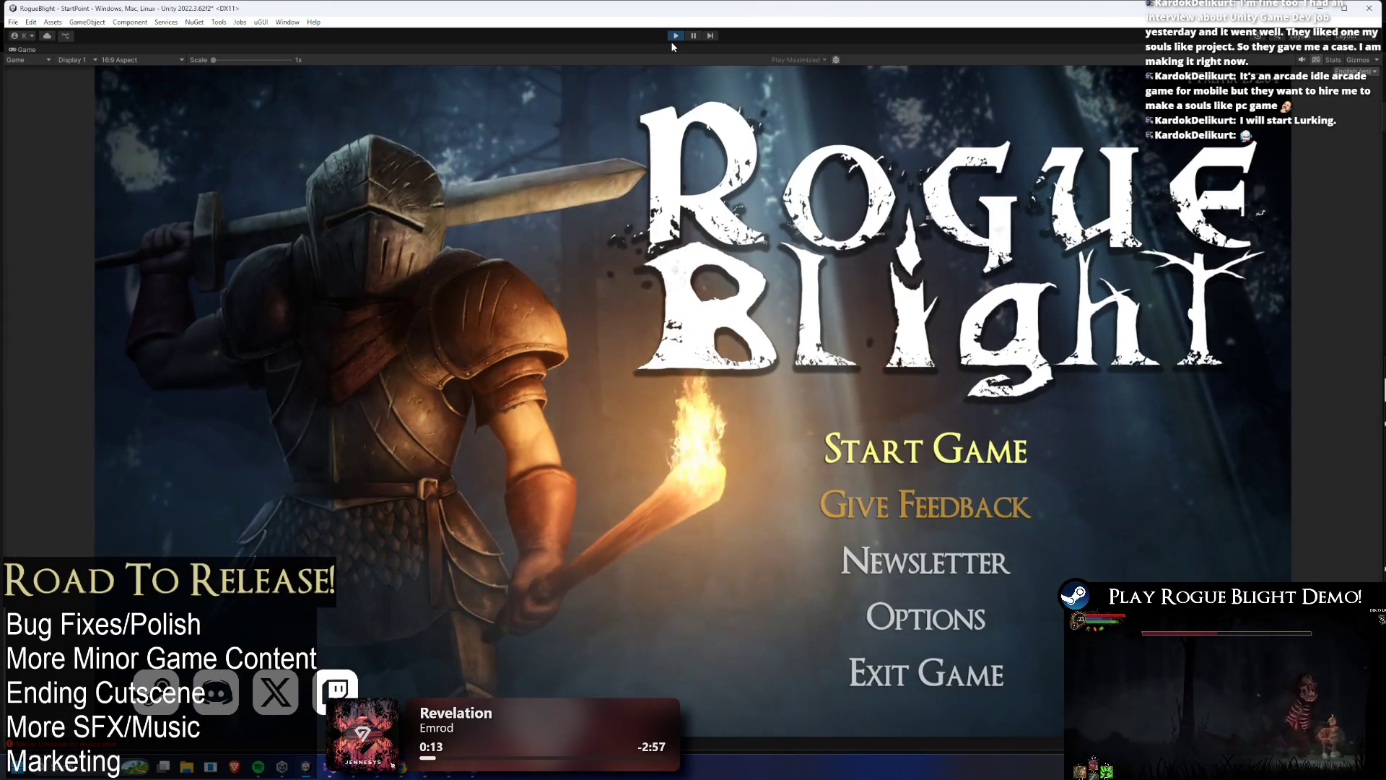
- Load the first save slot and open the merchant's shop with the E key
{"action": "left_click", "coordinate": [949, 449]}
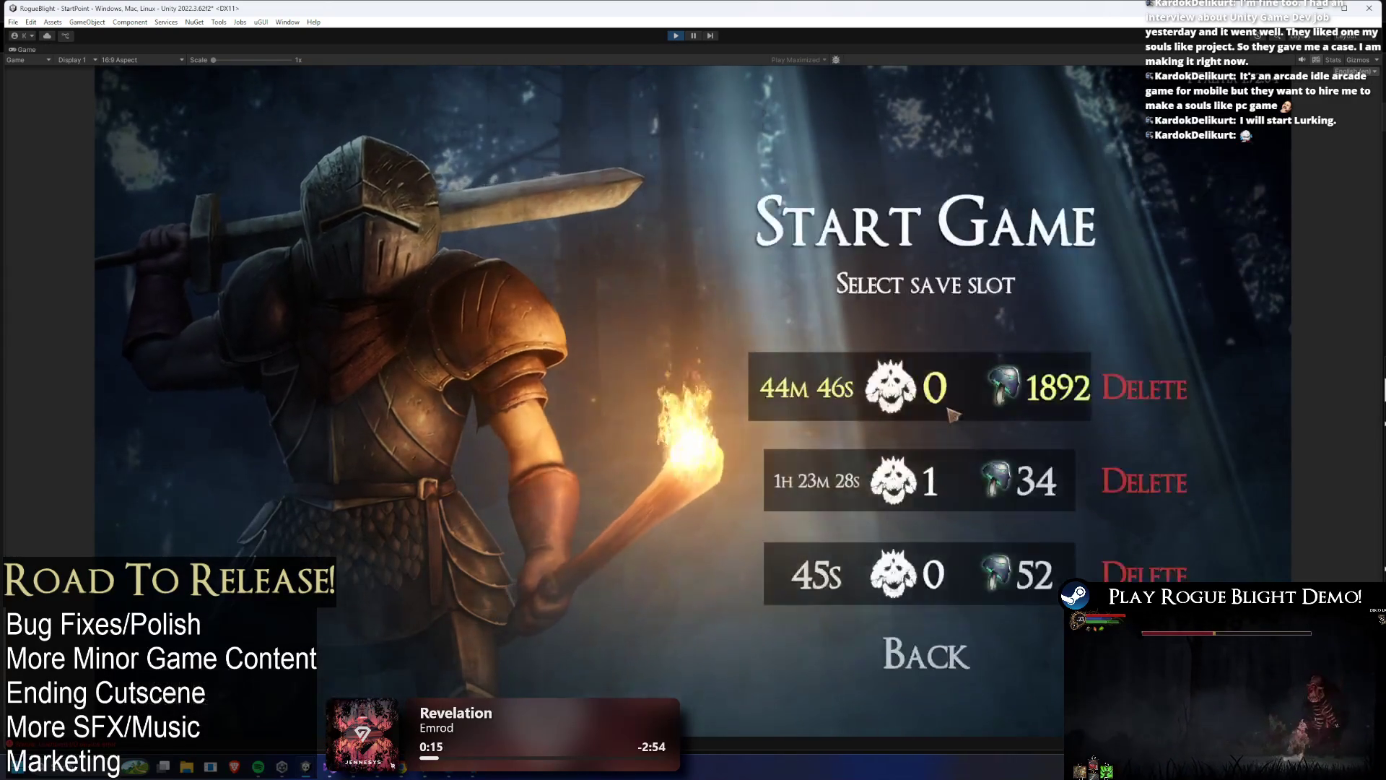
{"action": "left_click", "coordinate": [950, 412]}
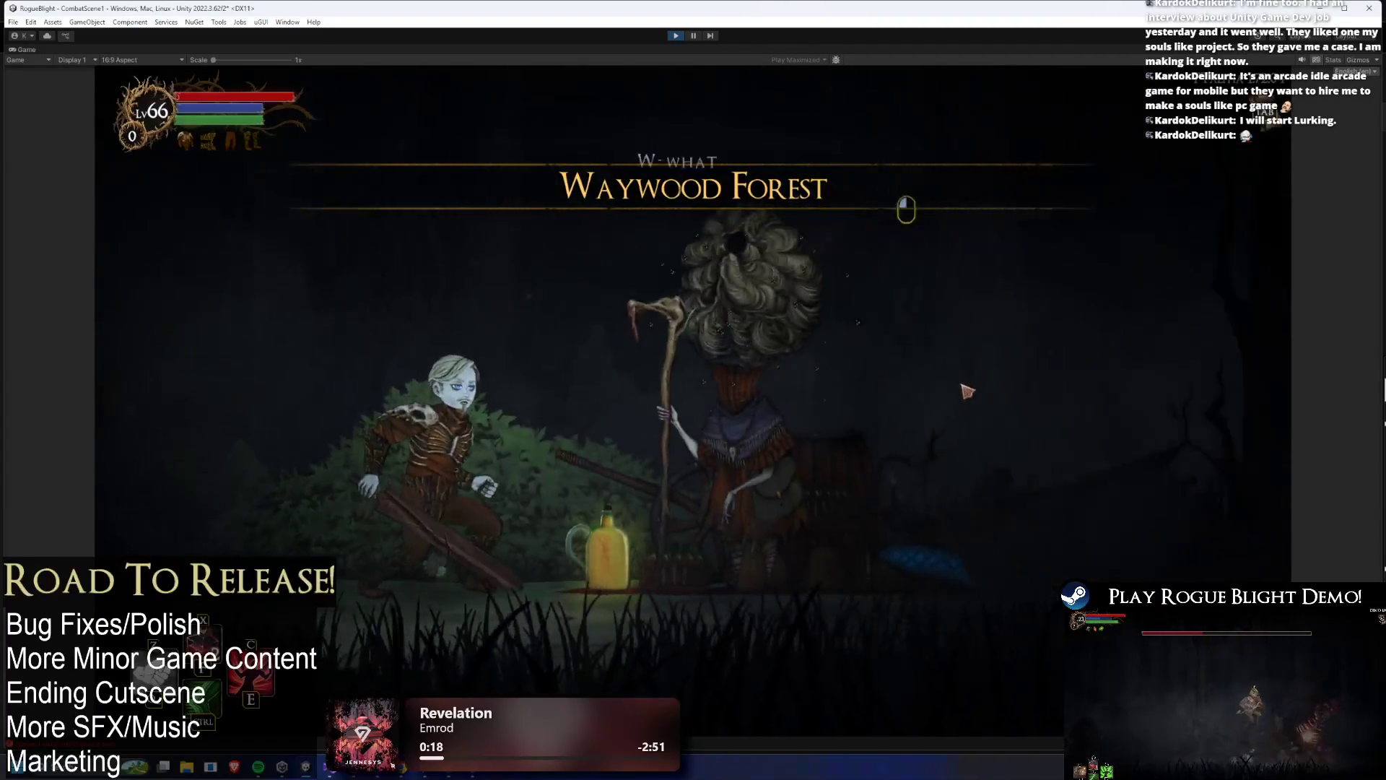
{"action": "key", "text": "e"}
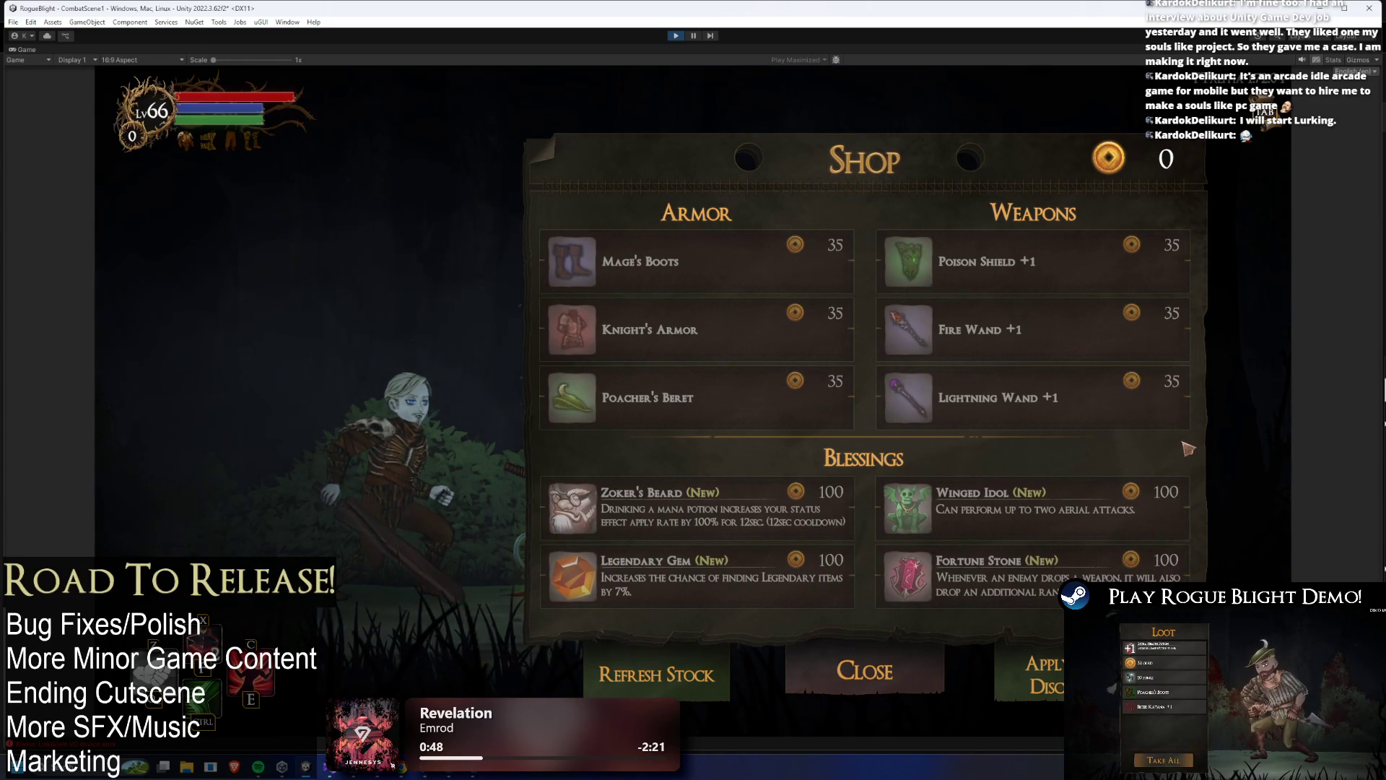
- Move the shop focus up to Mage's Boots to see its purchase details, then stop Play mode
{"action": "key", "text": "Up"}
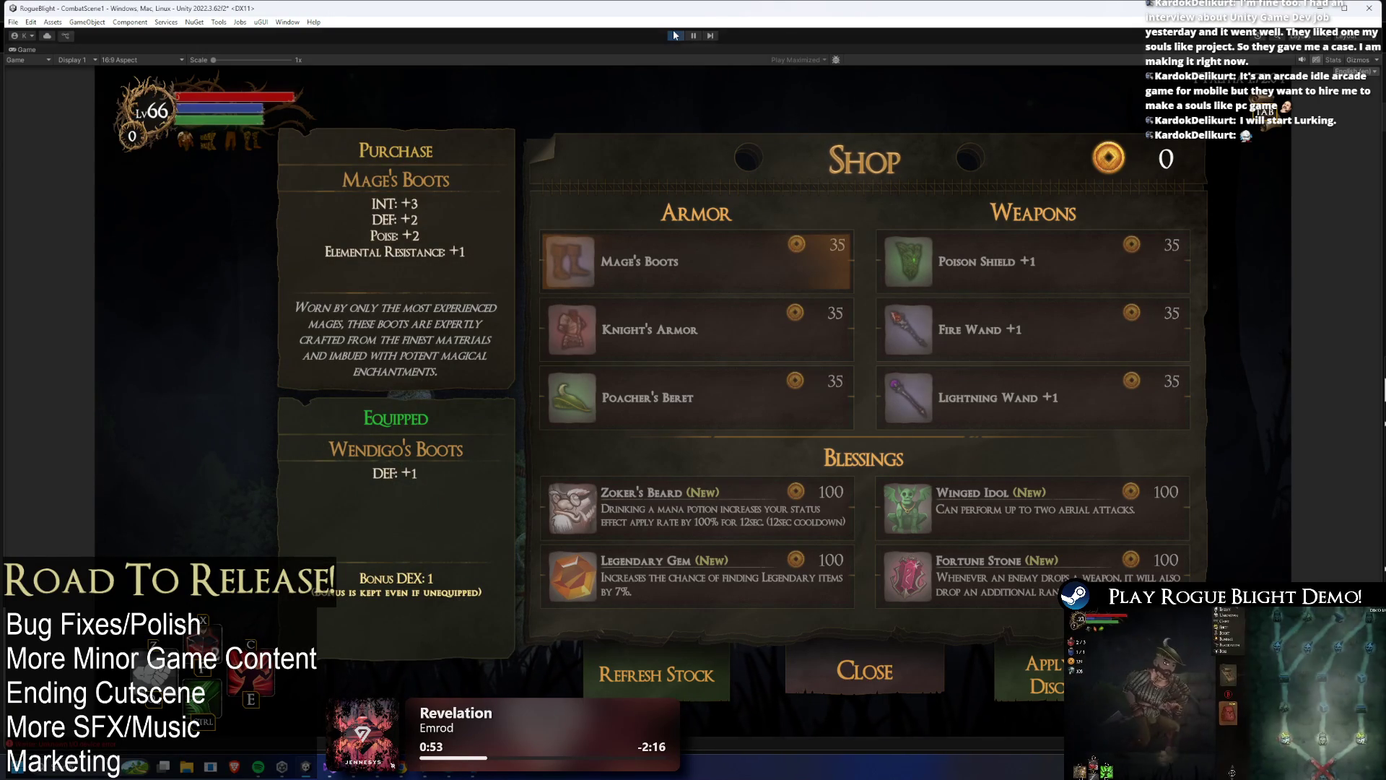
{"action": "left_click", "coordinate": [676, 36]}
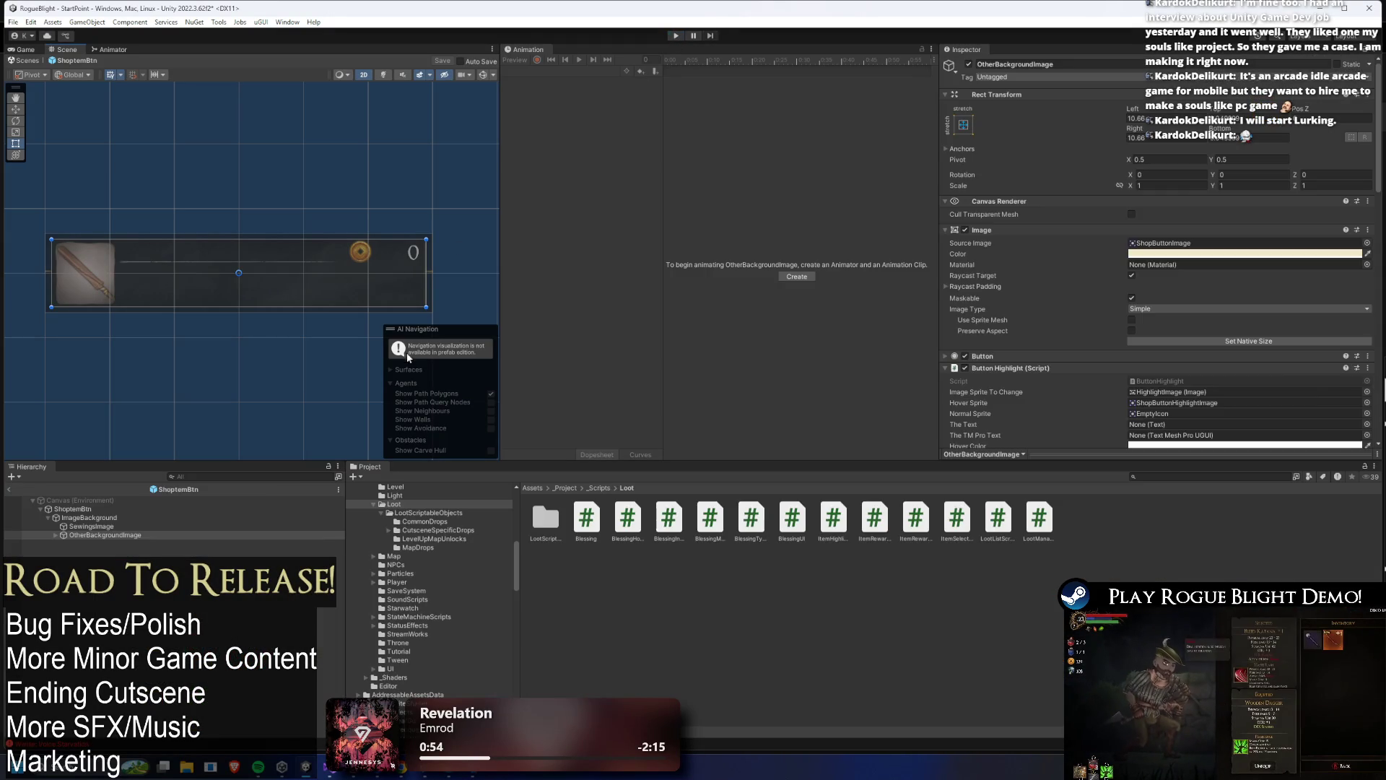
- Set Element 0's Change To colour to a lighter red with alpha 213 and save the prefab
{"action": "scroll", "coordinate": [1201, 338], "scroll_direction": "down", "scroll_amount": 10}
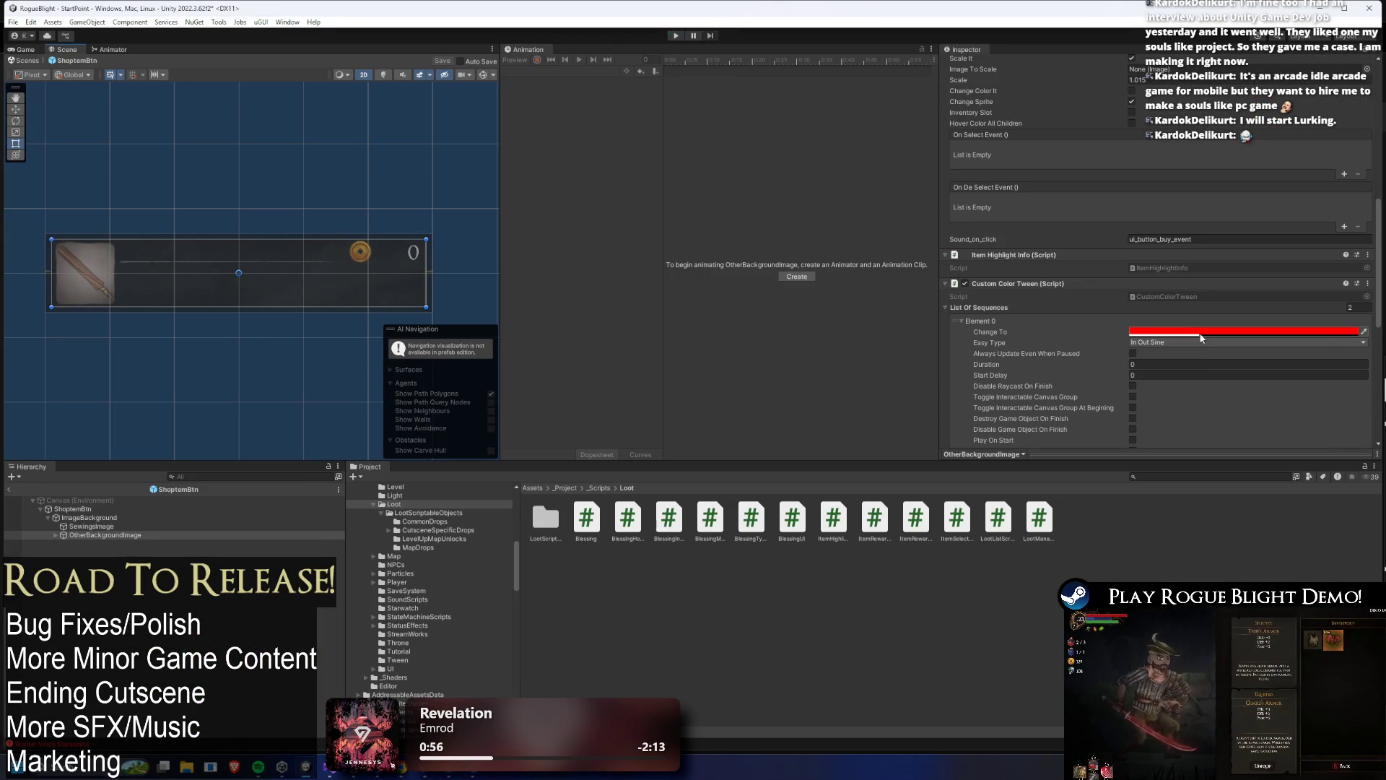
{"action": "left_click", "coordinate": [1201, 331]}
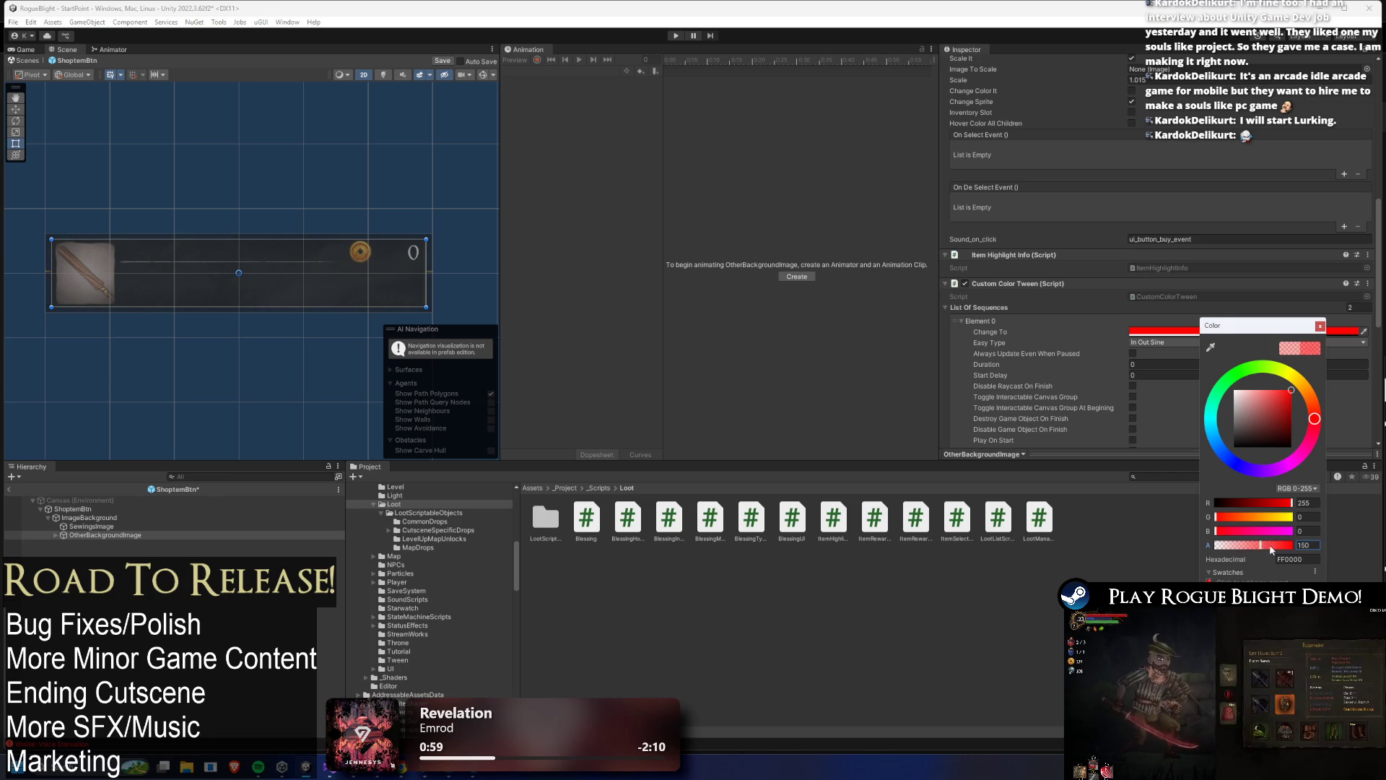
{"action": "left_click", "coordinate": [1320, 326]}
{"action": "scroll", "coordinate": [1315, 337], "scroll_direction": "up", "scroll_amount": 10}
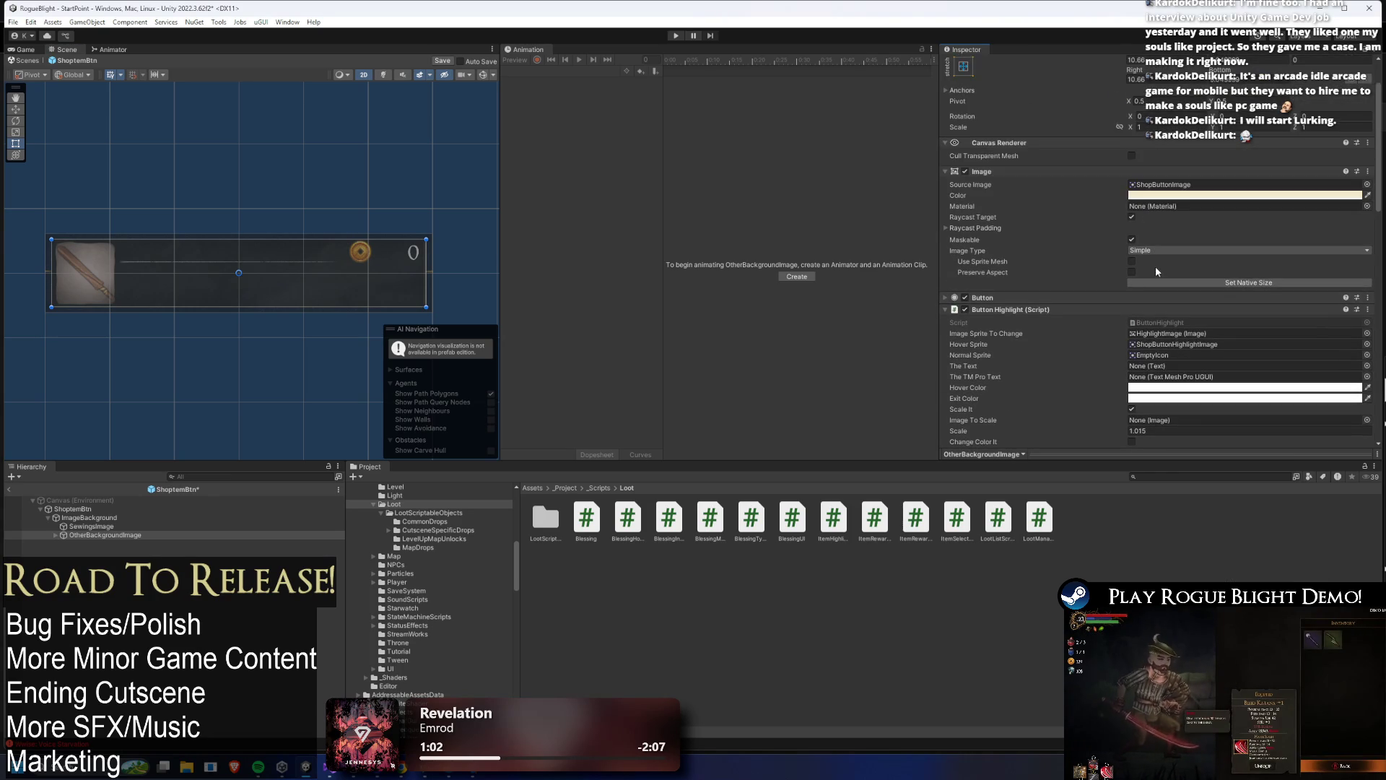
{"action": "scroll", "coordinate": [1155, 266], "scroll_direction": "down", "scroll_amount": 10}
{"action": "scroll", "coordinate": [1285, 270], "scroll_direction": "down", "scroll_amount": 5}
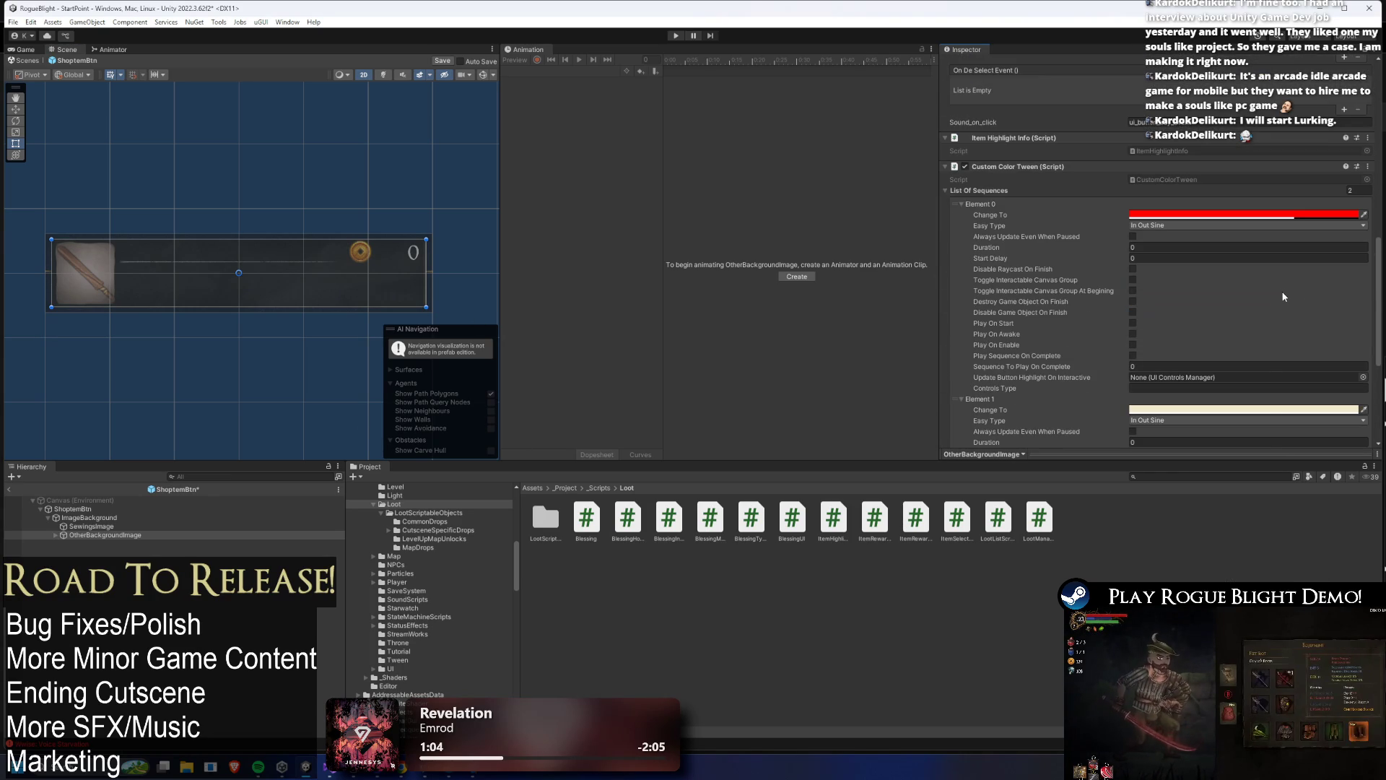
{"action": "left_click", "coordinate": [1250, 216]}
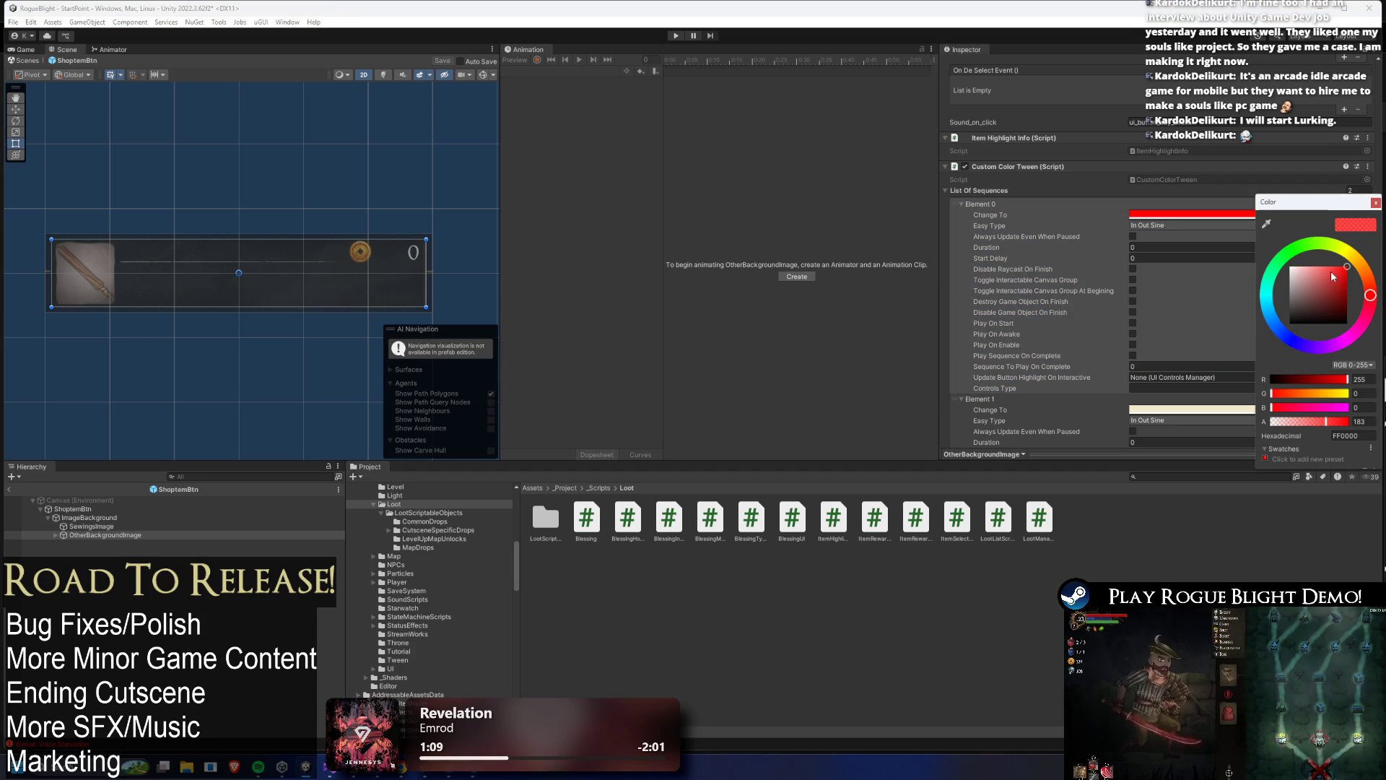
{"action": "left_click", "coordinate": [1332, 270]}
{"action": "left_click_drag", "start_coordinate": [1326, 421], "coordinate": [1356, 422]}
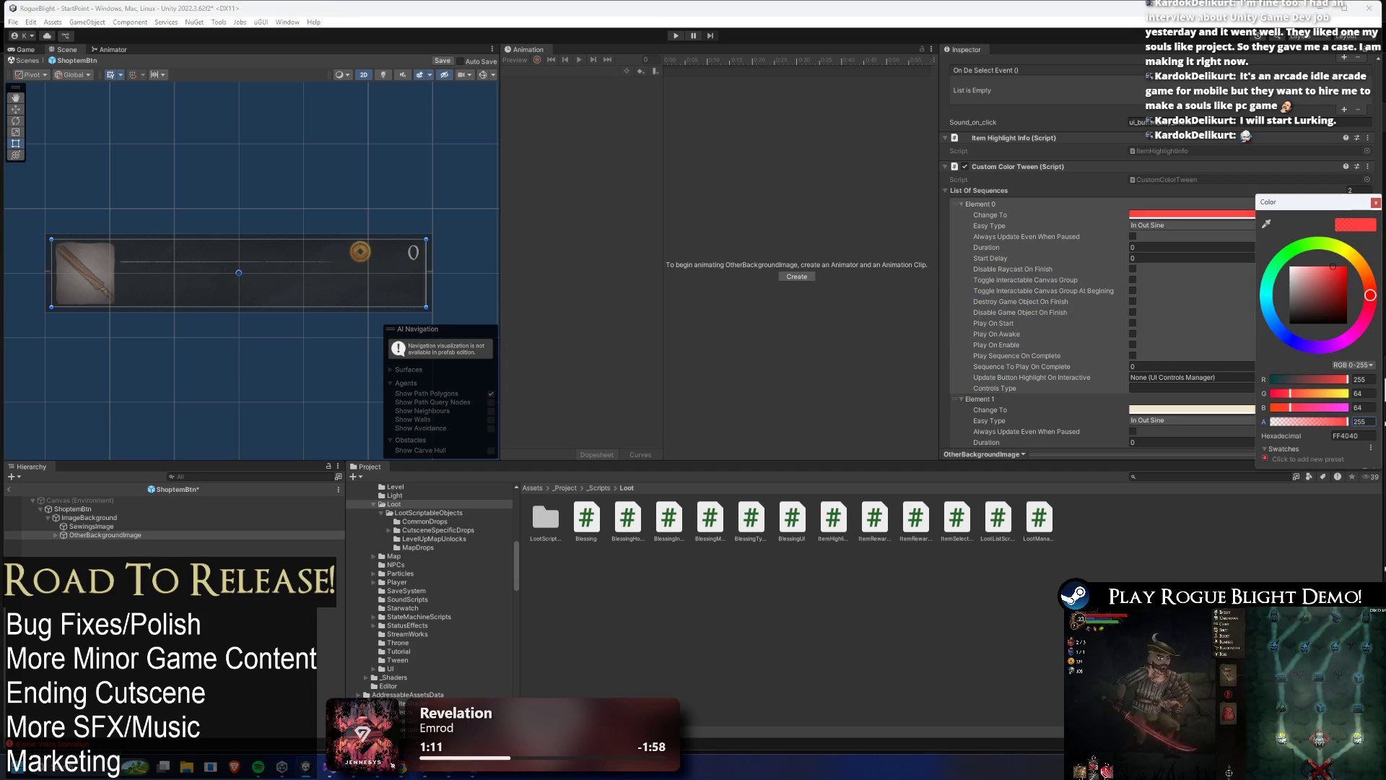
{"action": "type", "text": "213"}
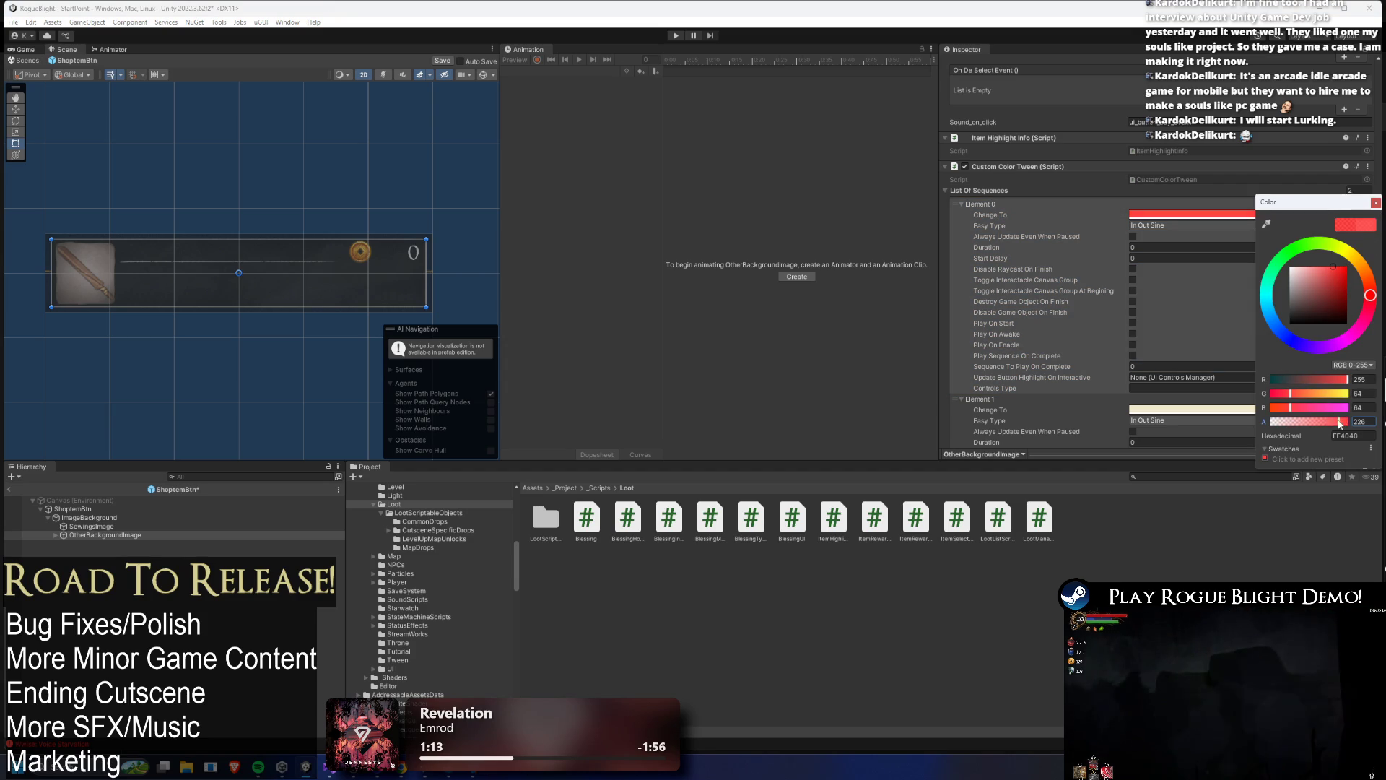
{"action": "key", "text": "ctrl+s"}
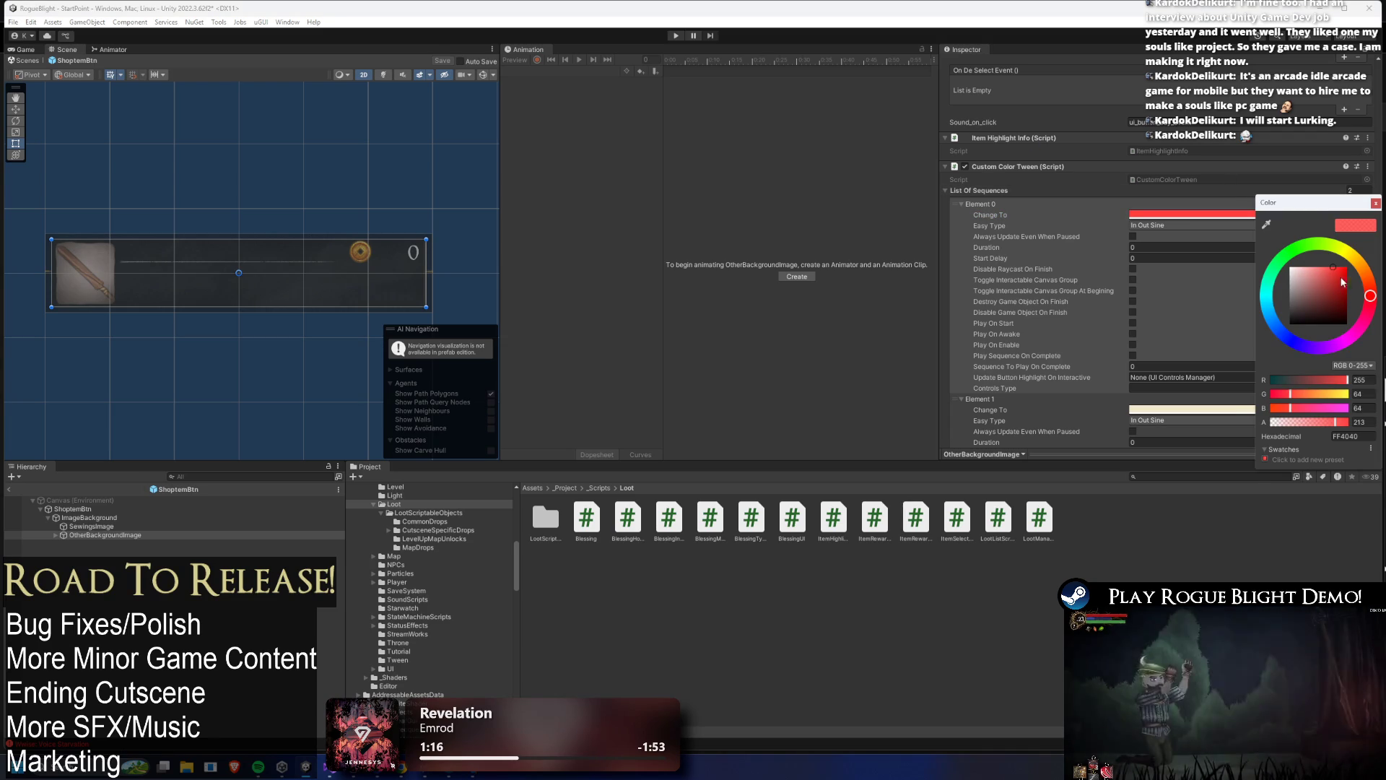
- Shift the tween red slightly toward pink, close the picker, and enter Play mode
{"action": "left_click_drag", "start_coordinate": [1371, 297], "coordinate": [1372, 301]}
{"action": "left_click", "coordinate": [1375, 203]}
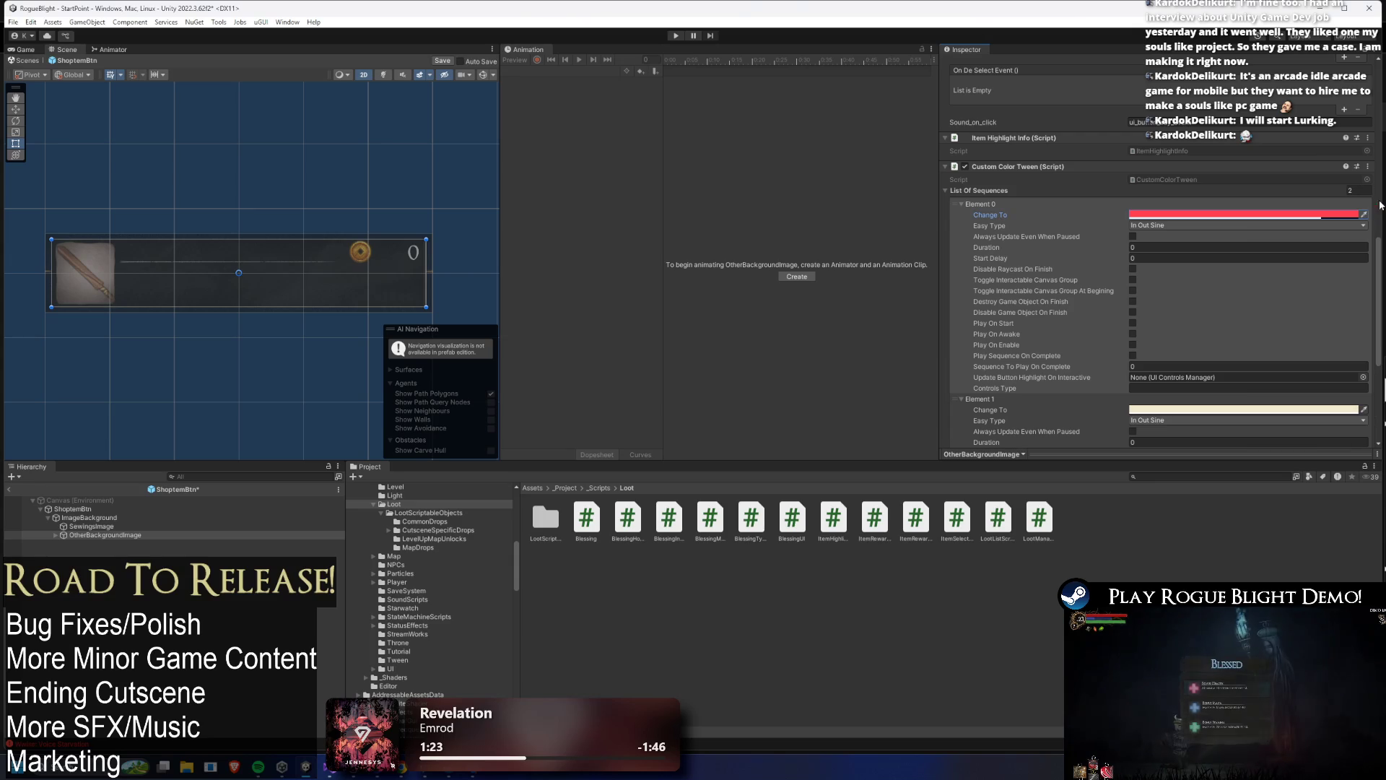
{"action": "left_click", "coordinate": [676, 35]}
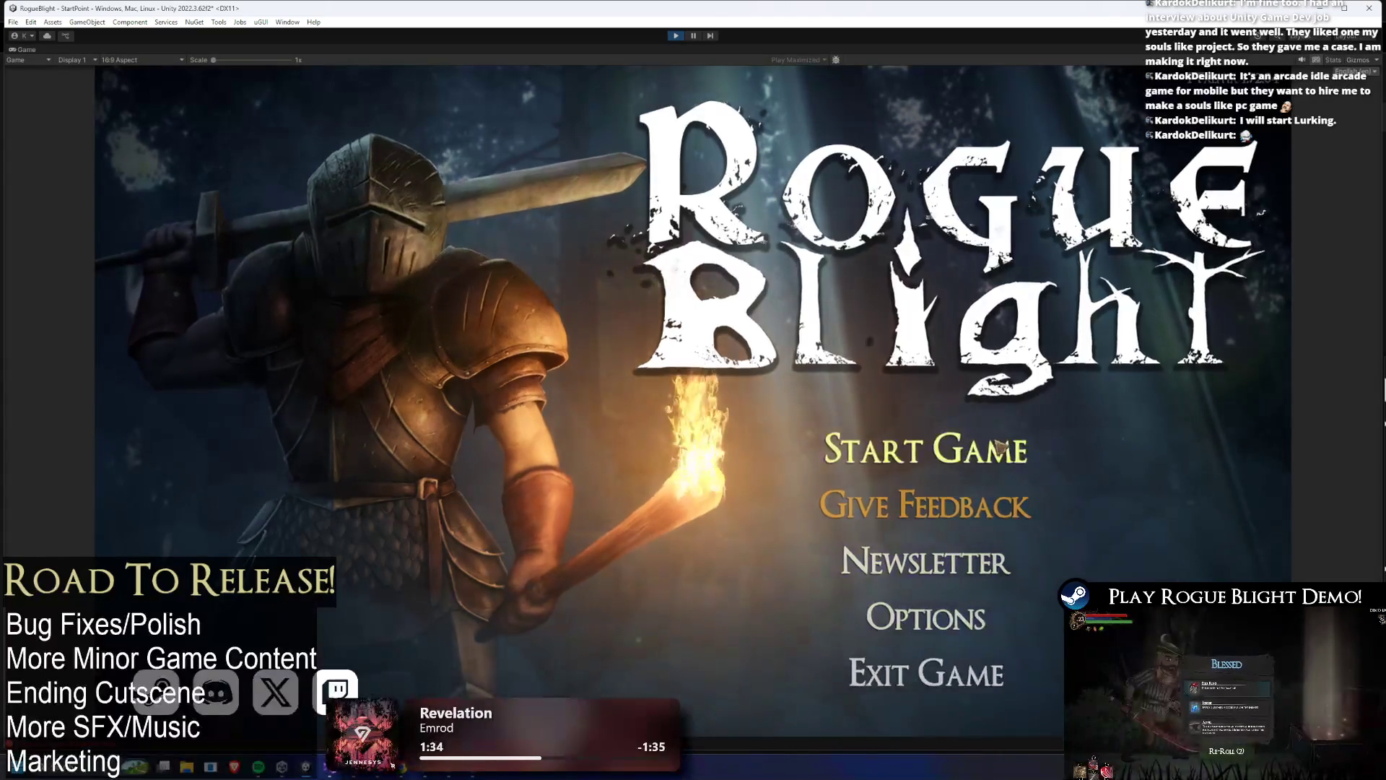
- Load the first save slot, open the shop with F to check the item buttons, then stop the game
{"action": "left_click", "coordinate": [925, 449]}
{"action": "left_click", "coordinate": [924, 470]}
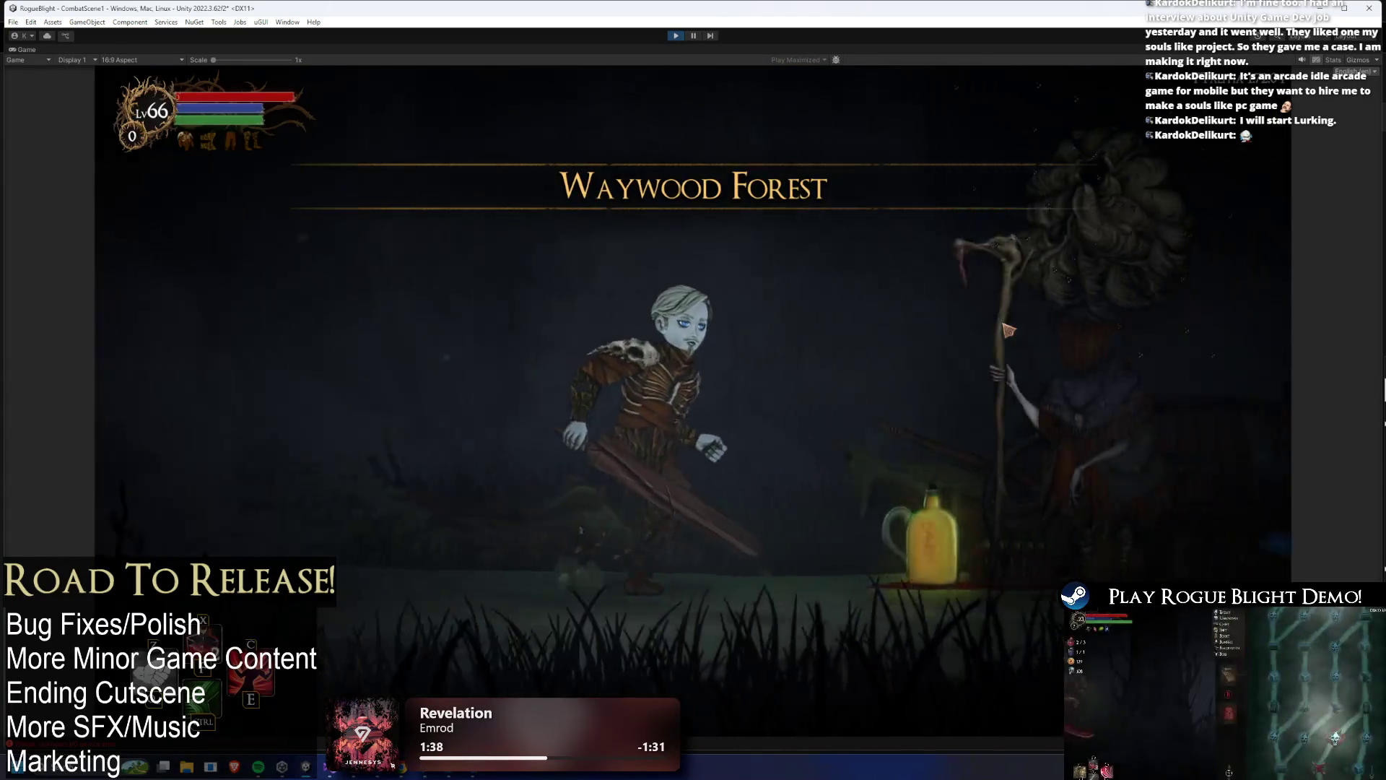
{"action": "key", "text": "f"}
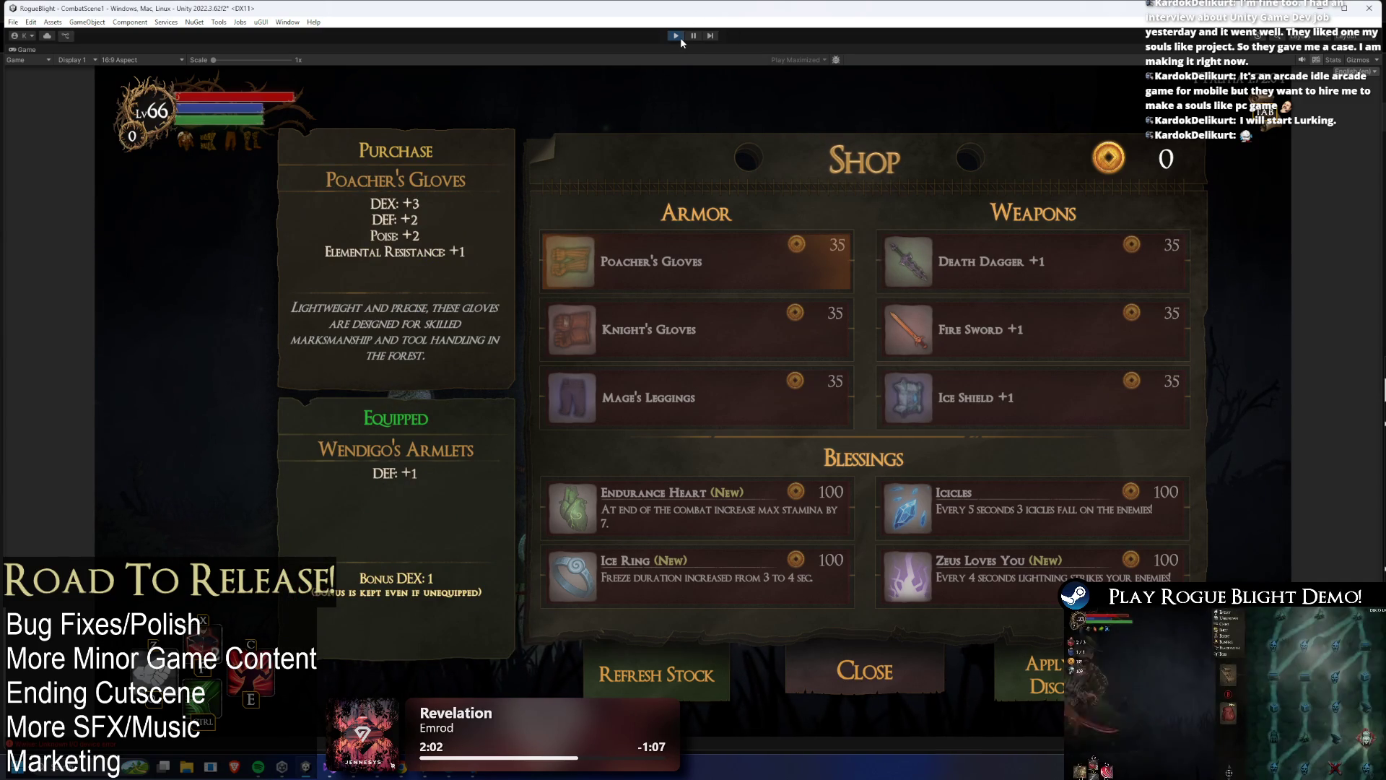
{"action": "left_click", "coordinate": [679, 37]}
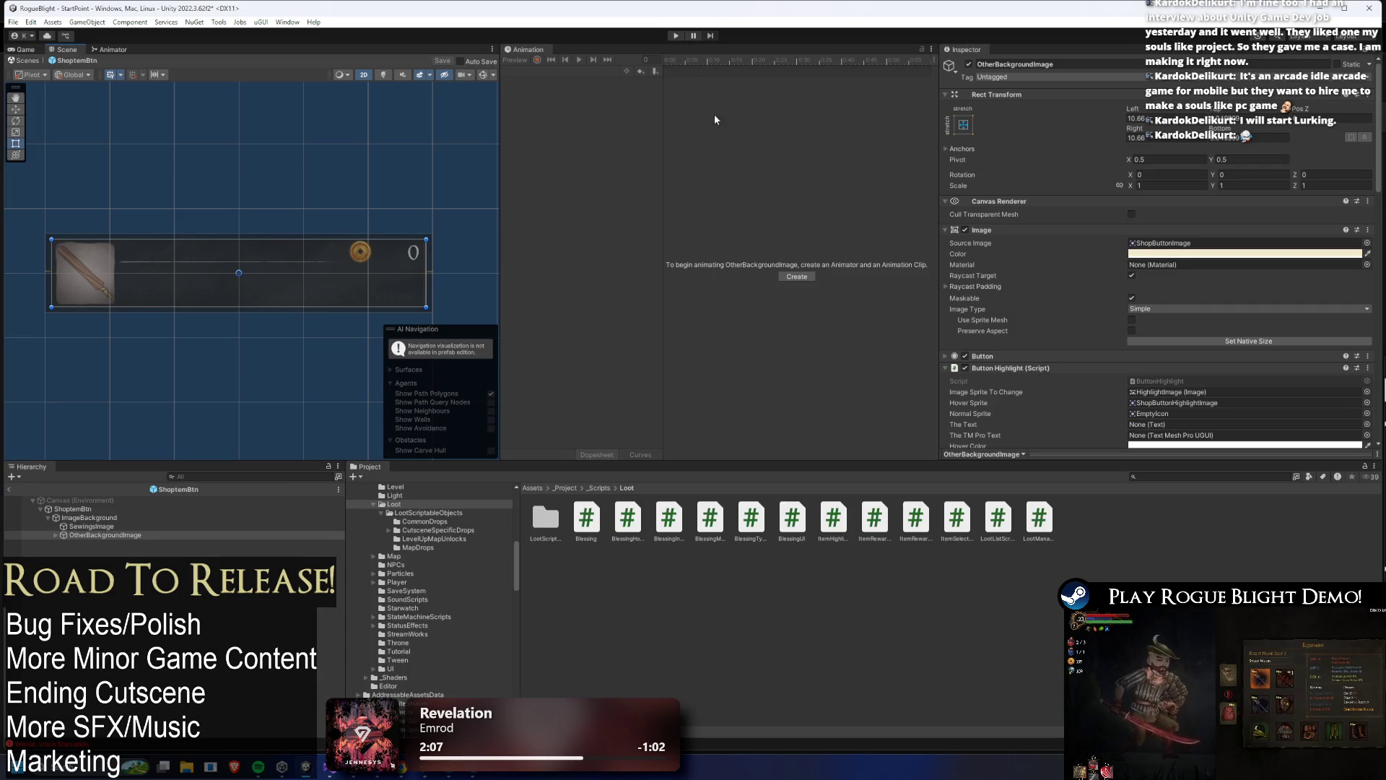
- Add a Custom Color Tween component to ItemPriceTxt, then reselect OtherBackgroundImage to reach its tween
{"action": "left_click", "coordinate": [55, 535]}
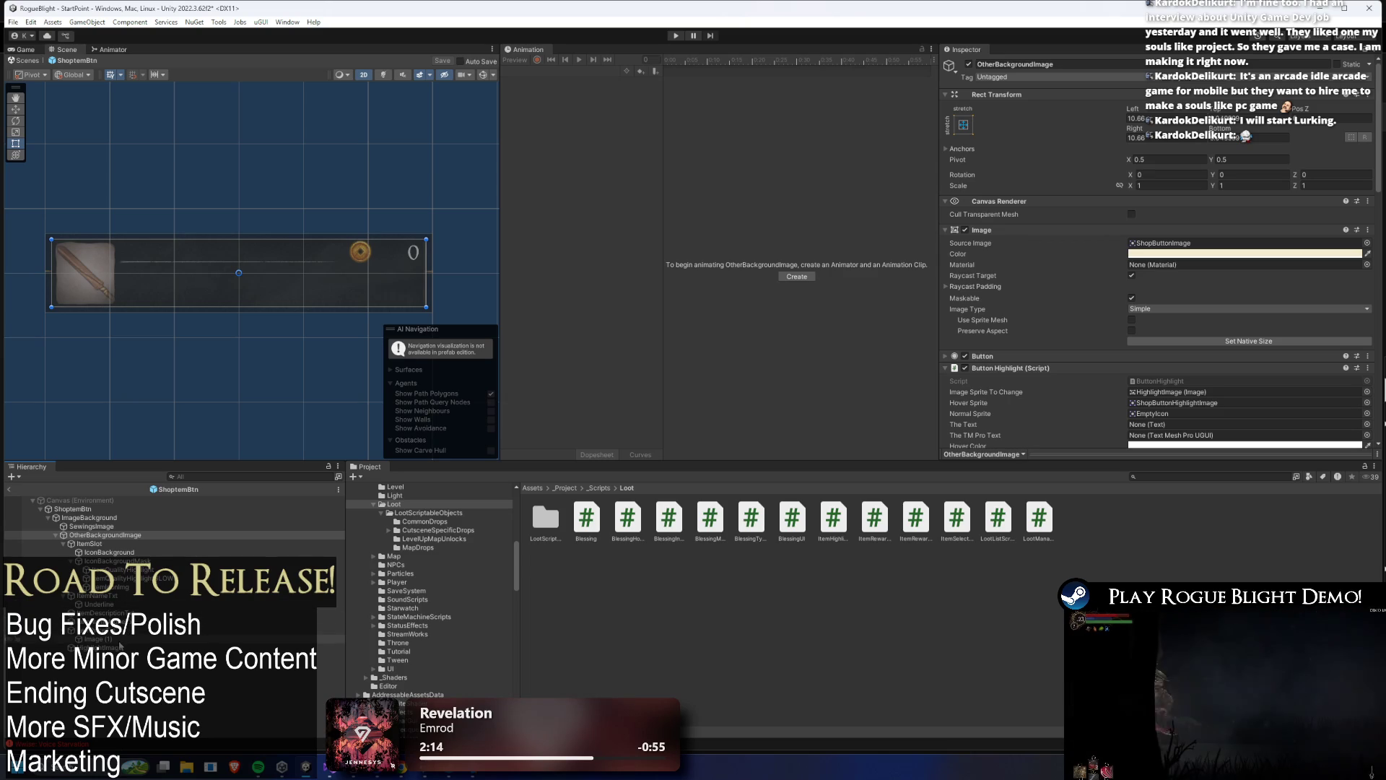
{"action": "left_click", "coordinate": [331, 630]}
{"action": "scroll", "coordinate": [1177, 293], "scroll_direction": "down", "scroll_amount": 2}
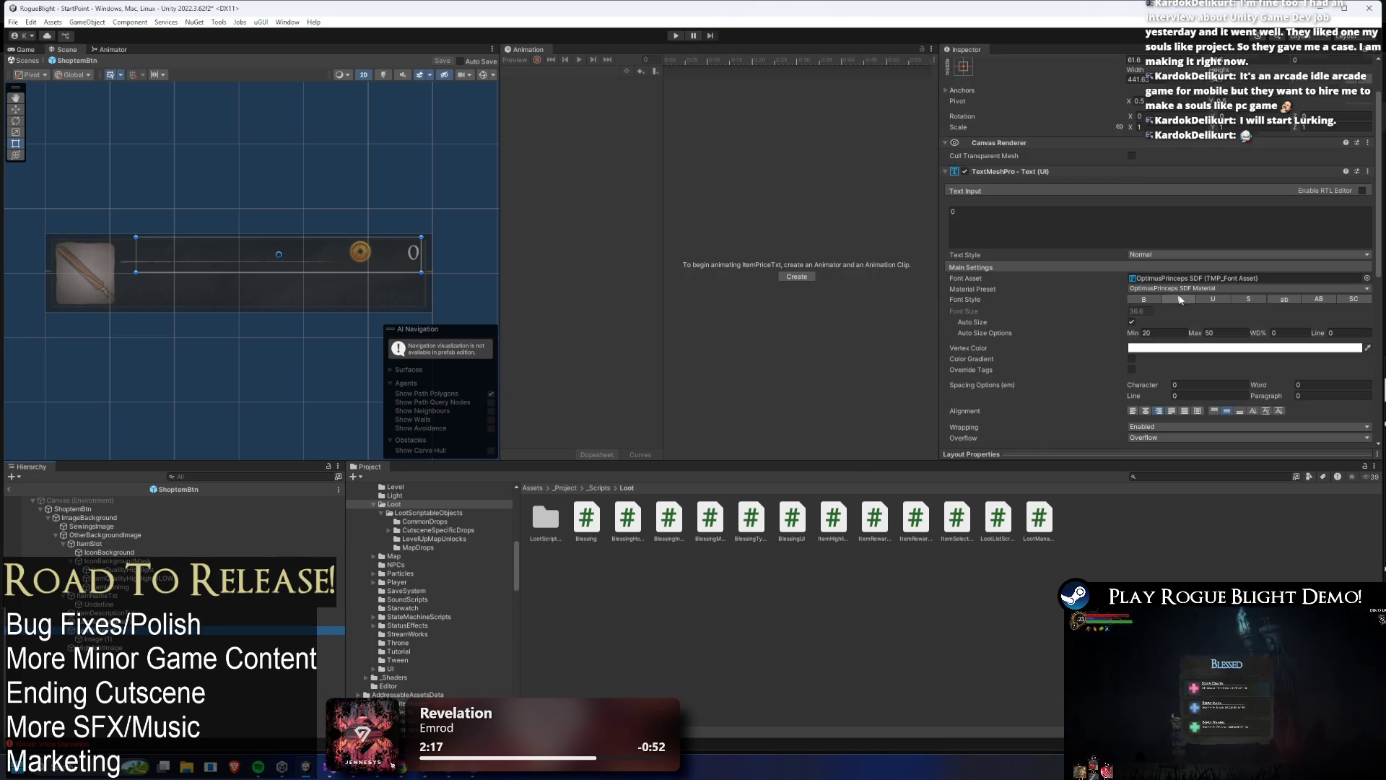
{"action": "left_click", "coordinate": [1050, 173]}
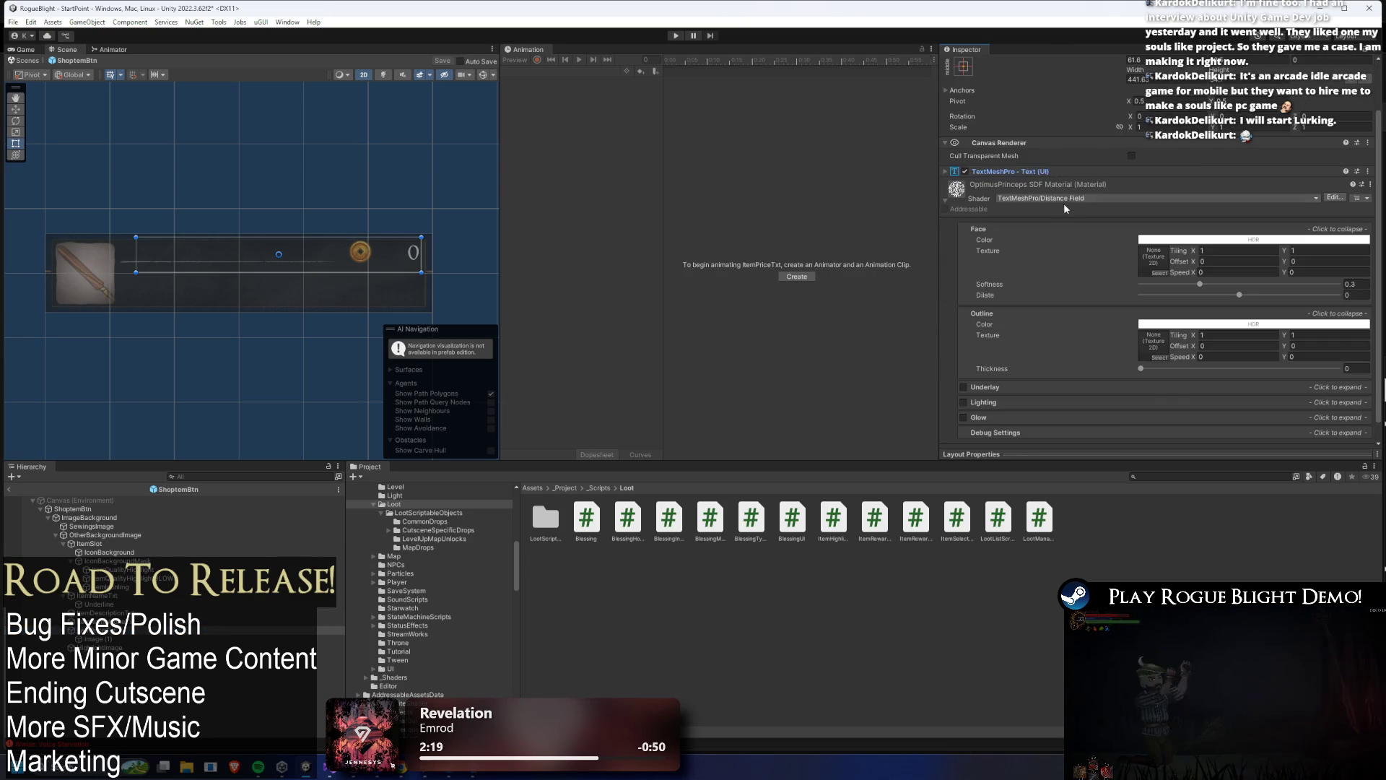
{"action": "left_click", "coordinate": [1171, 290]}
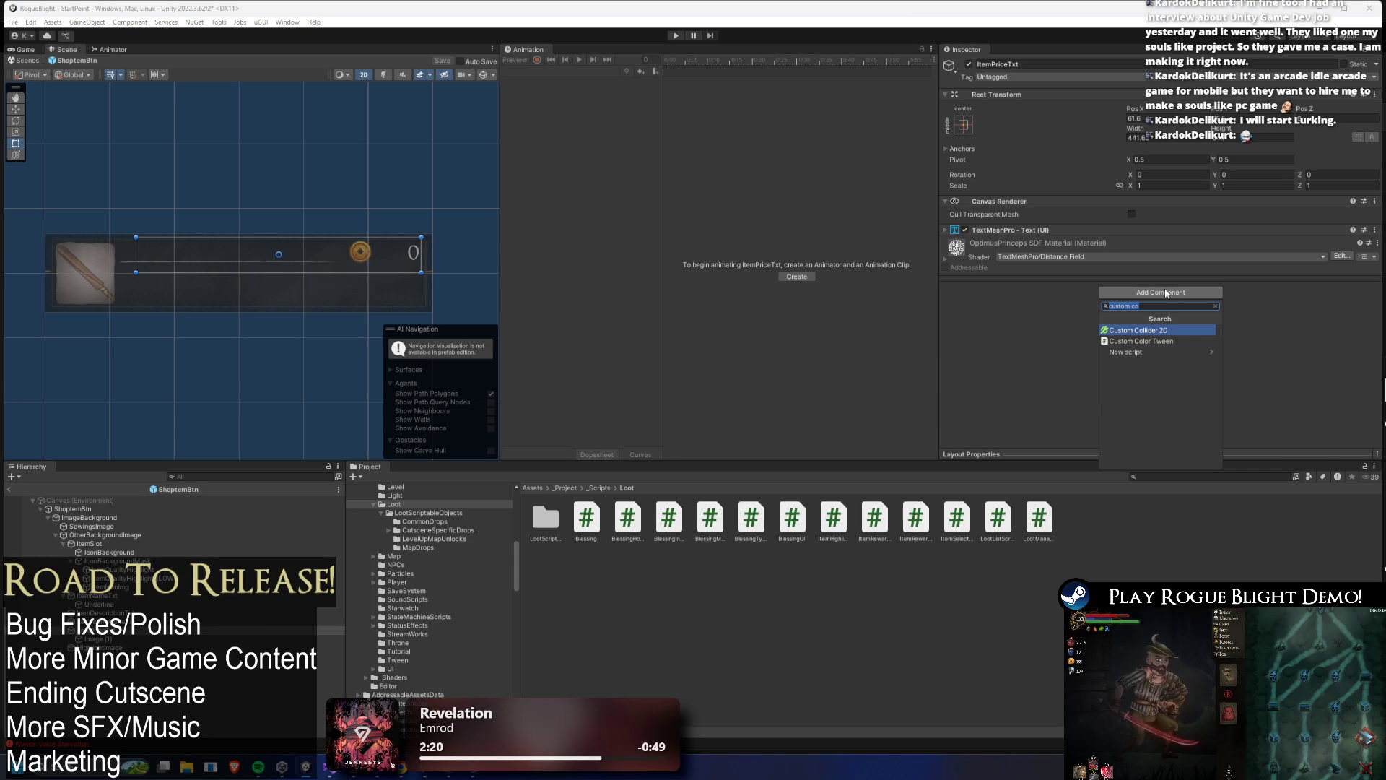
{"action": "key", "text": "Return"}
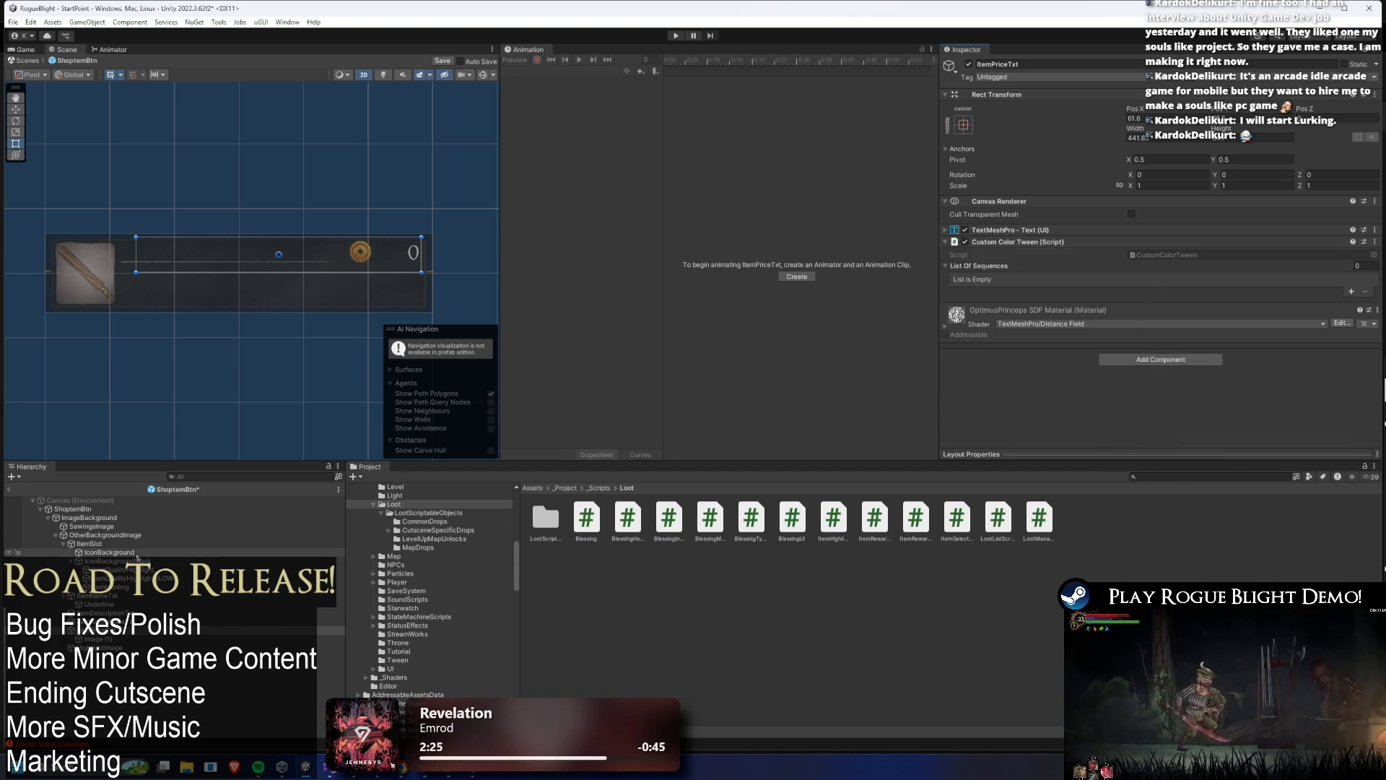
{"action": "left_click", "coordinate": [104, 535]}
{"action": "scroll", "coordinate": [1125, 309], "scroll_direction": "down", "scroll_amount": 5}
{"action": "scroll", "coordinate": [1125, 309], "scroll_direction": "down", "scroll_amount": 5}
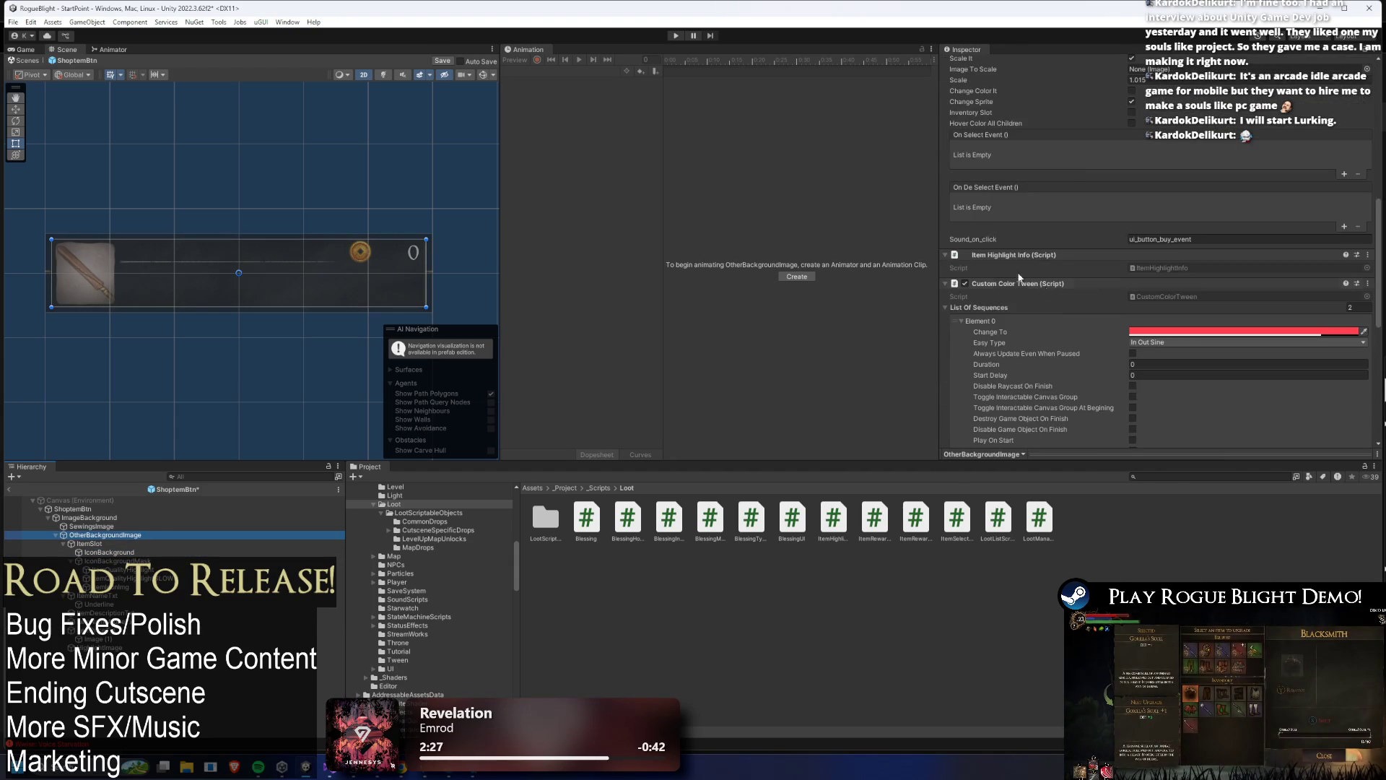
- Copy OtherBackgroundImage's Custom Color Tween and paste its values onto ItemPriceTxt's tween
{"action": "right_click", "coordinate": [1003, 285]}
{"action": "left_click", "coordinate": [1047, 356]}
{"action": "left_click", "coordinate": [109, 631]}
{"action": "right_click", "coordinate": [1025, 266]}
{"action": "left_click", "coordinate": [1104, 339]}
- Make ItemPriceTxt's Element 0 Change To colour a fully saturated red and review Element 1's colour
{"action": "scroll", "coordinate": [1274, 284], "scroll_direction": "down", "scroll_amount": 2}
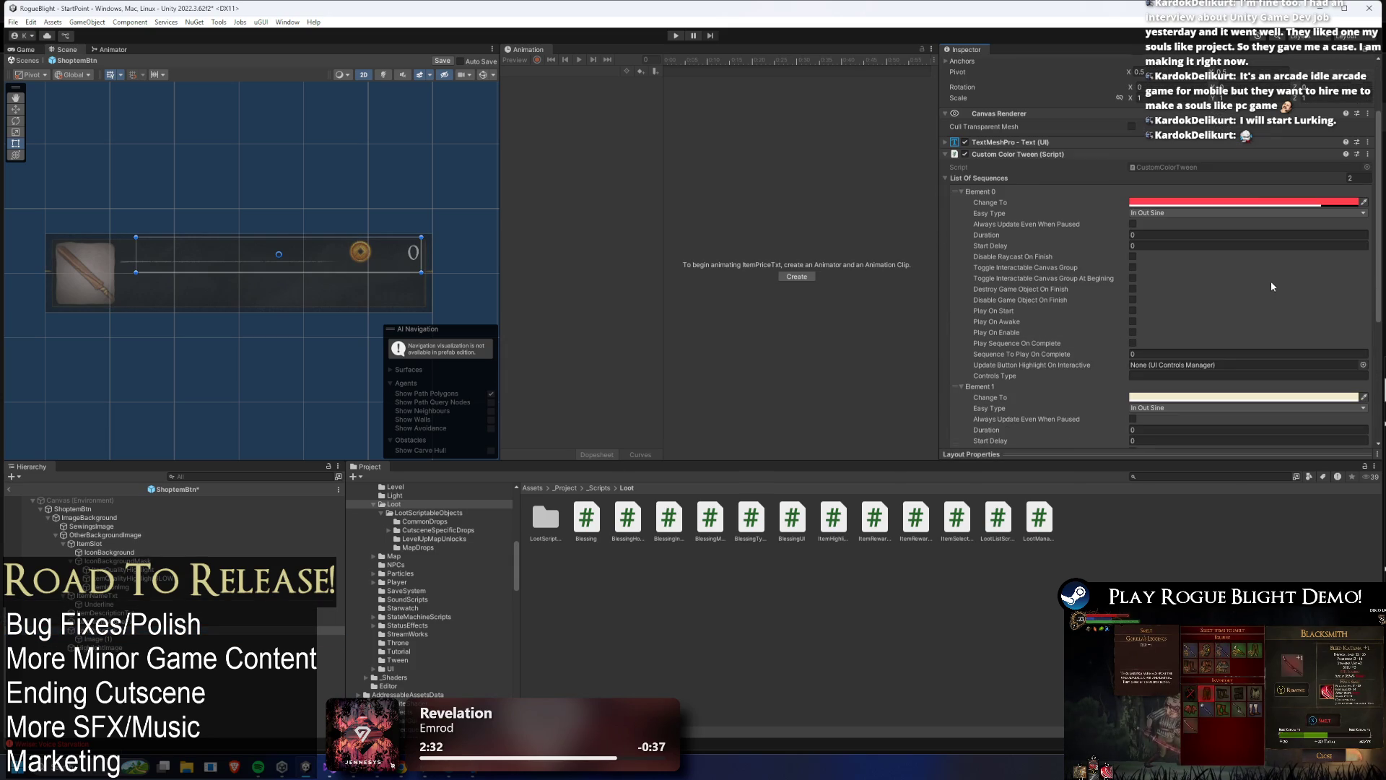
{"action": "left_click", "coordinate": [1268, 203]}
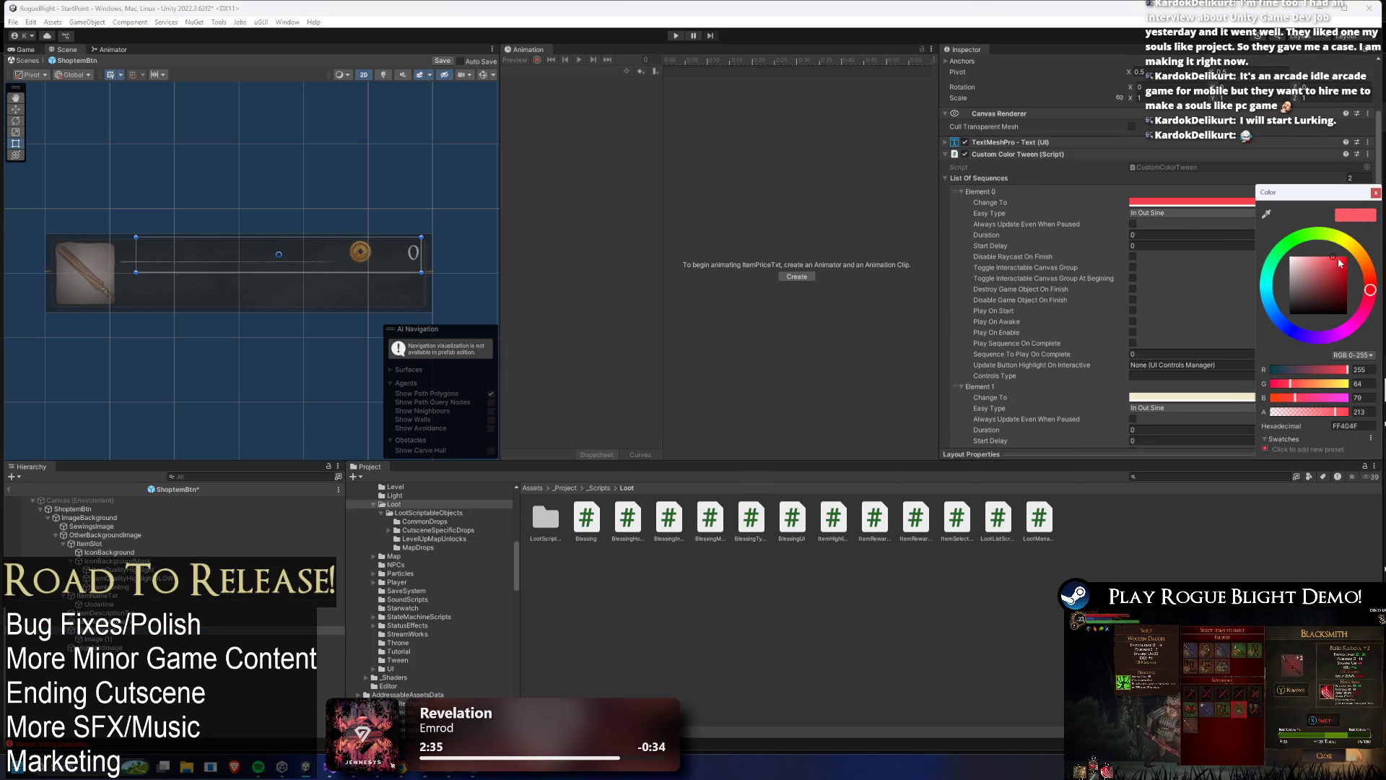
{"action": "left_click_drag", "start_coordinate": [1336, 266], "coordinate": [1359, 237]}
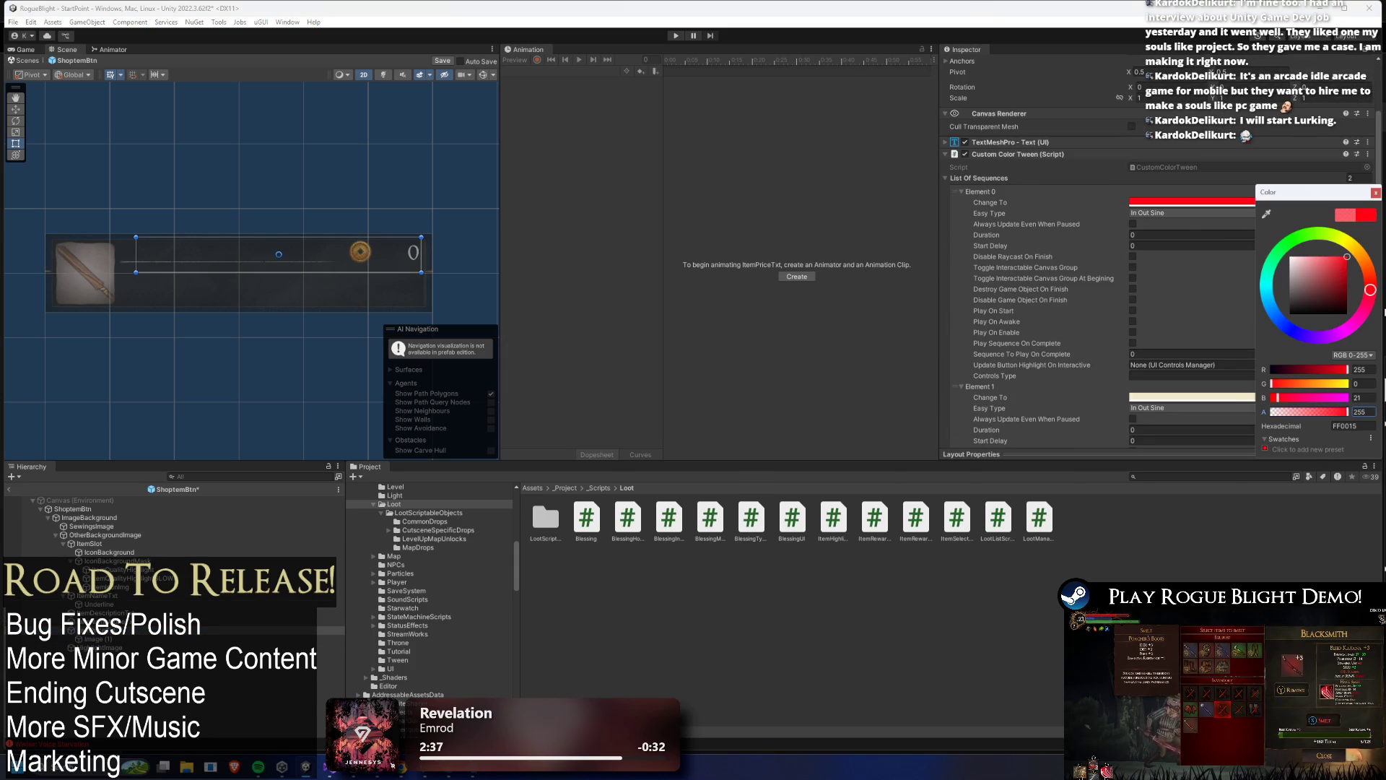
{"action": "left_click", "coordinate": [1377, 193]}
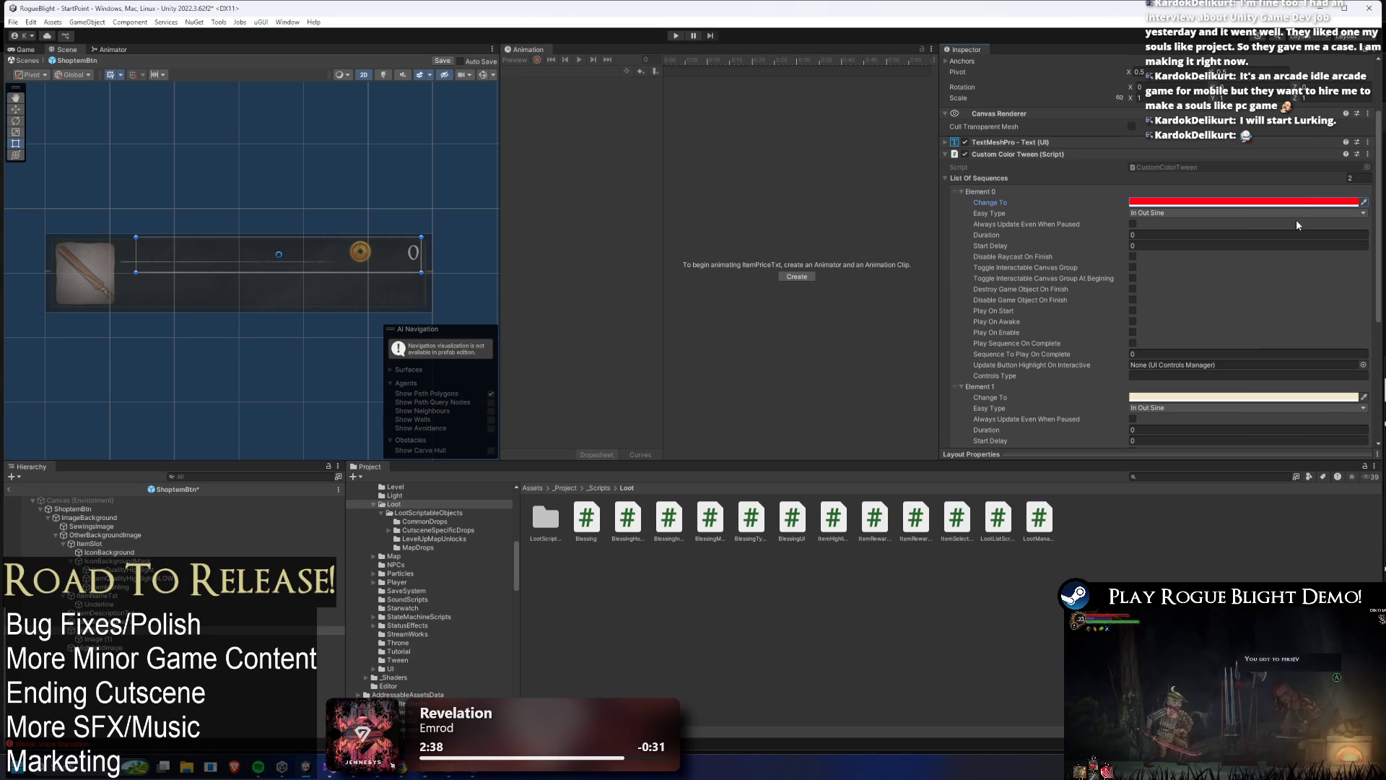
{"action": "left_click", "coordinate": [1249, 398]}
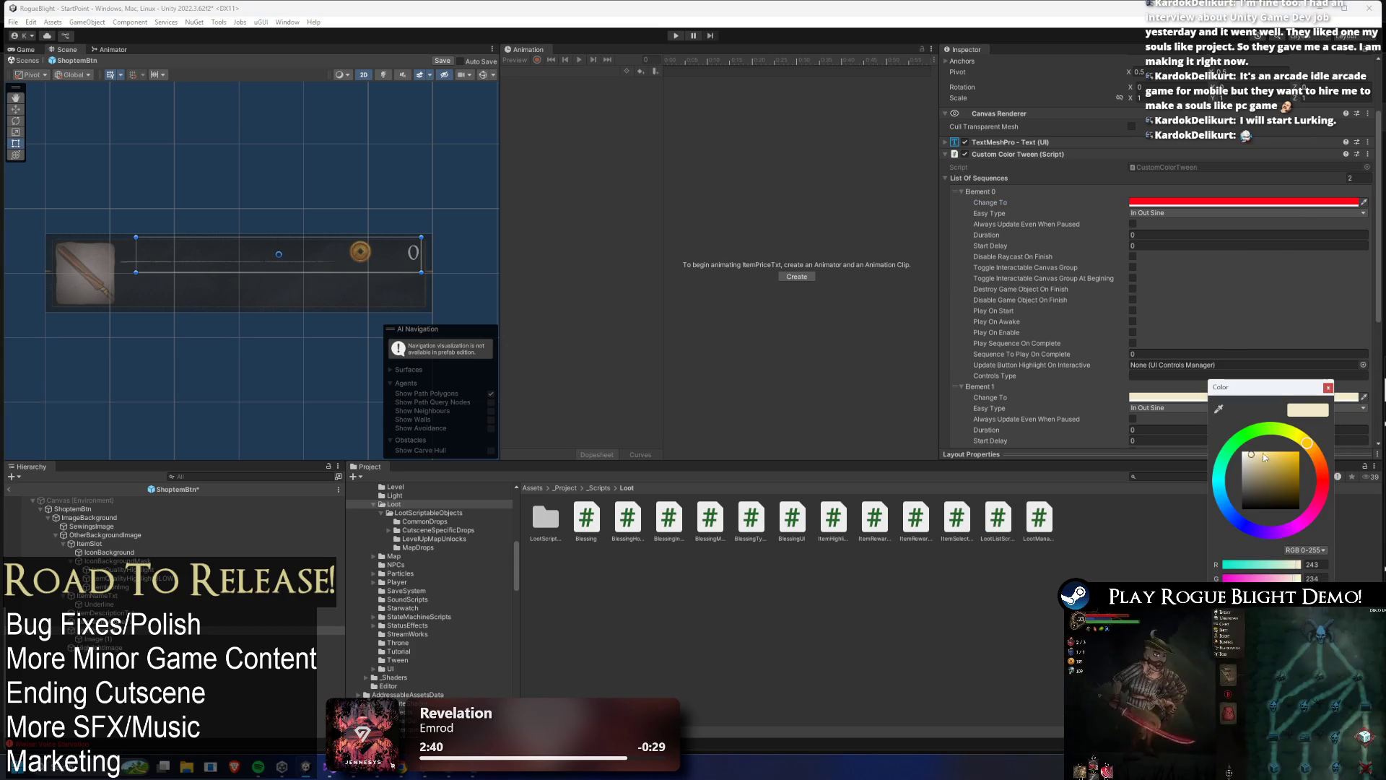
{"action": "left_click", "coordinate": [1327, 388]}
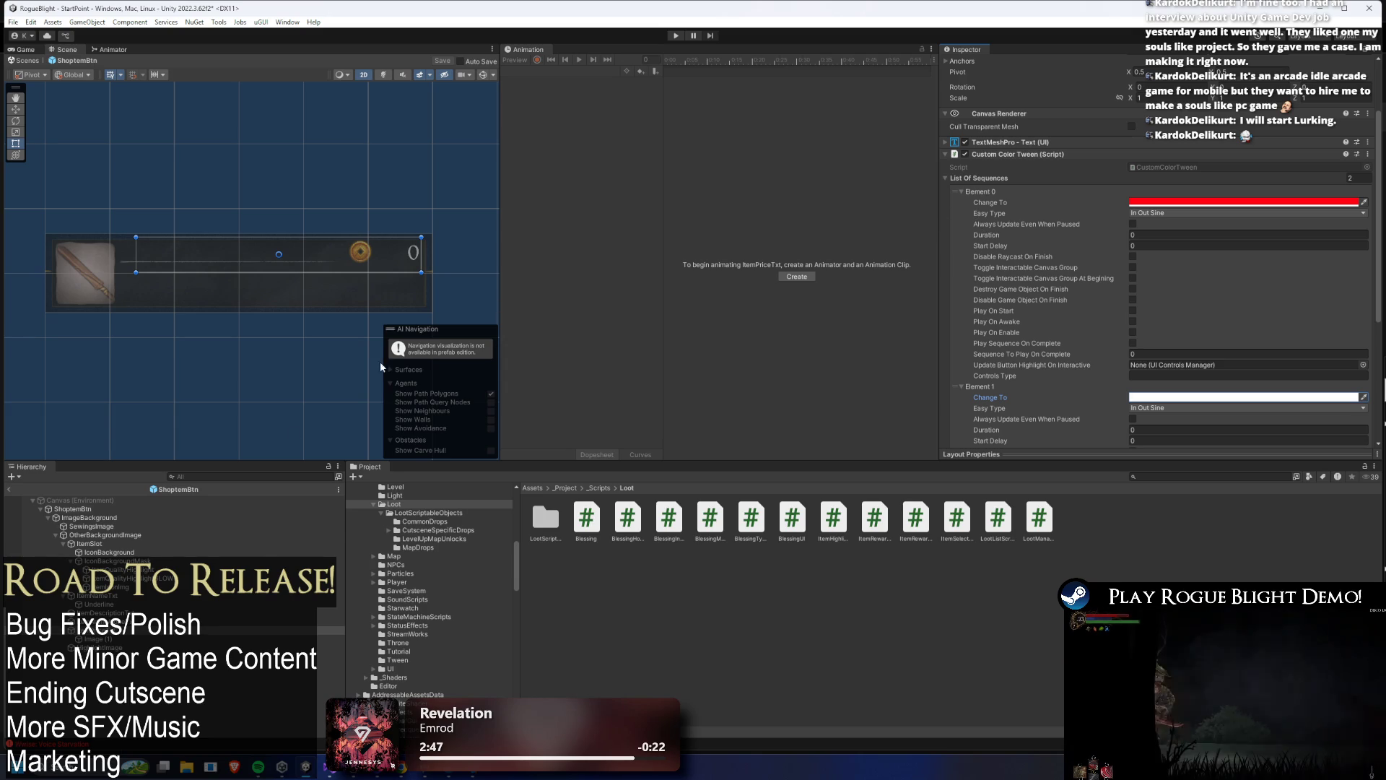
- Compare against OtherBackgroundImage's tween, then select the ShoptemBtn root object
{"action": "left_click", "coordinate": [128, 535]}
{"action": "scroll", "coordinate": [1075, 301], "scroll_direction": "down", "scroll_amount": 10}
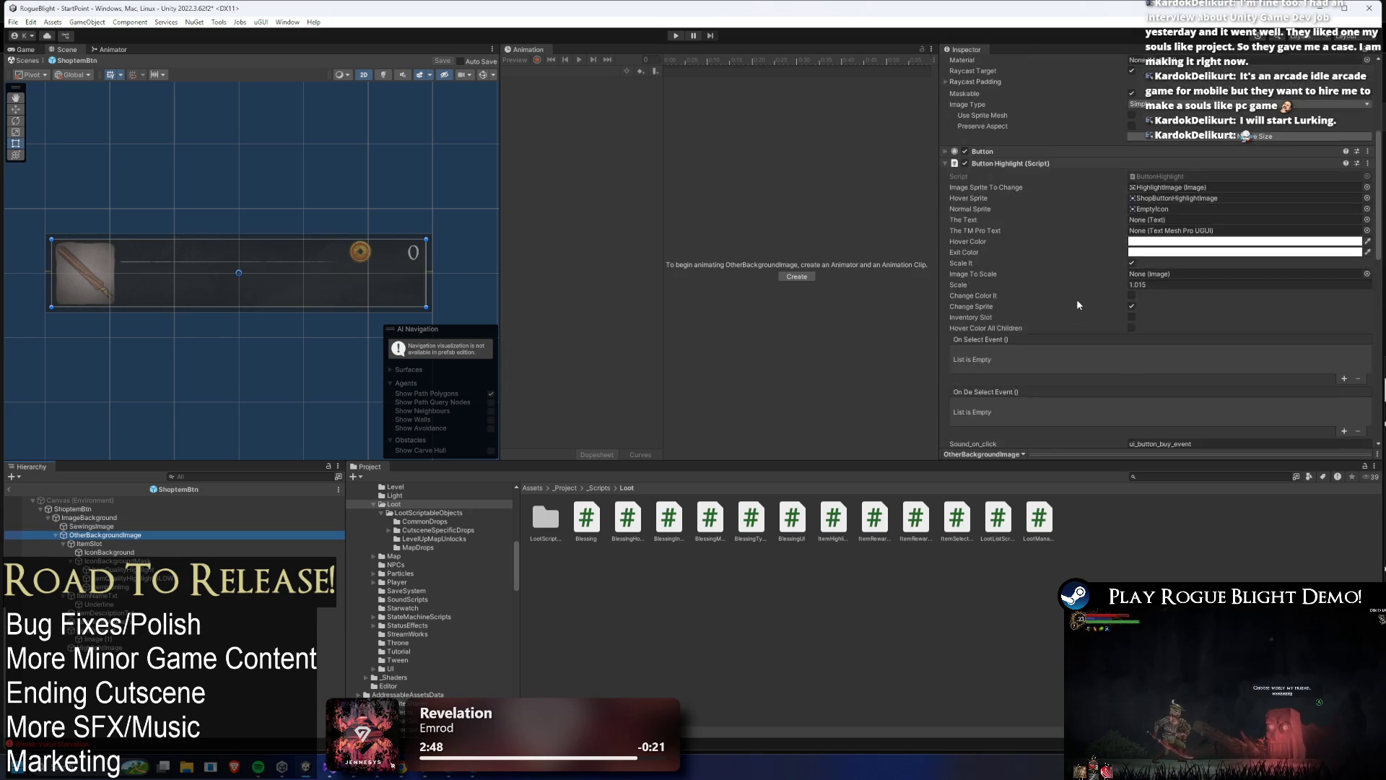
{"action": "scroll", "coordinate": [1102, 289], "scroll_direction": "down", "scroll_amount": 5}
{"action": "key", "text": "Up"}
{"action": "key", "text": "Up"}
{"action": "key", "text": "Up"}
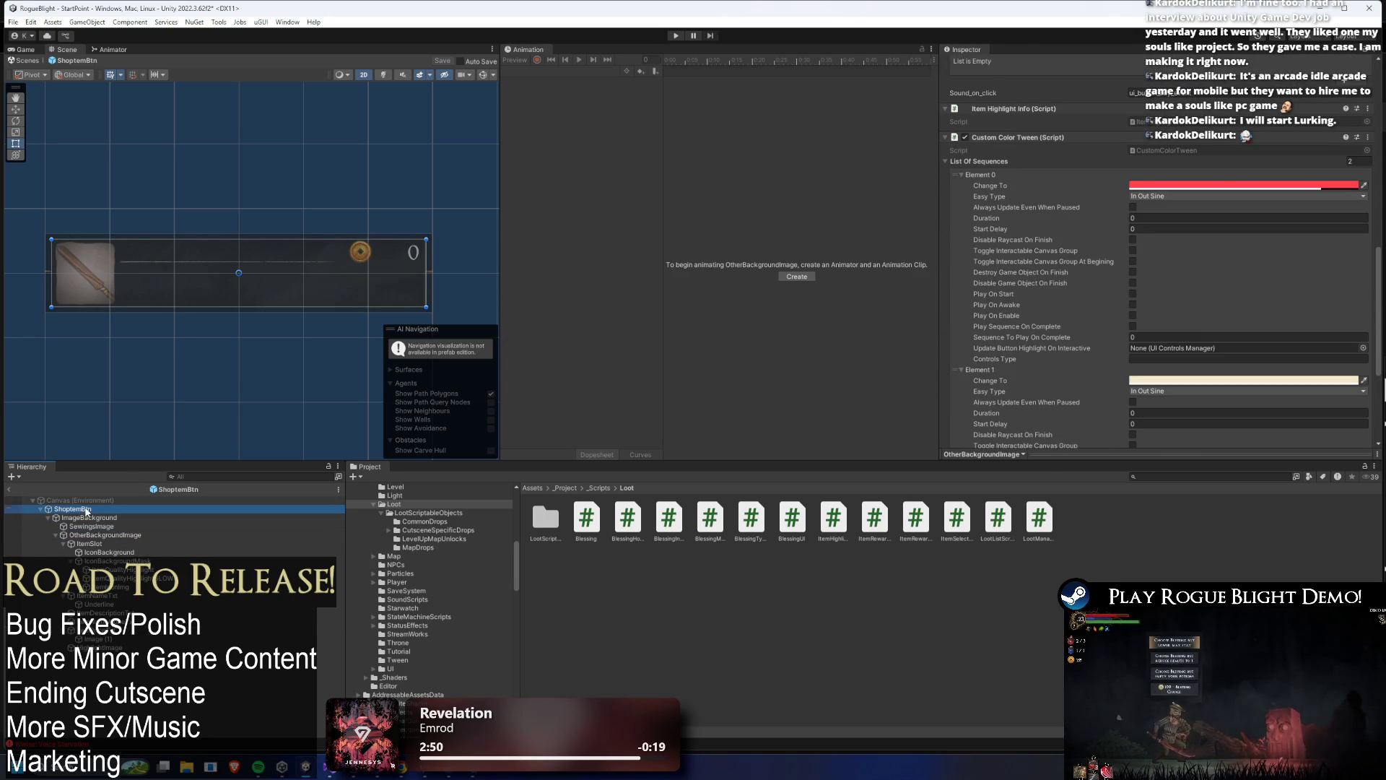
{"action": "scroll", "coordinate": [1061, 262], "scroll_direction": "up", "scroll_amount": 15}
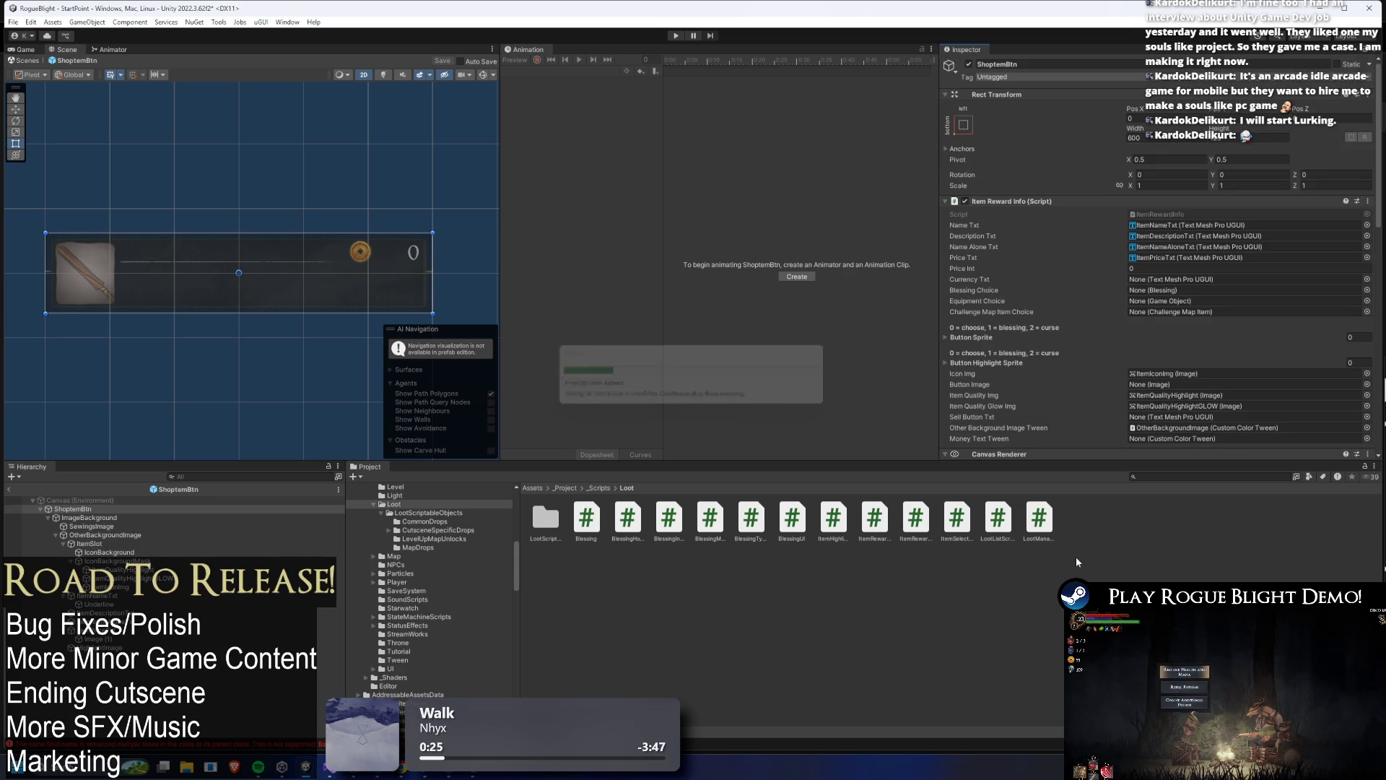
- Drag ItemPriceTxt into Item Reward Info's Money Text Tween slot and enter Play mode with Ctrl+P
{"action": "scroll", "coordinate": [1253, 265], "scroll_direction": "down", "scroll_amount": 6}
{"action": "scroll", "coordinate": [1253, 265], "scroll_direction": "up", "scroll_amount": 5}
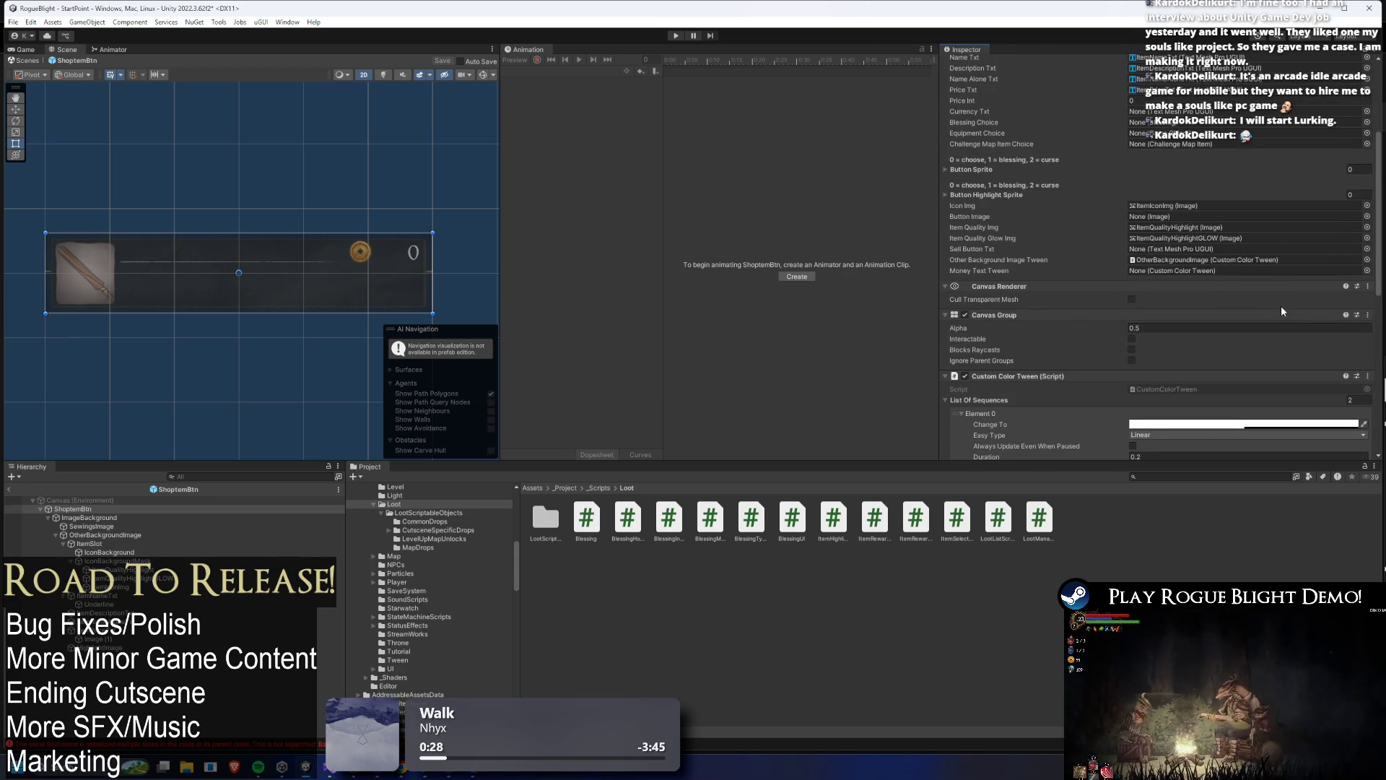
{"action": "mouse_move", "coordinate": [102, 630]}
{"action": "left_mouse_down"}
{"action": "mouse_move", "coordinate": [1188, 298]}
{"action": "mouse_move", "coordinate": [1184, 271]}
{"action": "left_mouse_up"}
{"action": "key", "text": "ctrl+p"}
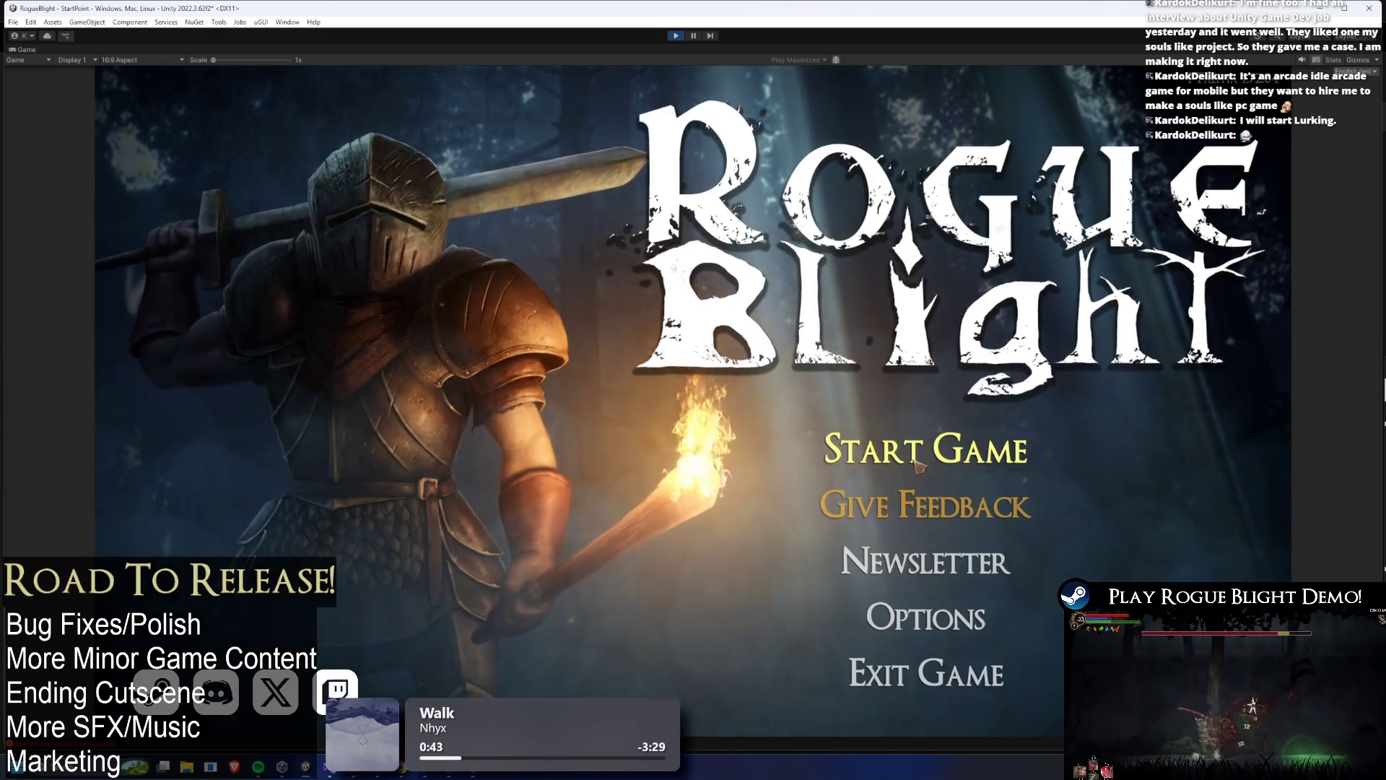
- Load the first save slot to check Poacher's Trousers in the shop, then stop the game
{"action": "left_click", "coordinate": [926, 449]}
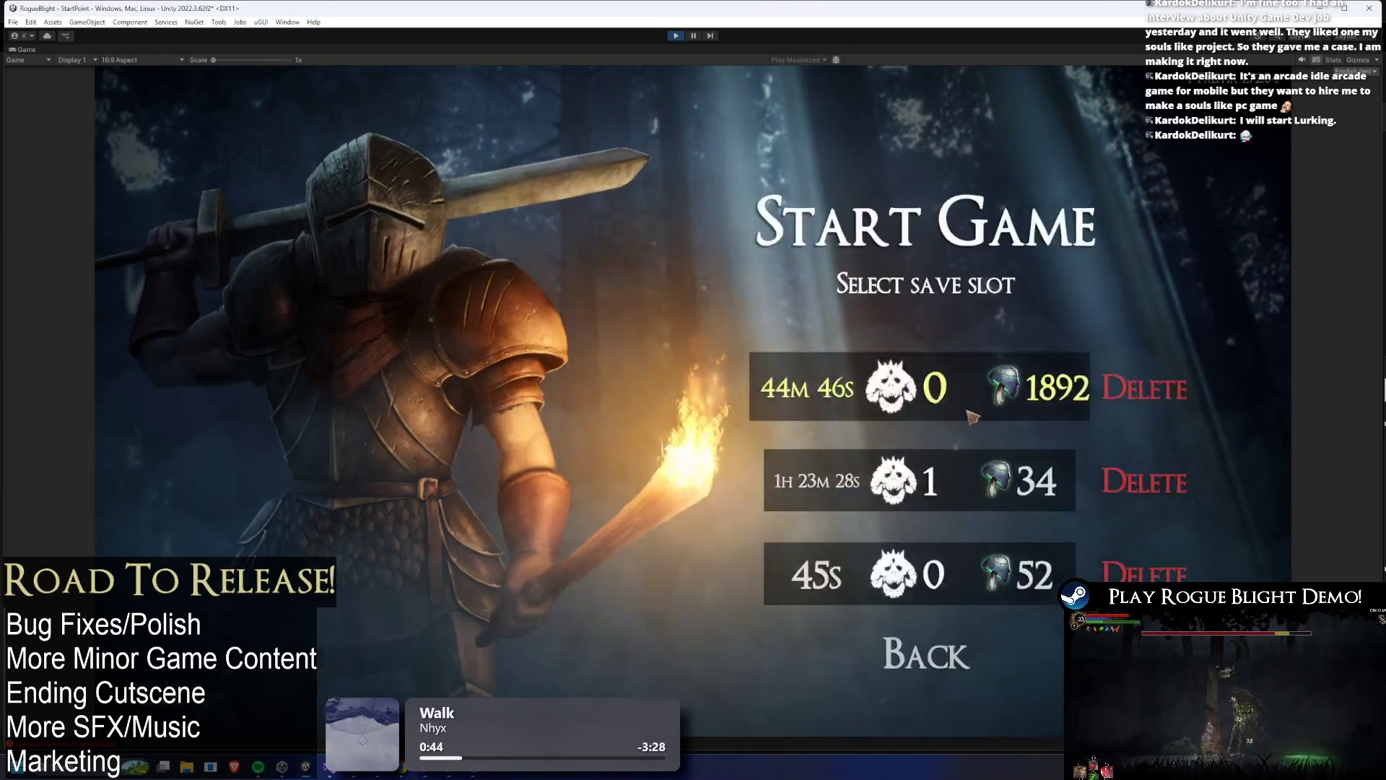
{"action": "left_click", "coordinate": [956, 398]}
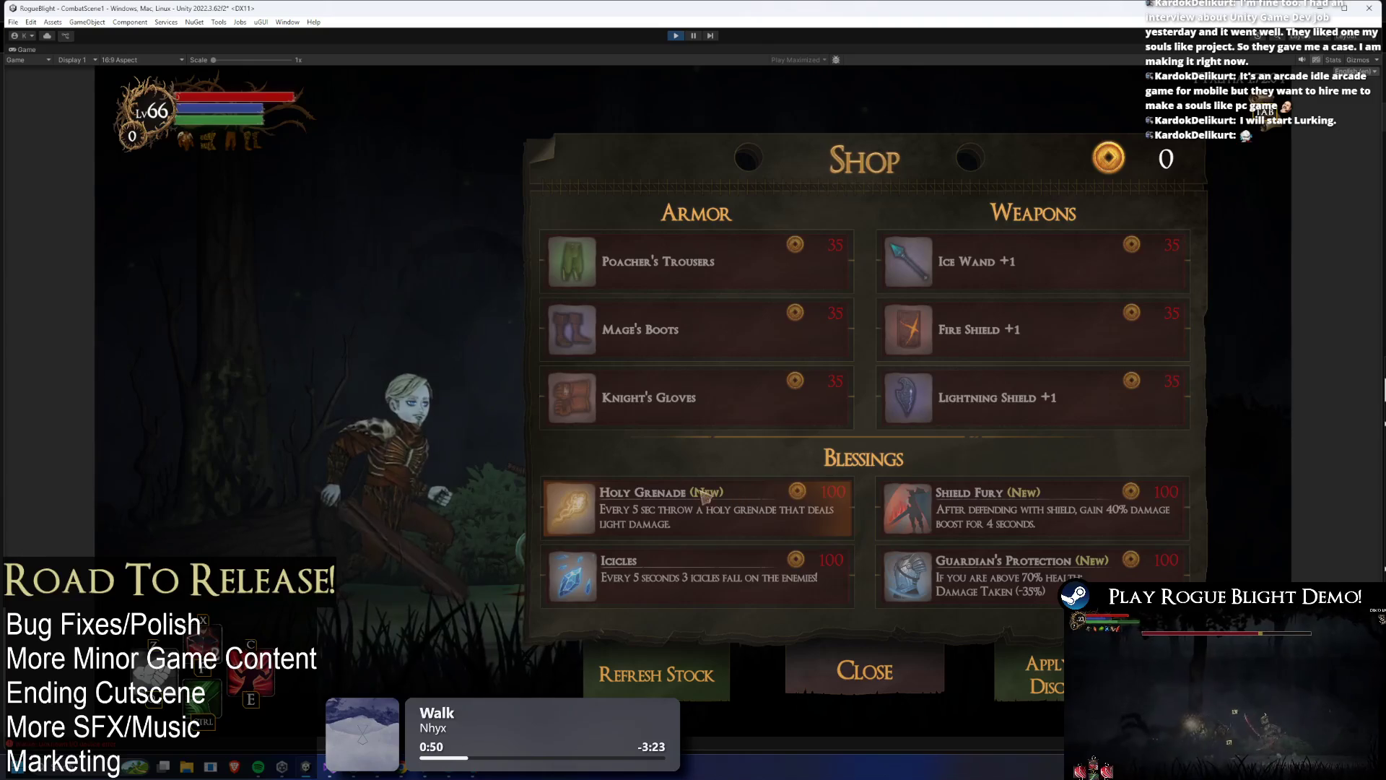
{"action": "mouse_move", "coordinate": [902, 272]}
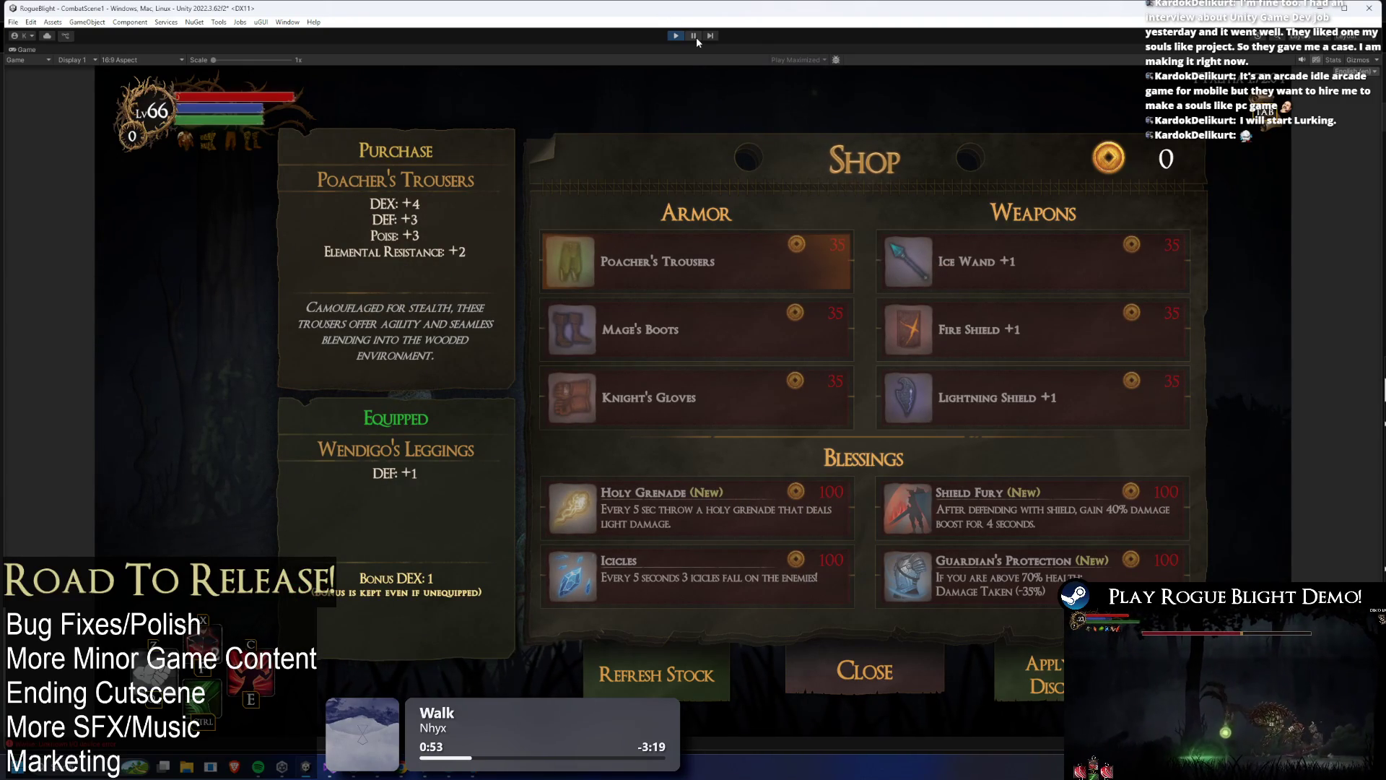
{"action": "left_click", "coordinate": [674, 36]}
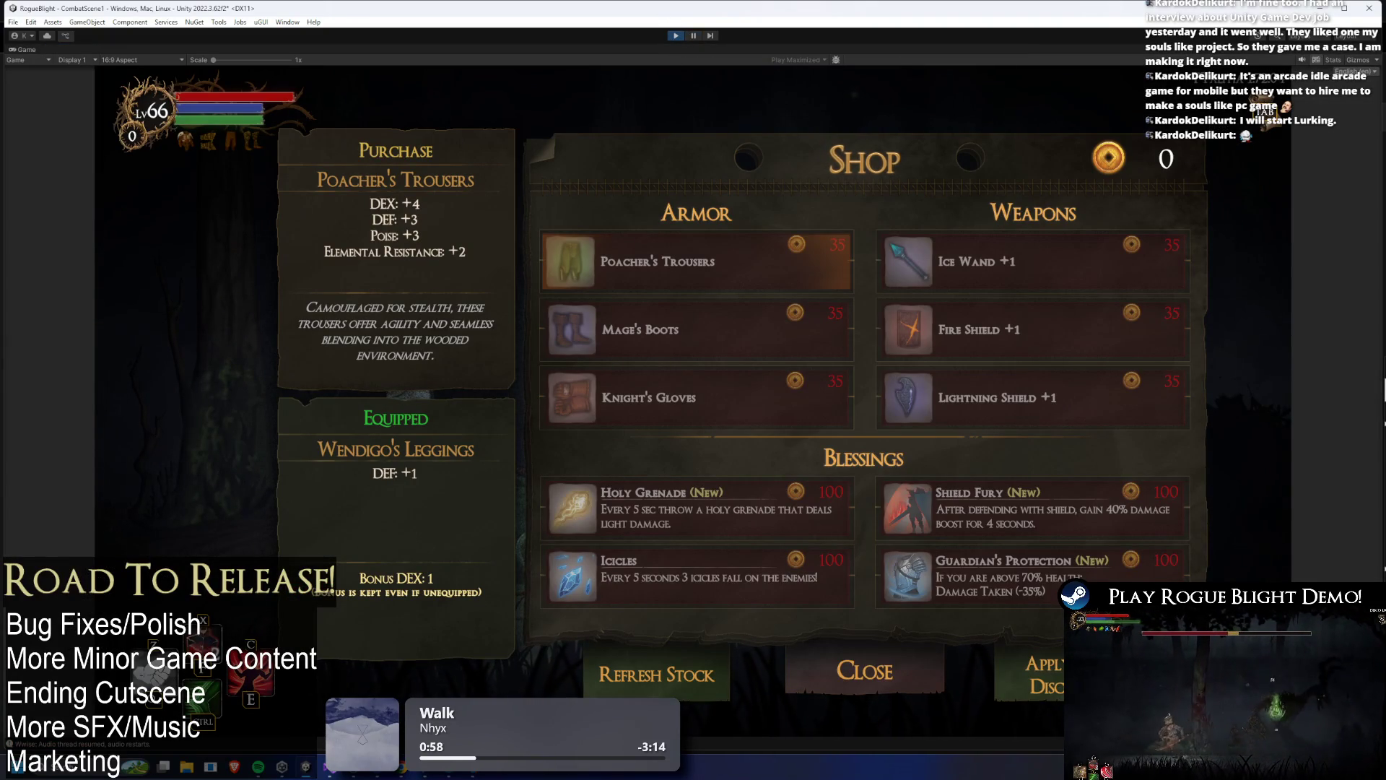
{"action": "left_click", "coordinate": [677, 35]}
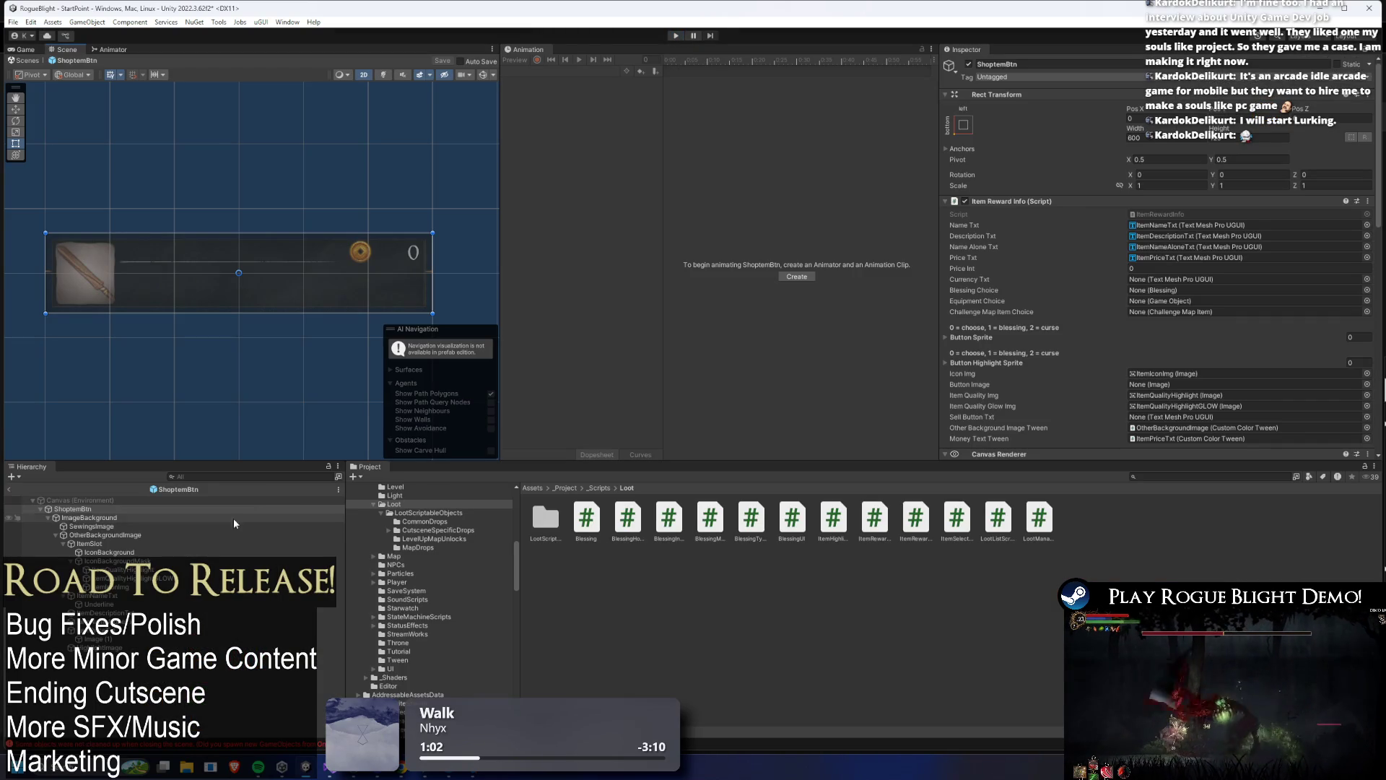
- Check Element 0's tween colour alpha, then change the root Canvas Group Alpha from 0.5 to 0.75
{"action": "scroll", "coordinate": [1284, 205], "scroll_direction": "down", "scroll_amount": 10}
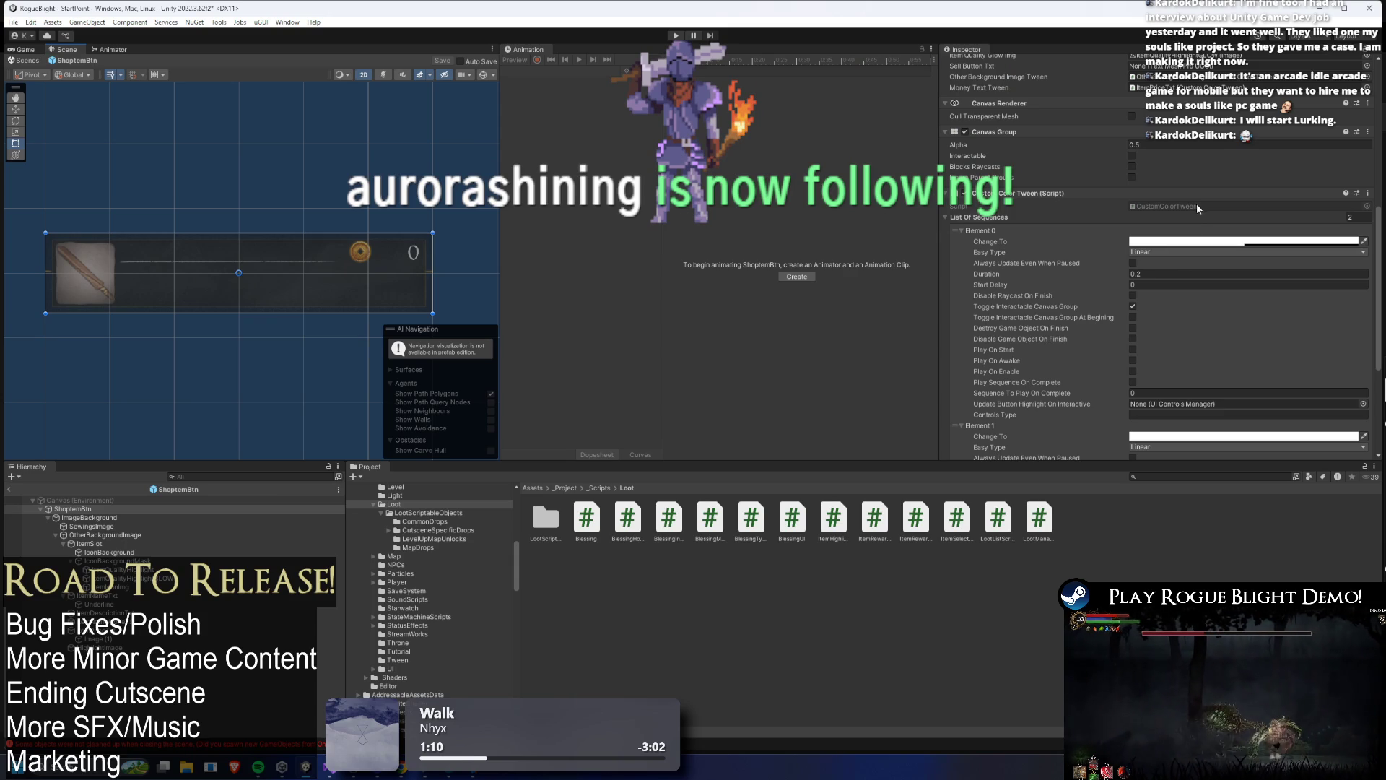
{"action": "left_click", "coordinate": [1271, 241]}
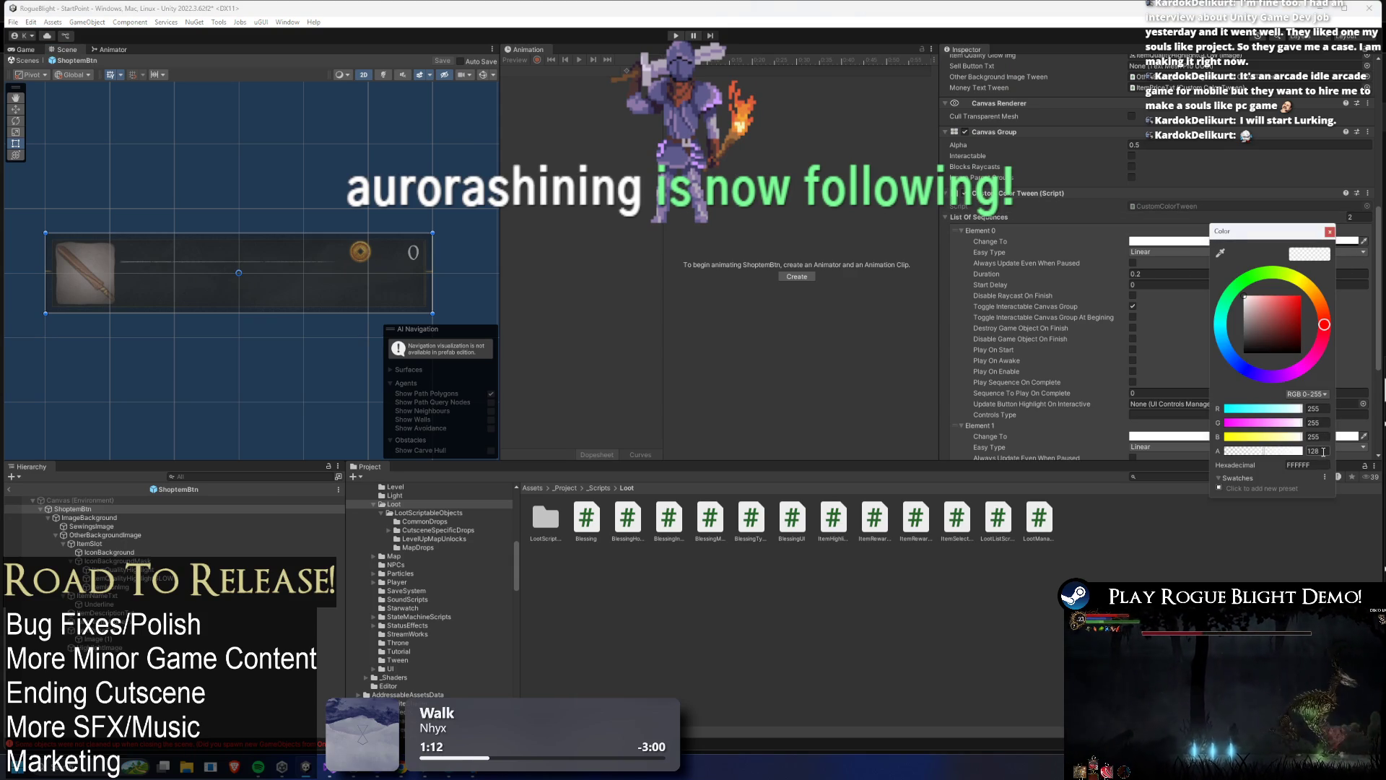
{"action": "type", "text": "55"}
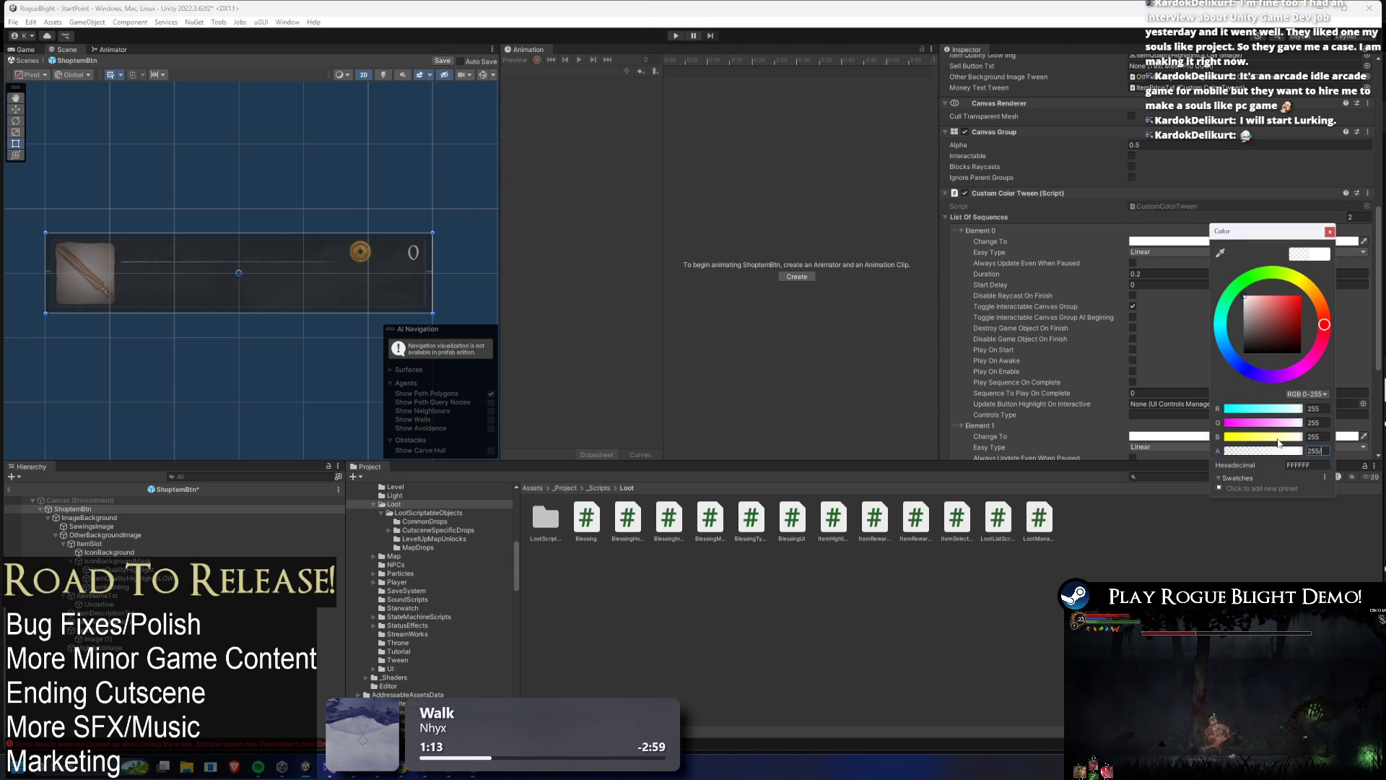
{"action": "type", "text": "*0.75"}
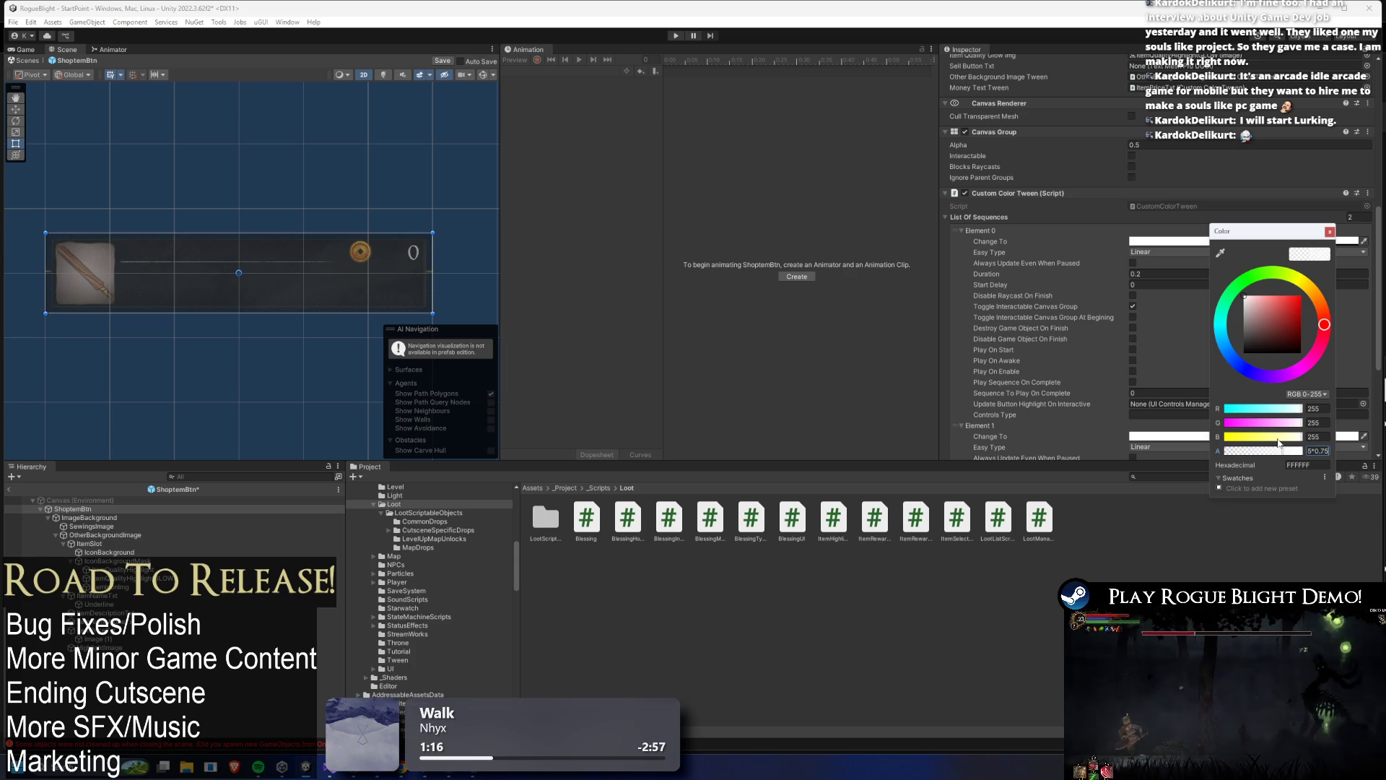
{"action": "left_click", "coordinate": [1331, 232]}
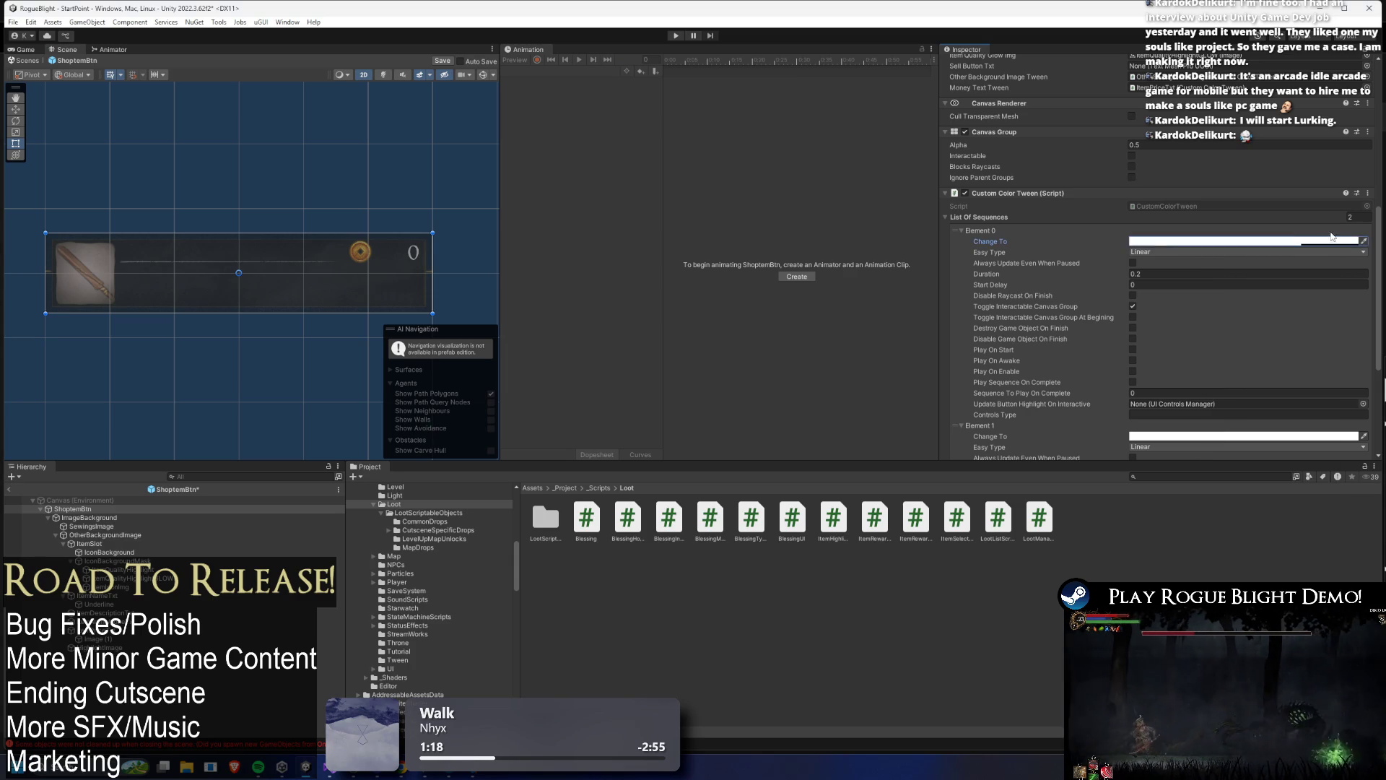
{"action": "left_click", "coordinate": [1168, 146]}
- Change OtherBackgroundImage's first Custom Color Tween Change To colour from red to pale pink FFAAAD, alpha 190
{"action": "type", "text": "0.75"}
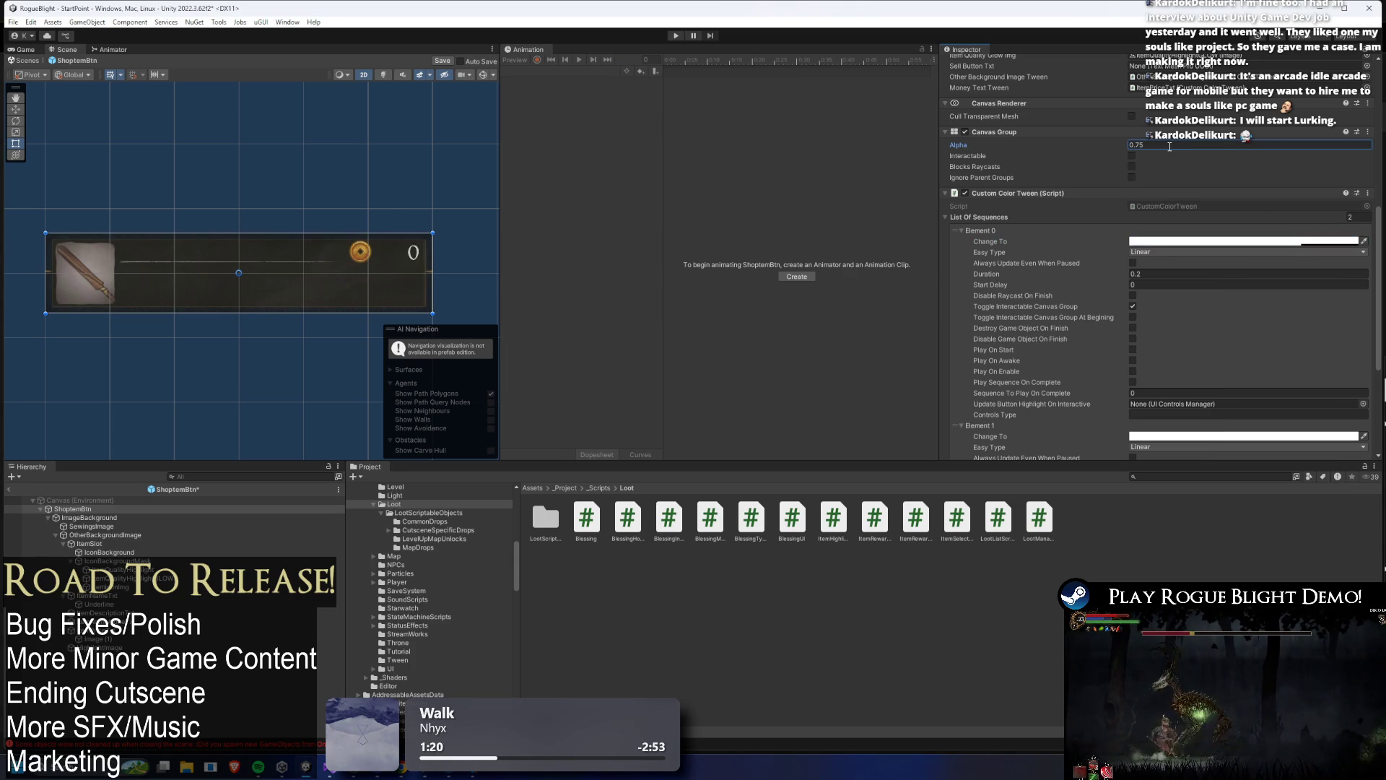
{"action": "left_click", "coordinate": [89, 518]}
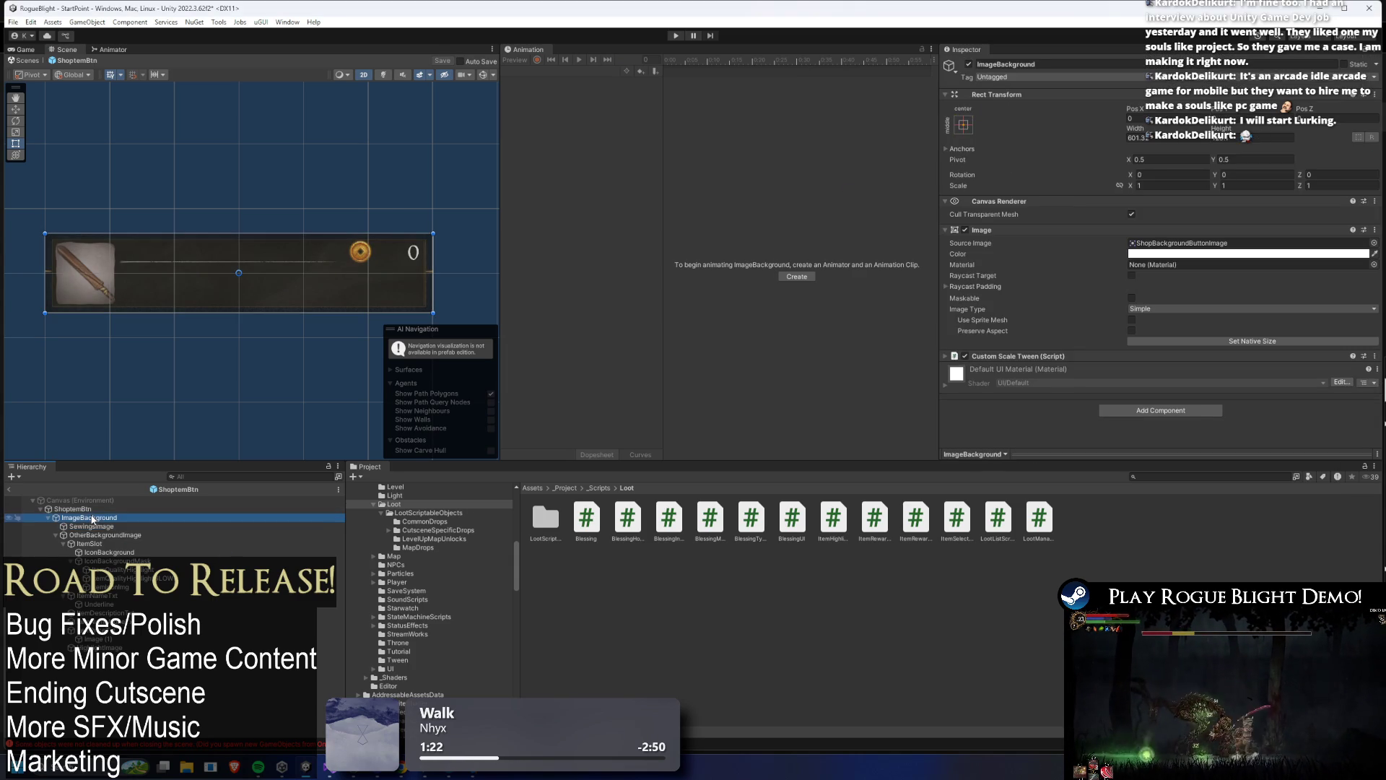
{"action": "left_click", "coordinate": [94, 535]}
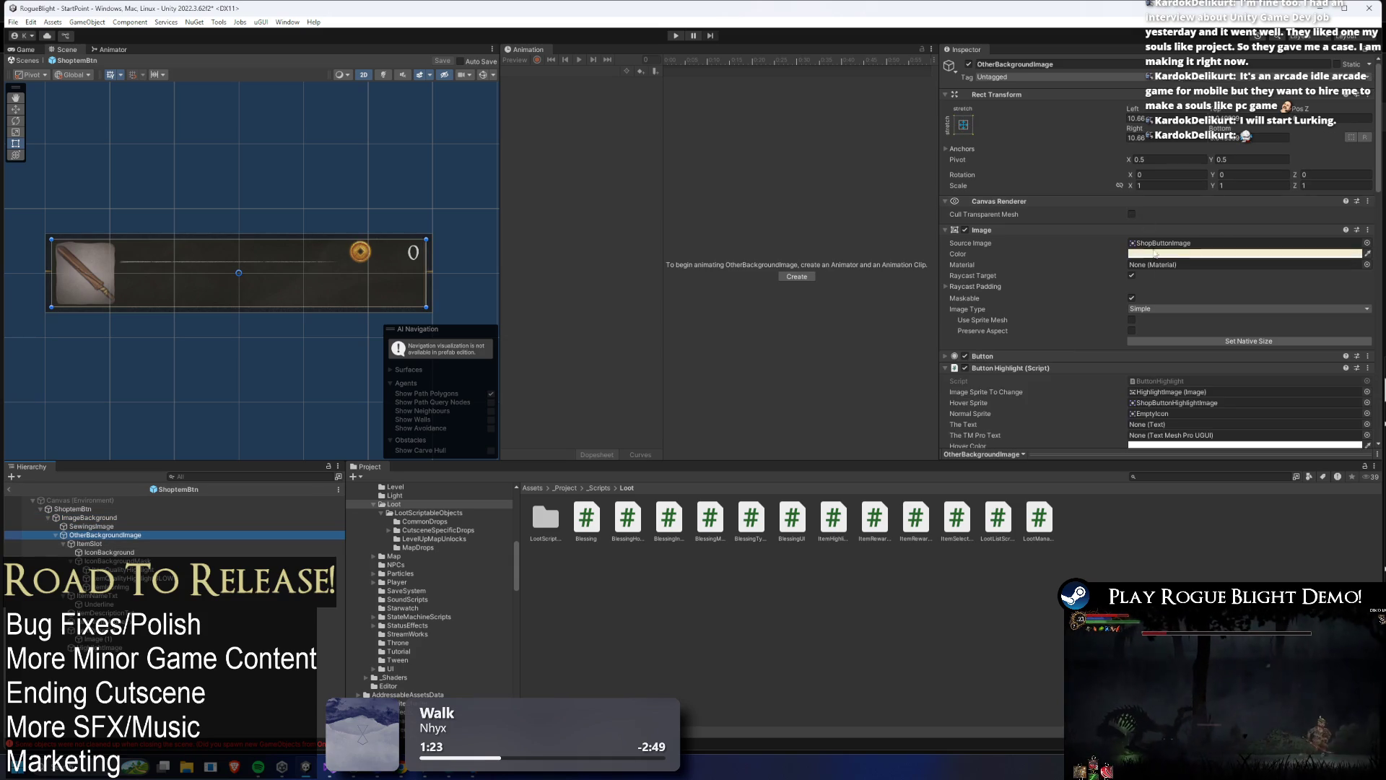
{"action": "scroll", "coordinate": [1191, 260], "scroll_direction": "down", "scroll_amount": 5}
{"action": "scroll", "coordinate": [1236, 282], "scroll_direction": "down", "scroll_amount": 5}
{"action": "left_click", "coordinate": [1191, 273]}
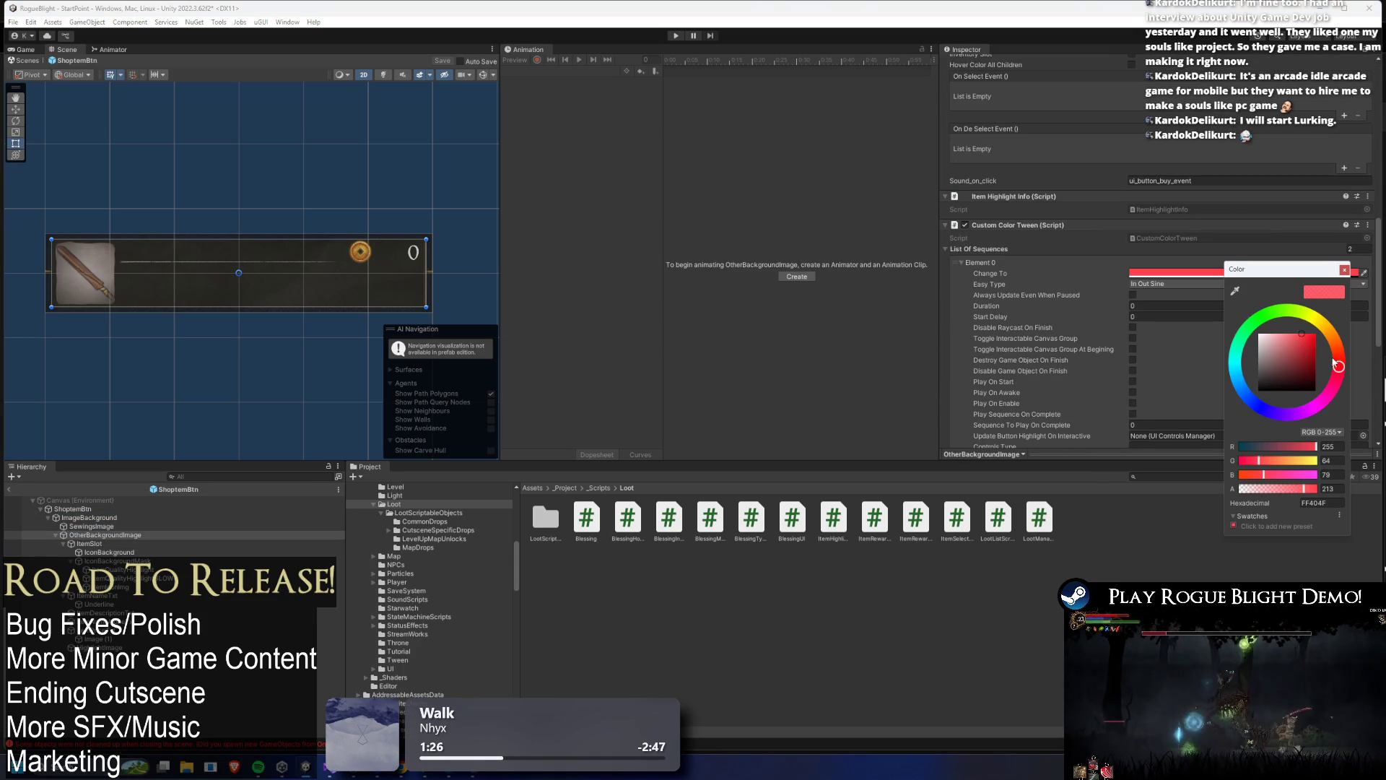
{"action": "mouse_move", "coordinate": [1341, 363]}
{"action": "left_mouse_down"}
{"action": "mouse_move", "coordinate": [1318, 338]}
{"action": "mouse_move", "coordinate": [1277, 331]}
{"action": "left_mouse_up"}
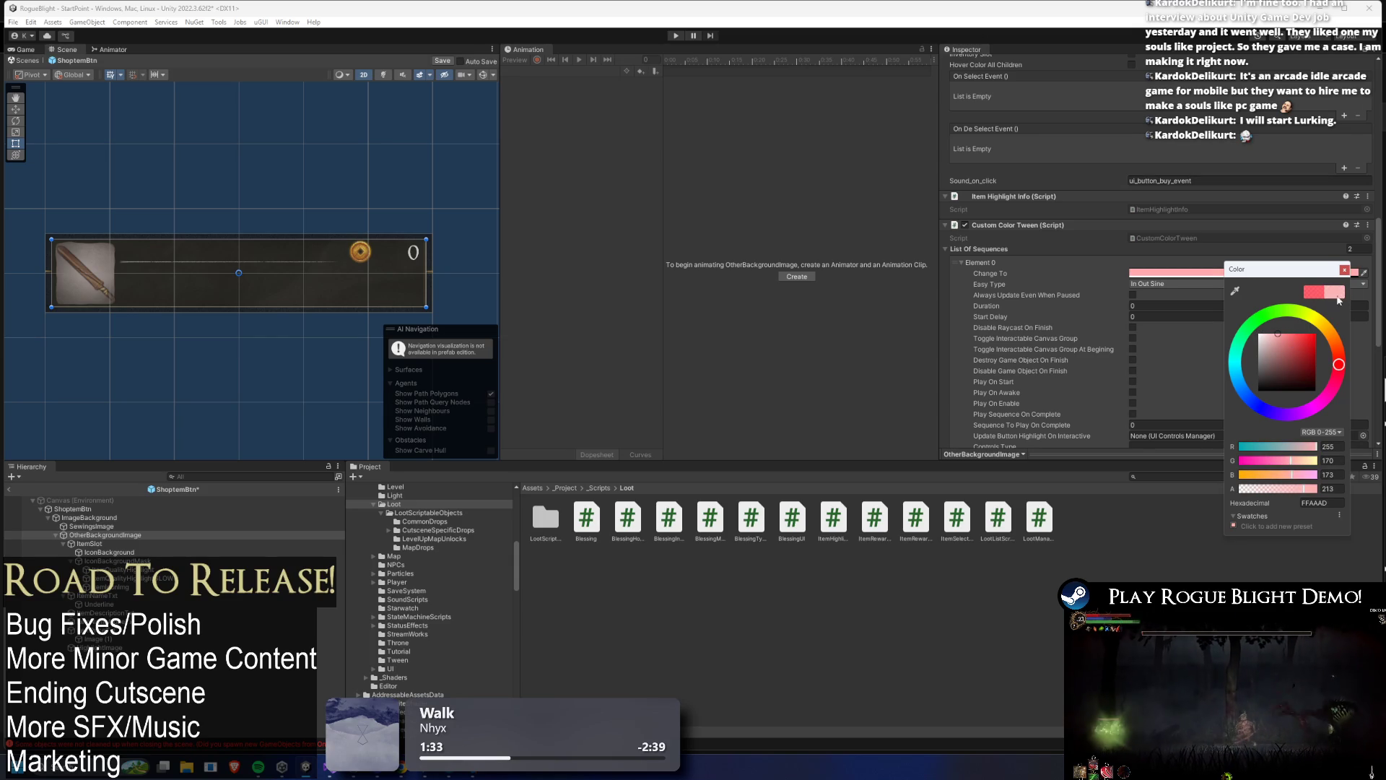
{"action": "left_click", "coordinate": [1326, 276]}
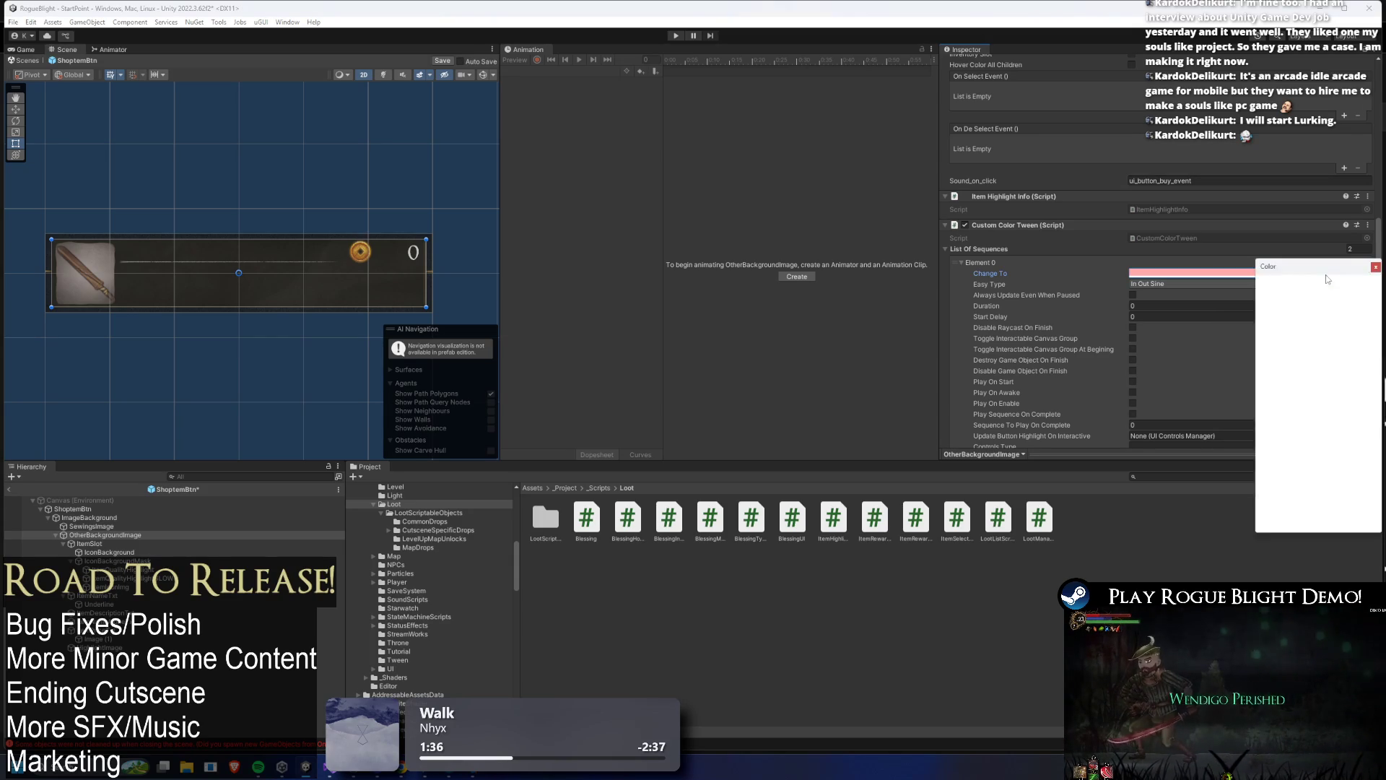
{"action": "left_click", "coordinate": [1375, 267]}
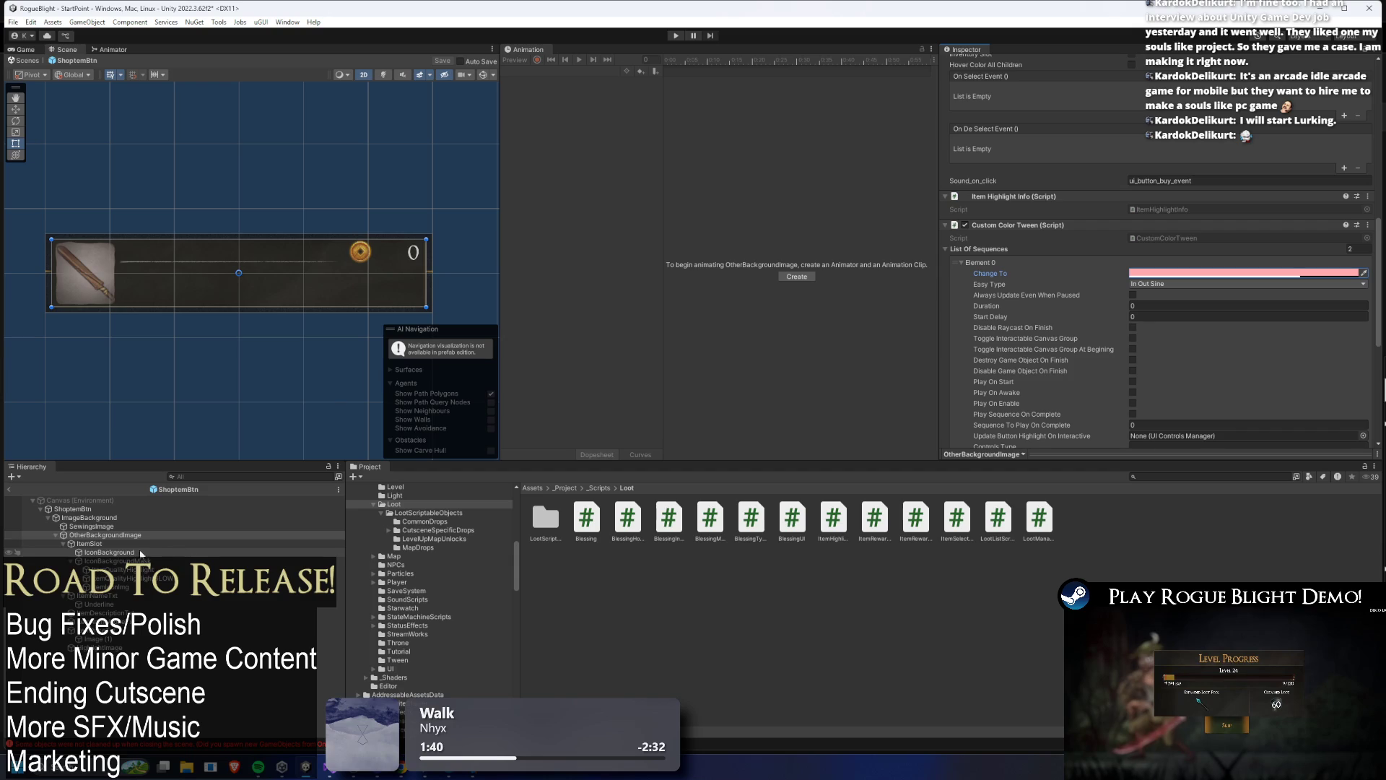
{"action": "scroll", "coordinate": [1200, 282], "scroll_direction": "up", "scroll_amount": 10}
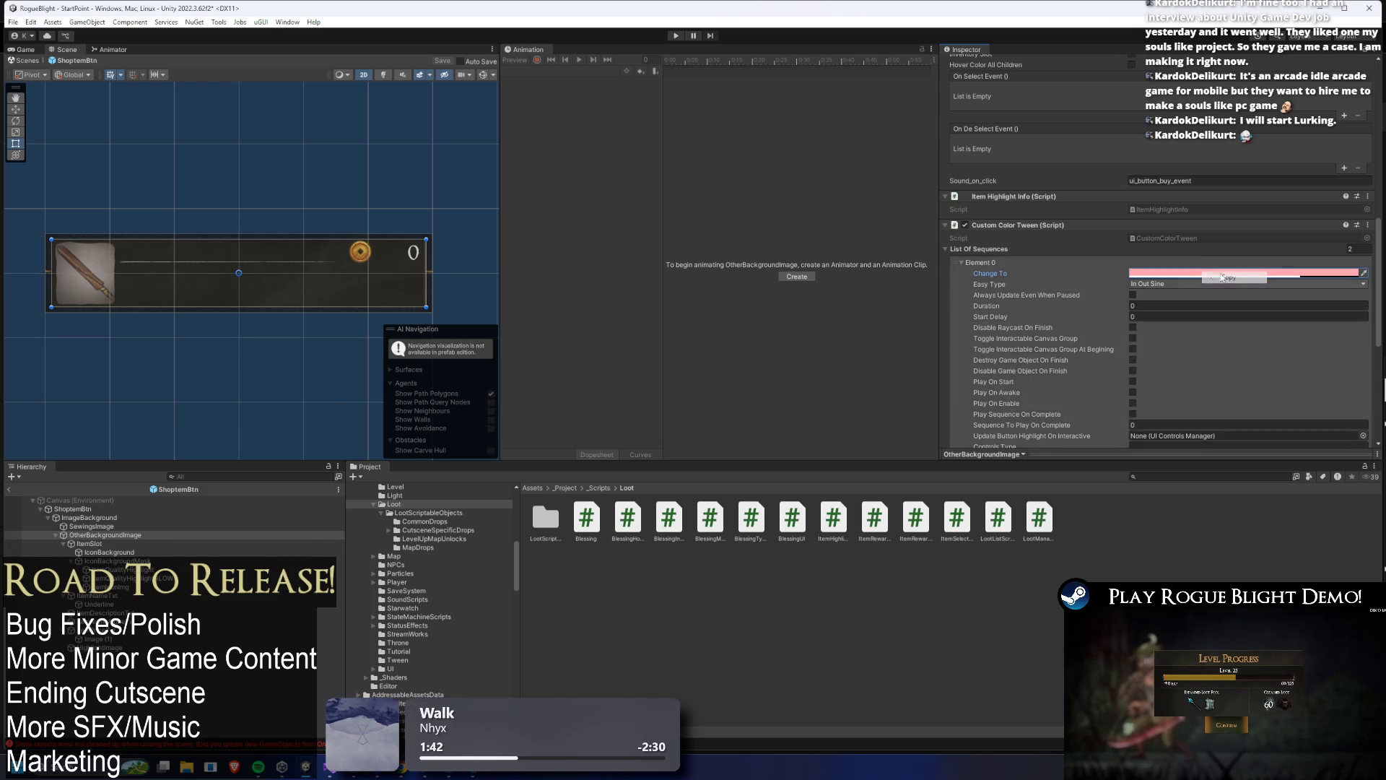
{"action": "right_click", "coordinate": [1184, 138]}
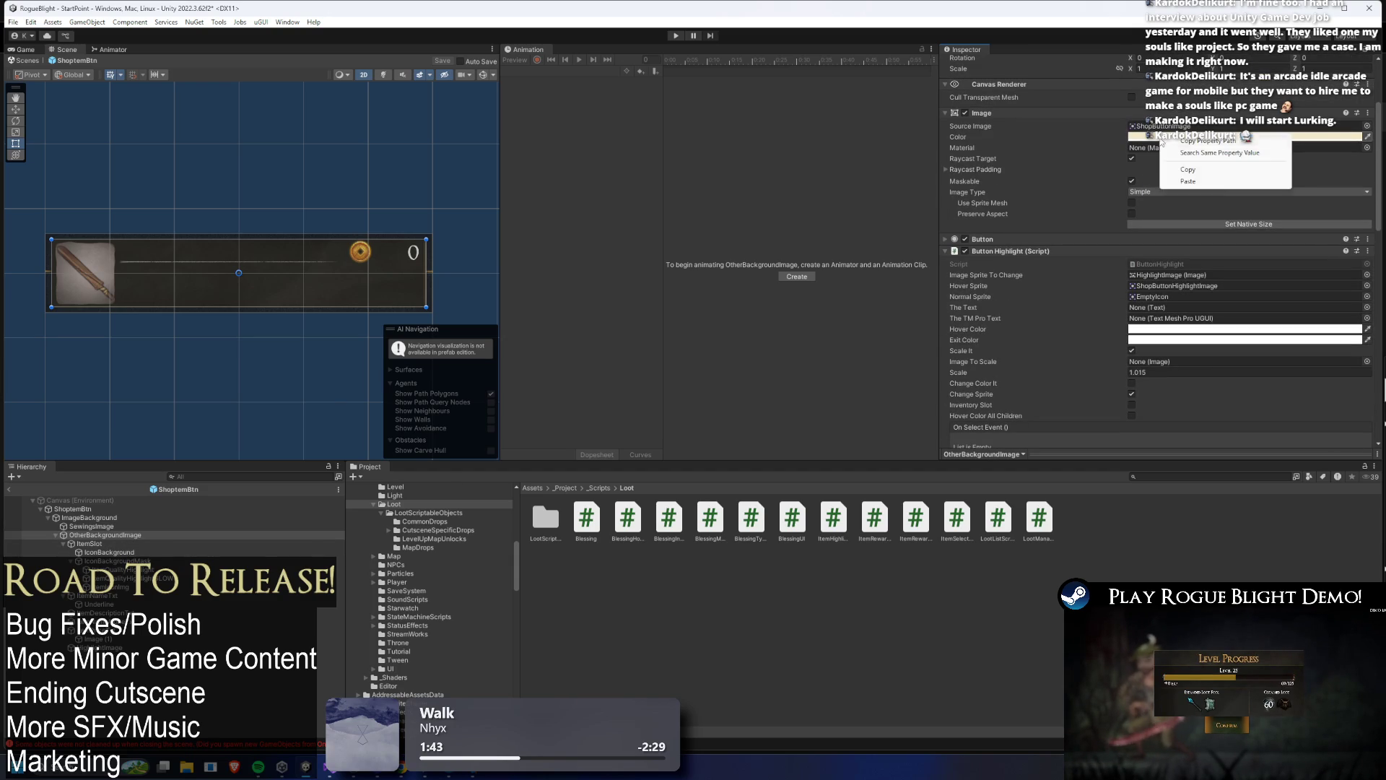
- Make OtherBackgroundImage's Image colour a strong red with slightly lowered opacity
{"action": "left_click", "coordinate": [1184, 153]}
{"action": "left_click", "coordinate": [1178, 137]}
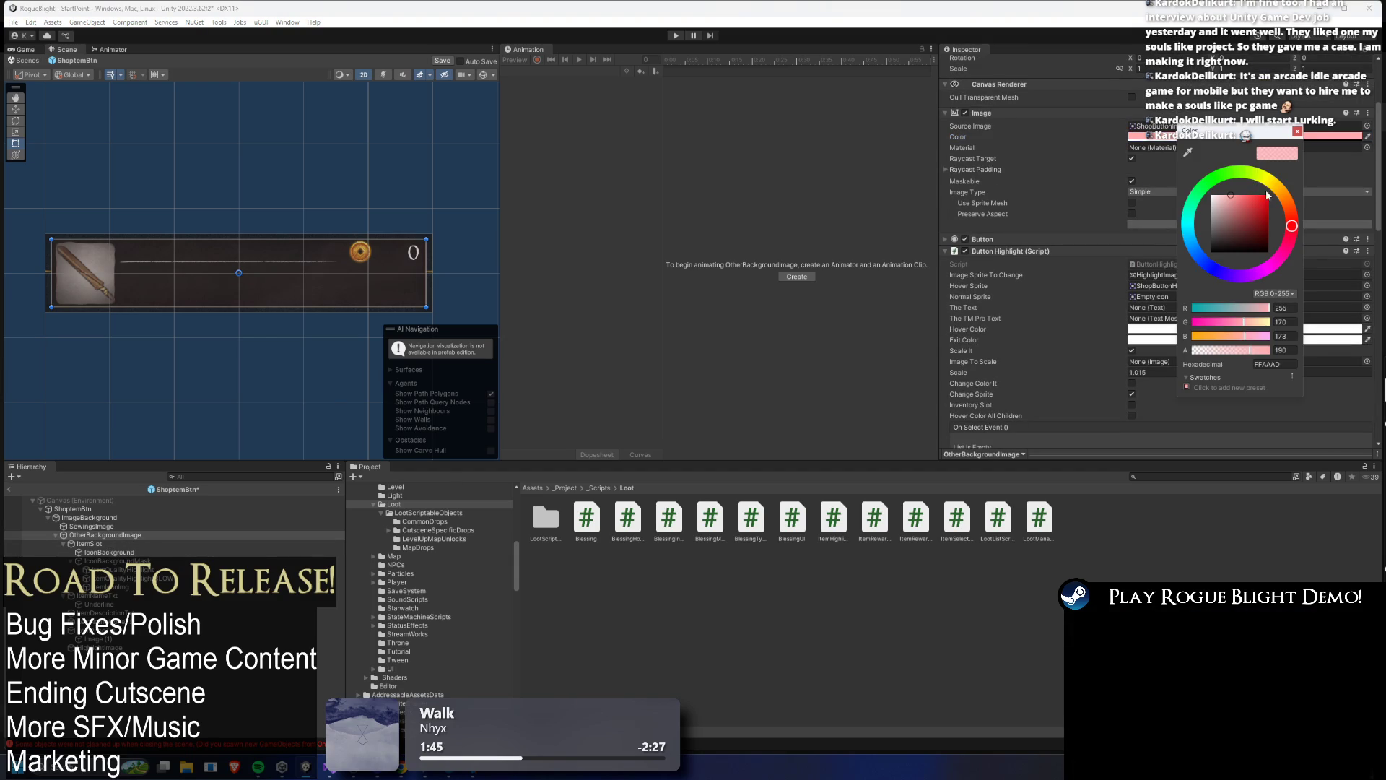
{"action": "mouse_move", "coordinate": [1254, 193]}
{"action": "left_mouse_down"}
{"action": "mouse_move", "coordinate": [1283, 200]}
{"action": "mouse_move", "coordinate": [1245, 194]}
{"action": "left_mouse_up"}
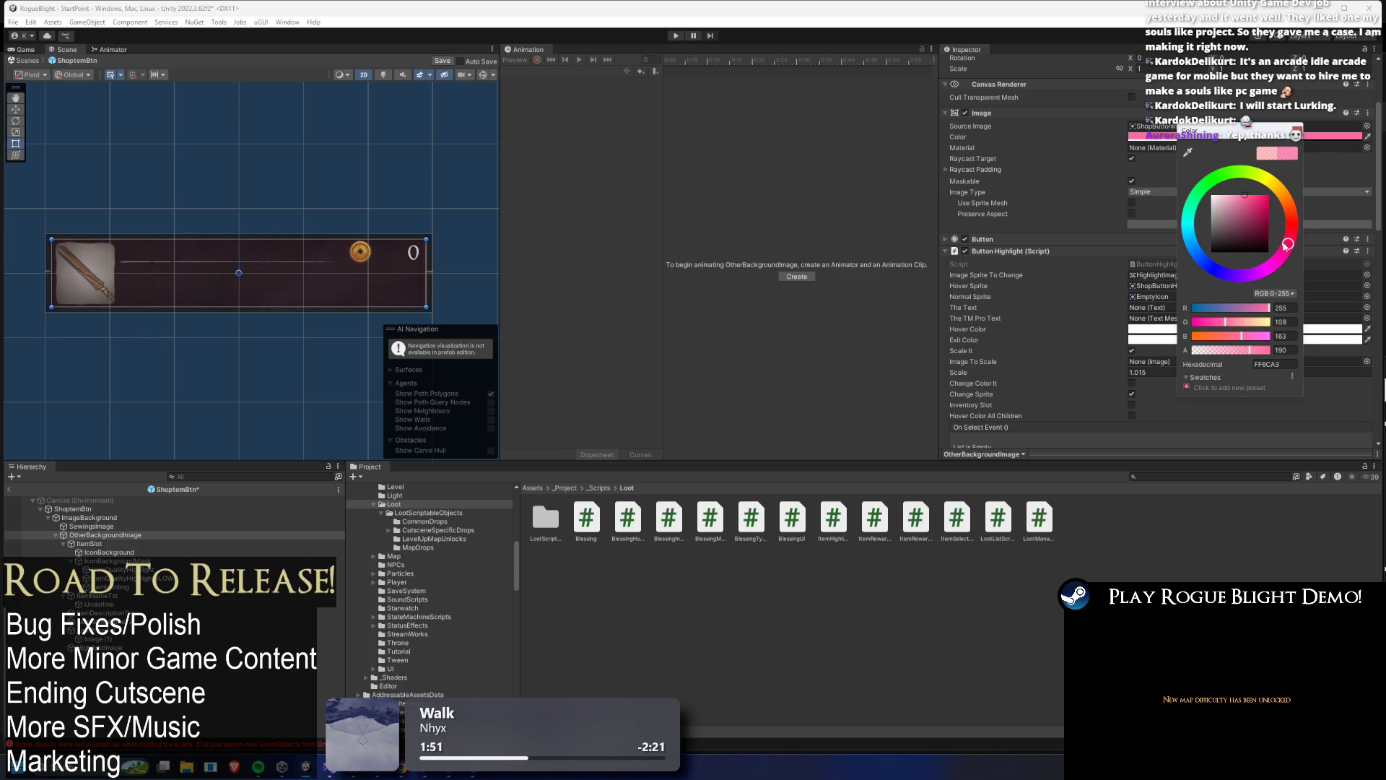
{"action": "left_click_drag", "start_coordinate": [1293, 214], "coordinate": [1292, 223]}
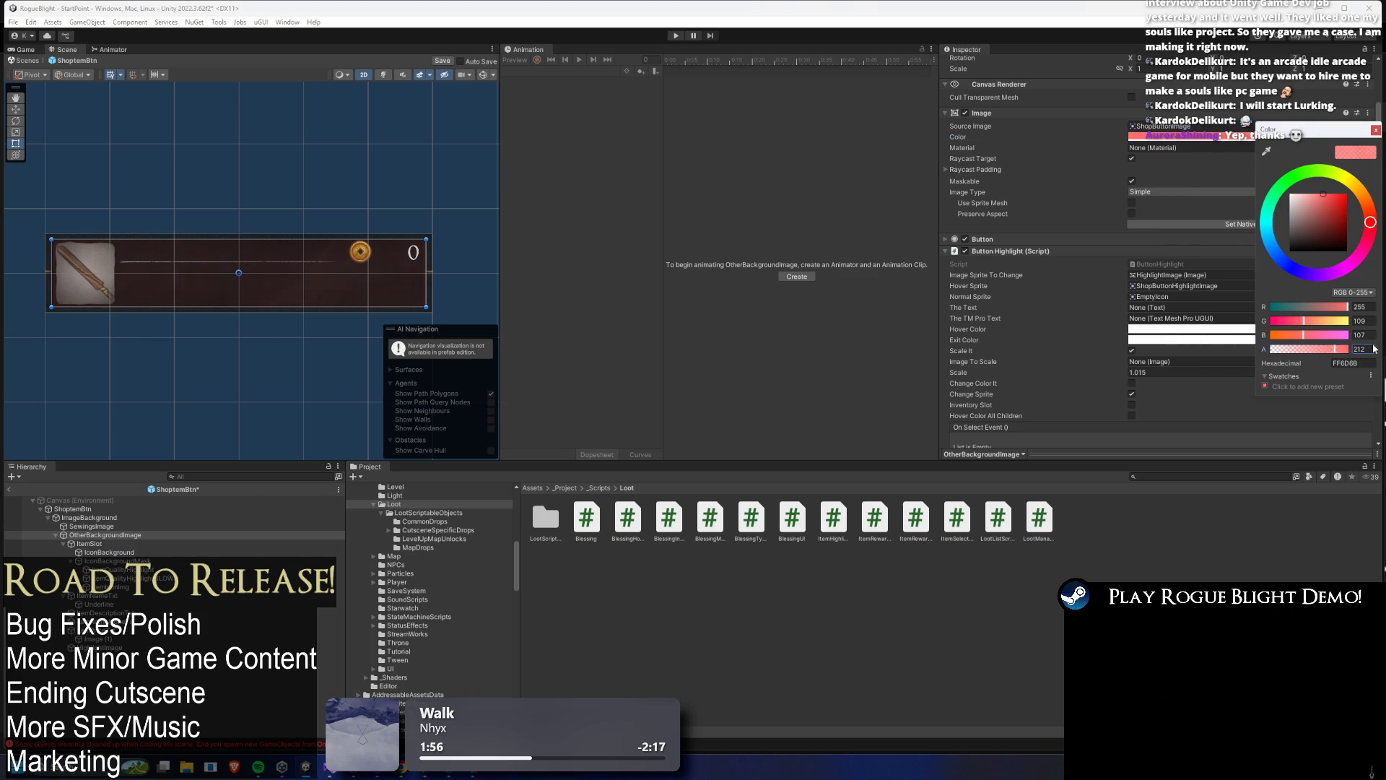
{"action": "left_click", "coordinate": [1376, 130]}
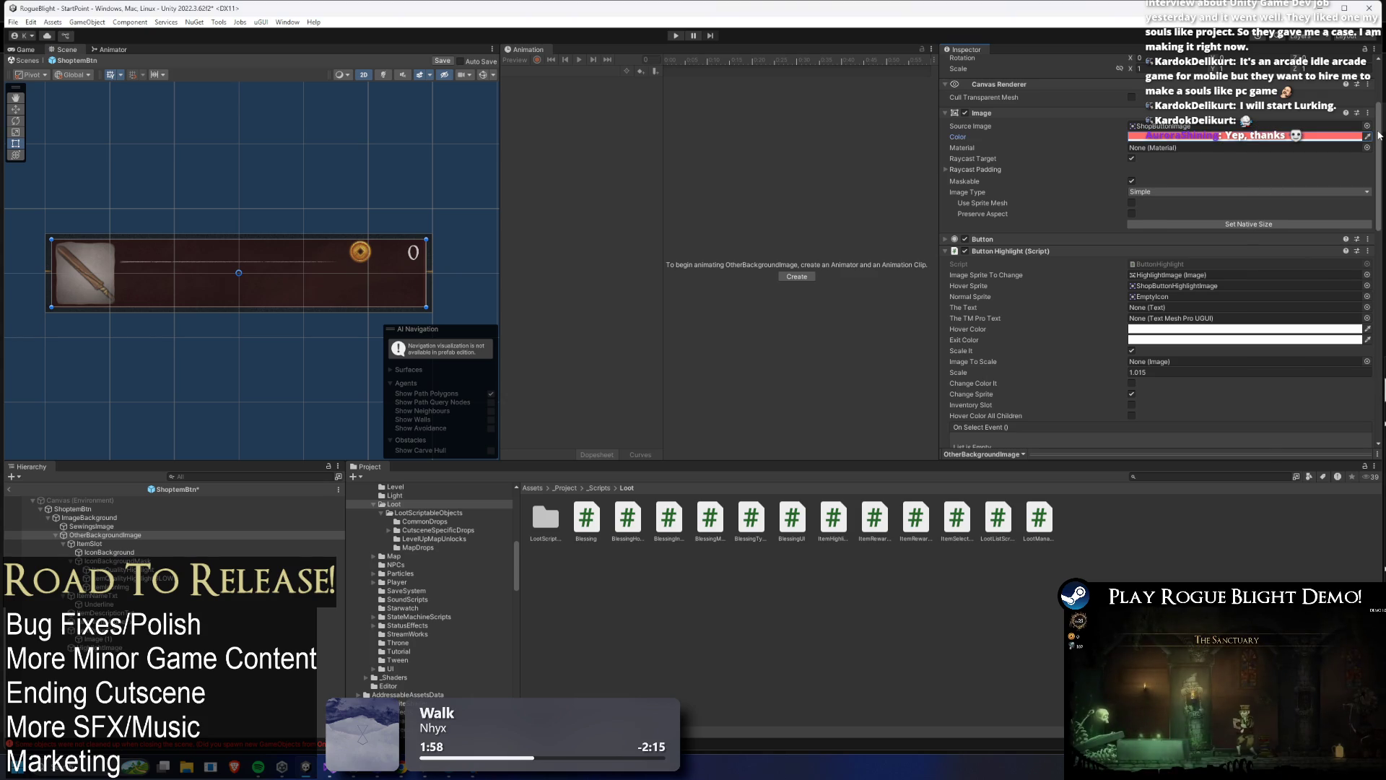
{"action": "left_click", "coordinate": [1258, 139]}
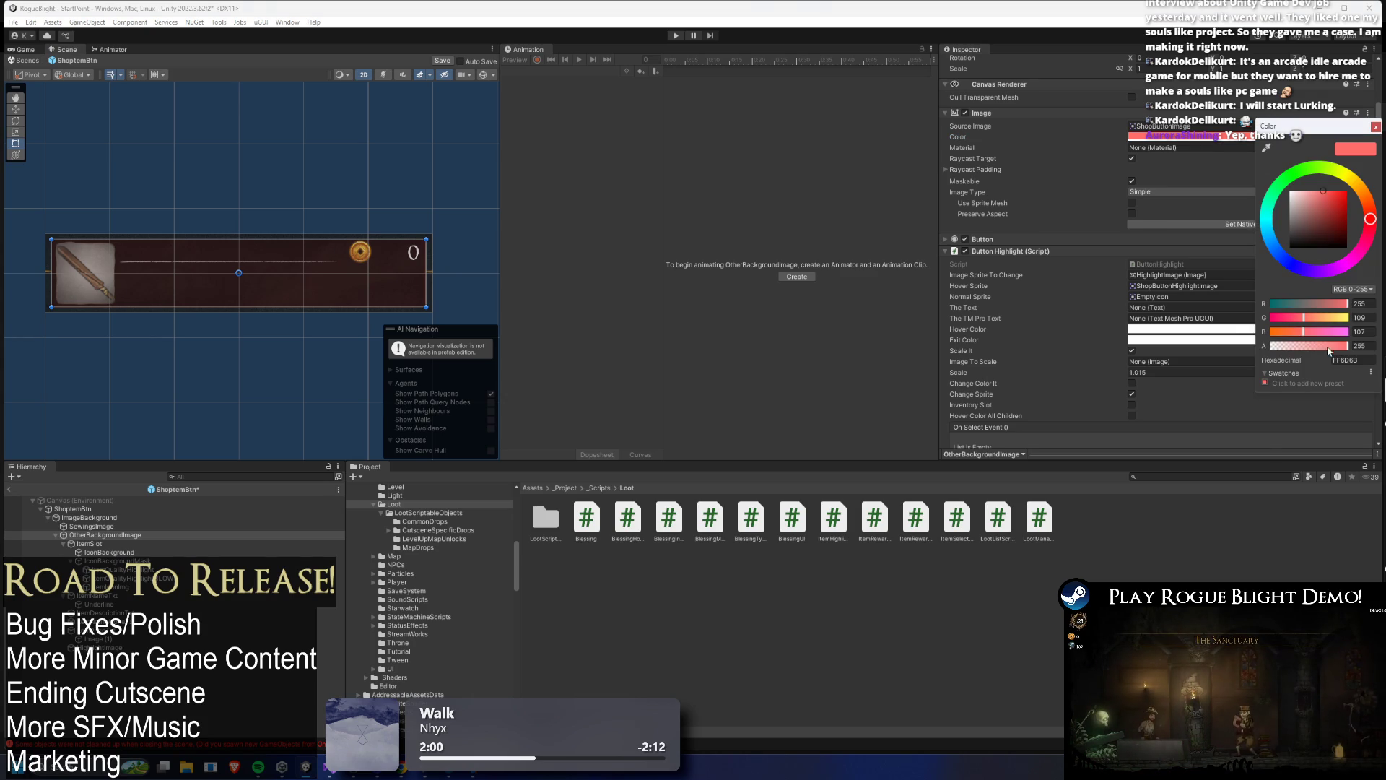
{"action": "left_click_drag", "start_coordinate": [1340, 350], "coordinate": [1339, 349]}
{"action": "left_click", "coordinate": [1376, 127]}
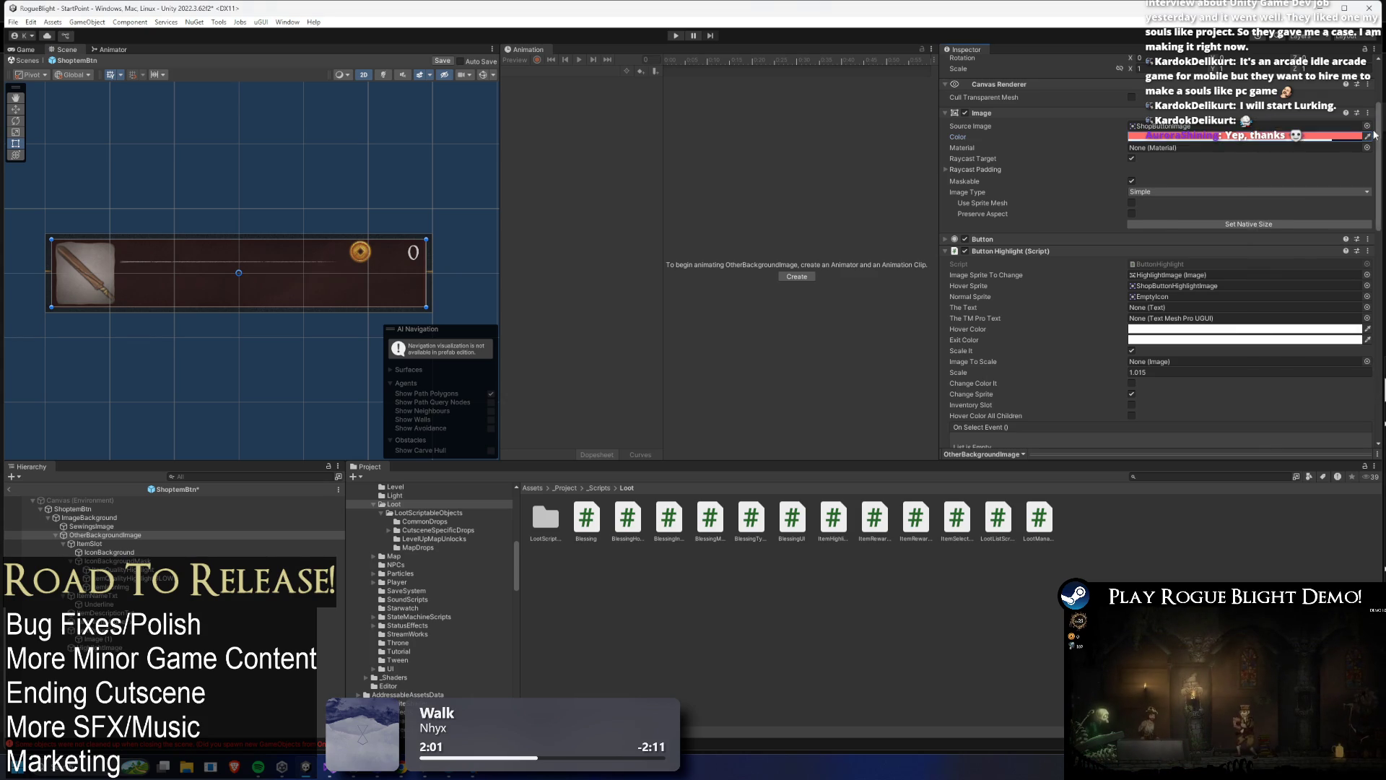
- Copy the red colour value for the tween, then paste the original cream back into Image Color
{"action": "right_click", "coordinate": [1264, 137]}
{"action": "left_click", "coordinate": [1305, 136]}
{"action": "left_click", "coordinate": [1375, 122]}
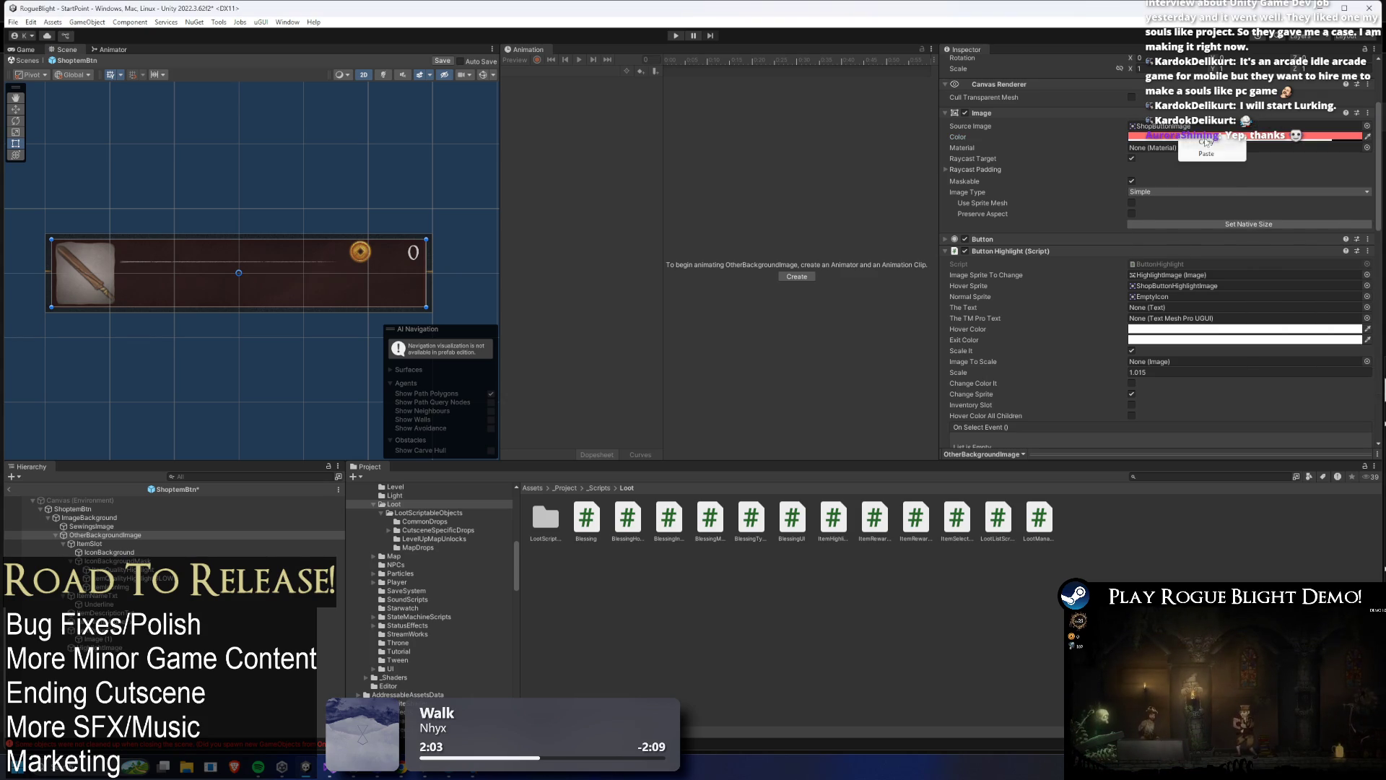
{"action": "scroll", "coordinate": [1280, 189], "scroll_direction": "down", "scroll_amount": 10}
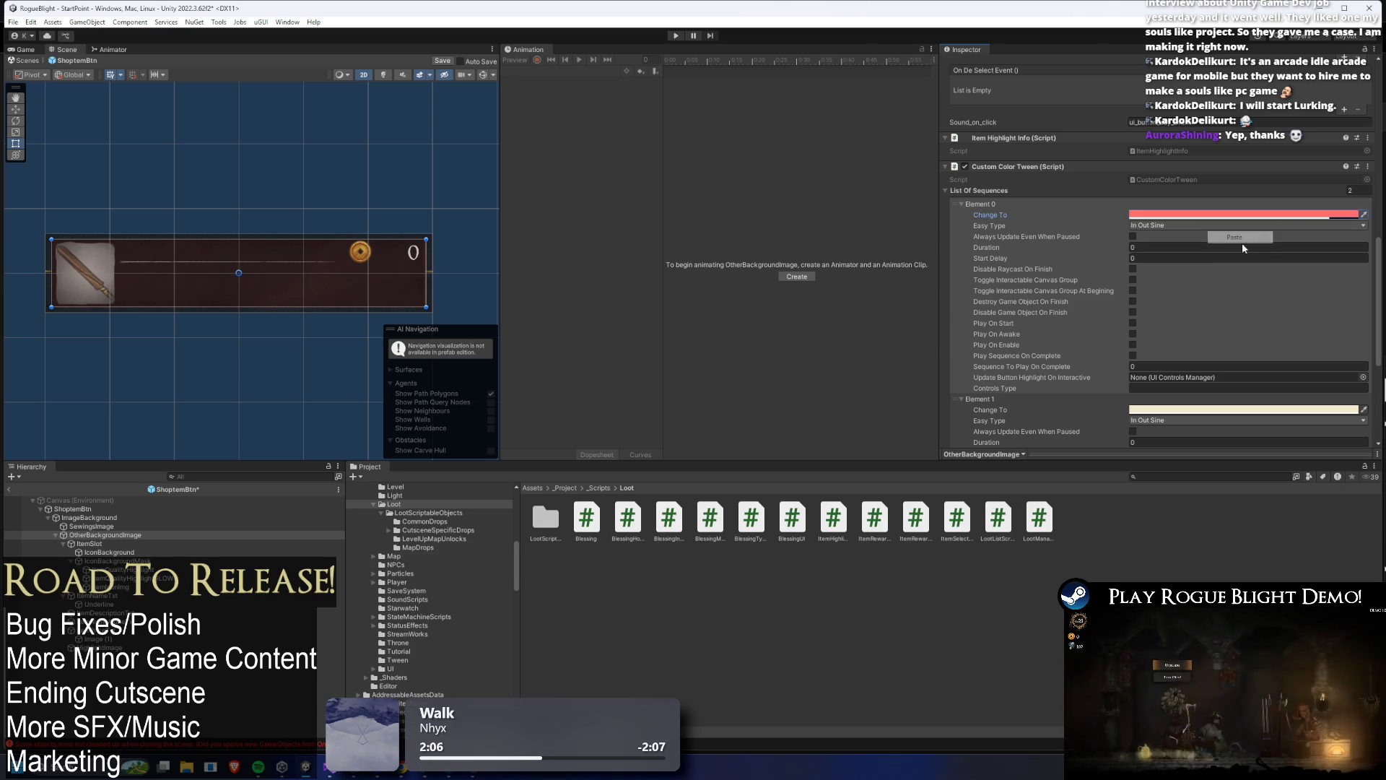
{"action": "scroll", "coordinate": [1227, 289], "scroll_direction": "down", "scroll_amount": 4}
{"action": "scroll", "coordinate": [1213, 299], "scroll_direction": "up", "scroll_amount": 15}
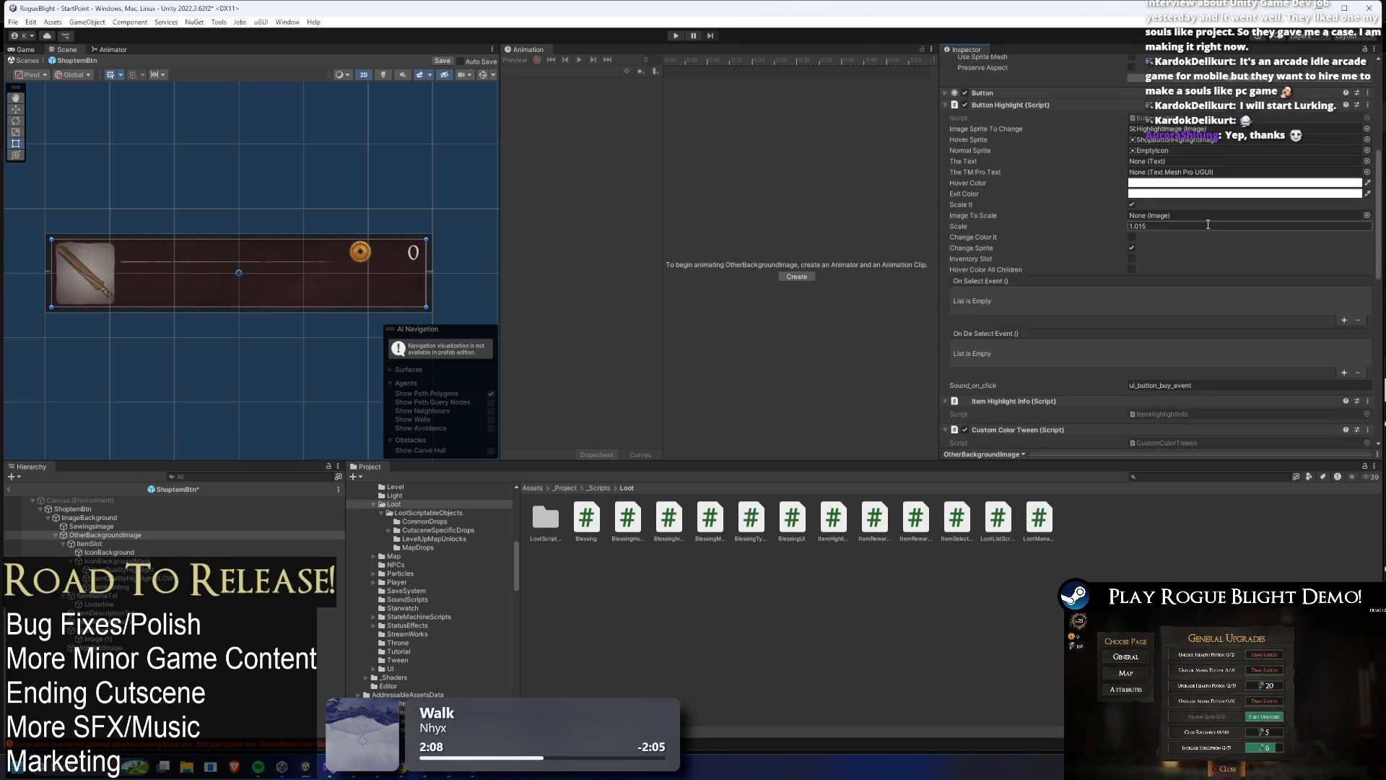
{"action": "right_click", "coordinate": [1175, 255]}
{"action": "left_click", "coordinate": [1201, 270]}
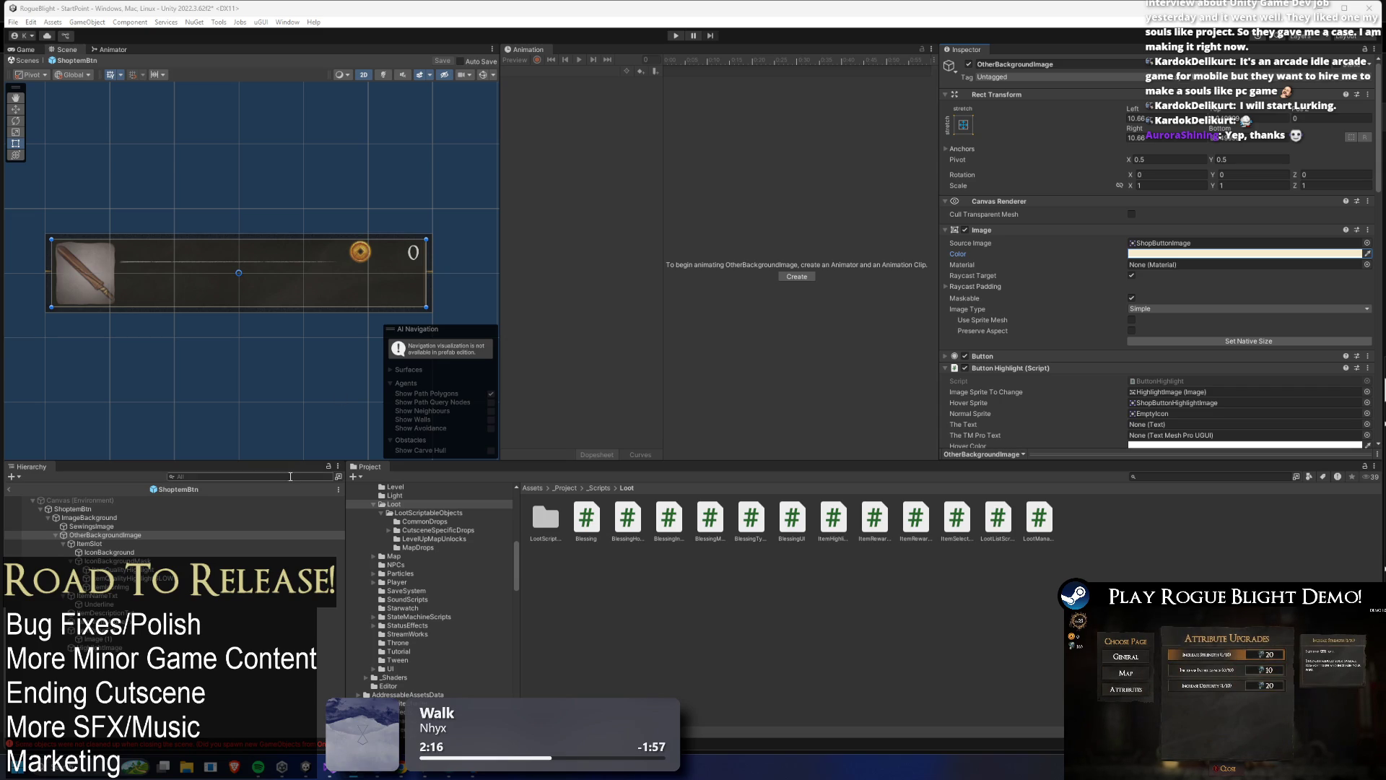
- Review the prefab root's components, then select OtherBackgroundImage to view its tween and highlight scripts
{"action": "left_click", "coordinate": [114, 510]}
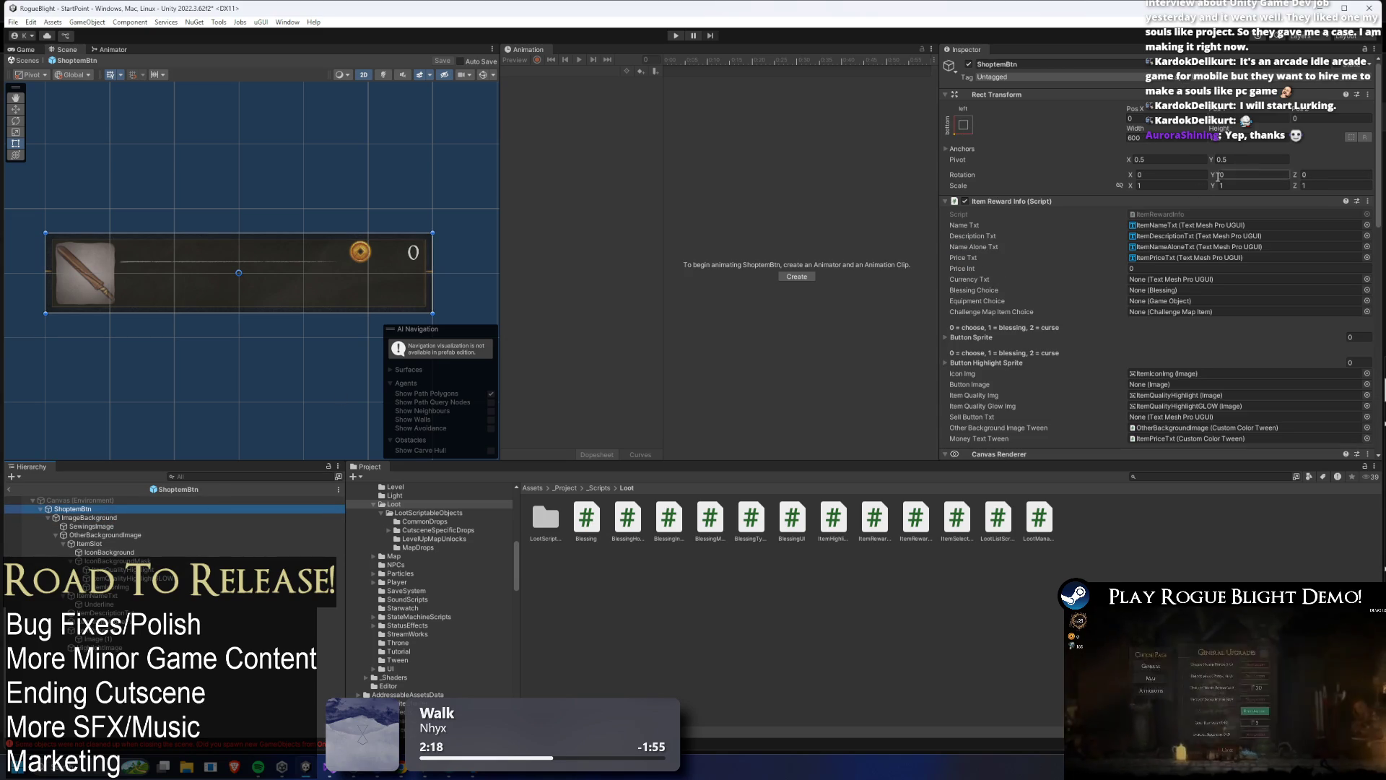
{"action": "scroll", "coordinate": [1198, 216], "scroll_direction": "down", "scroll_amount": 5}
{"action": "scroll", "coordinate": [1198, 216], "scroll_direction": "down", "scroll_amount": 2}
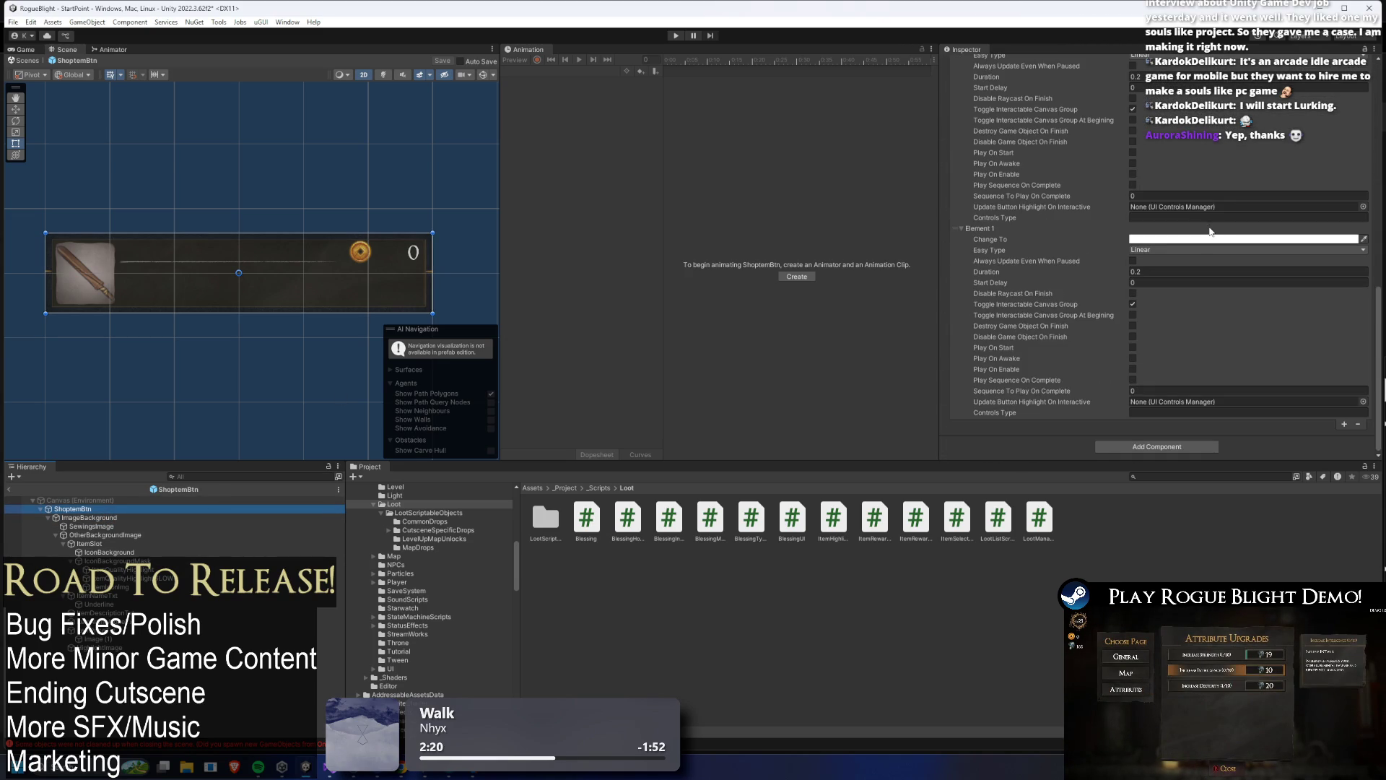
{"action": "scroll", "coordinate": [1210, 232], "scroll_direction": "down", "scroll_amount": 2}
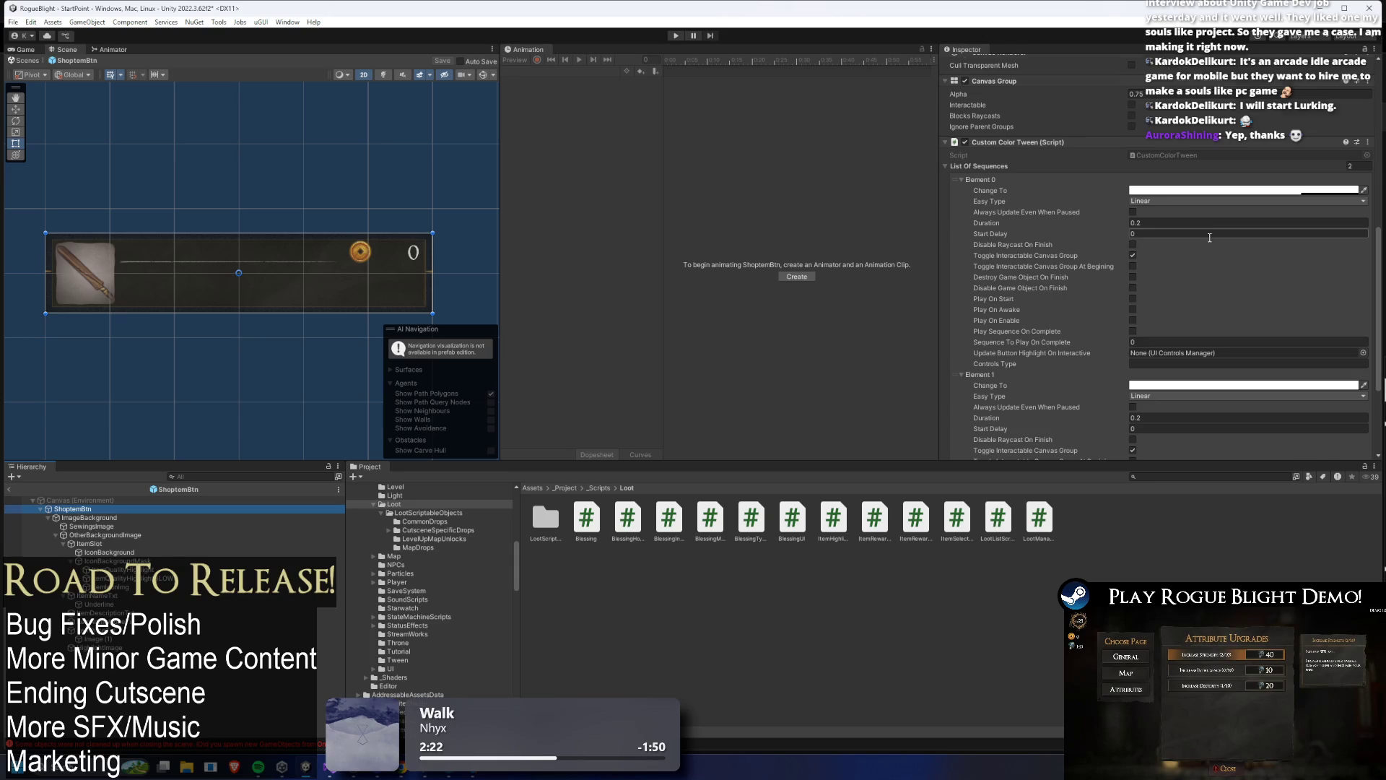
{"action": "scroll", "coordinate": [1210, 238], "scroll_direction": "up", "scroll_amount": 3}
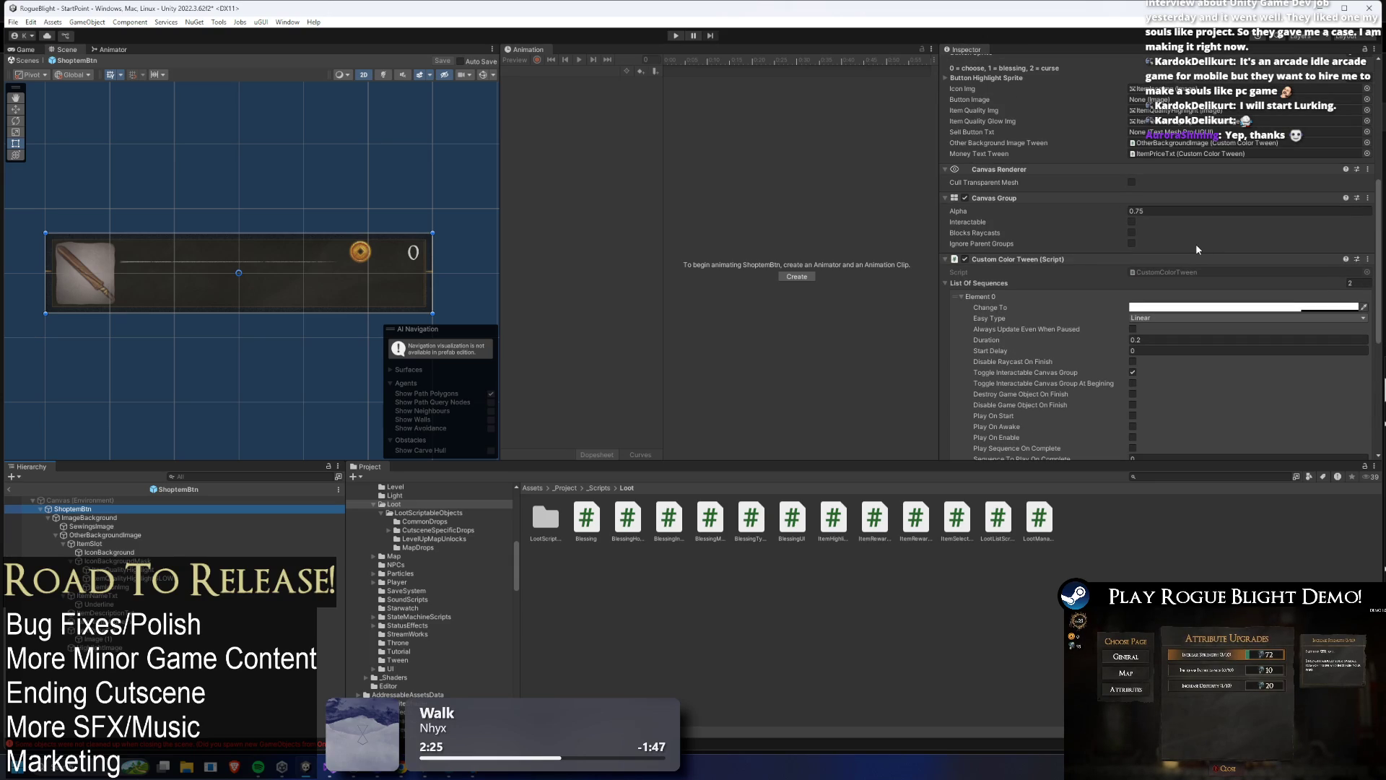
{"action": "left_click", "coordinate": [98, 535]}
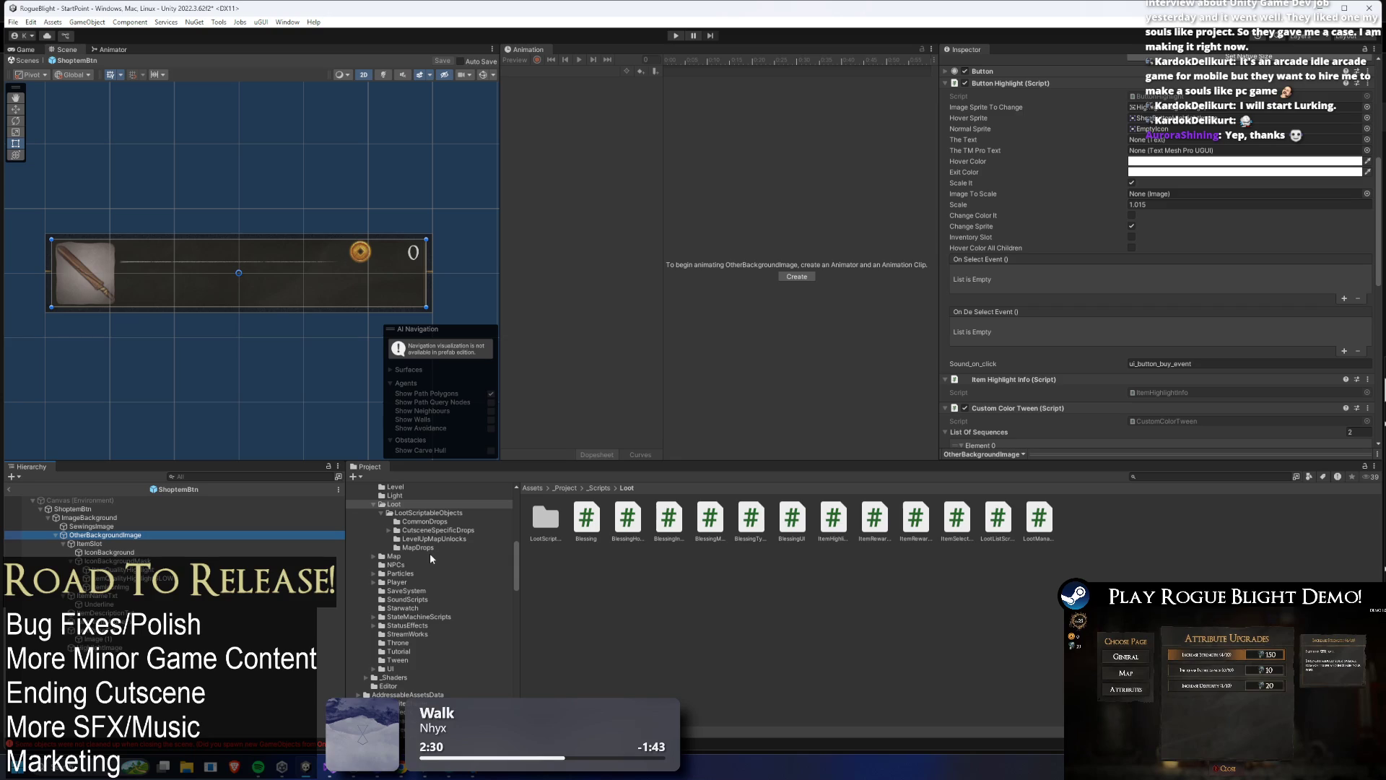
{"action": "key", "text": "Left"}
{"action": "key", "text": "Left"}
{"action": "key", "text": "Left"}
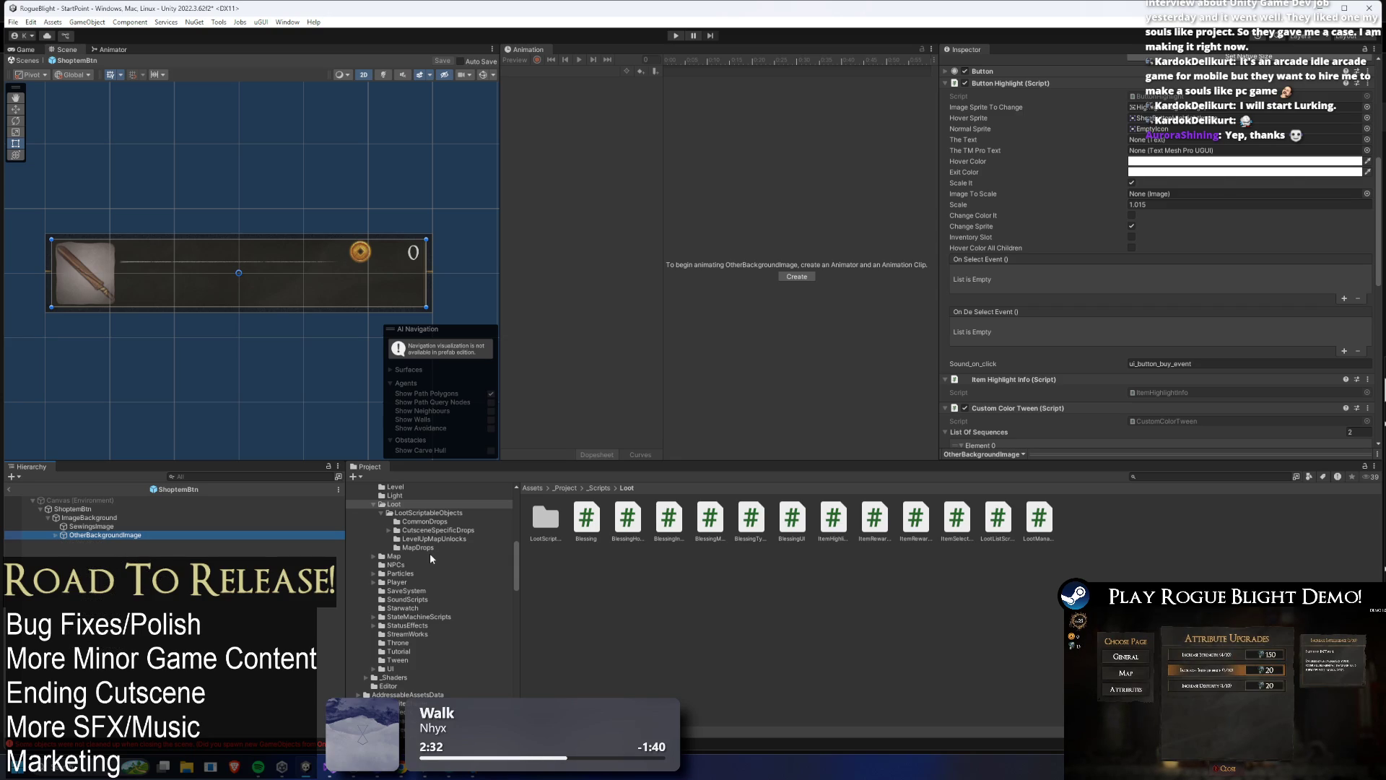
{"action": "key", "text": "Right"}
{"action": "key", "text": "Down"}
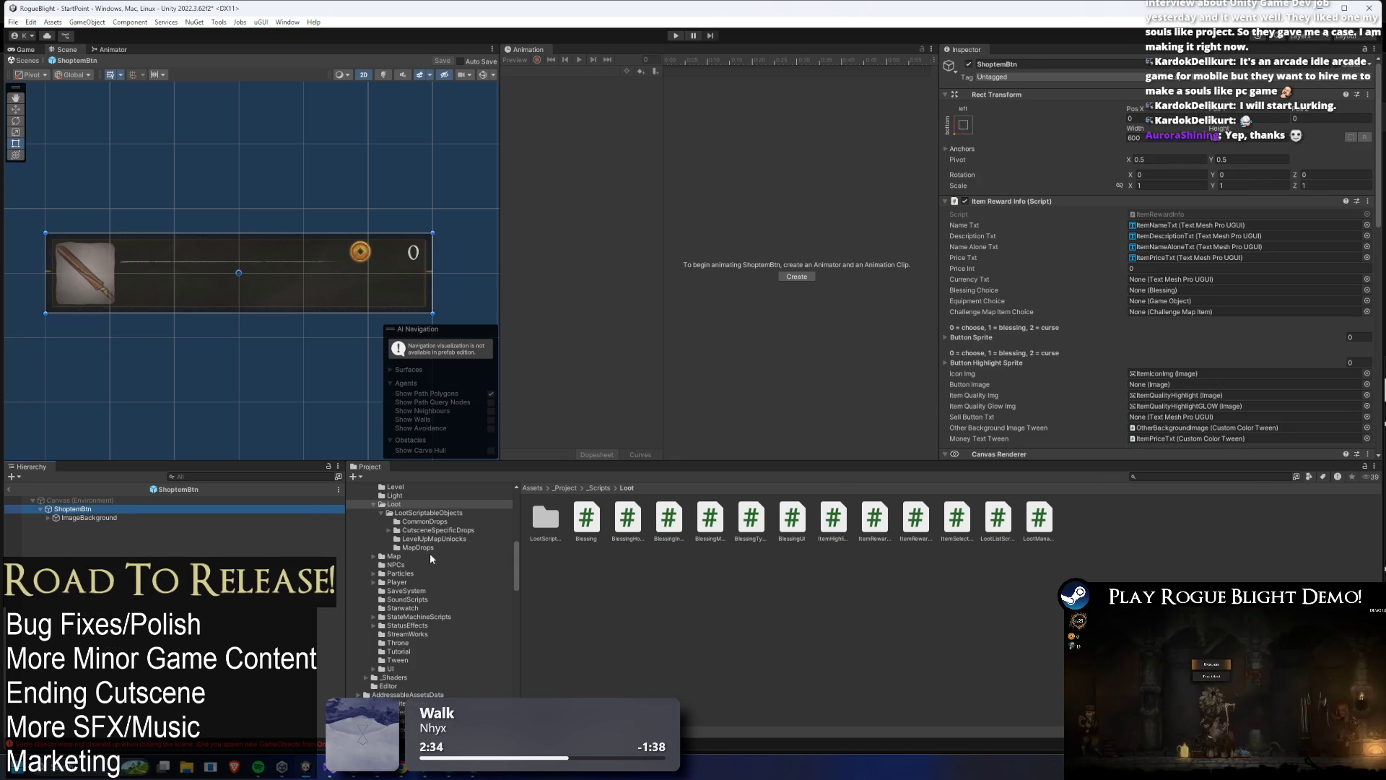
{"action": "key", "text": "Up"}
{"action": "key", "text": "Down"}
{"action": "key", "text": "Down"}
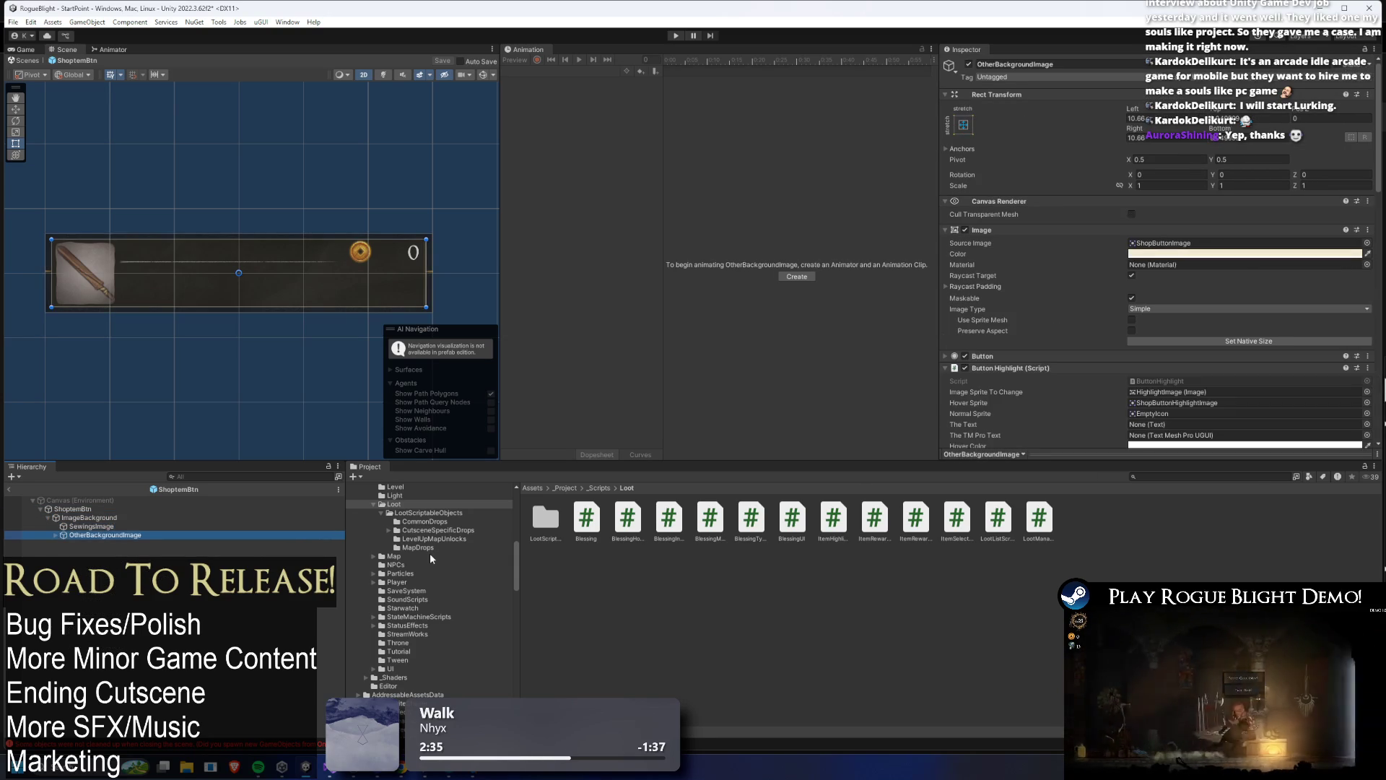
{"action": "key", "text": "Right"}
{"action": "key", "text": "Down"}
{"action": "key", "text": "Right"}
{"action": "key", "text": "Left"}
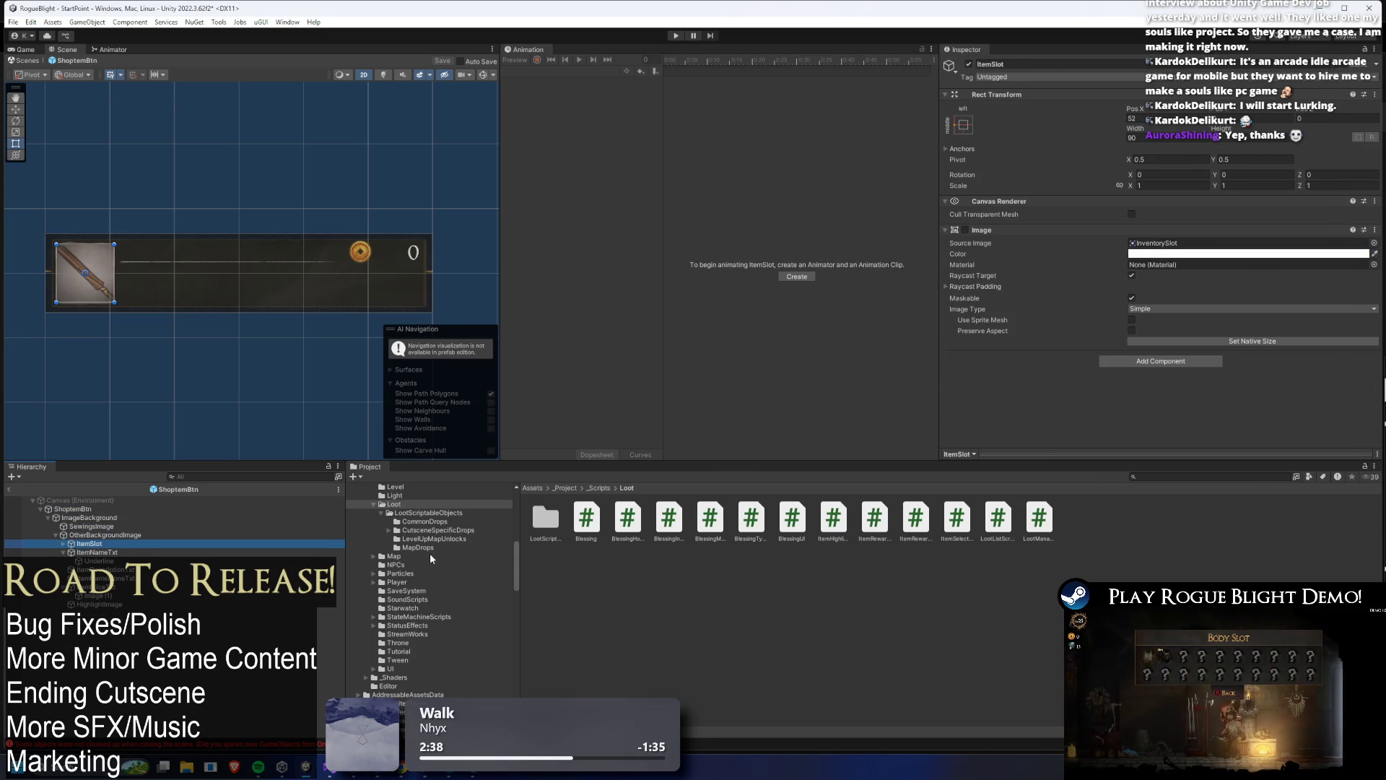
{"action": "key", "text": "Down"}
{"action": "key", "text": "Down"}
{"action": "key", "text": "Down"}
{"action": "key", "text": "Down"}
{"action": "key", "text": "Down"}
{"action": "key", "text": "Down"}
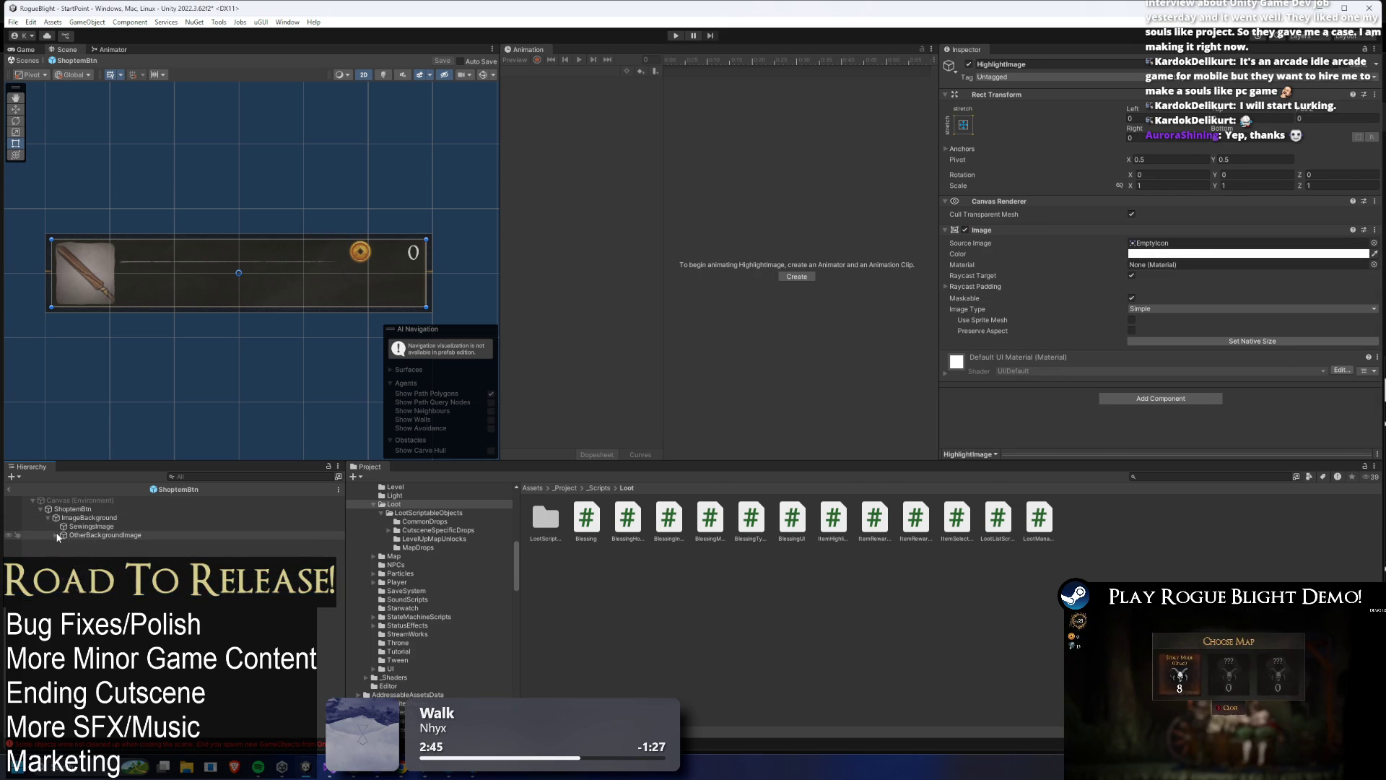
{"action": "left_click", "coordinate": [107, 510]}
{"action": "left_click", "coordinate": [107, 518]}
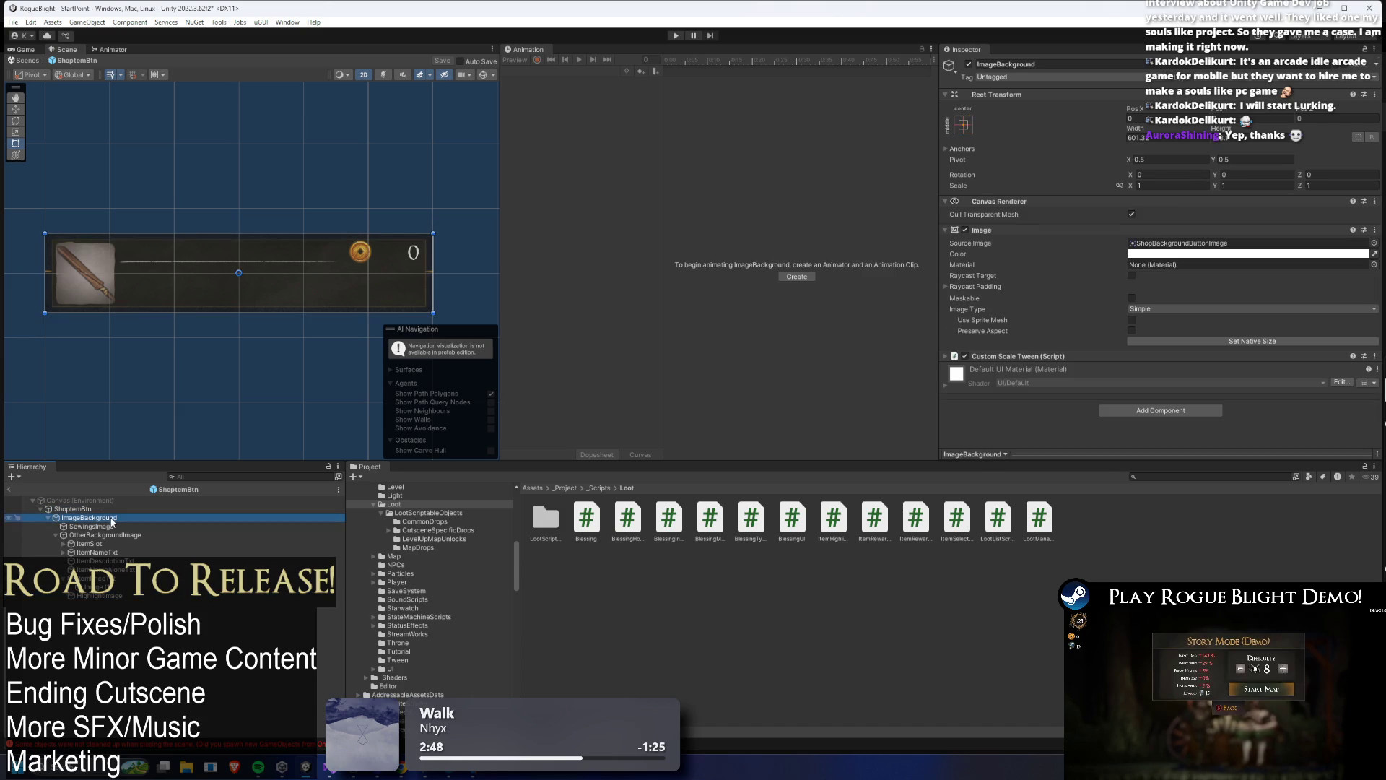
{"action": "left_click", "coordinate": [102, 535]}
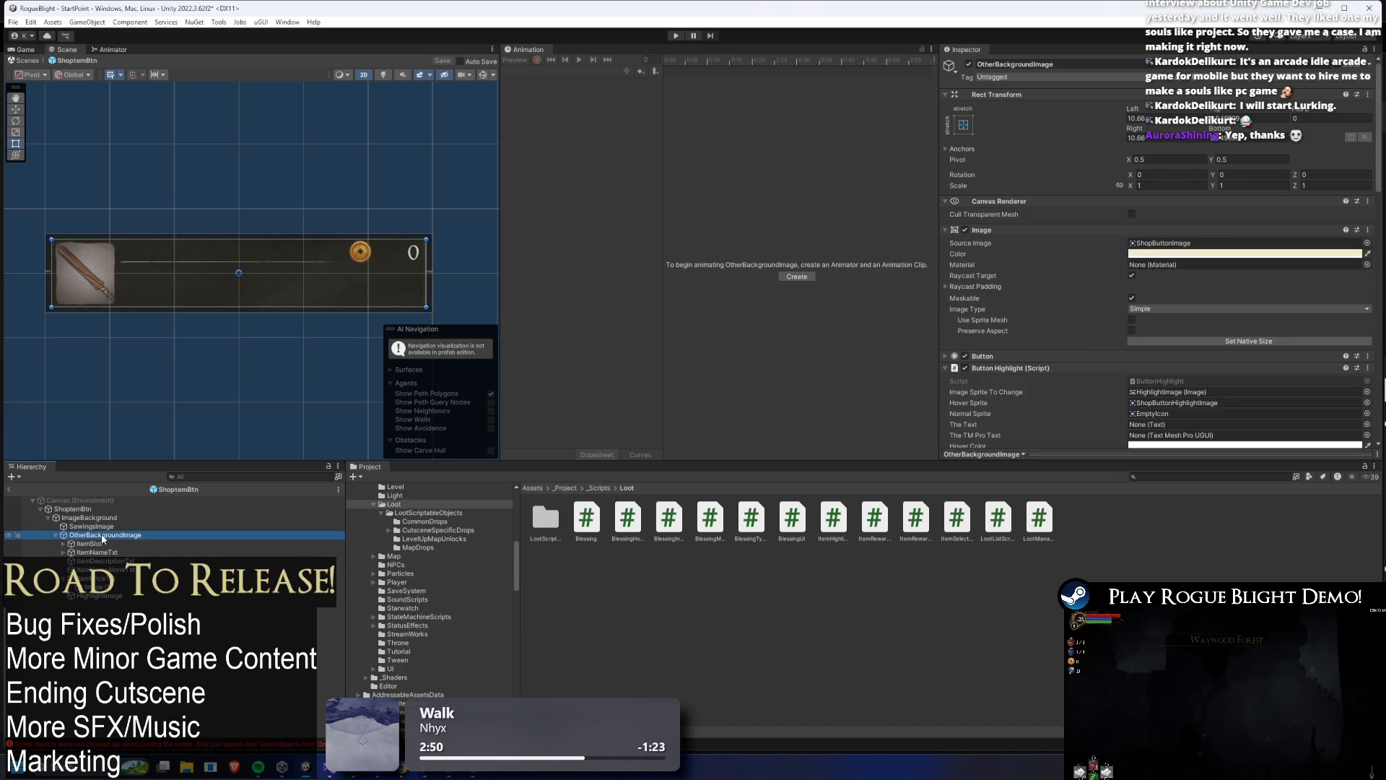
{"action": "left_click", "coordinate": [81, 526]}
{"action": "left_click", "coordinate": [73, 509]}
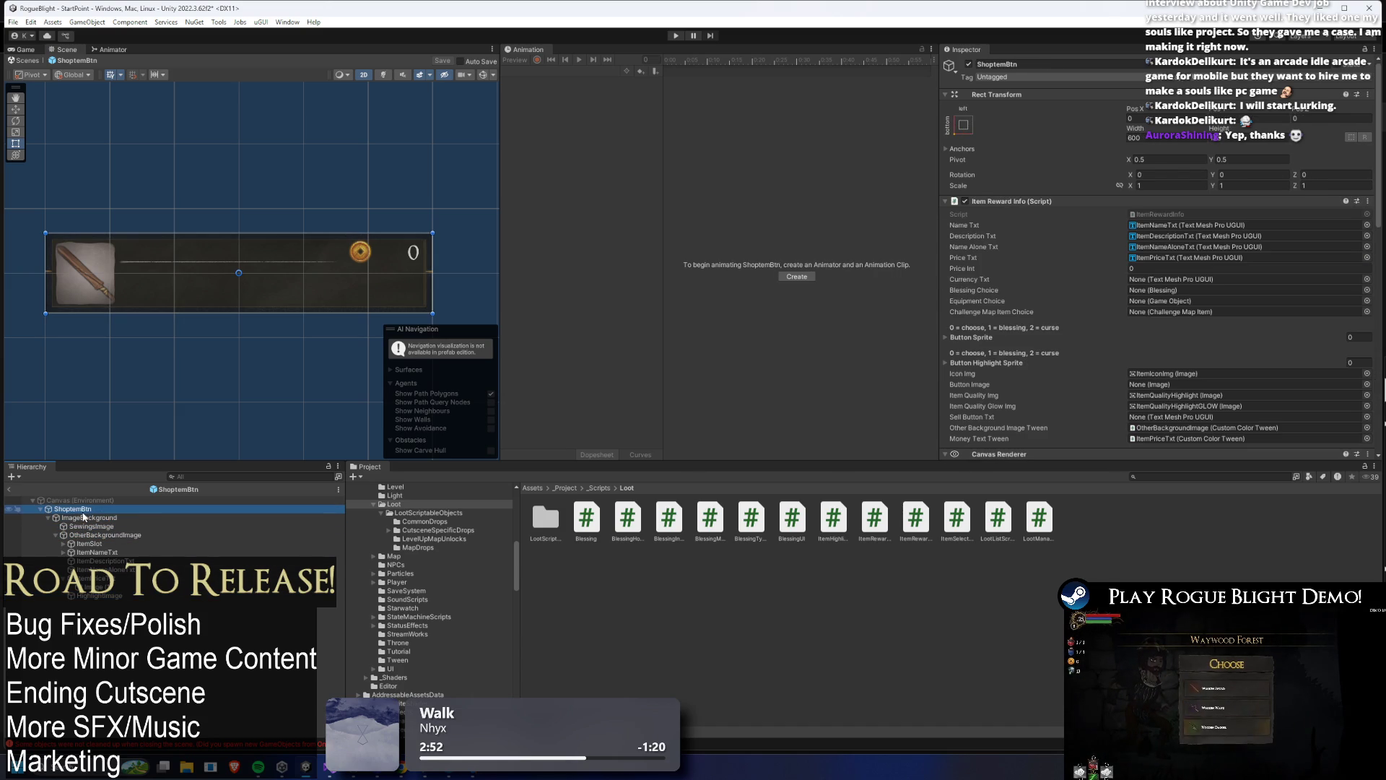
{"action": "left_click", "coordinate": [1030, 201]}
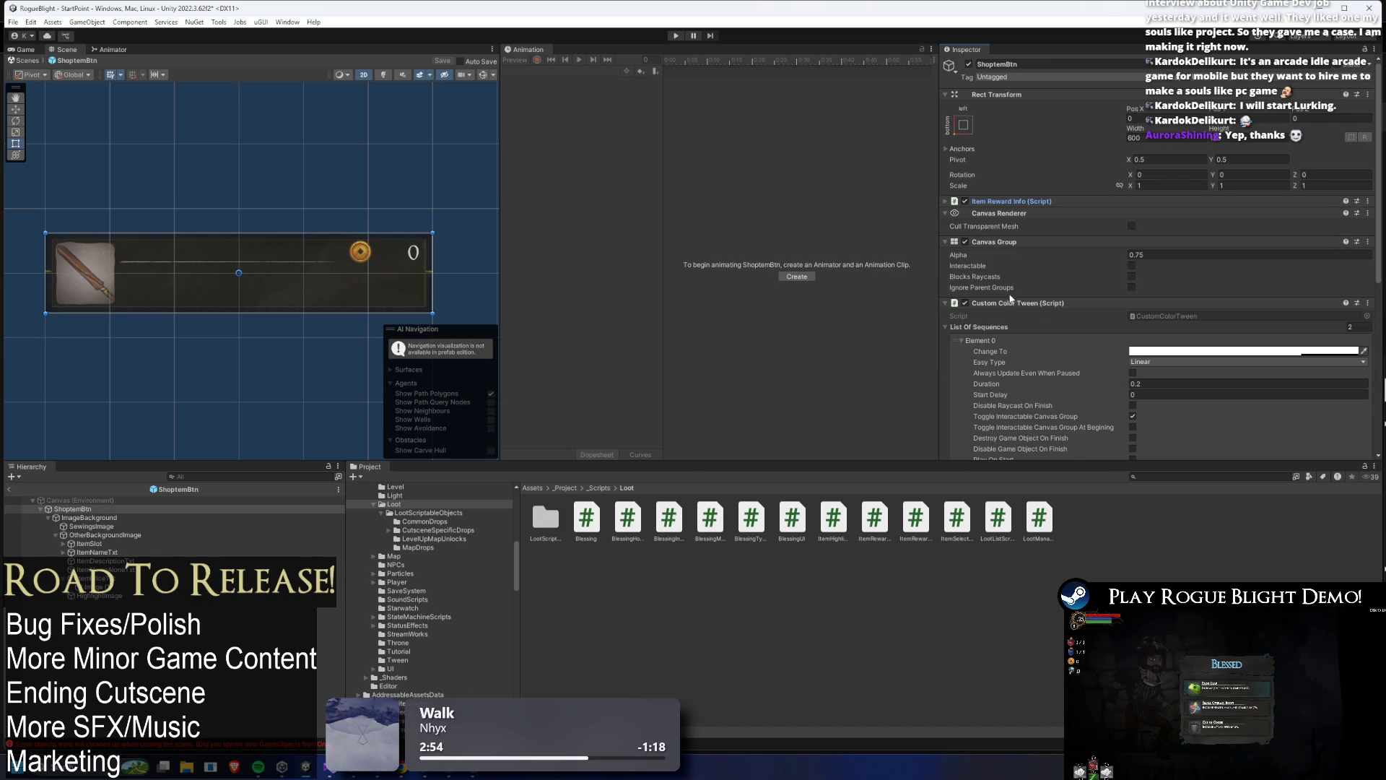
{"action": "left_click", "coordinate": [1014, 303]}
{"action": "left_click", "coordinate": [996, 303]}
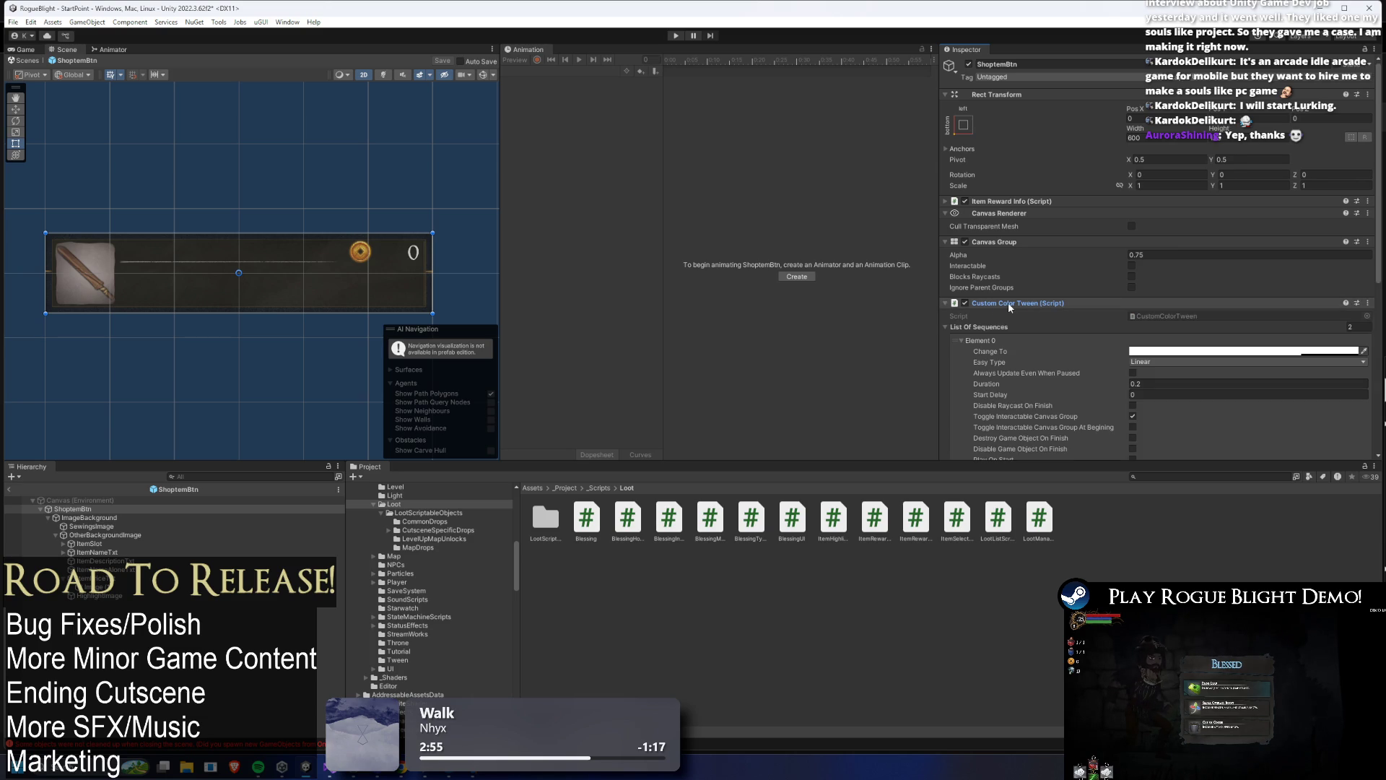
{"action": "scroll", "coordinate": [1093, 285], "scroll_direction": "down", "scroll_amount": 4}
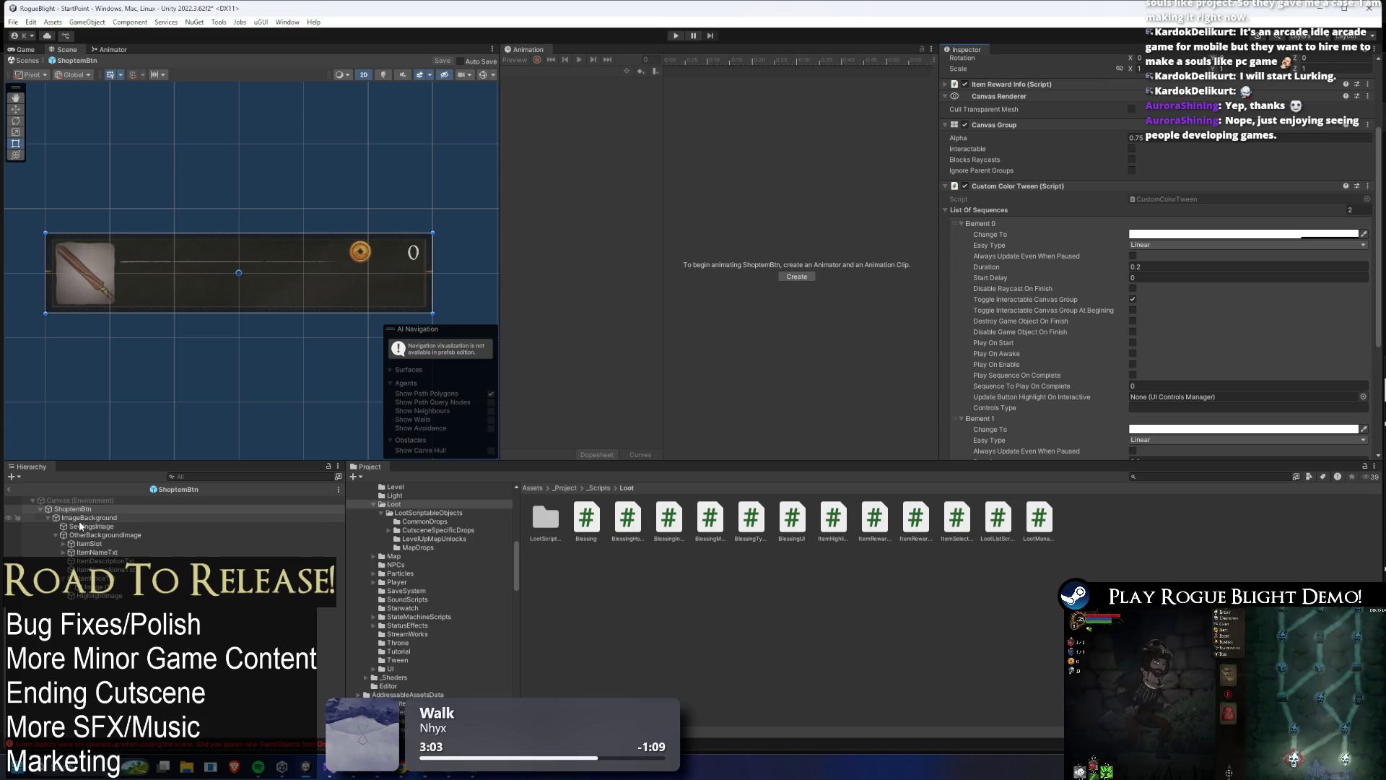
{"action": "left_click", "coordinate": [50, 518]}
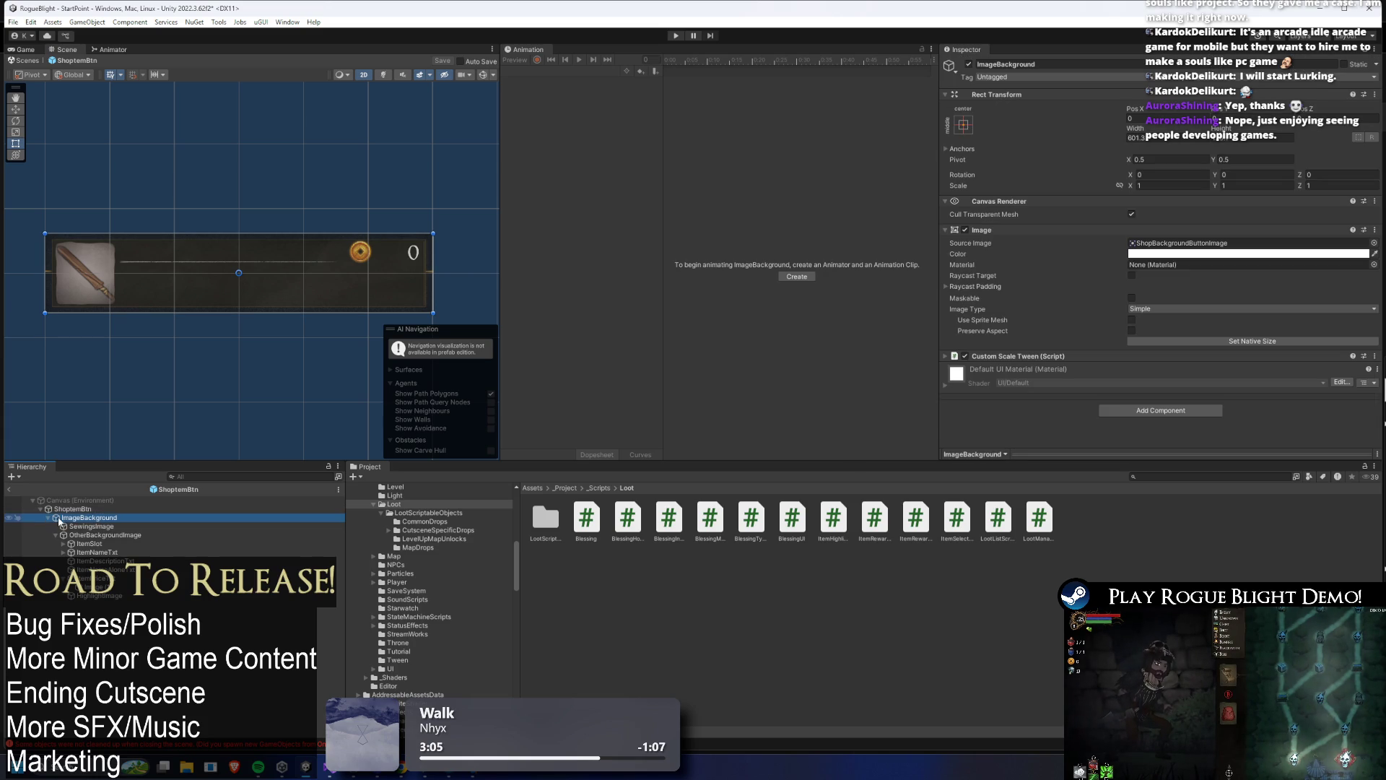
{"action": "left_click", "coordinate": [59, 535]}
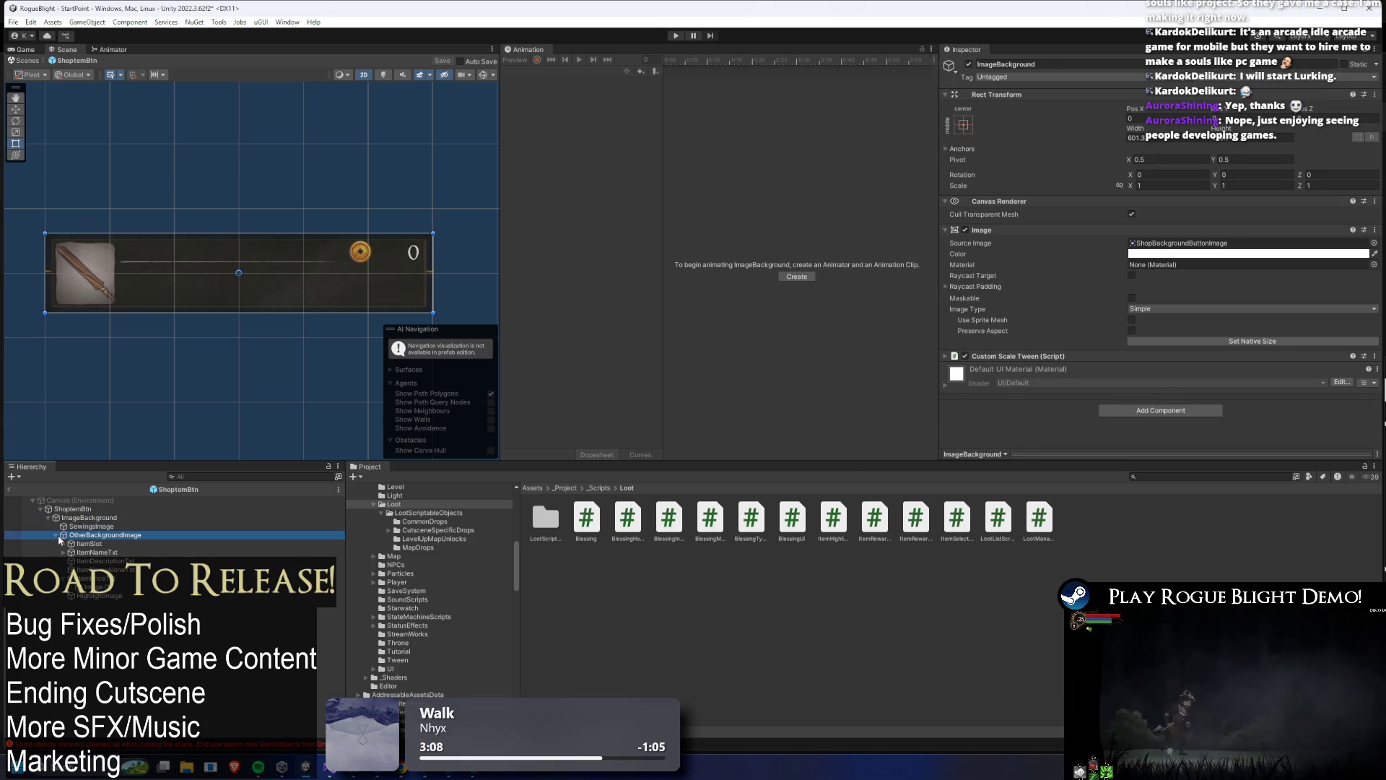
{"action": "left_click", "coordinate": [56, 535]}
{"action": "left_click", "coordinate": [55, 536]}
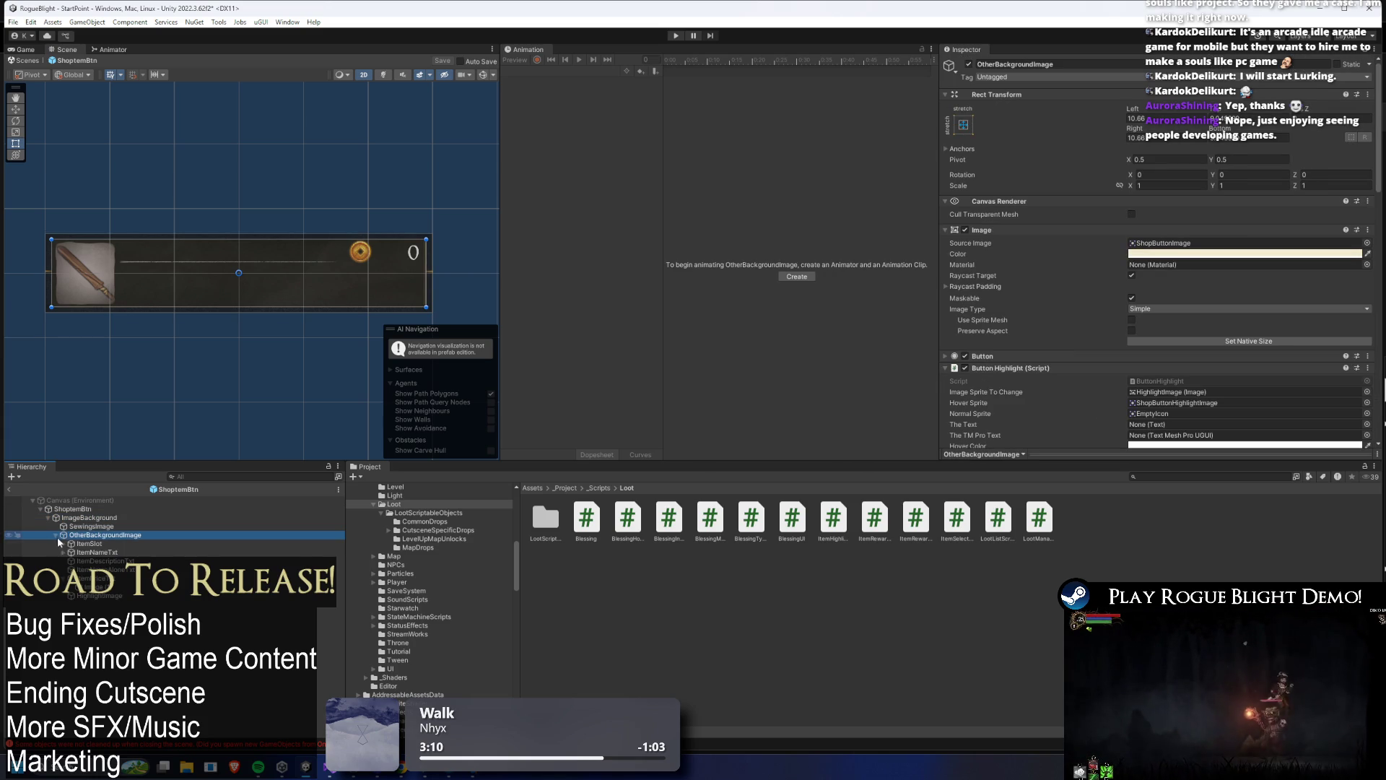
{"action": "left_click_drag", "start_coordinate": [59, 535], "coordinate": [98, 519]}
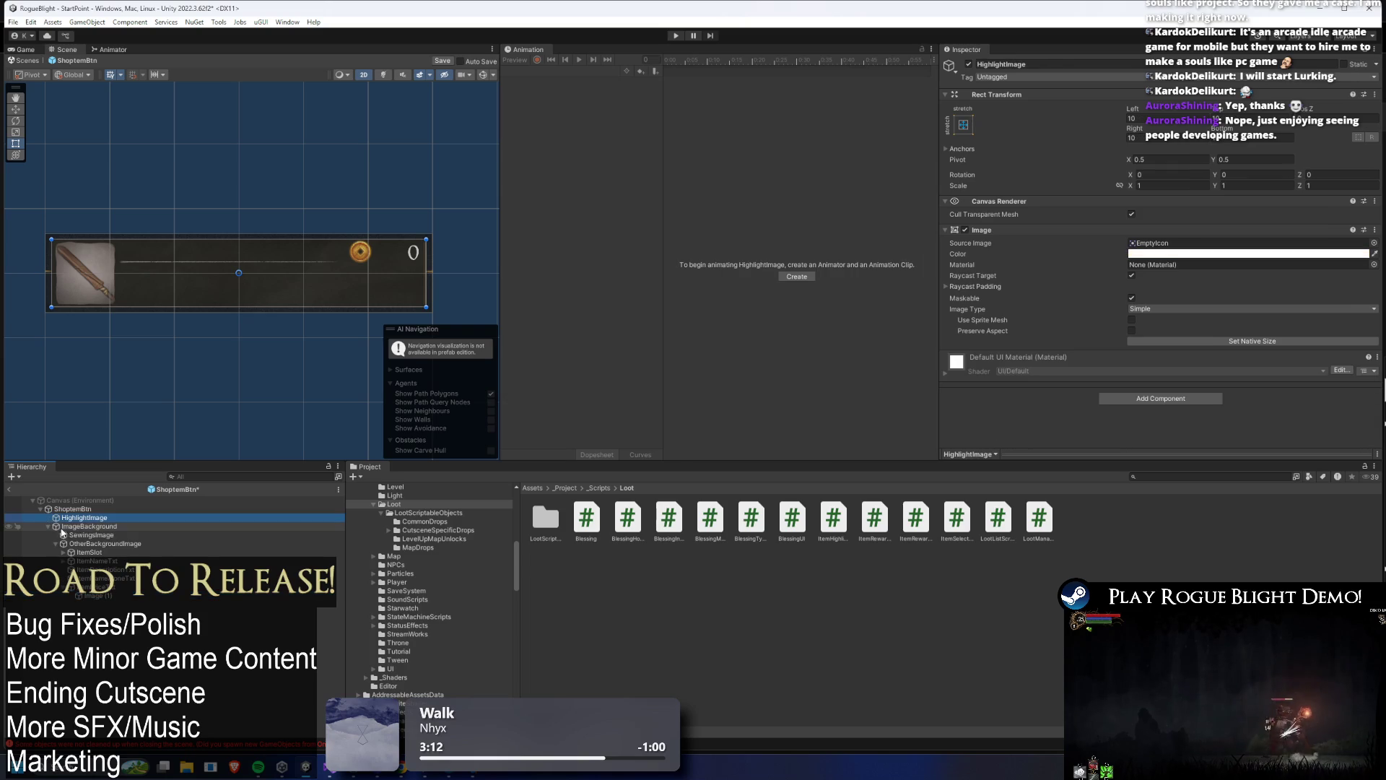
- Collapse ImageBackground's children and inspect the prefab root's and ImageBackground's components
{"action": "left_click", "coordinate": [48, 527]}
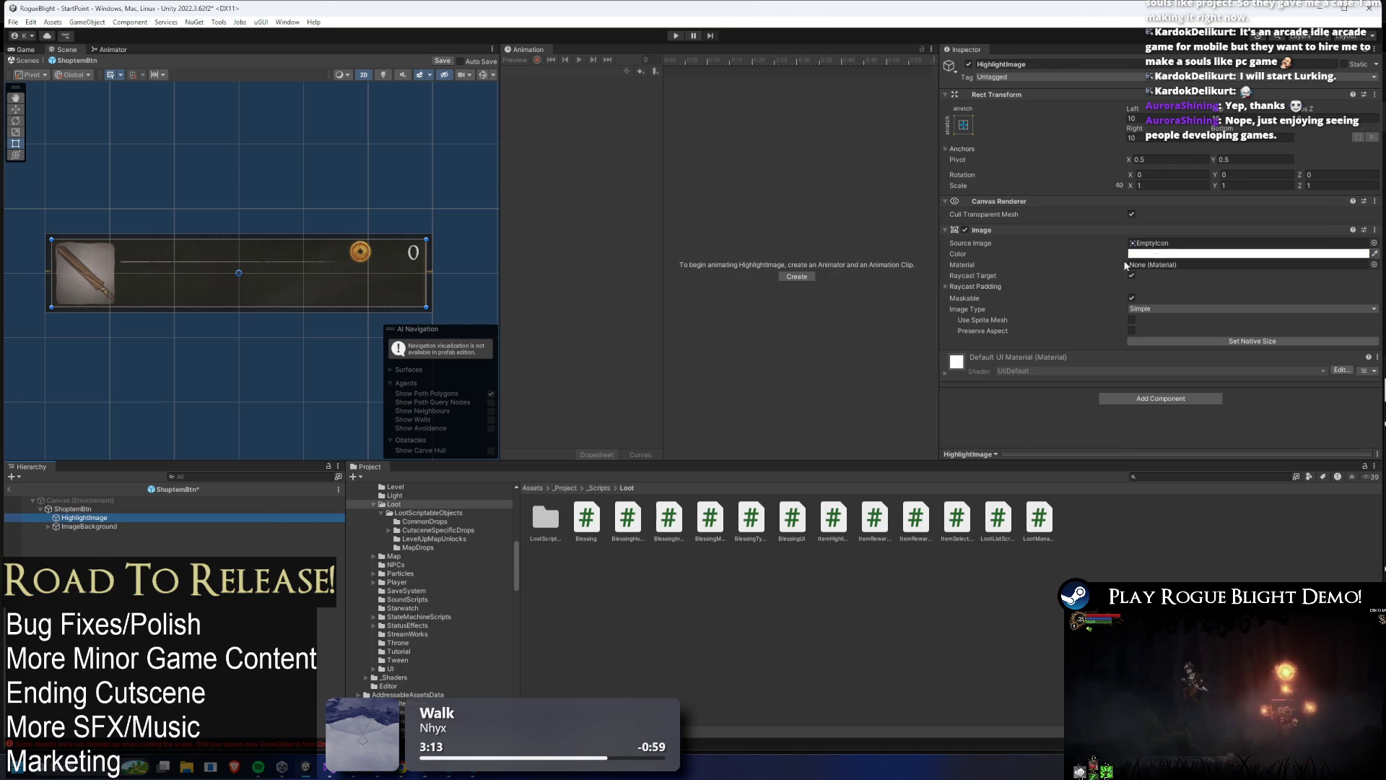
{"action": "left_click", "coordinate": [173, 509]}
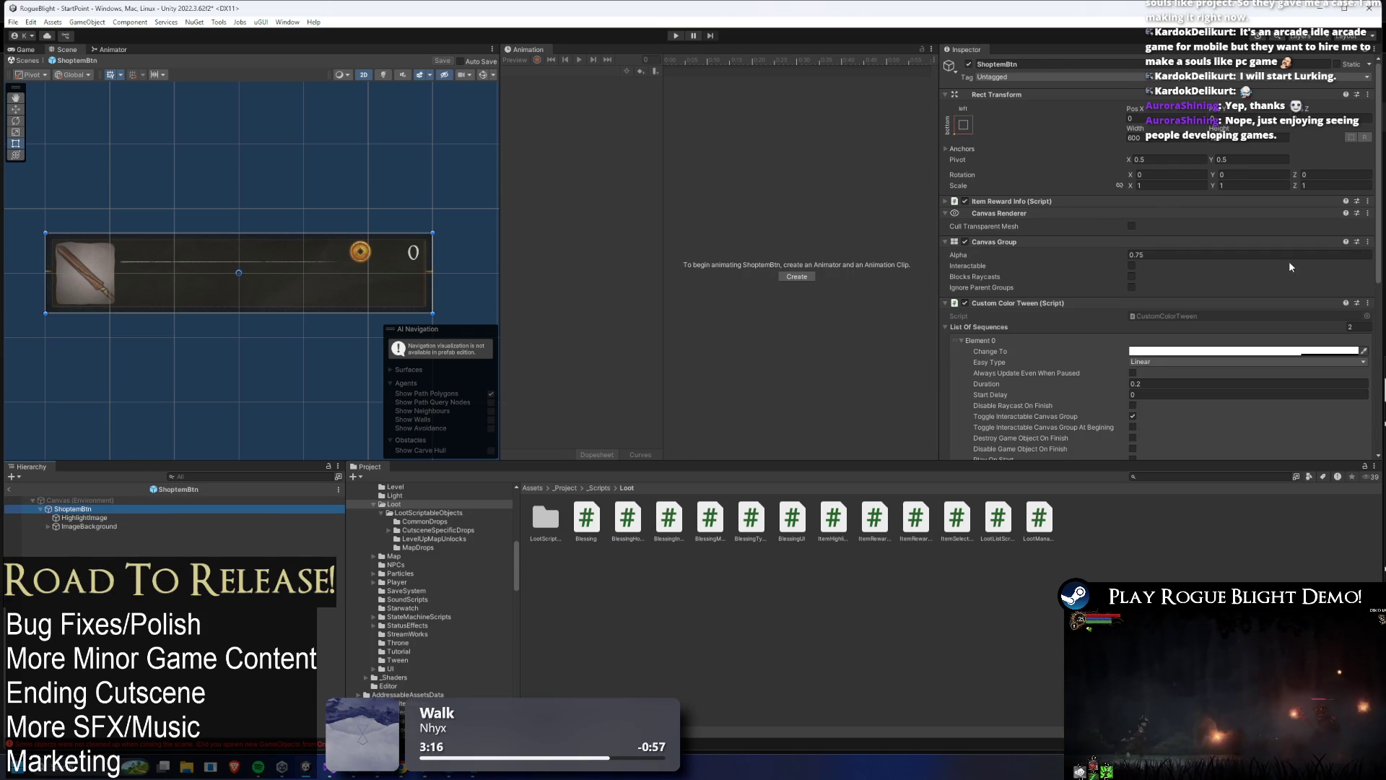
{"action": "scroll", "coordinate": [1228, 264], "scroll_direction": "down", "scroll_amount": 3}
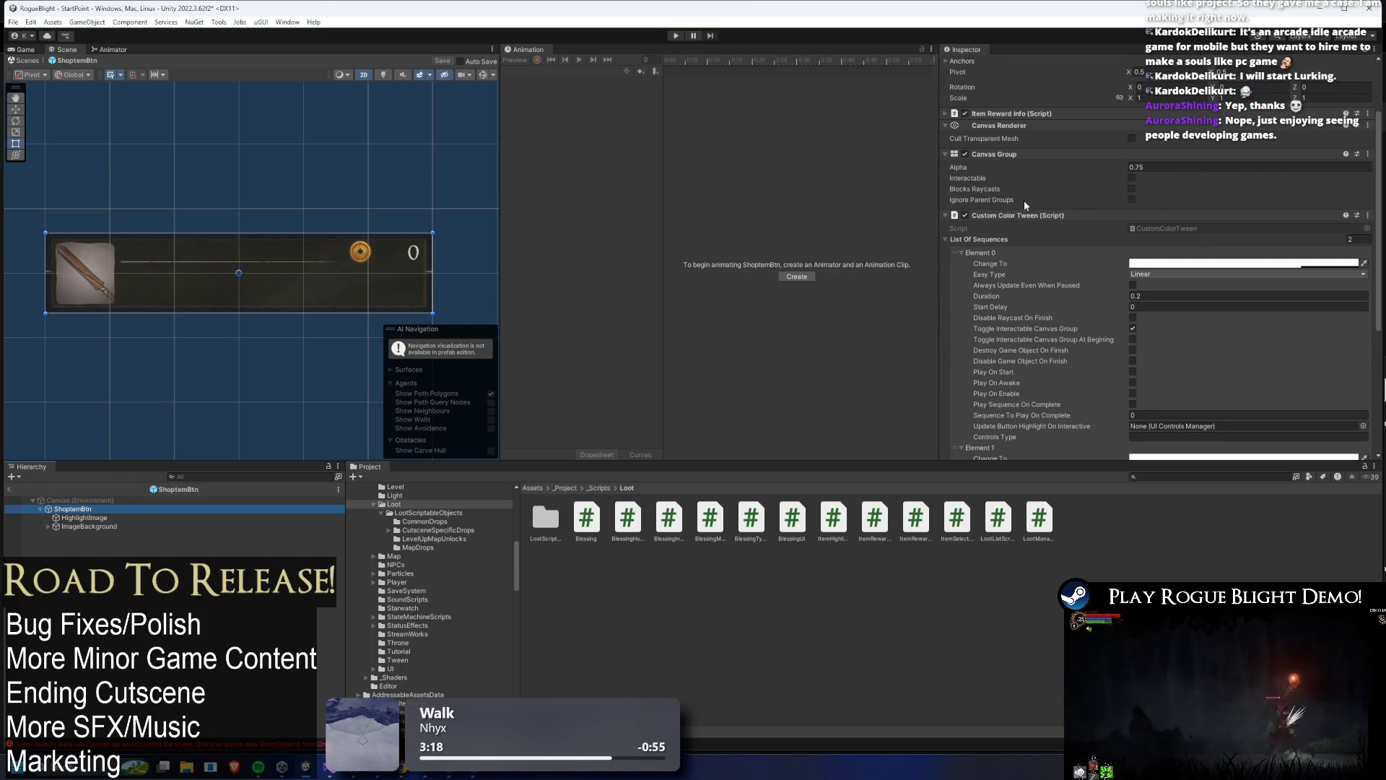
{"action": "left_click", "coordinate": [101, 526]}
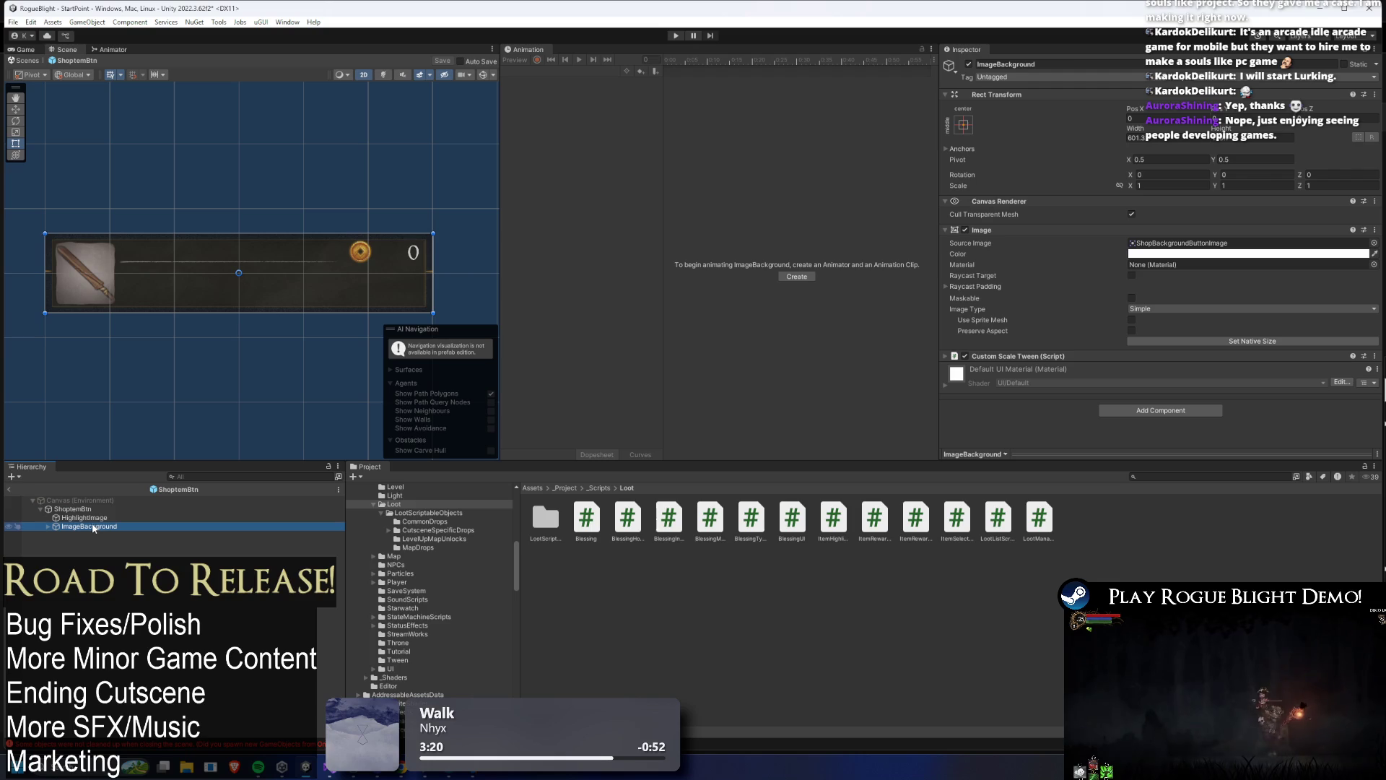
- Copy the root's Canvas Group component and try pasting it onto ImageBackground
{"action": "left_click", "coordinate": [107, 509]}
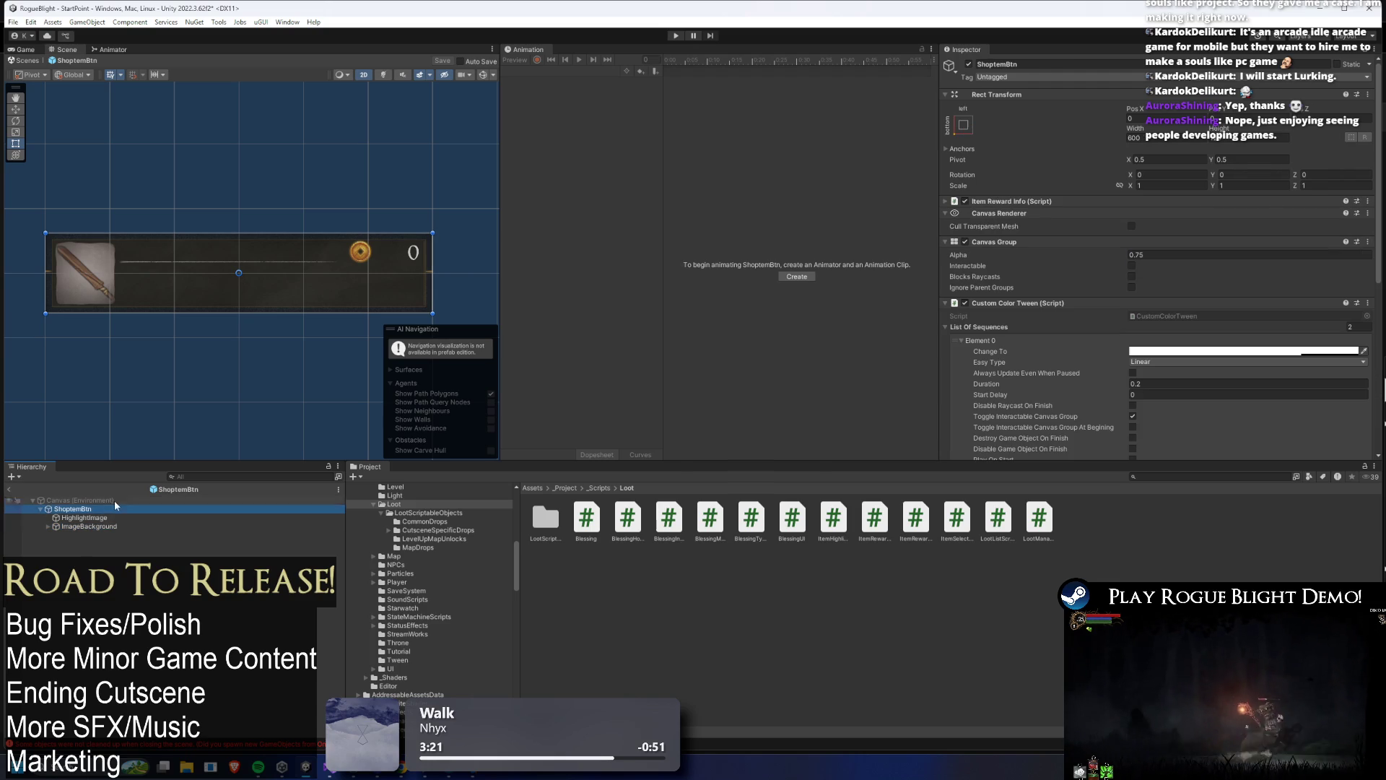
{"action": "right_click", "coordinate": [1012, 241]}
{"action": "left_click", "coordinate": [1057, 310]}
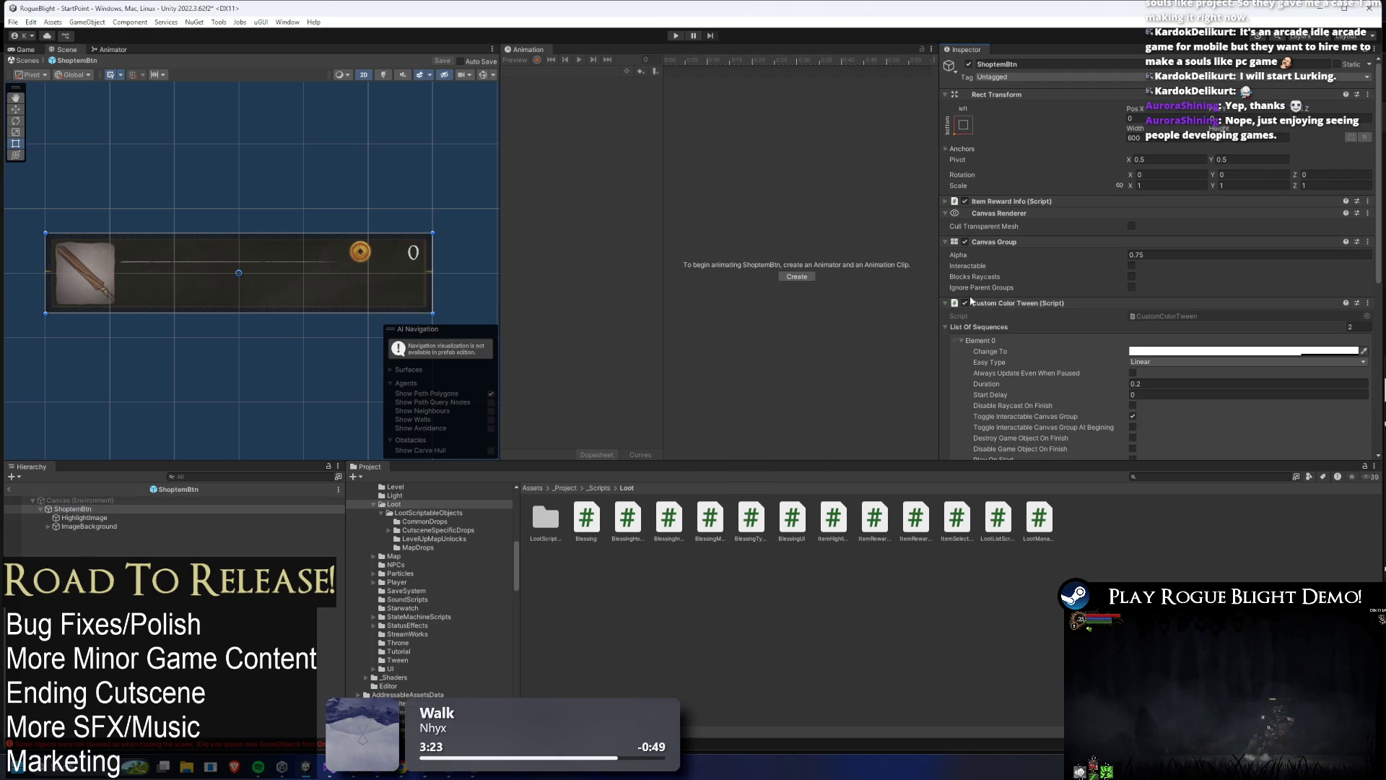
{"action": "left_click", "coordinate": [101, 525]}
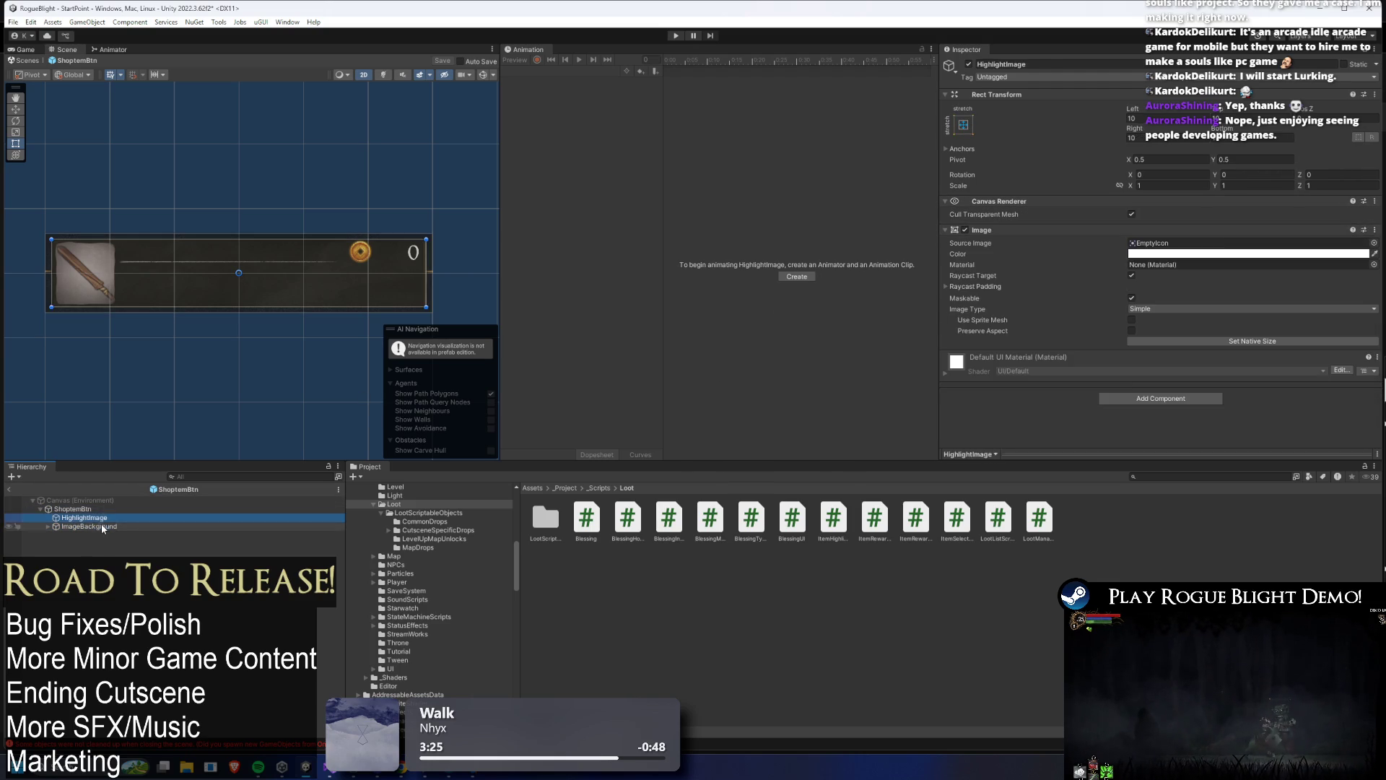
{"action": "right_click", "coordinate": [986, 233]}
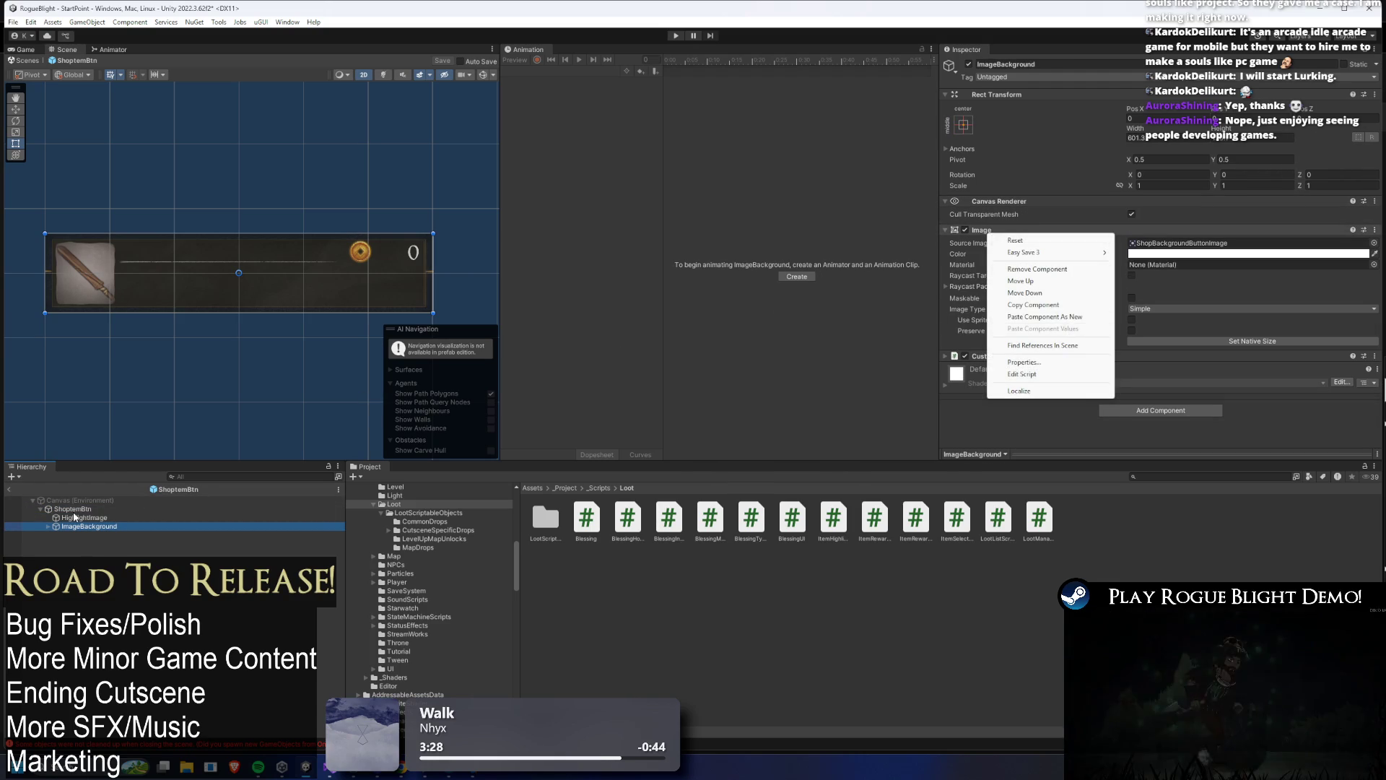
{"action": "left_click", "coordinate": [1047, 327]}
- Toggle the root's component foldouts, then expand ImageBackground's Custom Scale Tween and its children
{"action": "left_click", "coordinate": [177, 509]}
{"action": "left_click", "coordinate": [1024, 241]}
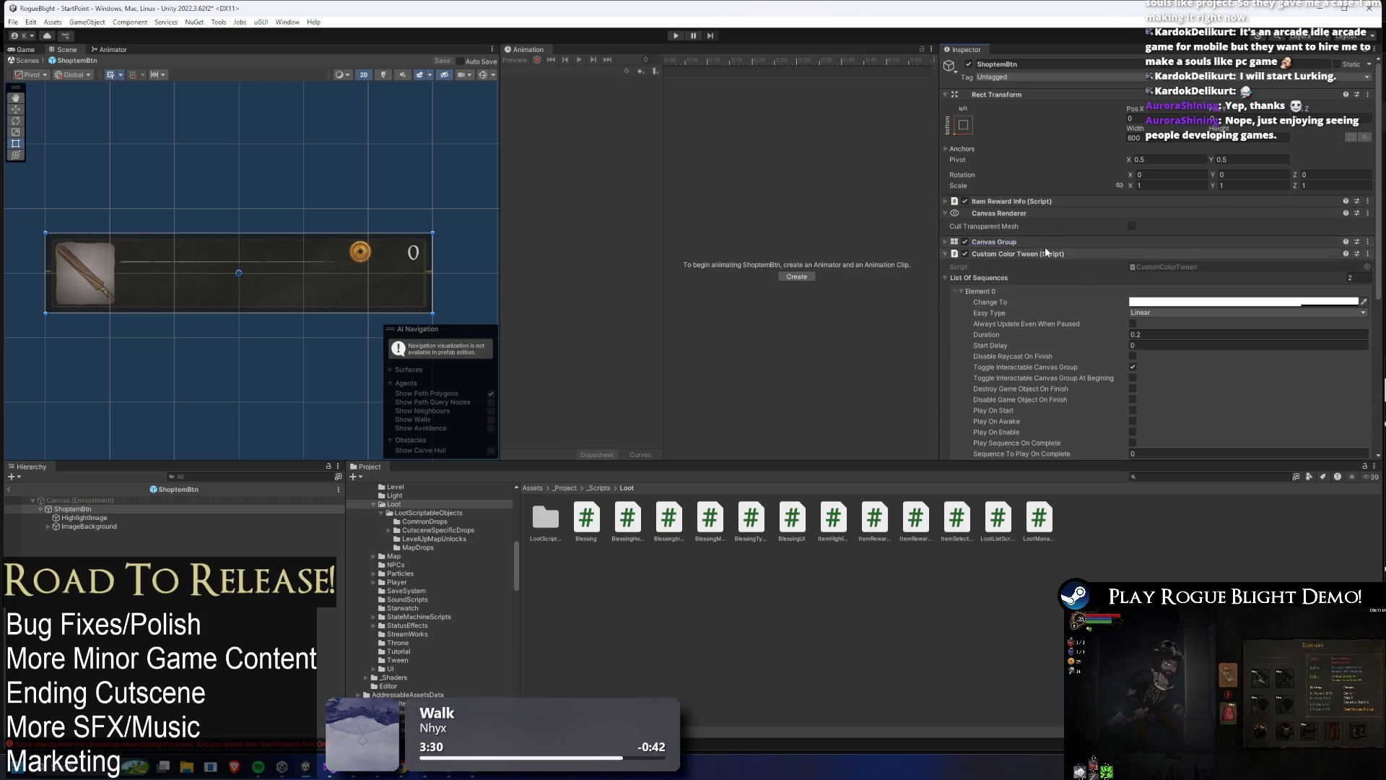
{"action": "left_click", "coordinate": [1046, 255]}
{"action": "left_click", "coordinate": [1045, 254]}
{"action": "left_click", "coordinate": [1028, 242]}
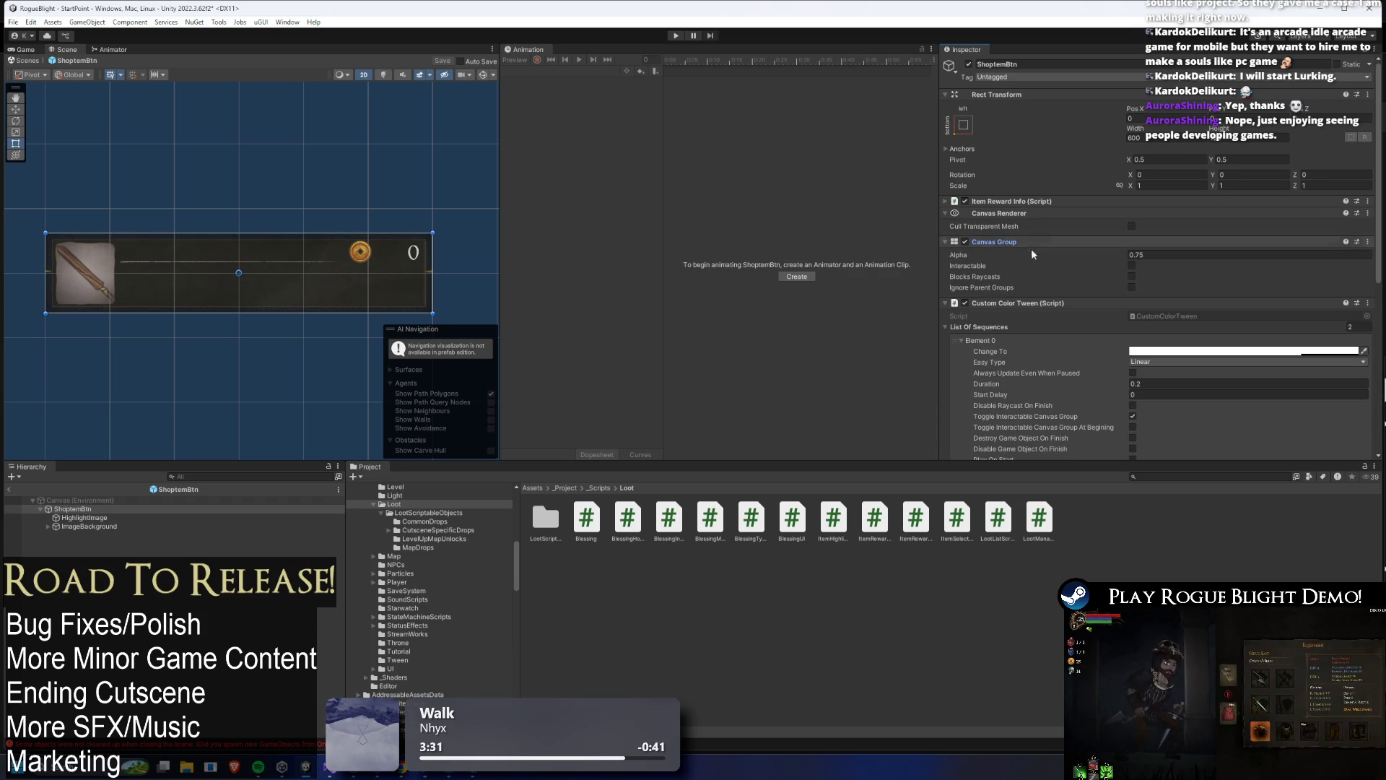
{"action": "left_click", "coordinate": [92, 527]}
{"action": "left_click", "coordinate": [1017, 356]}
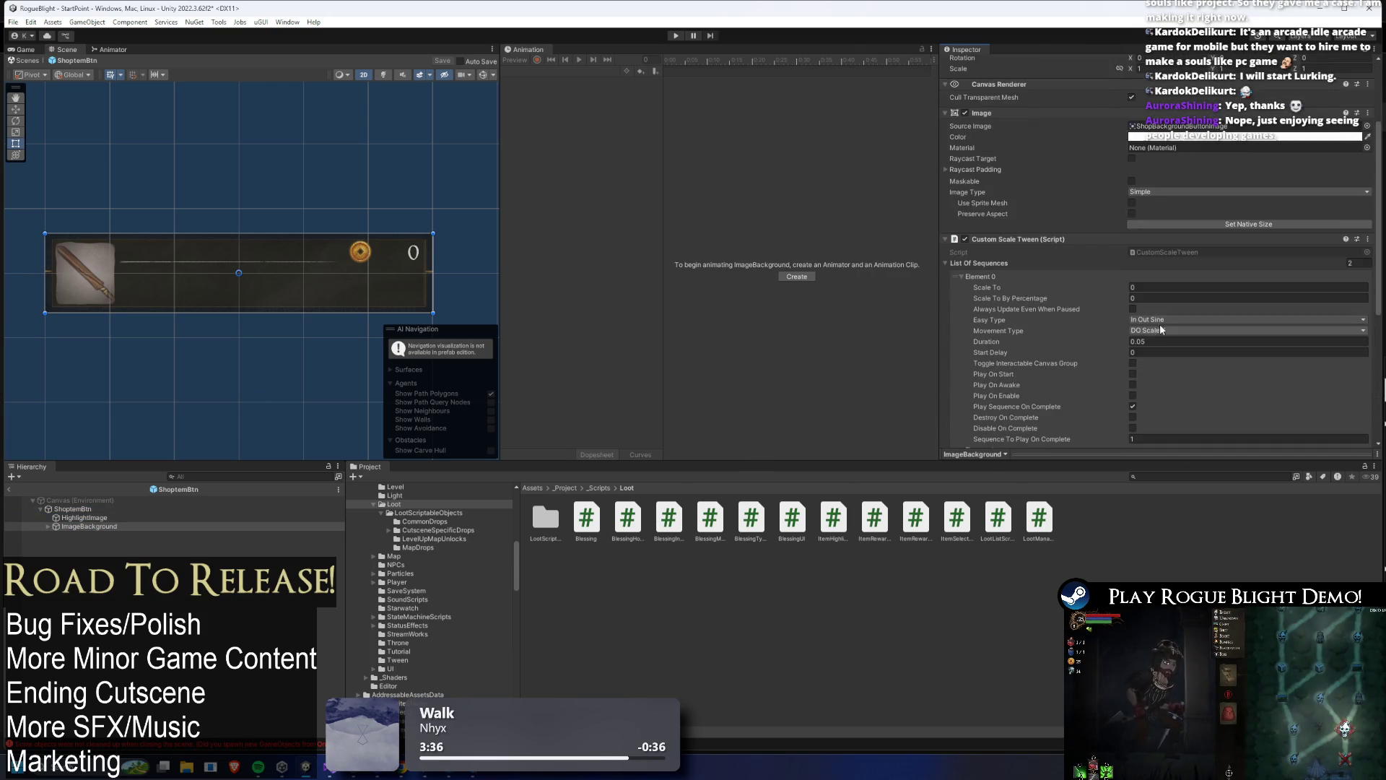
{"action": "scroll", "coordinate": [1155, 303], "scroll_direction": "down", "scroll_amount": 5}
{"action": "scroll", "coordinate": [1167, 286], "scroll_direction": "up", "scroll_amount": 4}
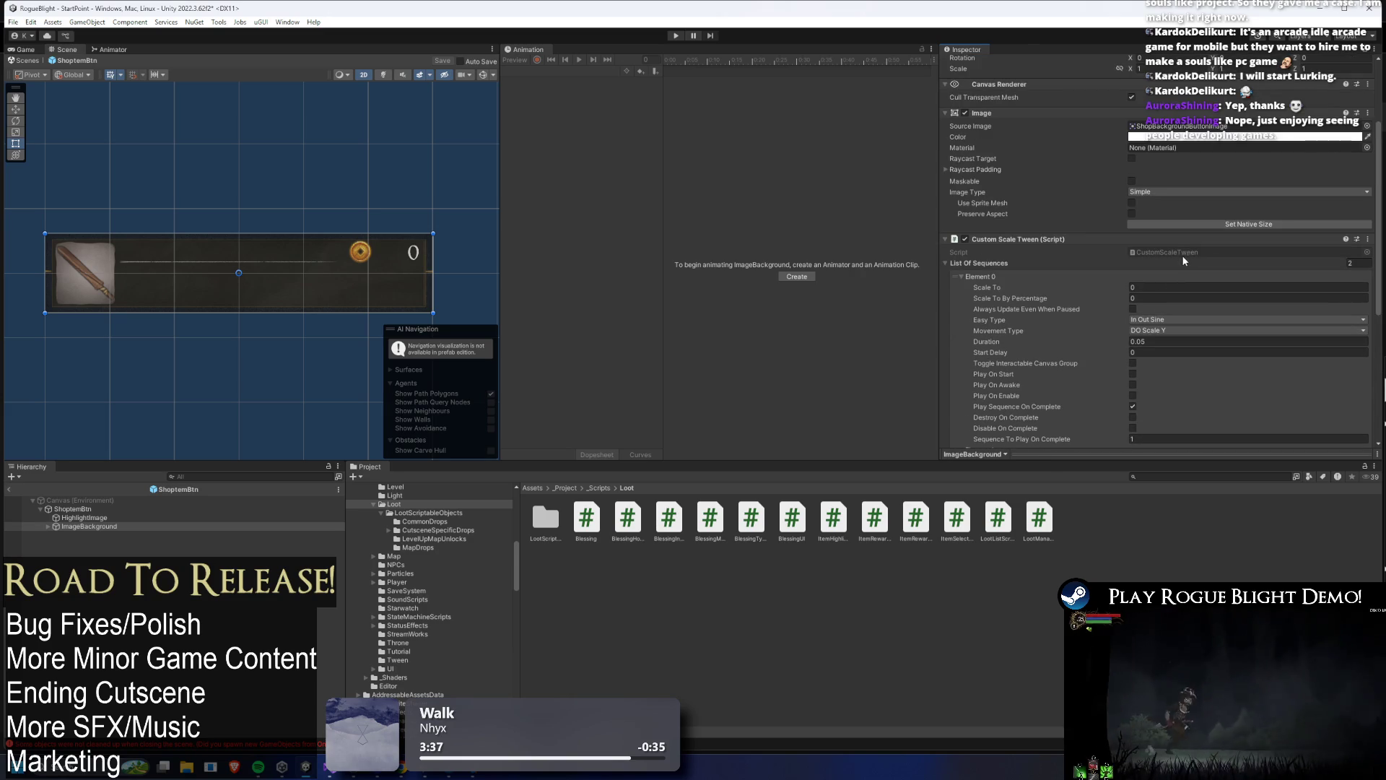
{"action": "left_click", "coordinate": [47, 527]}
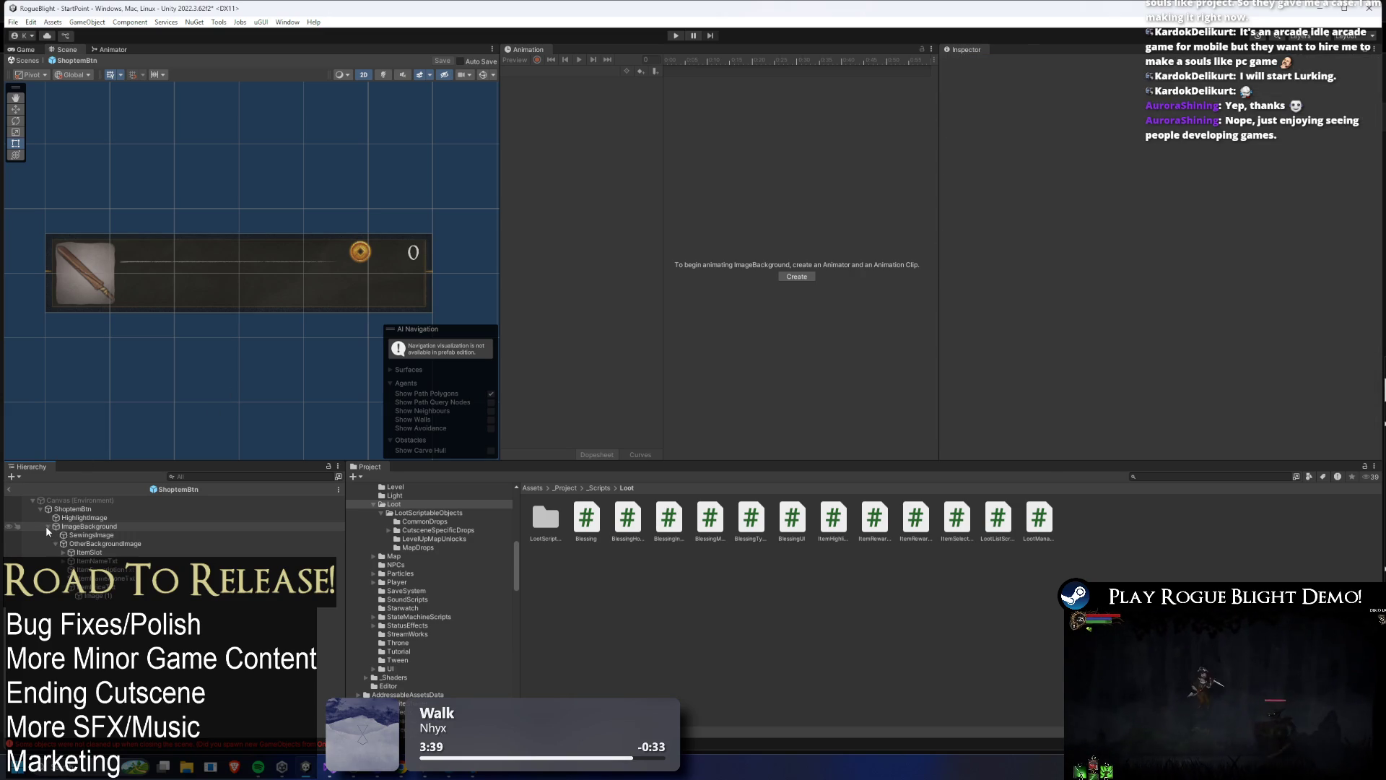
- Duplicate ImageBackground, nest the copy under it, and remove the original's Image component
{"action": "key", "text": "ctrl+d"}
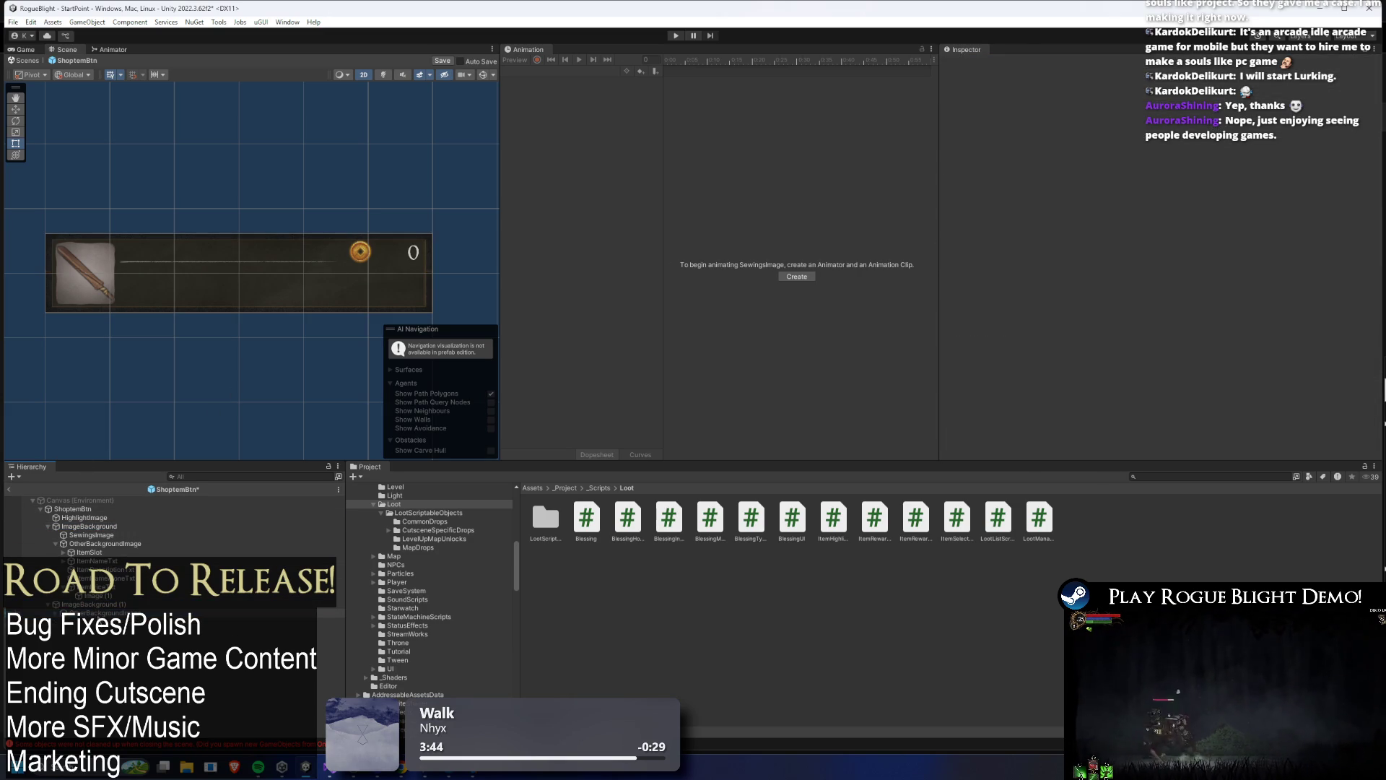
{"action": "left_click_drag", "start_coordinate": [110, 607], "coordinate": [115, 534]}
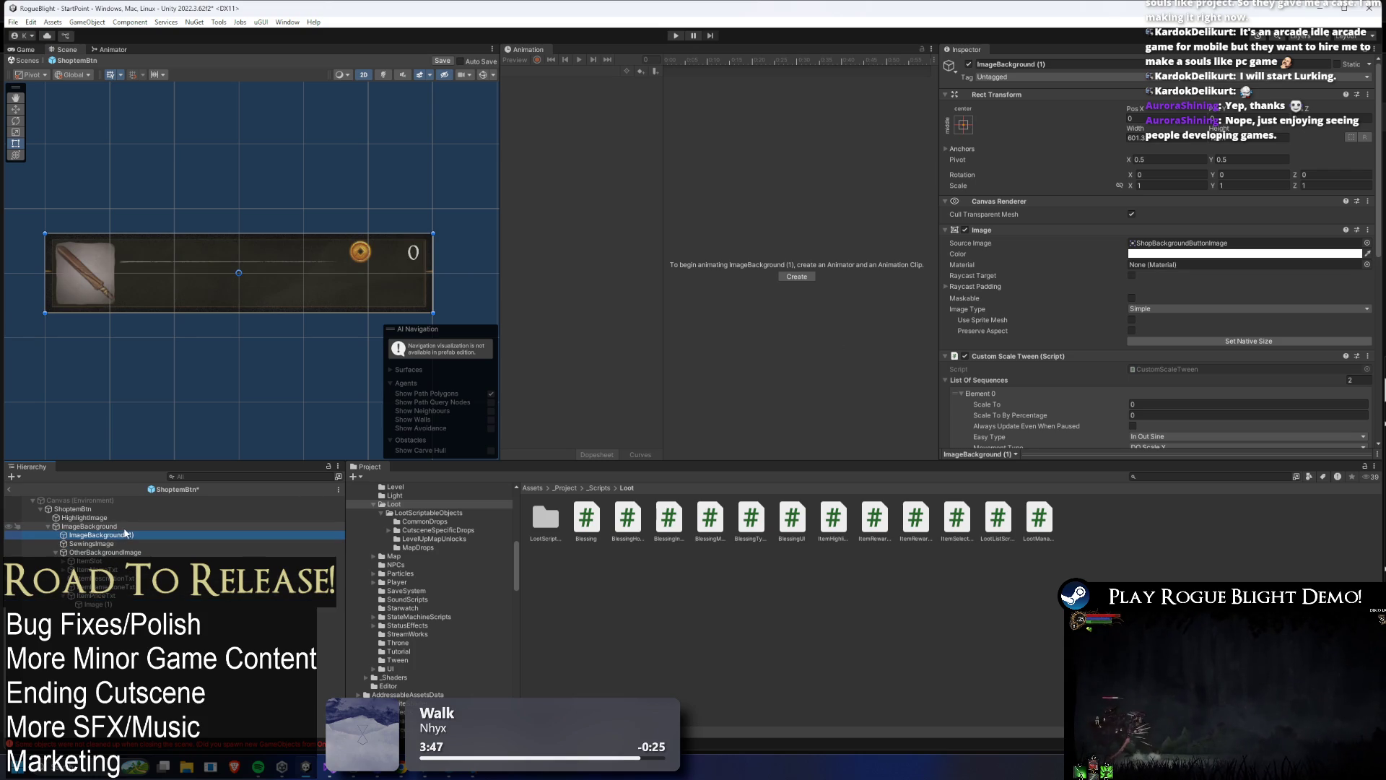
{"action": "left_click", "coordinate": [106, 527]}
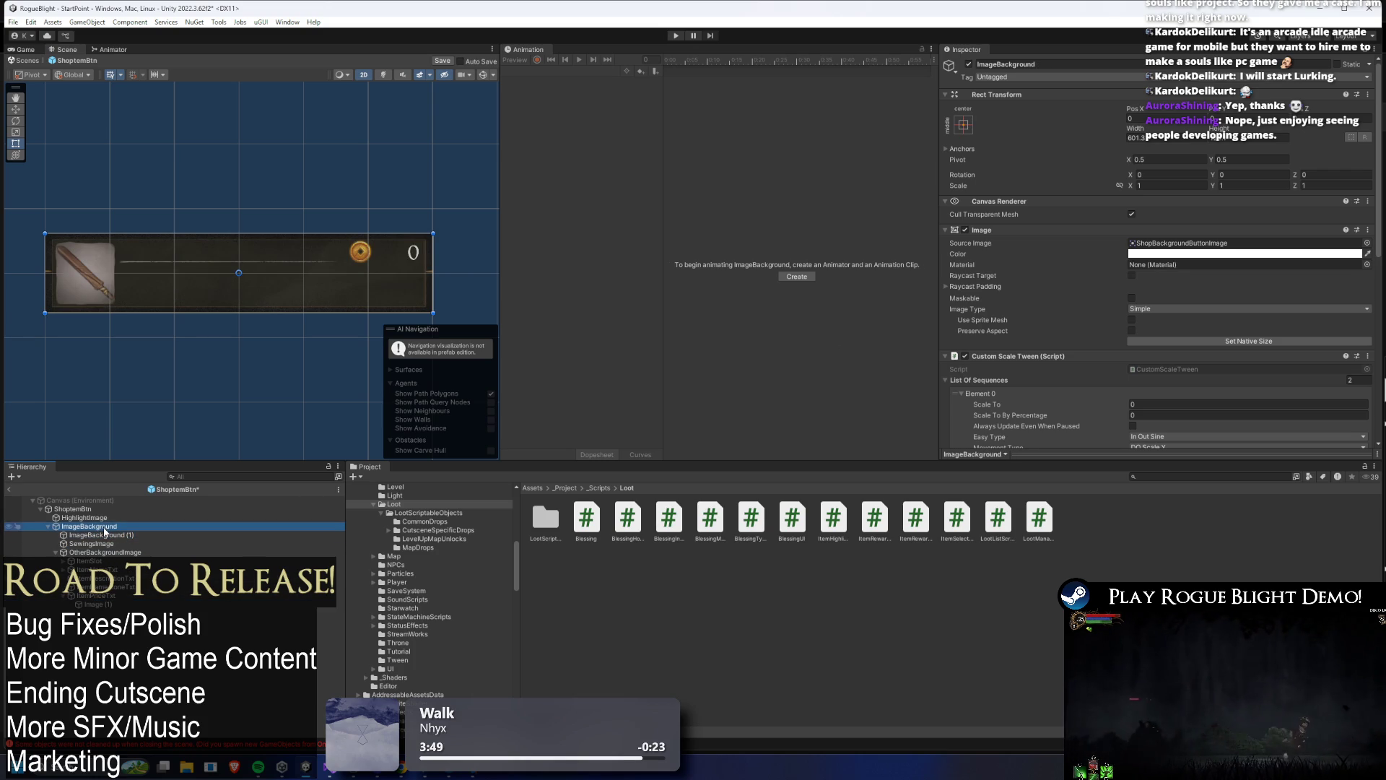
{"action": "right_click", "coordinate": [1022, 230]}
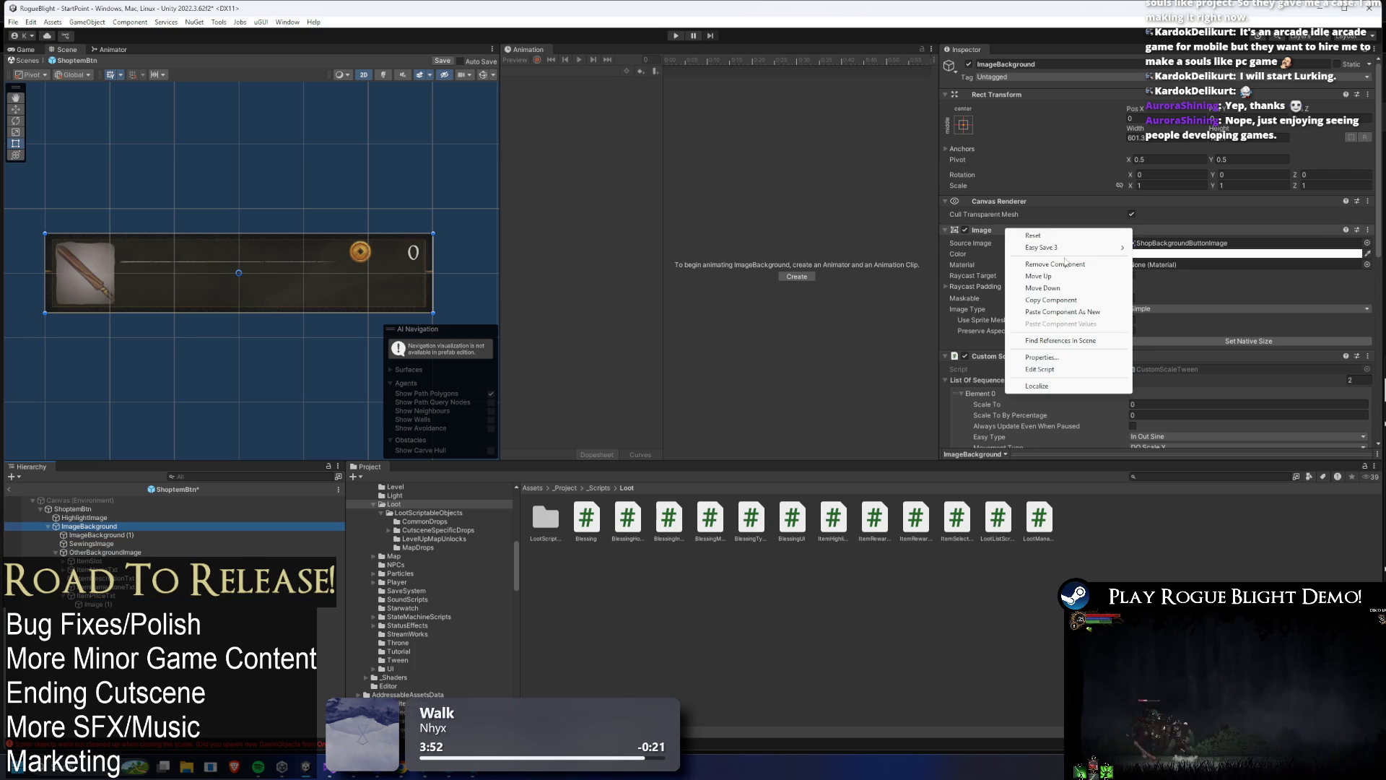
{"action": "left_click", "coordinate": [1069, 261]}
- Copy the root's Custom Color Tween and paste it as new onto ImageBackground
{"action": "key", "text": "Up"}
{"action": "key", "text": "Up"}
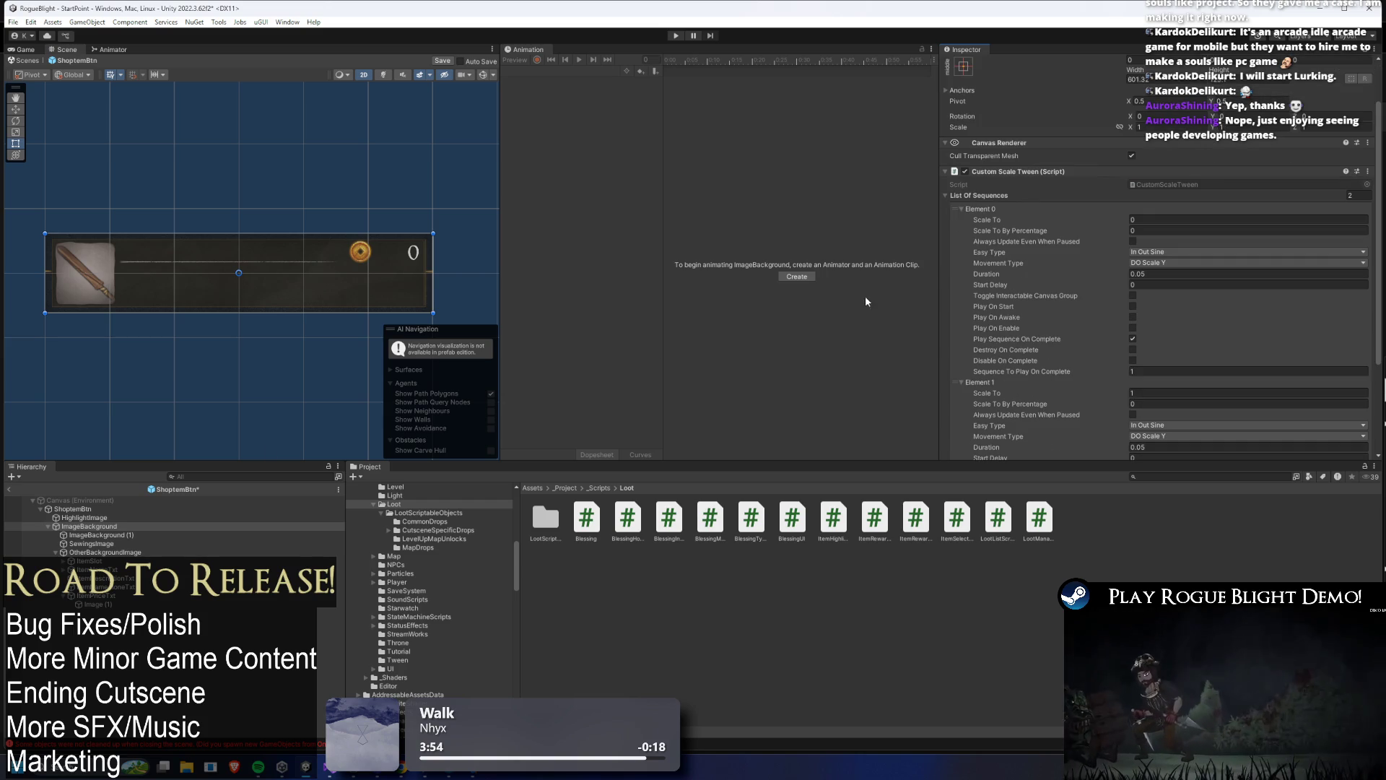
{"action": "right_click", "coordinate": [1034, 244]}
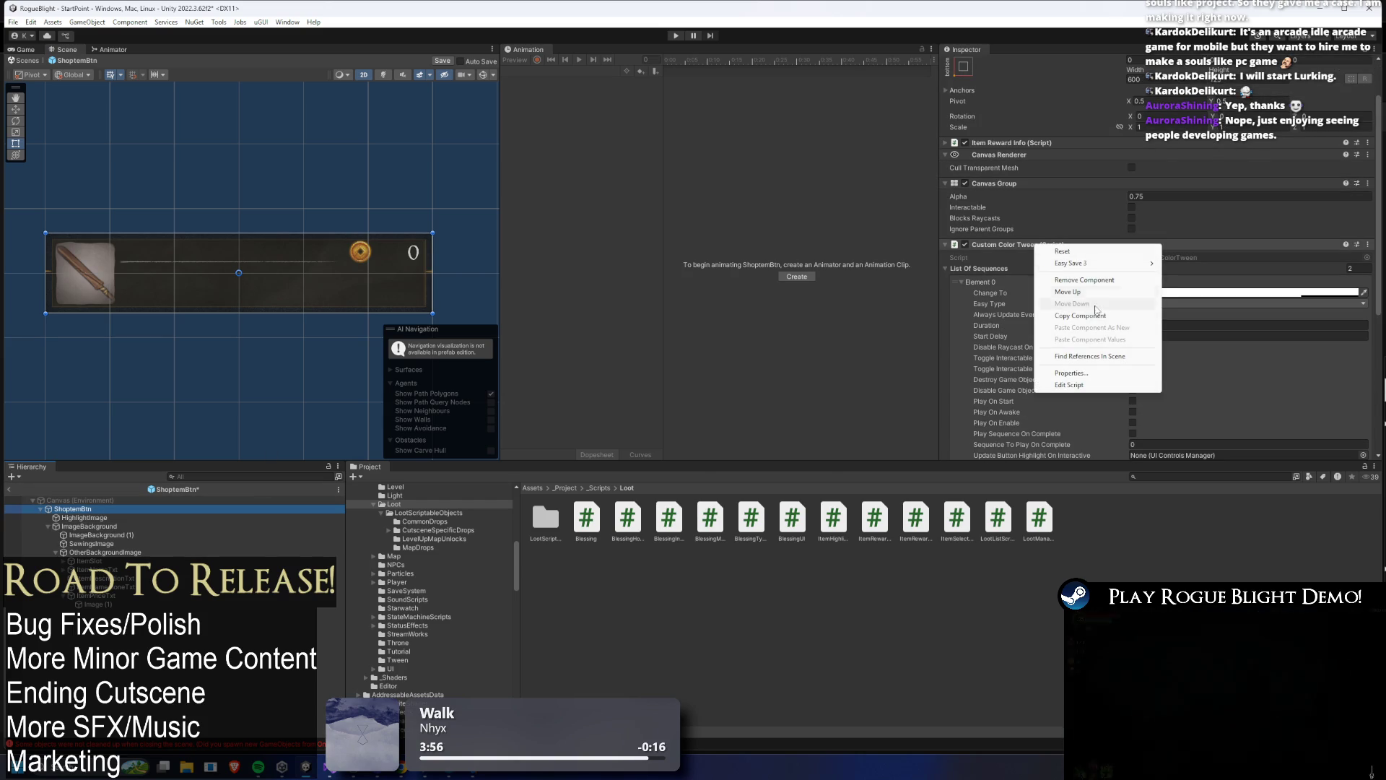
{"action": "left_click", "coordinate": [91, 518]}
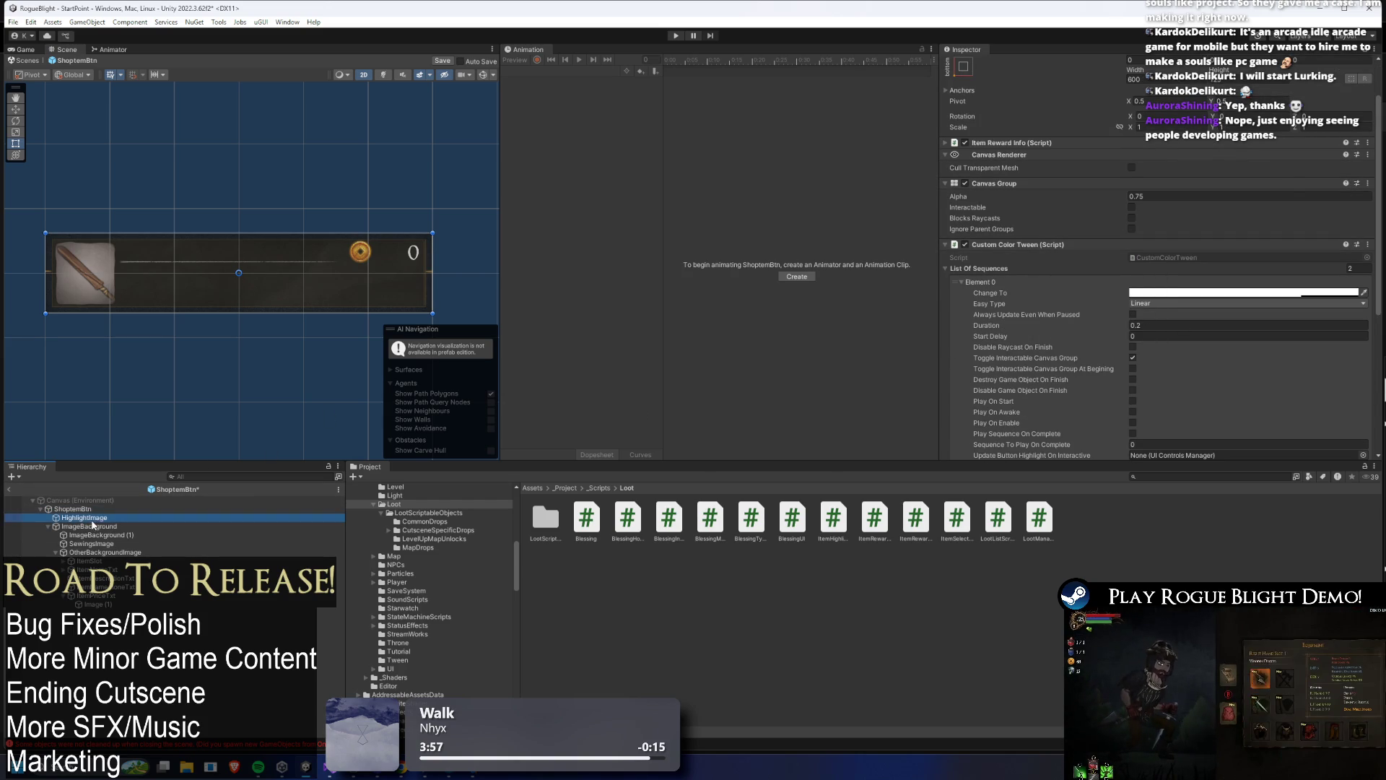
{"action": "key", "text": "Down"}
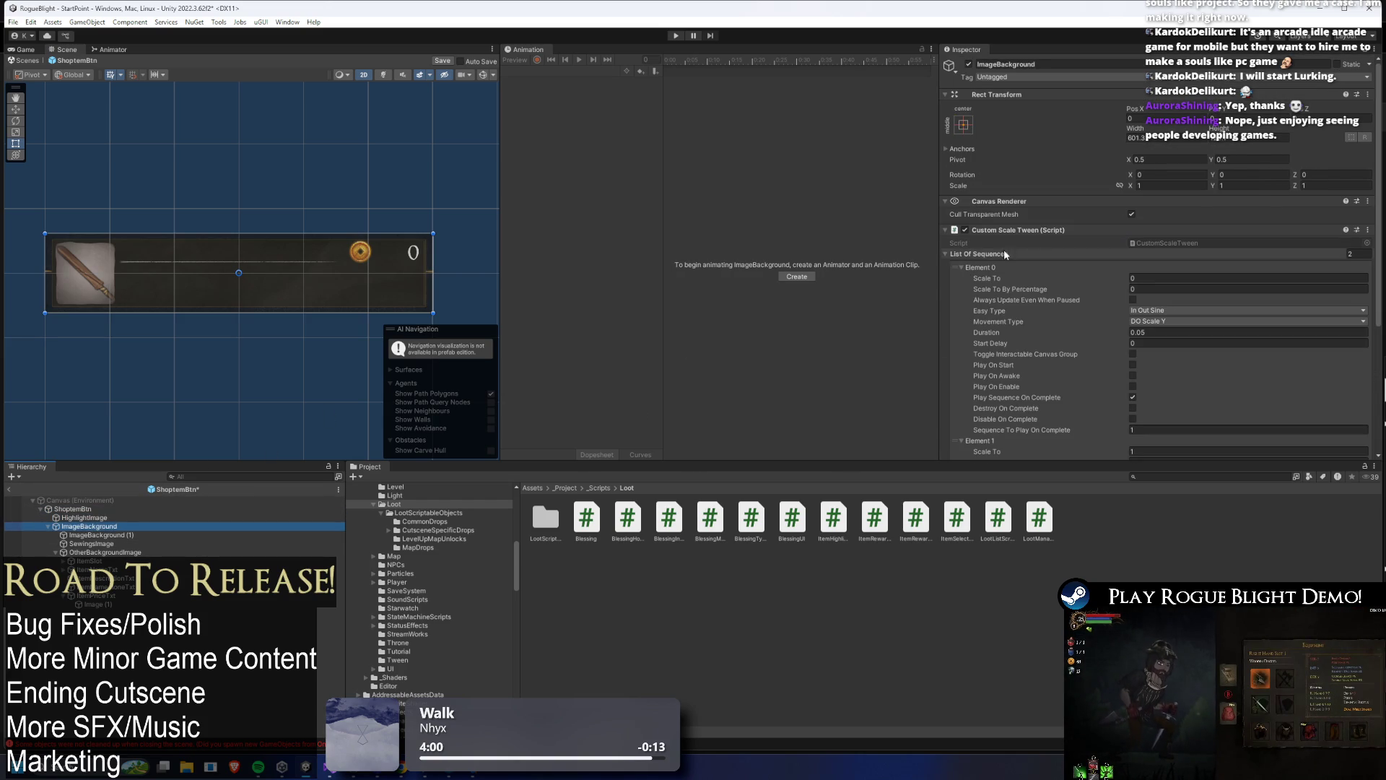
{"action": "right_click", "coordinate": [1009, 231]}
{"action": "left_click", "coordinate": [1090, 315]}
{"action": "scroll", "coordinate": [1216, 267], "scroll_direction": "down", "scroll_amount": 10}
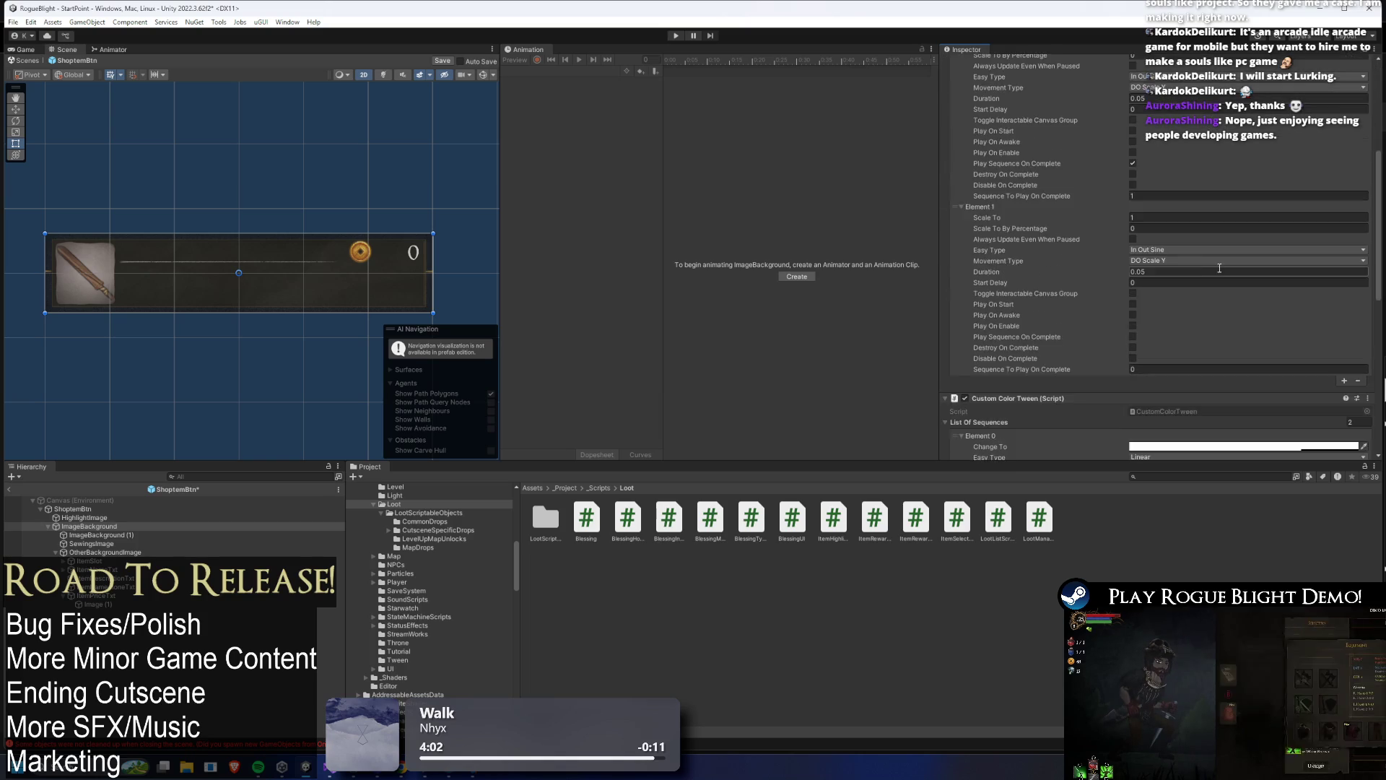
{"action": "scroll", "coordinate": [1211, 257], "scroll_direction": "down", "scroll_amount": 2}
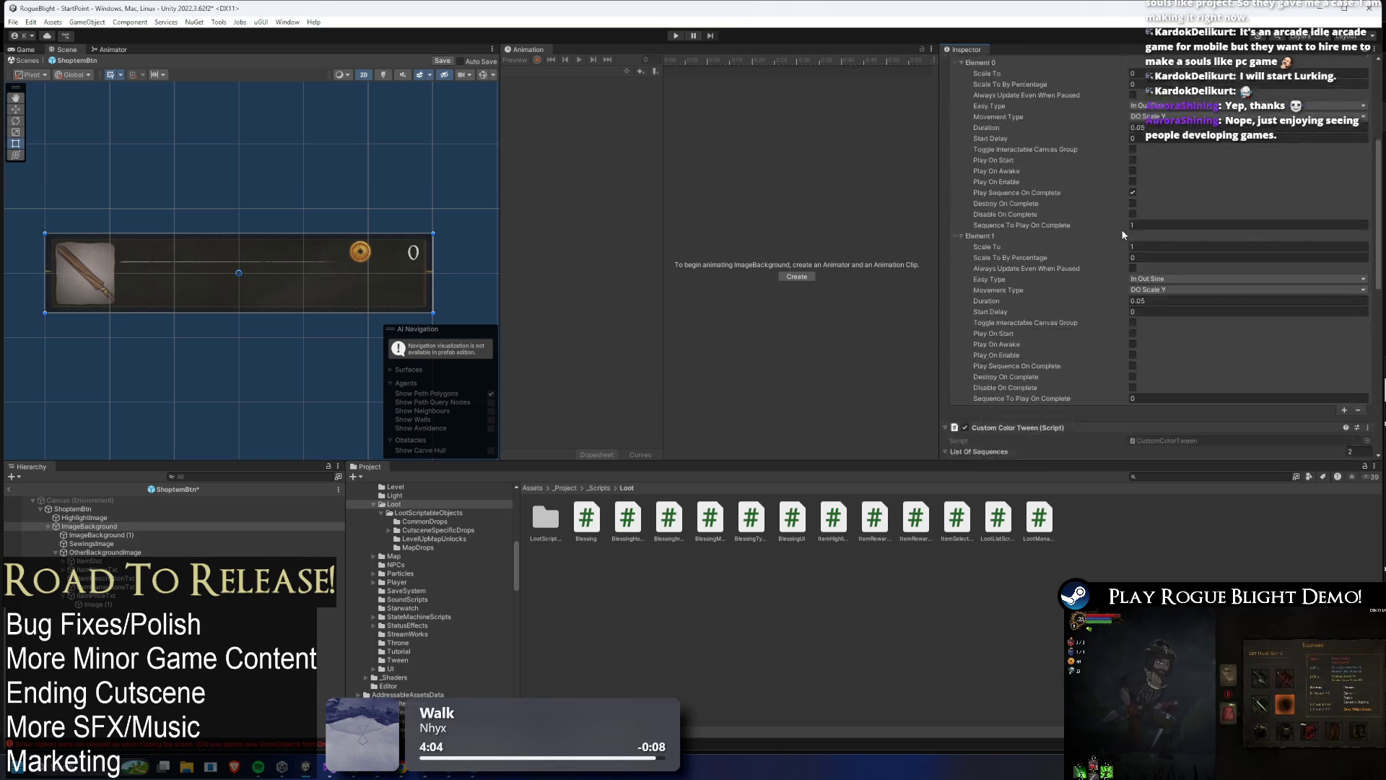
- Use the pasted Custom Color Tween's component menu and collapse the Custom Scale Tween details
{"action": "right_click", "coordinate": [997, 134]}
{"action": "left_click", "coordinate": [1075, 235]}
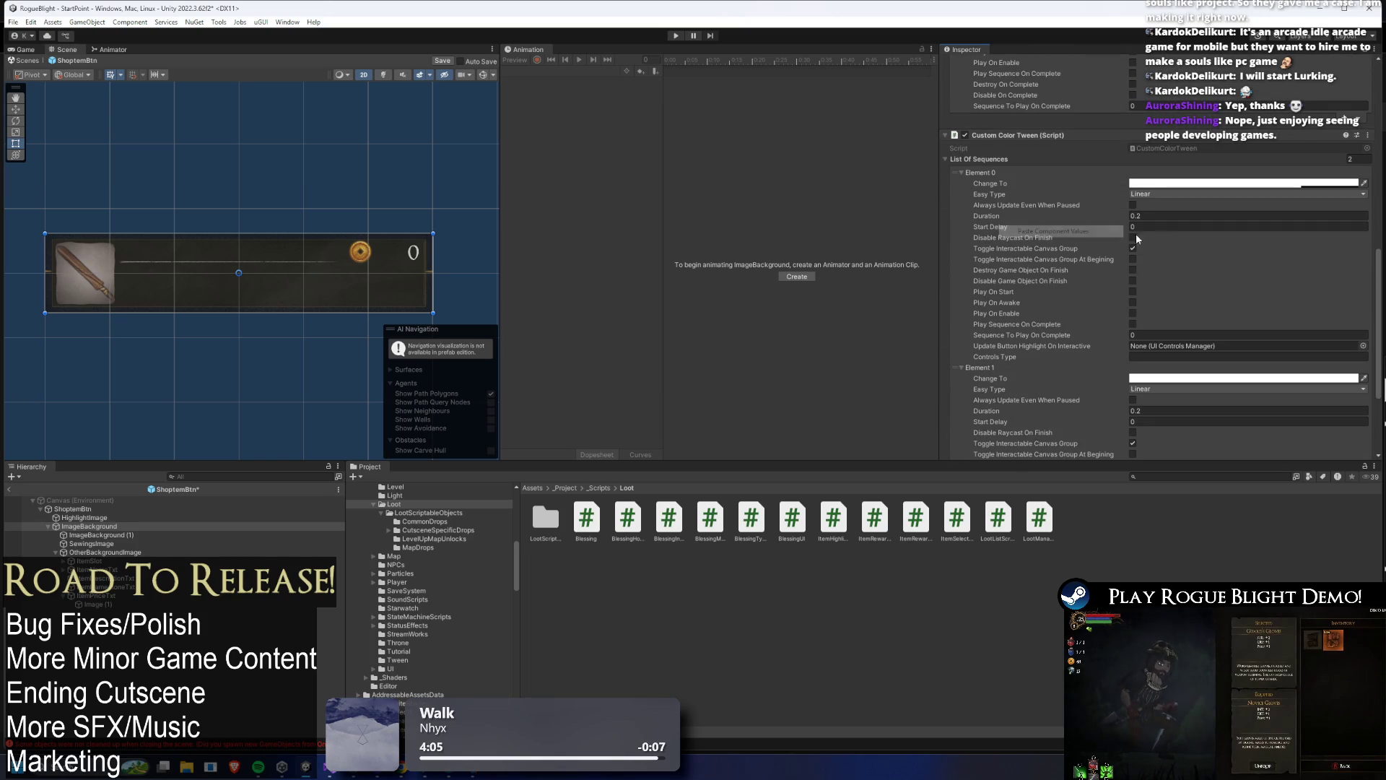
{"action": "scroll", "coordinate": [1166, 231], "scroll_direction": "down", "scroll_amount": 5}
{"action": "scroll", "coordinate": [1157, 239], "scroll_direction": "up", "scroll_amount": 10}
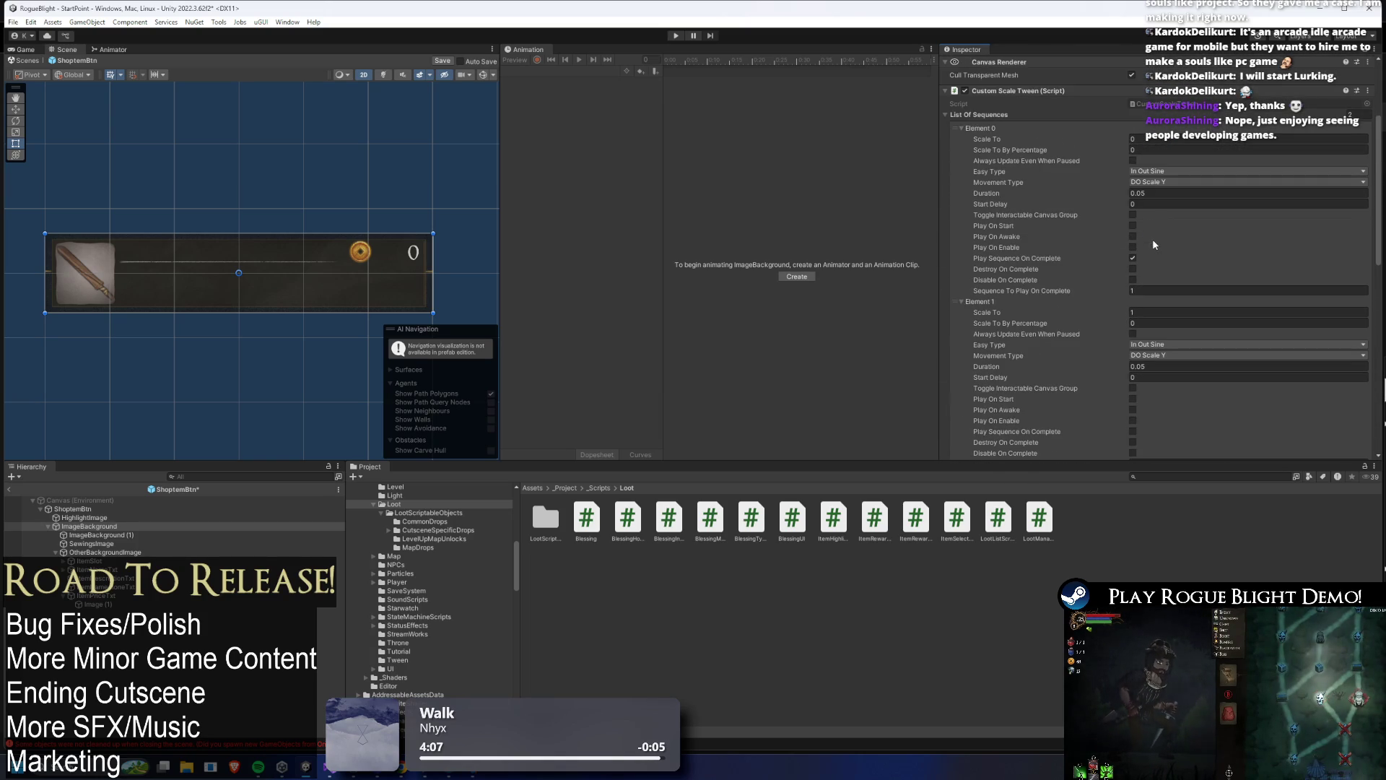
{"action": "scroll", "coordinate": [1049, 99], "scroll_direction": "up", "scroll_amount": 4}
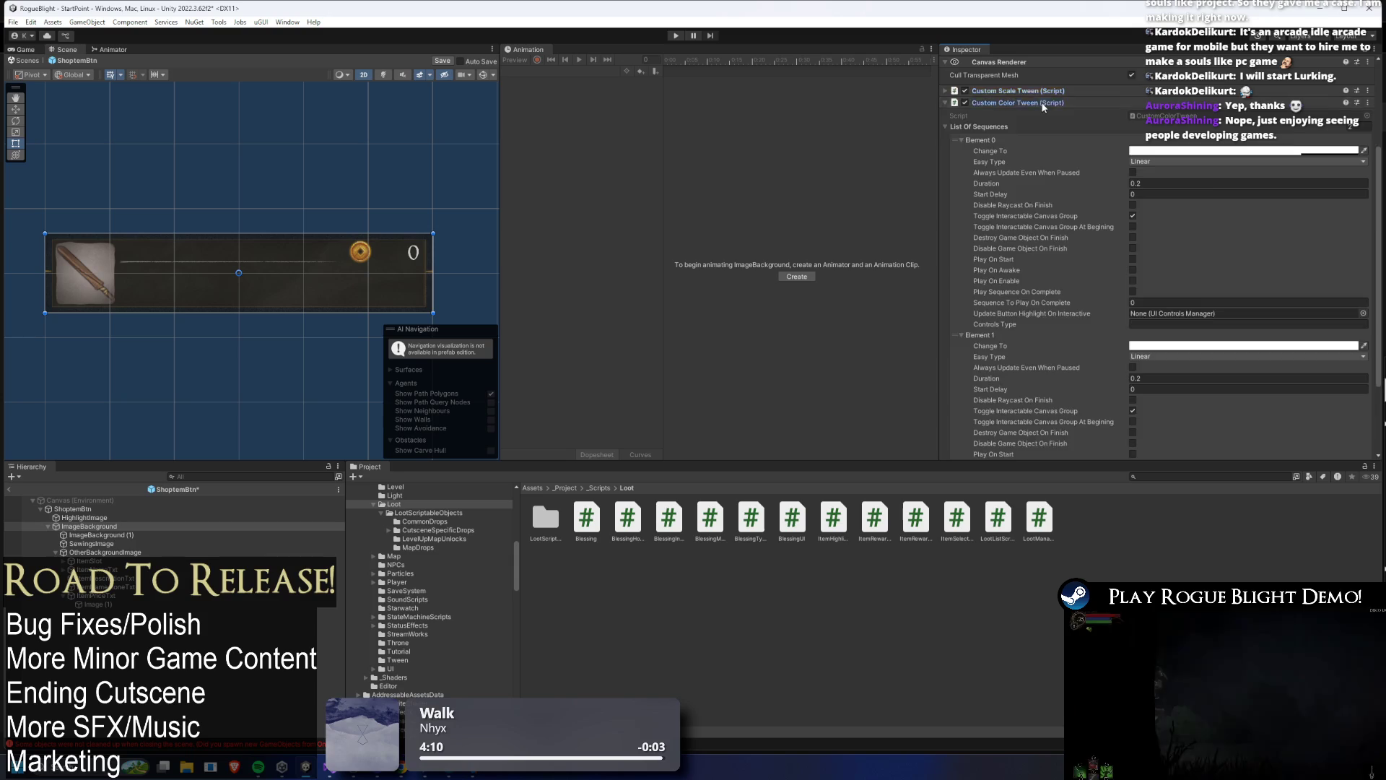
{"action": "left_click", "coordinate": [1011, 229]}
{"action": "left_click", "coordinate": [115, 509]}
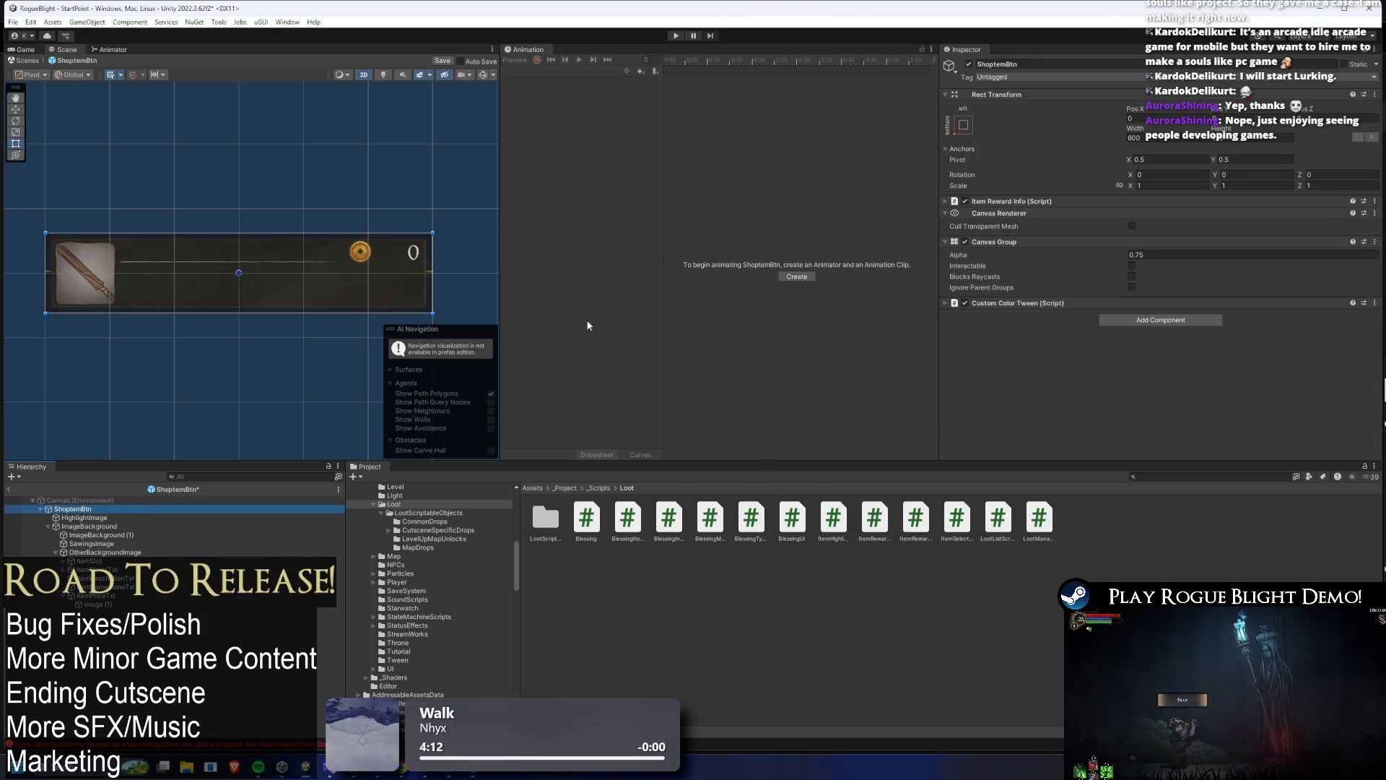
- Review ImageBackground's Custom Scale Tween sequence and the root's Custom Color Tween options
{"action": "left_click", "coordinate": [94, 526]}
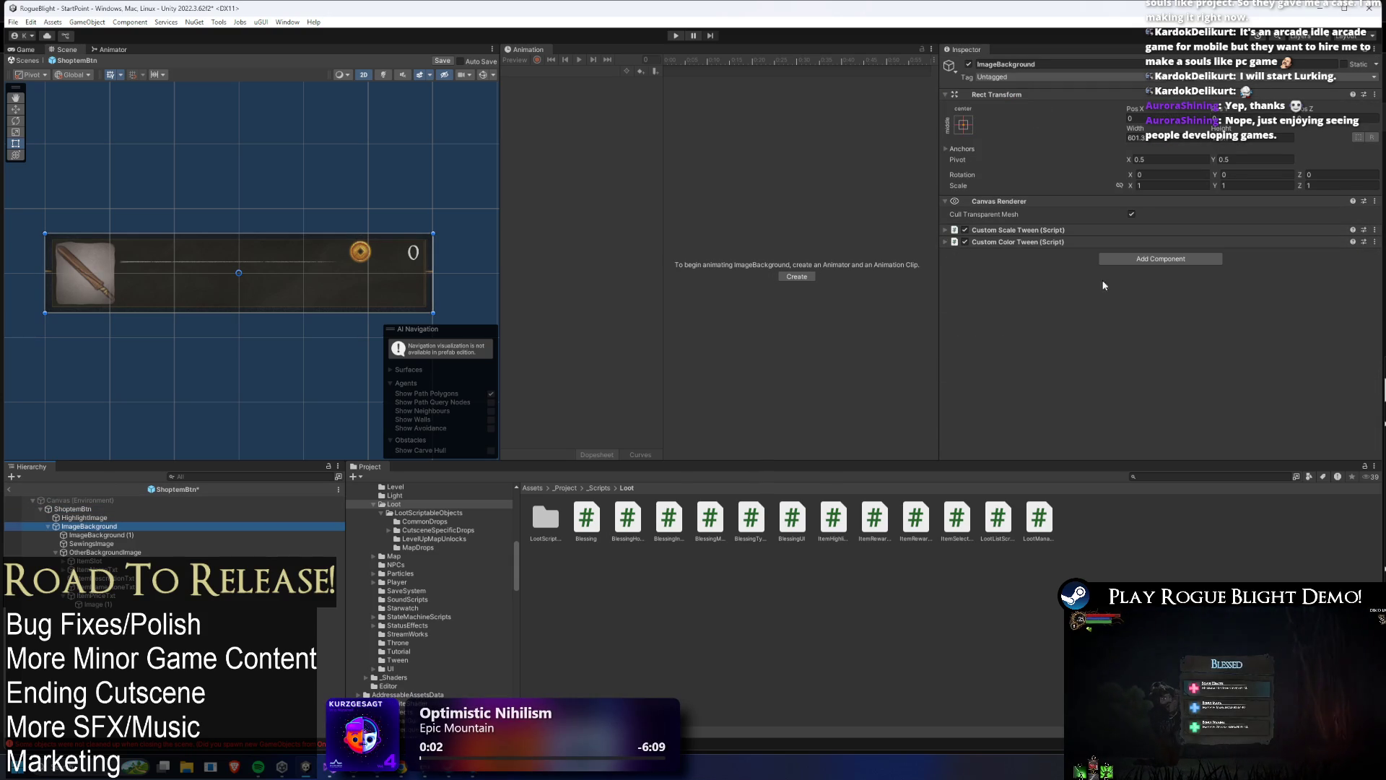
{"action": "left_click", "coordinate": [1033, 241]}
{"action": "left_click", "coordinate": [1037, 230]}
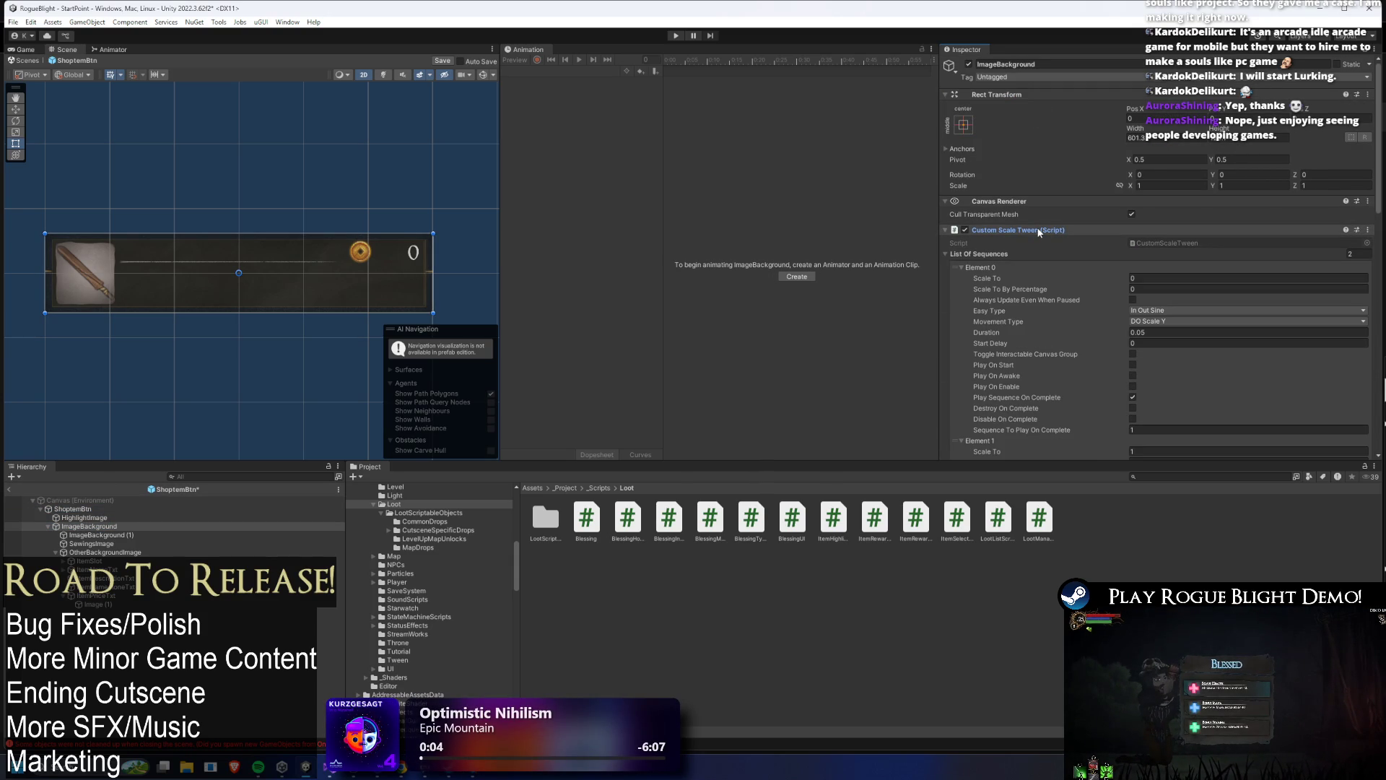
{"action": "scroll", "coordinate": [1038, 289], "scroll_direction": "down", "scroll_amount": 5}
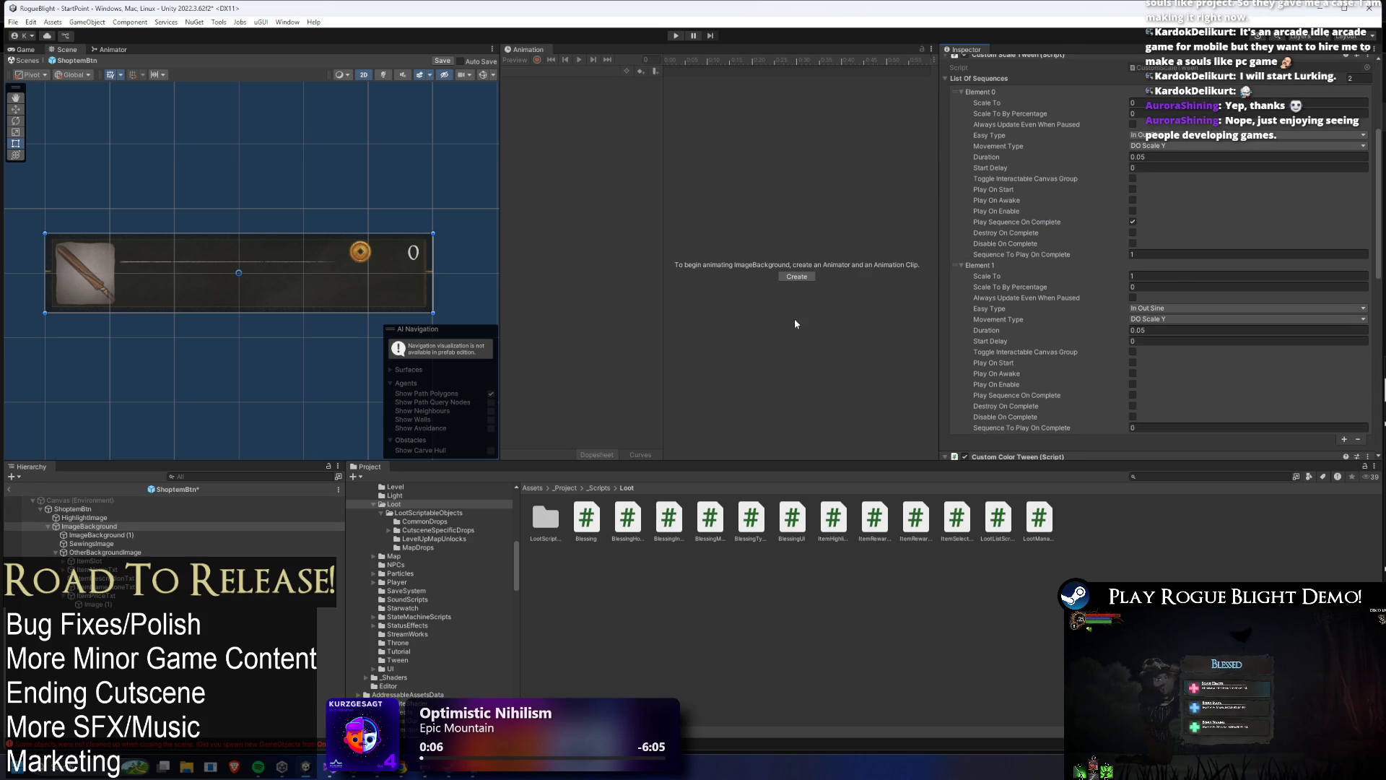
{"action": "left_click", "coordinate": [72, 509]}
{"action": "scroll", "coordinate": [1115, 172], "scroll_direction": "down", "scroll_amount": 3}
{"action": "scroll", "coordinate": [1116, 172], "scroll_direction": "up", "scroll_amount": 3}
{"action": "right_click", "coordinate": [1039, 115]}
{"action": "left_click", "coordinate": [1126, 169]}
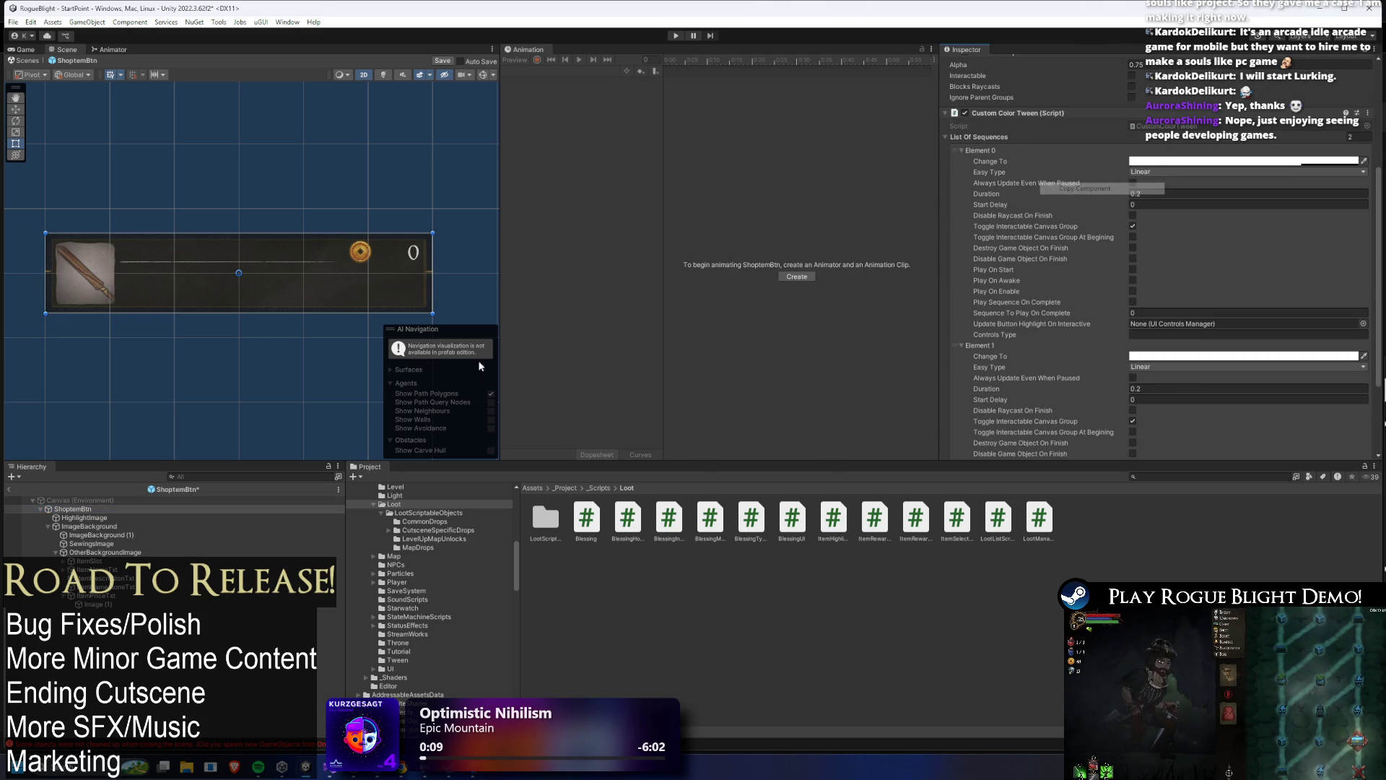
- Compare ImageBackground's tween settings and use its Custom Color Tween component menu
{"action": "left_click", "coordinate": [100, 526]}
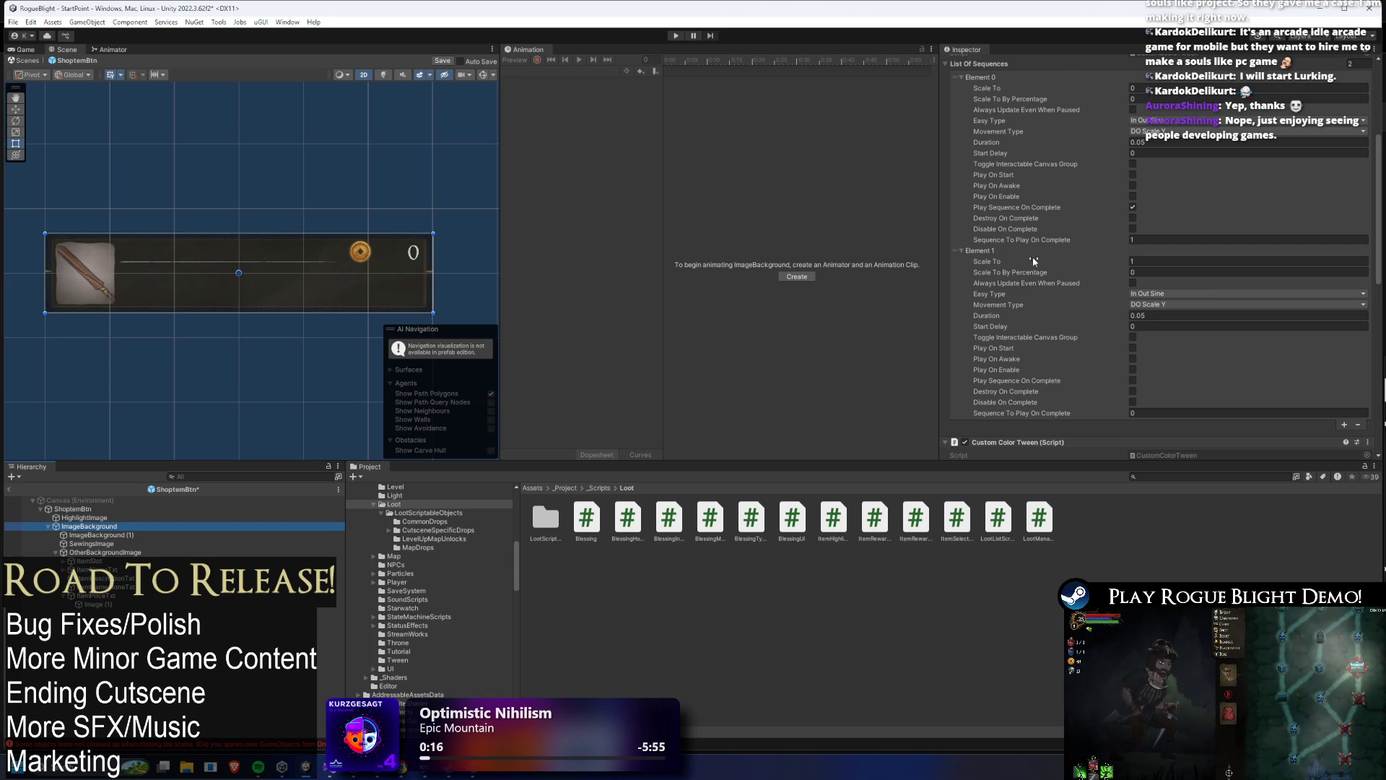
{"action": "scroll", "coordinate": [1038, 258], "scroll_direction": "up", "scroll_amount": 3}
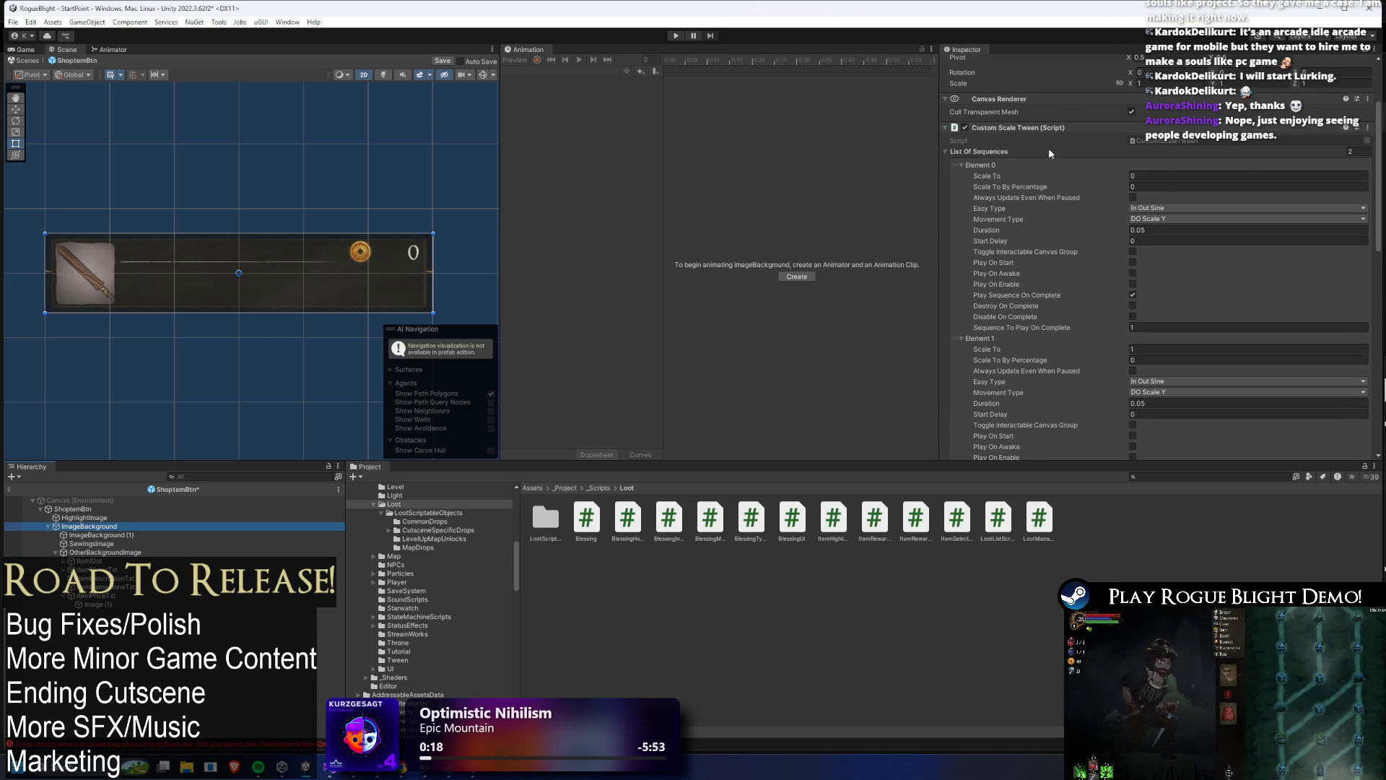
{"action": "scroll", "coordinate": [1040, 180], "scroll_direction": "down", "scroll_amount": 8}
{"action": "right_click", "coordinate": [989, 271]}
{"action": "left_click", "coordinate": [1033, 340]}
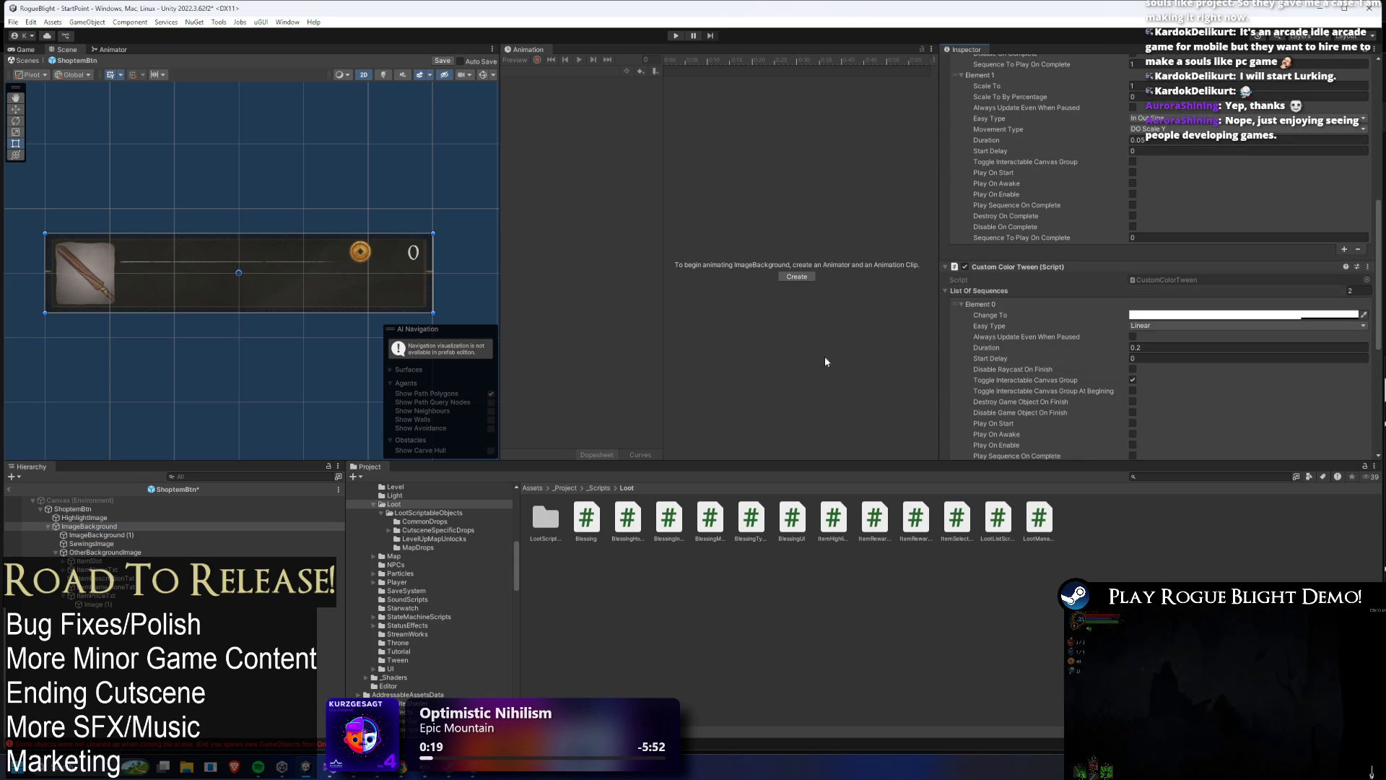
- Remove the Custom Color Tween component from the ShoptemBtn prefab root
{"action": "left_click", "coordinate": [76, 508]}
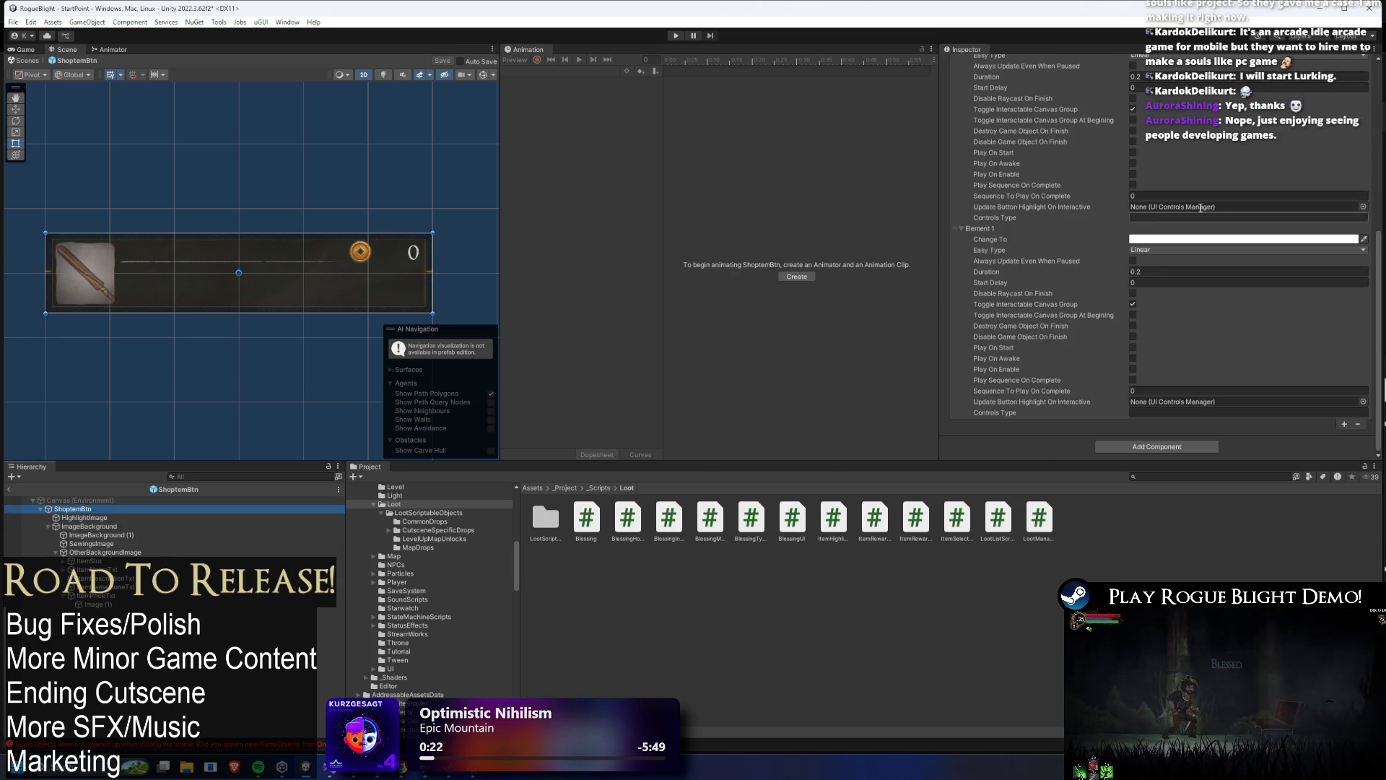
{"action": "scroll", "coordinate": [1067, 196], "scroll_direction": "down", "scroll_amount": 3}
{"action": "right_click", "coordinate": [999, 230]}
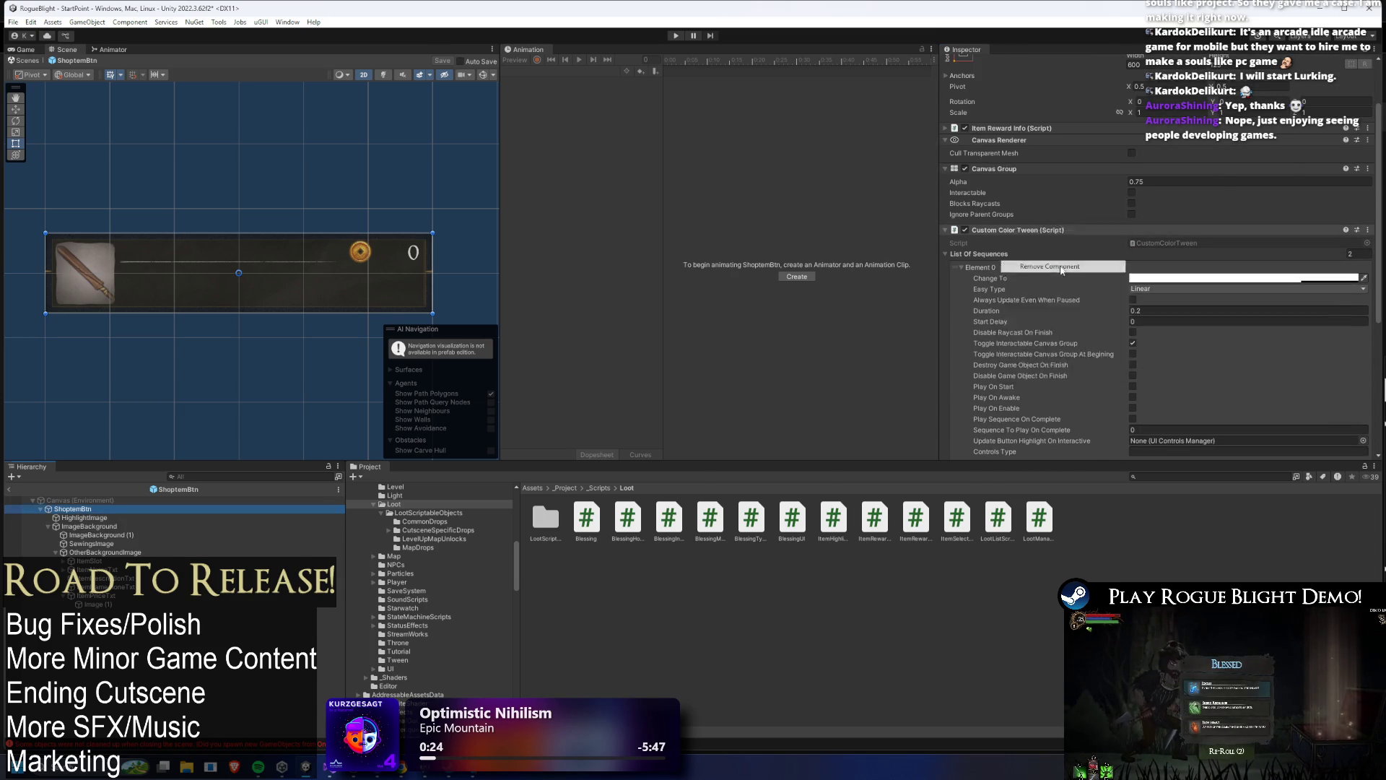
{"action": "left_click", "coordinate": [1025, 267]}
- Copy the root's Canvas Group and paste it as new onto ImageBackground
{"action": "right_click", "coordinate": [993, 242]}
{"action": "left_click", "coordinate": [1069, 307]}
{"action": "left_click", "coordinate": [99, 526]}
{"action": "left_click", "coordinate": [1026, 229]}
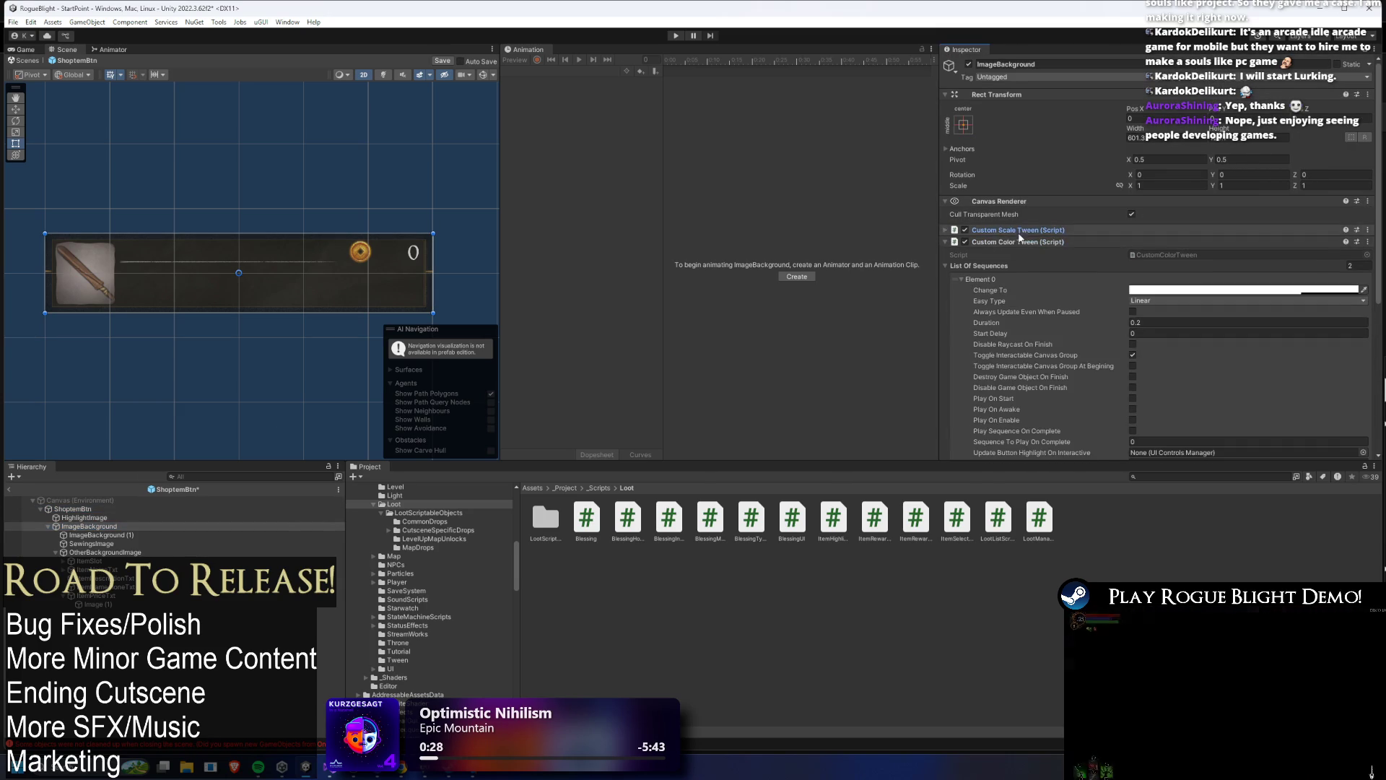
{"action": "left_click", "coordinate": [1018, 242]}
{"action": "right_click", "coordinate": [1021, 242]}
{"action": "left_click", "coordinate": [1077, 323]}
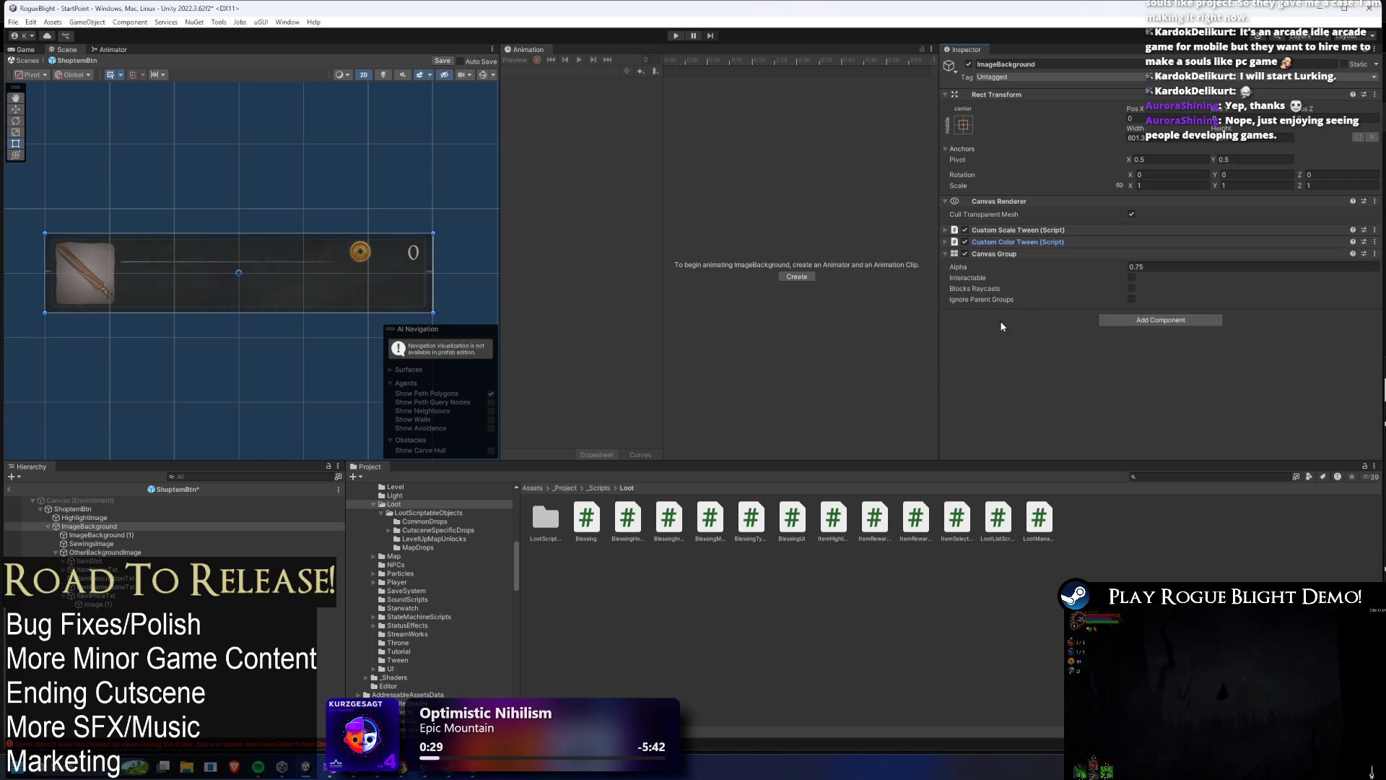
- Remove the Canvas Group from the prefab root and expand the Item Reward Info fields
{"action": "left_click", "coordinate": [72, 509]}
{"action": "right_click", "coordinate": [1007, 245]}
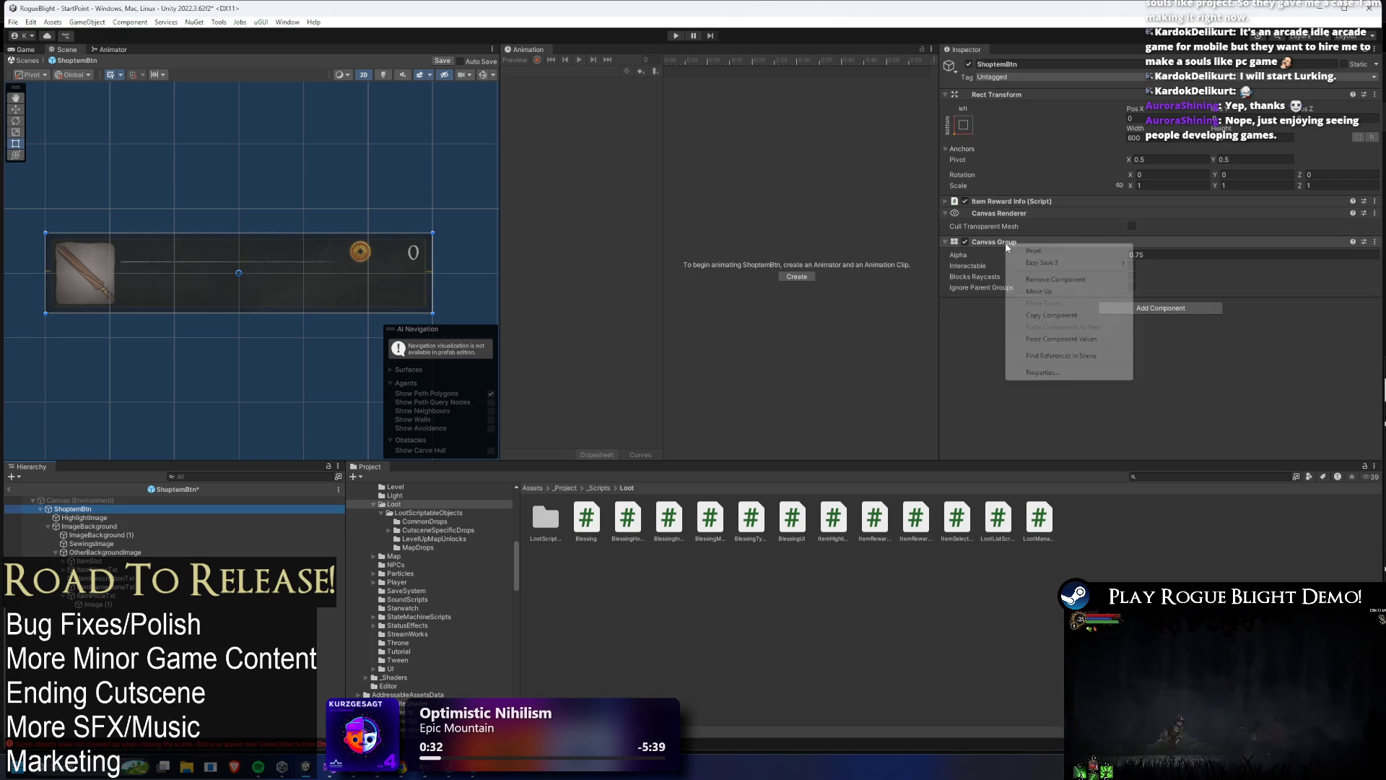
{"action": "left_click", "coordinate": [1086, 279]}
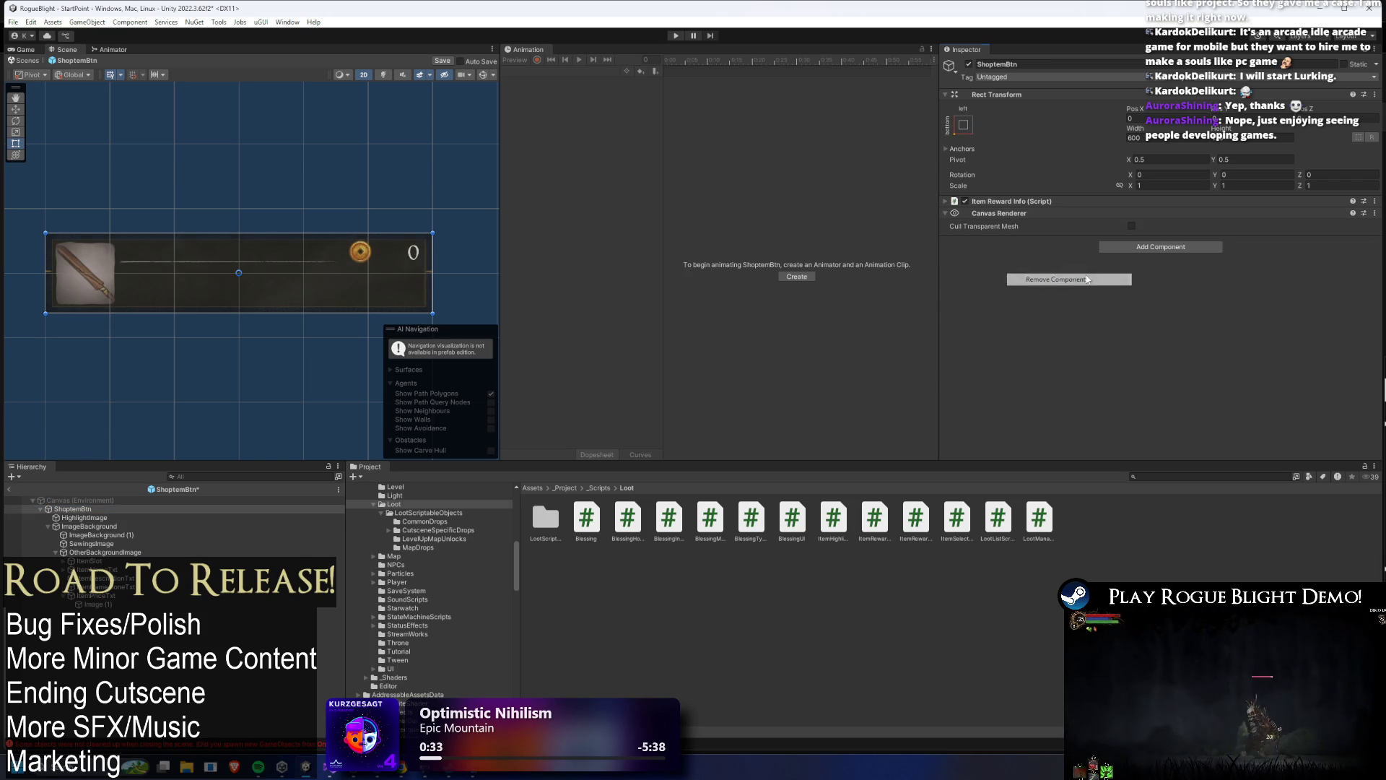
{"action": "left_click", "coordinate": [1058, 202]}
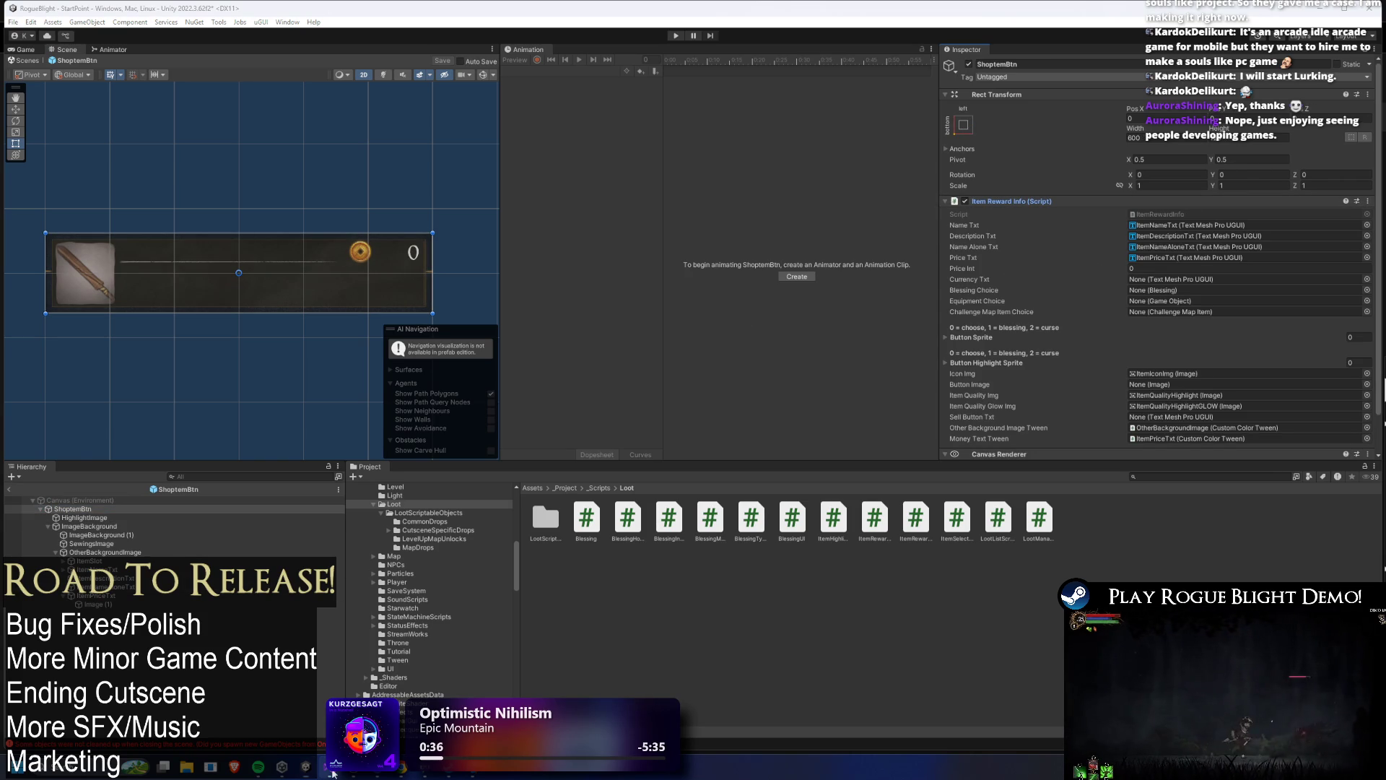
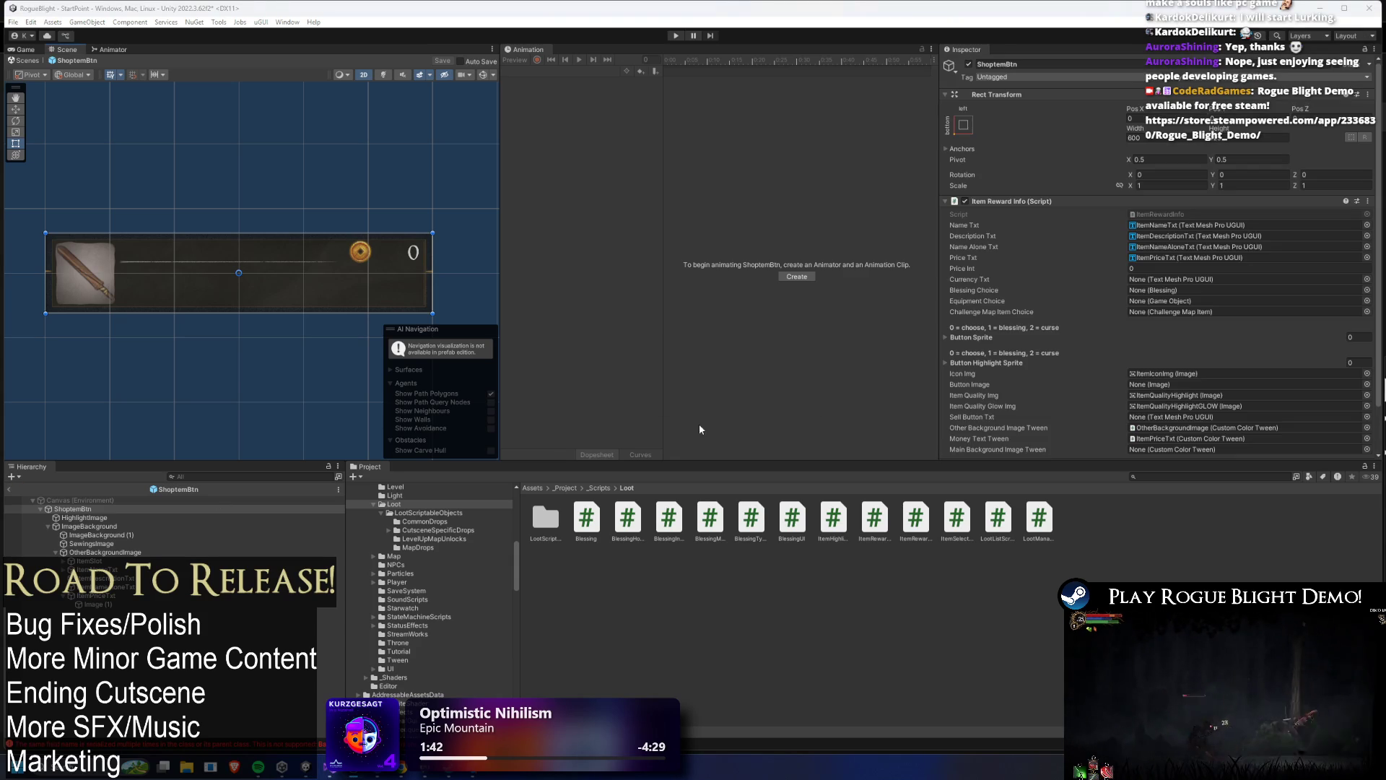
- Rename ImageBackground to MainImageBackground
{"action": "right_click", "coordinate": [121, 526]}
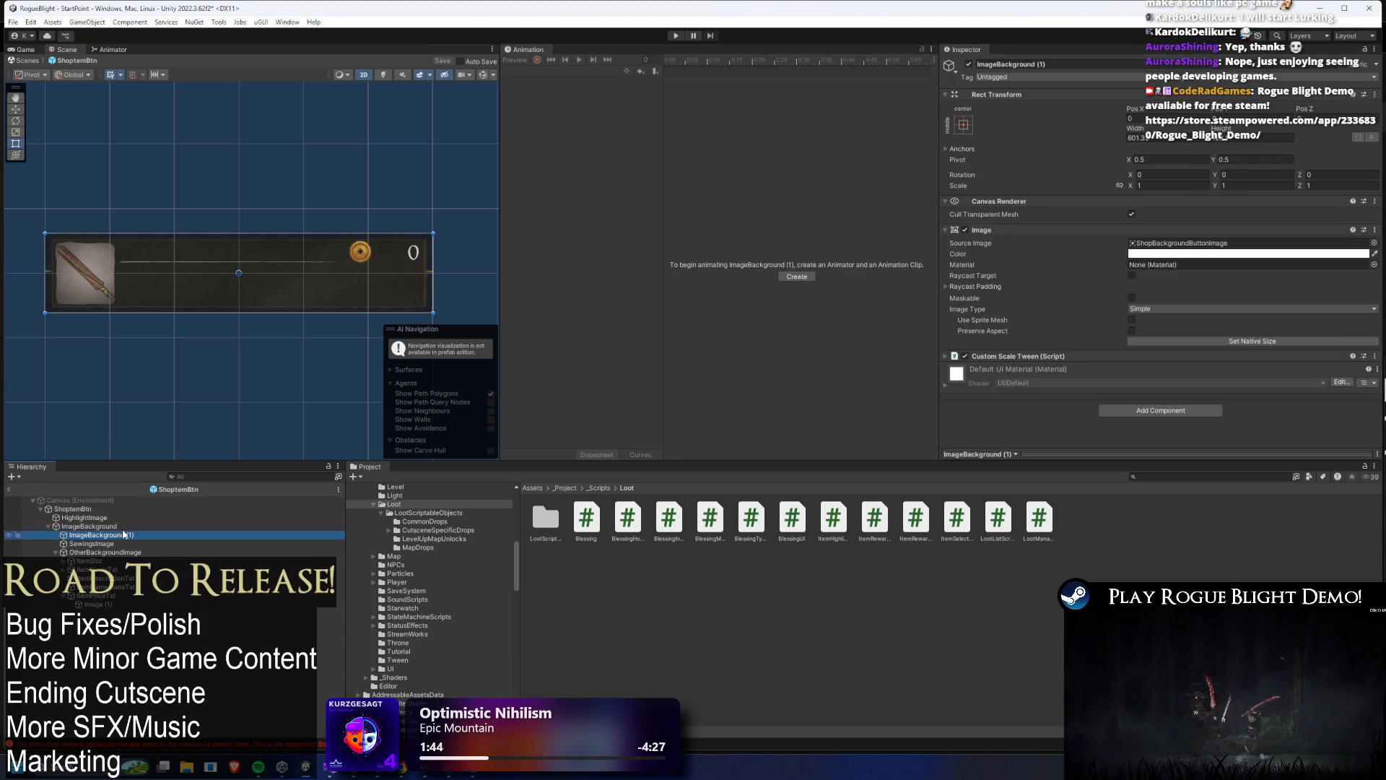
{"action": "left_click", "coordinate": [186, 135]}
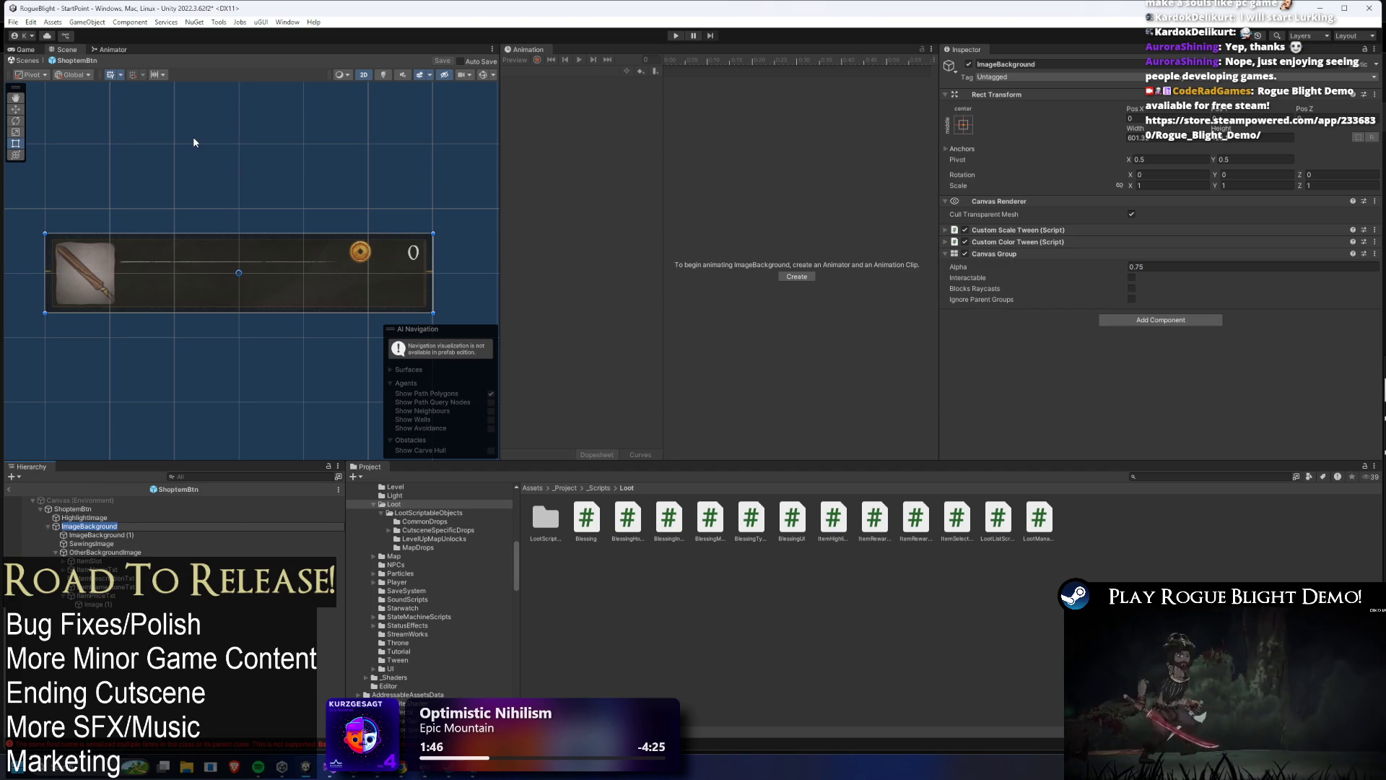
{"action": "key", "text": "Home"}
{"action": "type", "text": "Main"}
{"action": "key", "text": "Return"}
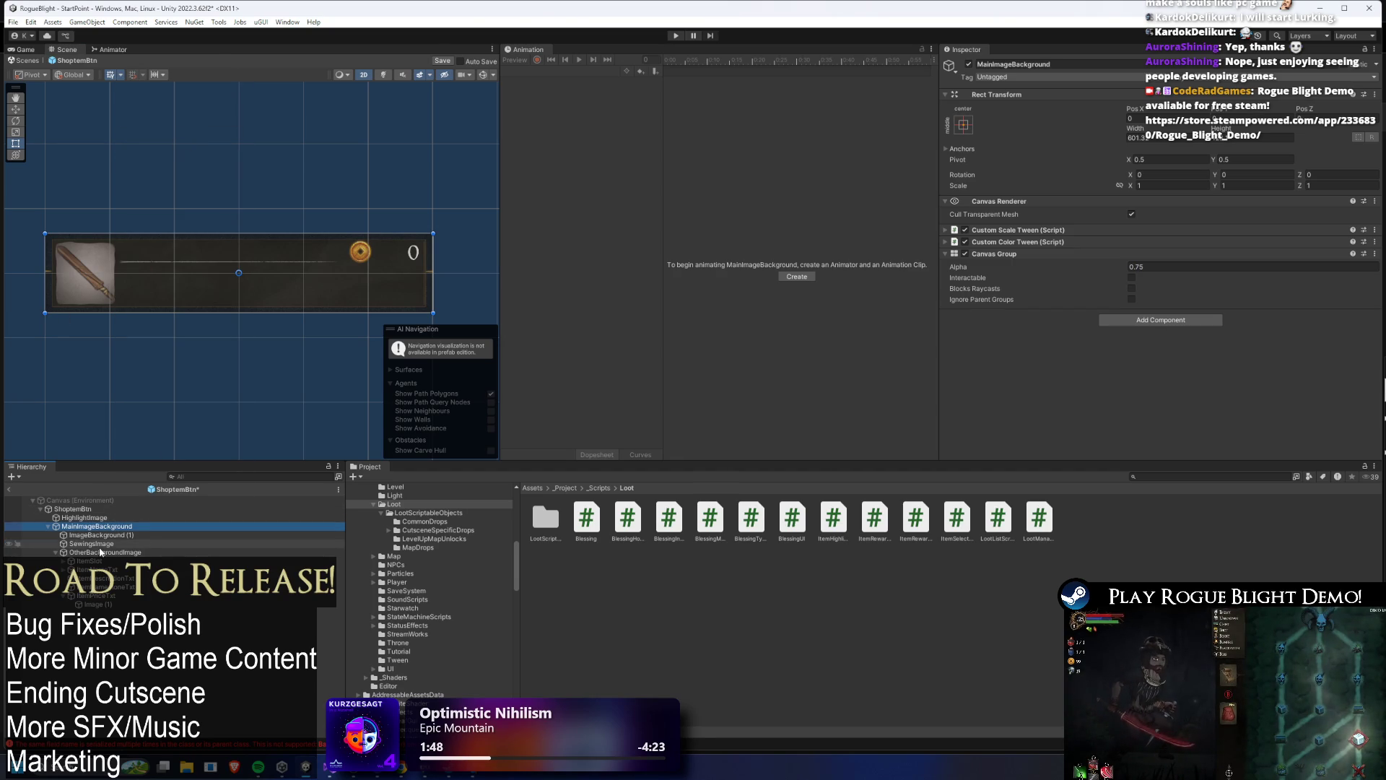
- Rename ImageBackground (1) to ImageBackground, then select the shop button root
{"action": "right_click", "coordinate": [99, 536]}
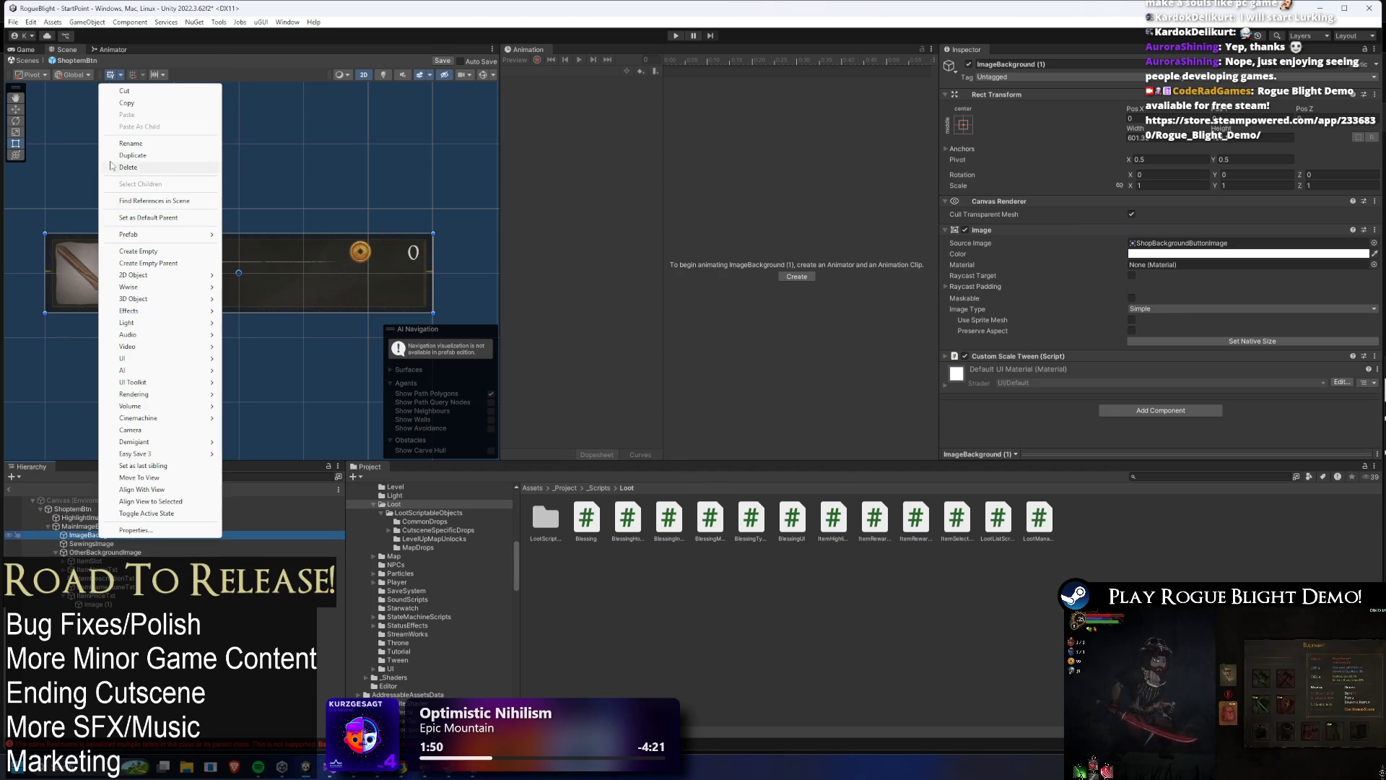
{"action": "left_click", "coordinate": [140, 143]}
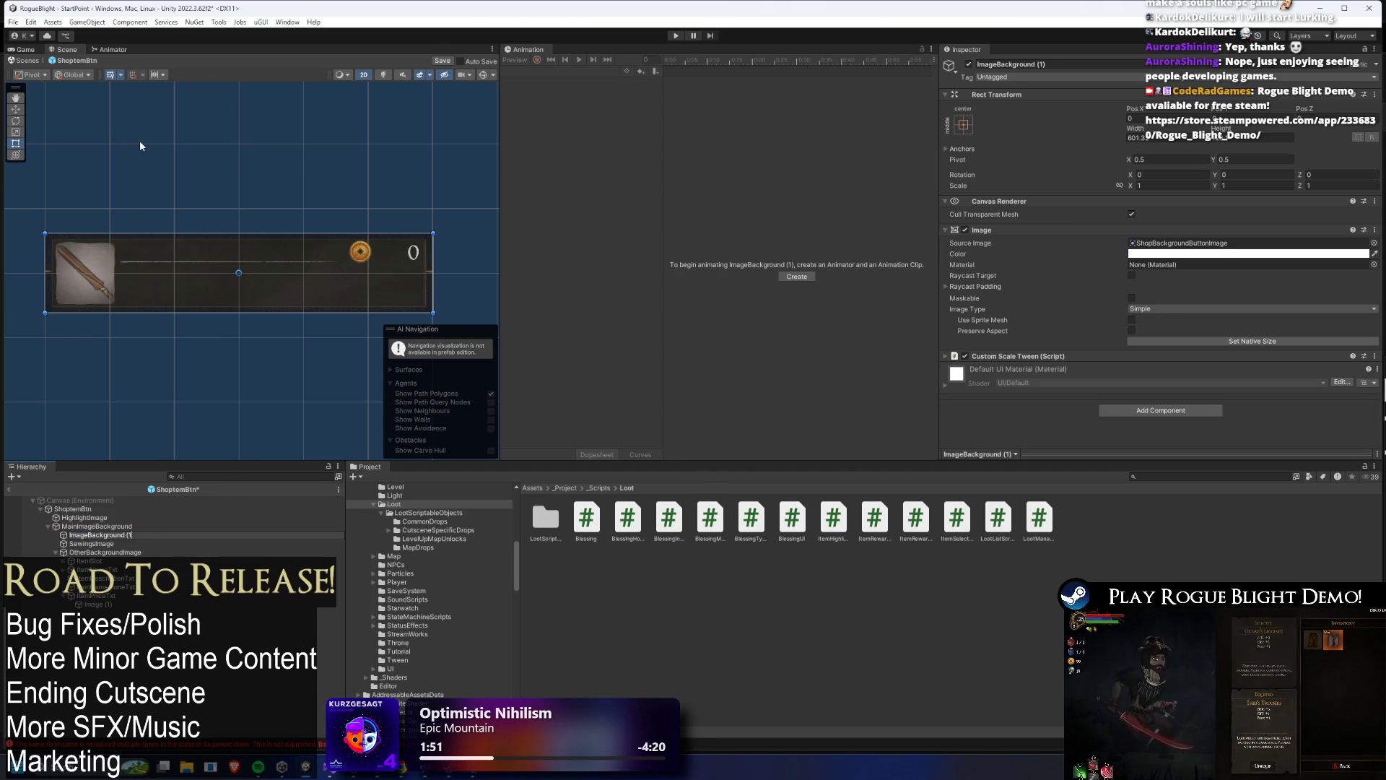
{"action": "key", "text": "End"}
{"action": "key", "text": "BackSpace"}
{"action": "key", "text": "BackSpace"}
{"action": "key", "text": "BackSpace"}
{"action": "key", "text": "Return"}
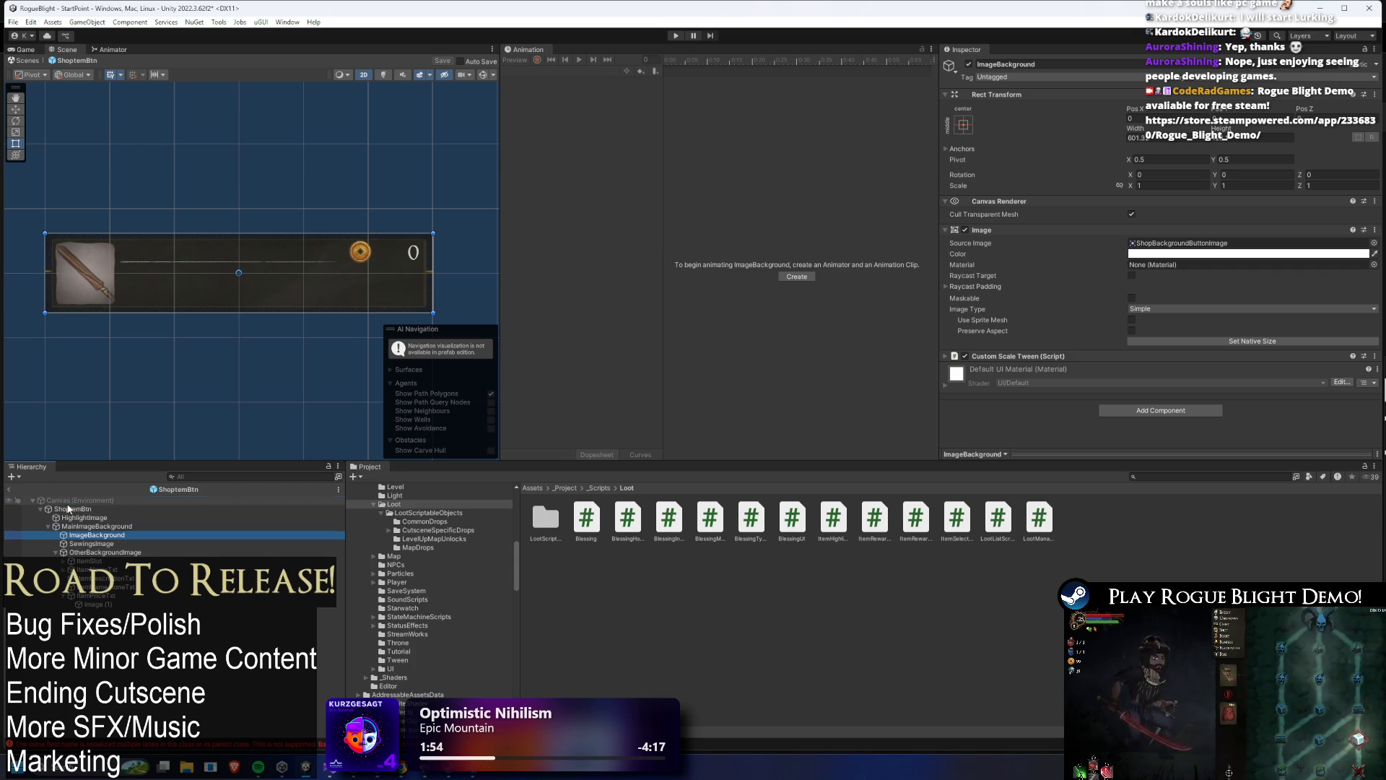
{"action": "left_click", "coordinate": [73, 509]}
{"action": "scroll", "coordinate": [1271, 199], "scroll_direction": "down", "scroll_amount": 3}
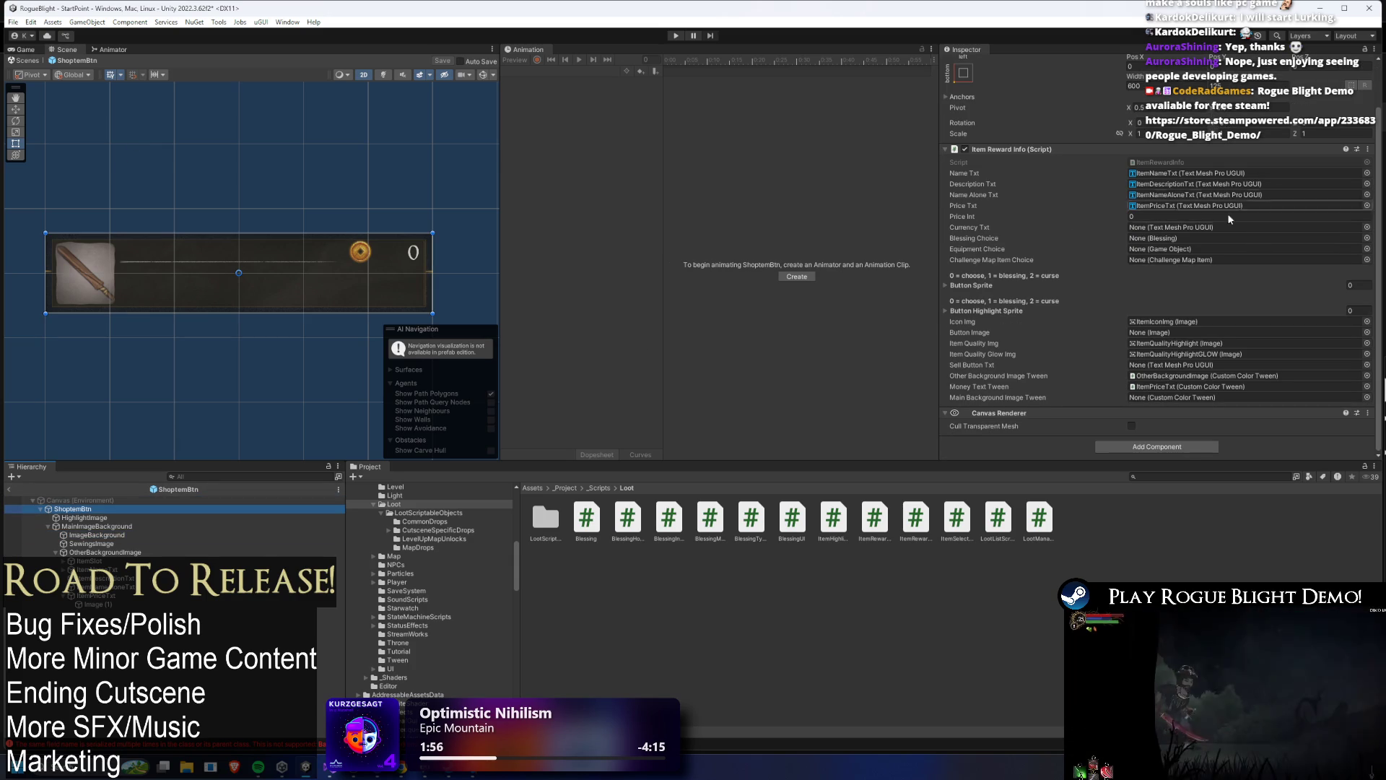
- Assign MainImageBackground to the Main Background Image Tween field and enter play mode
{"action": "left_click", "coordinate": [1243, 388]}
{"action": "left_click_drag", "start_coordinate": [1244, 394], "coordinate": [1213, 397]}
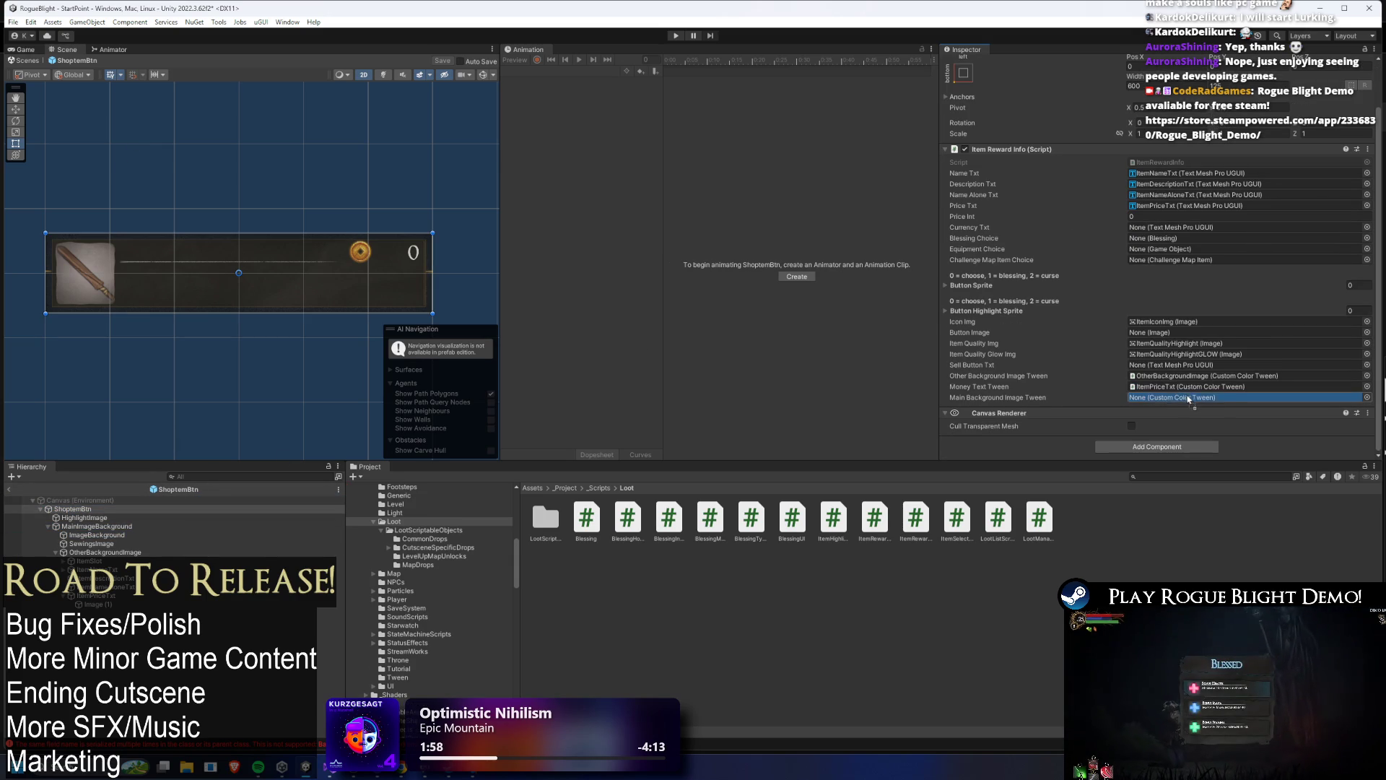
{"action": "left_click", "coordinate": [1205, 397]}
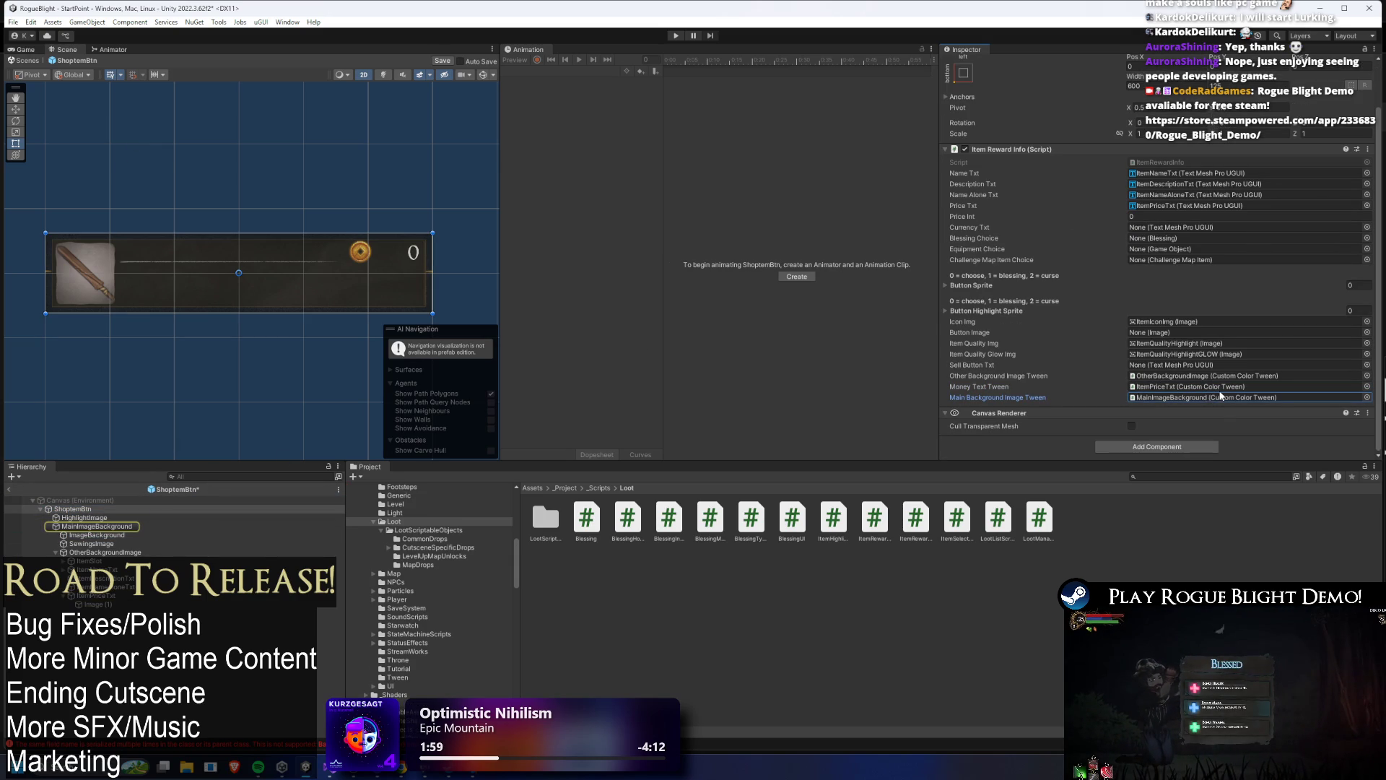
{"action": "left_click", "coordinate": [674, 34]}
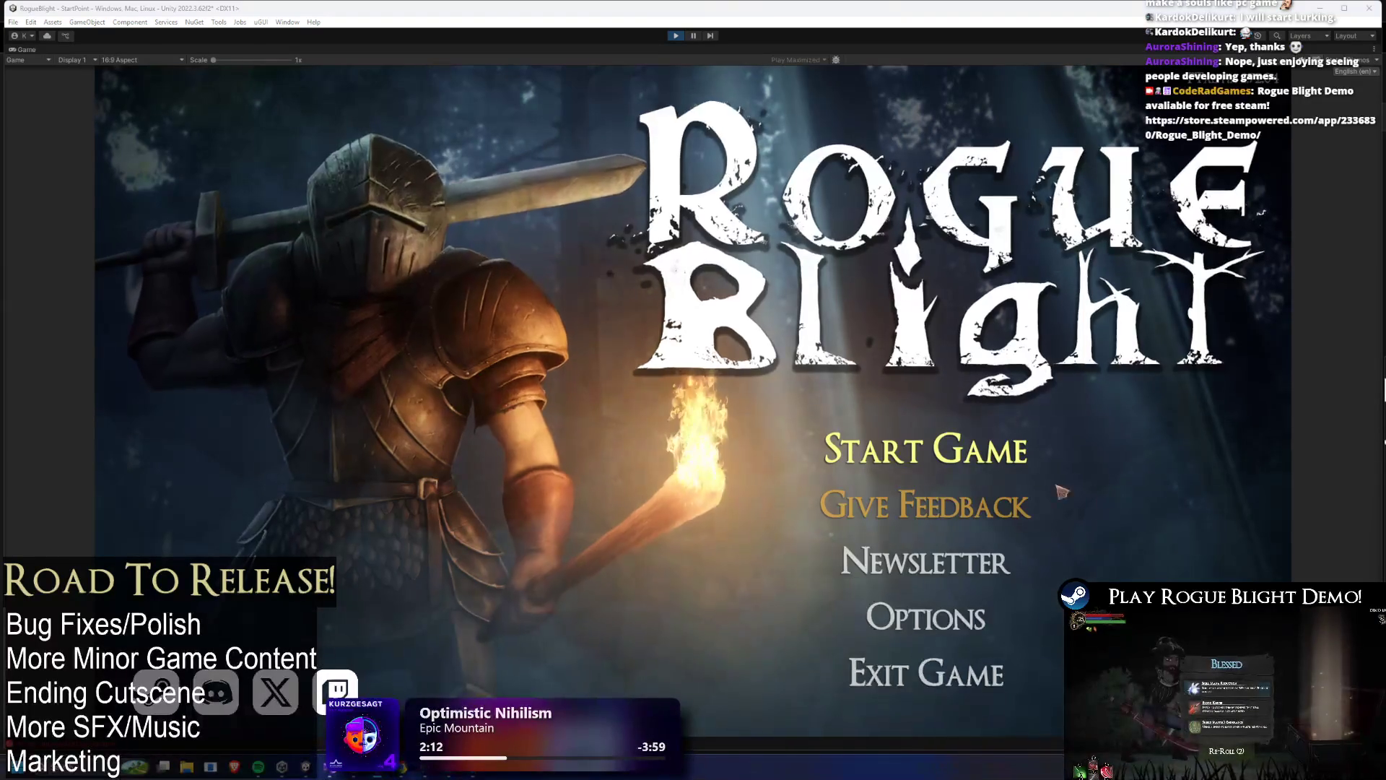
- Start a game from the main menu, open the NPC's shop window, then stop play mode
{"action": "left_click", "coordinate": [1003, 444]}
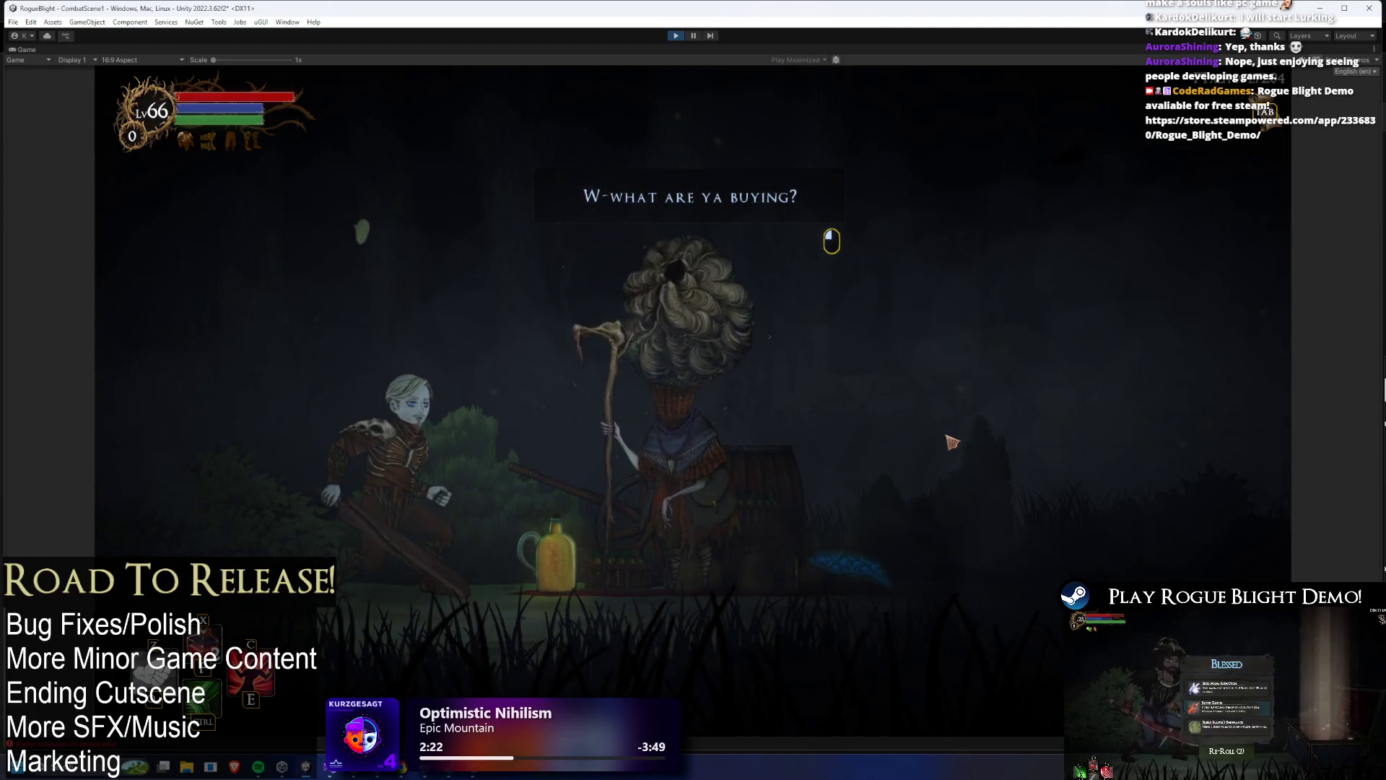
{"action": "left_click", "coordinate": [951, 441]}
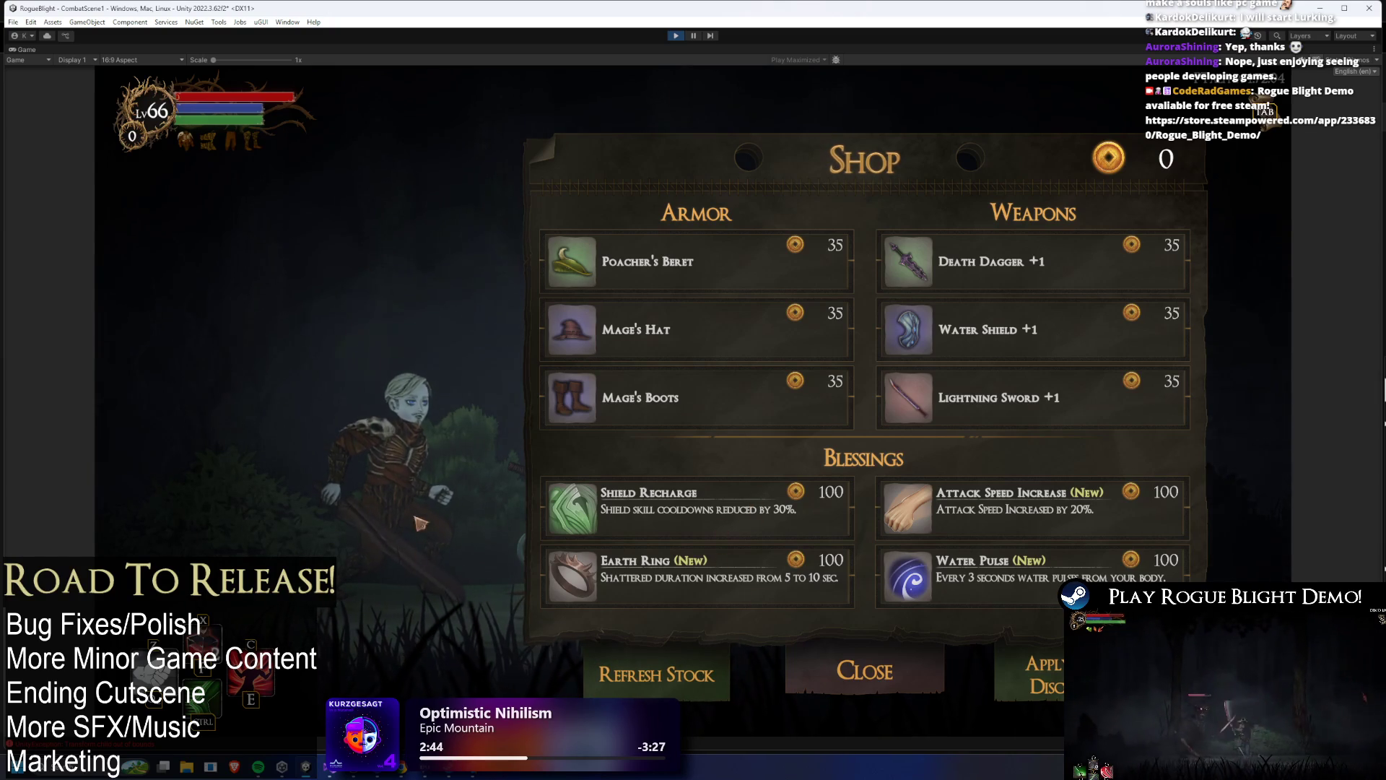
{"action": "mouse_move", "coordinate": [330, 767]}
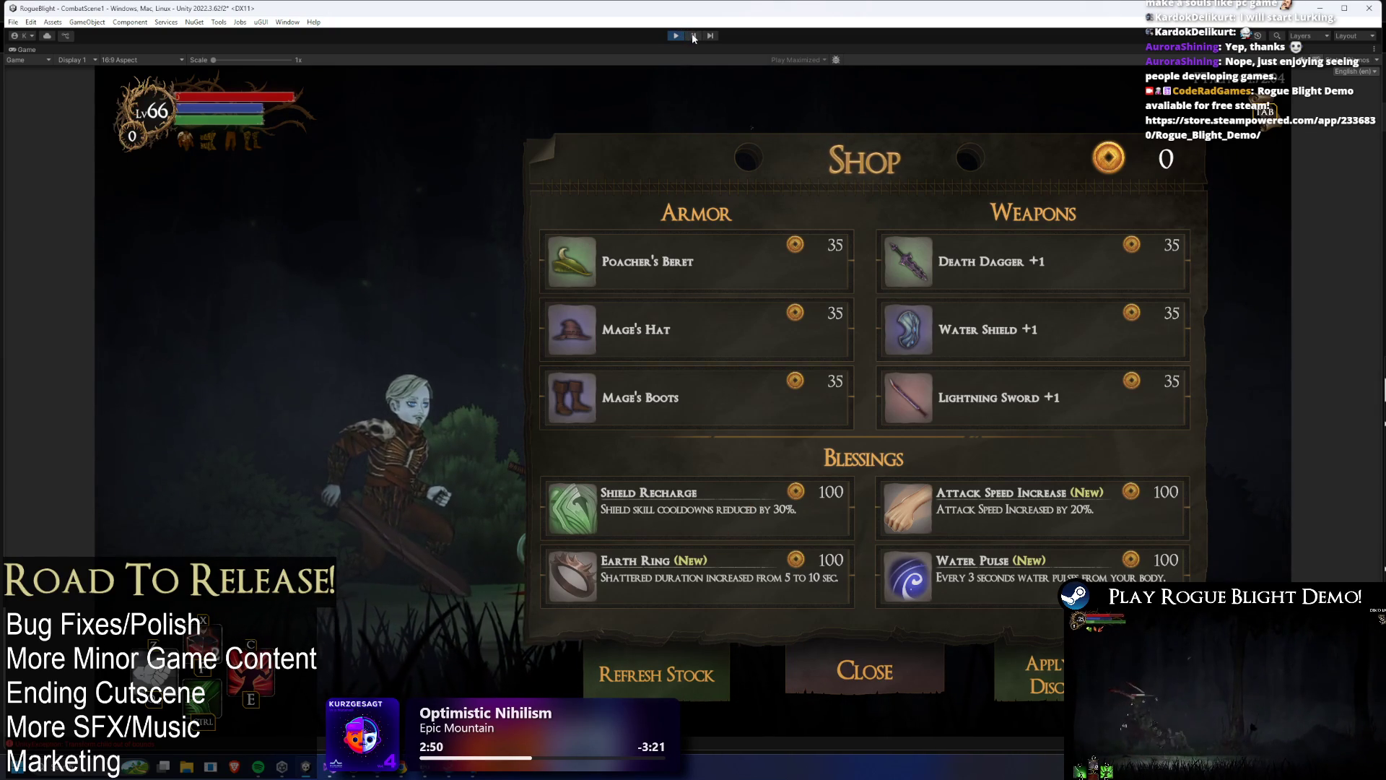
{"action": "left_click", "coordinate": [677, 37]}
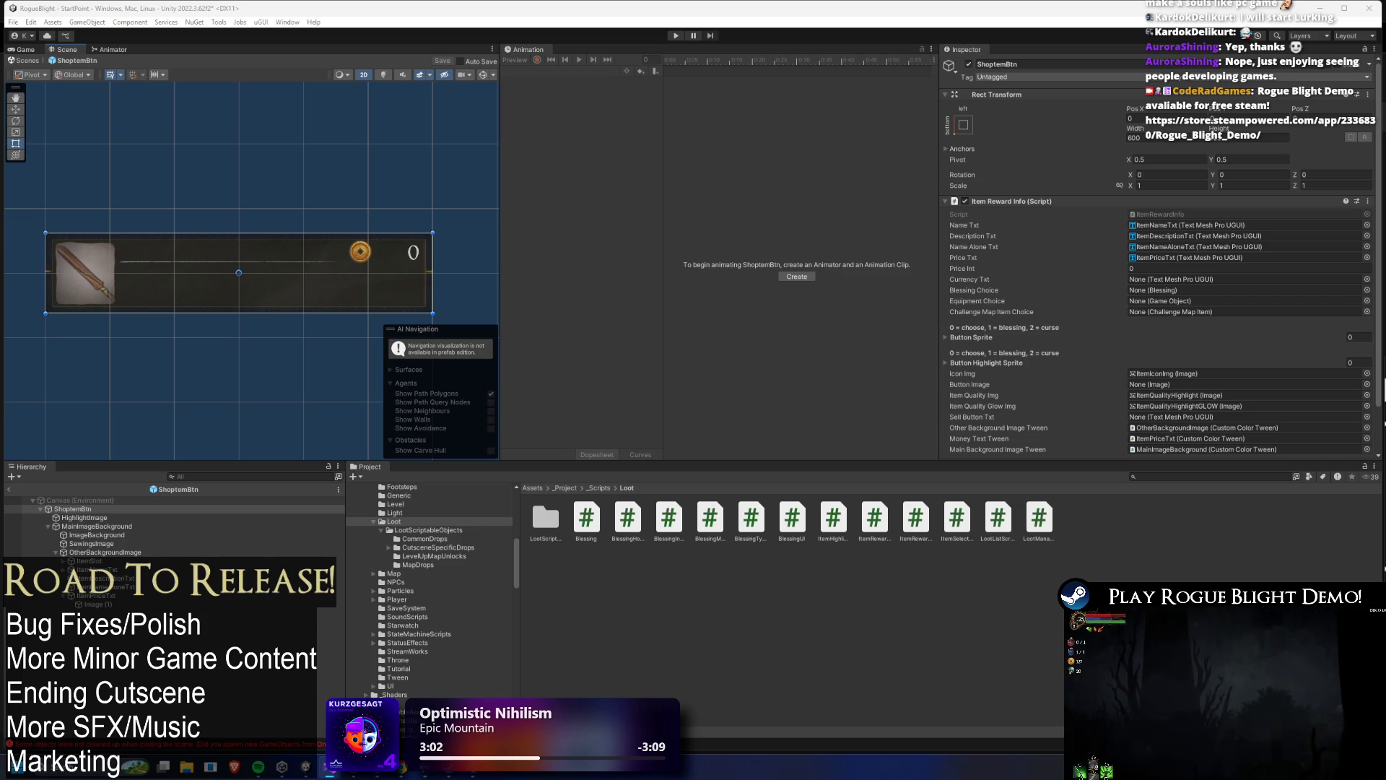
- Collapse MainImageBackground and open the Source Image sprite picker for HighlightImage
{"action": "left_click", "coordinate": [81, 518]}
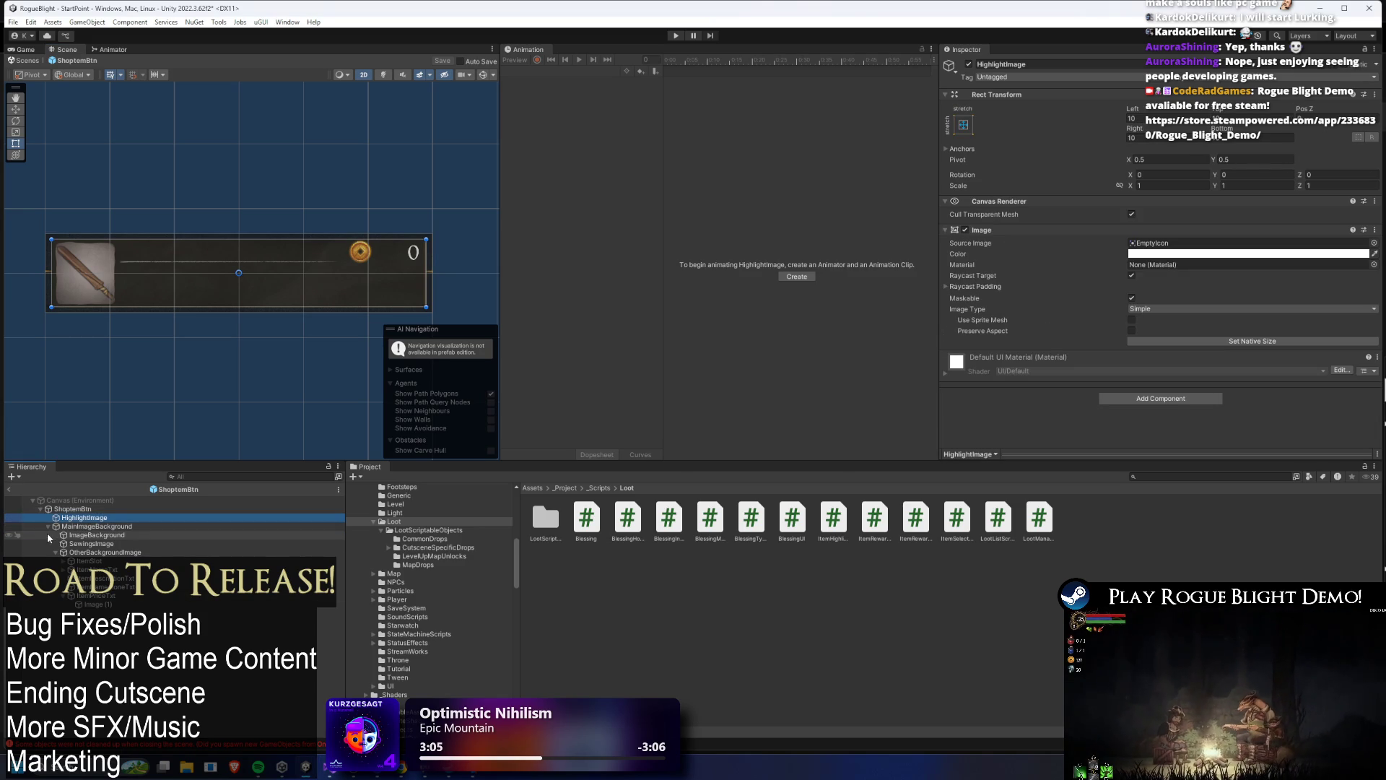
{"action": "left_click", "coordinate": [81, 527]}
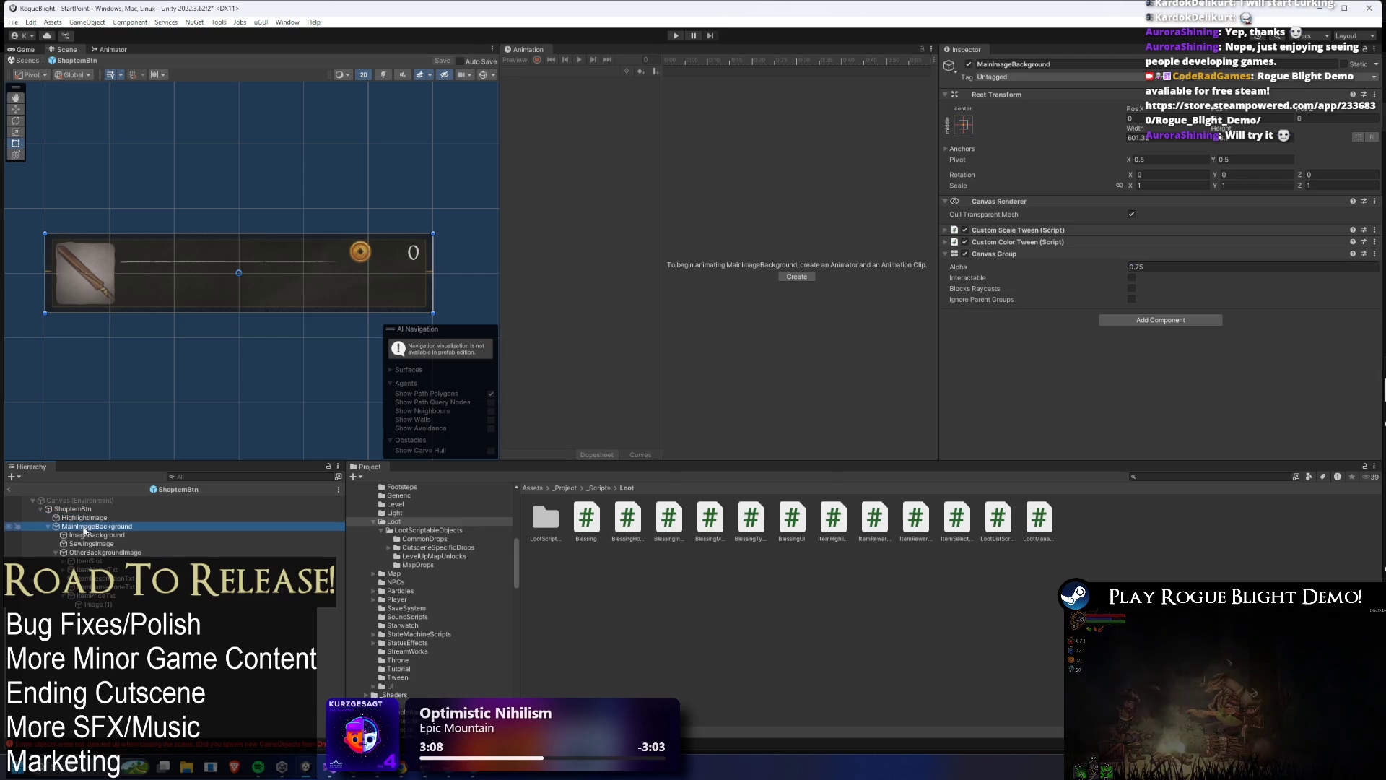
{"action": "left_click", "coordinate": [48, 526]}
{"action": "left_click", "coordinate": [83, 518]}
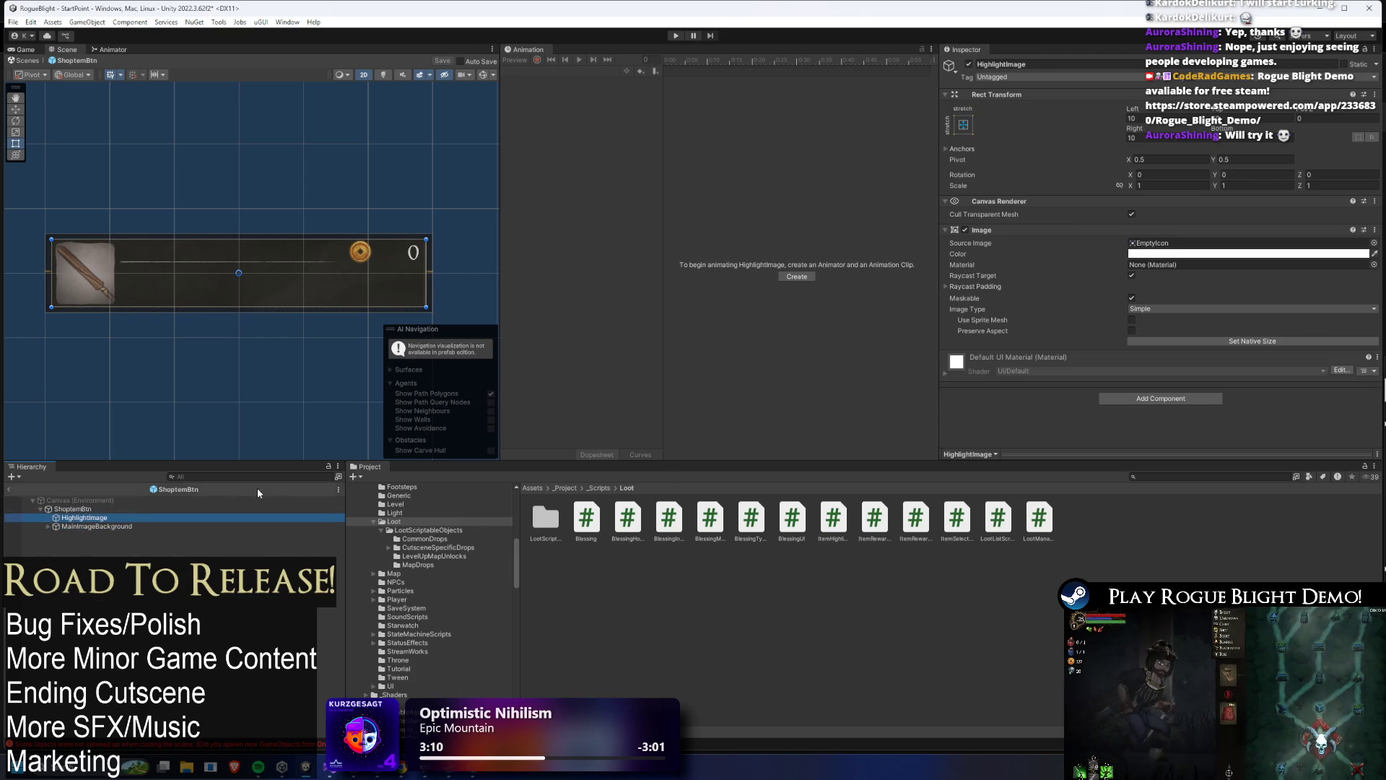
{"action": "left_click", "coordinate": [1374, 243]}
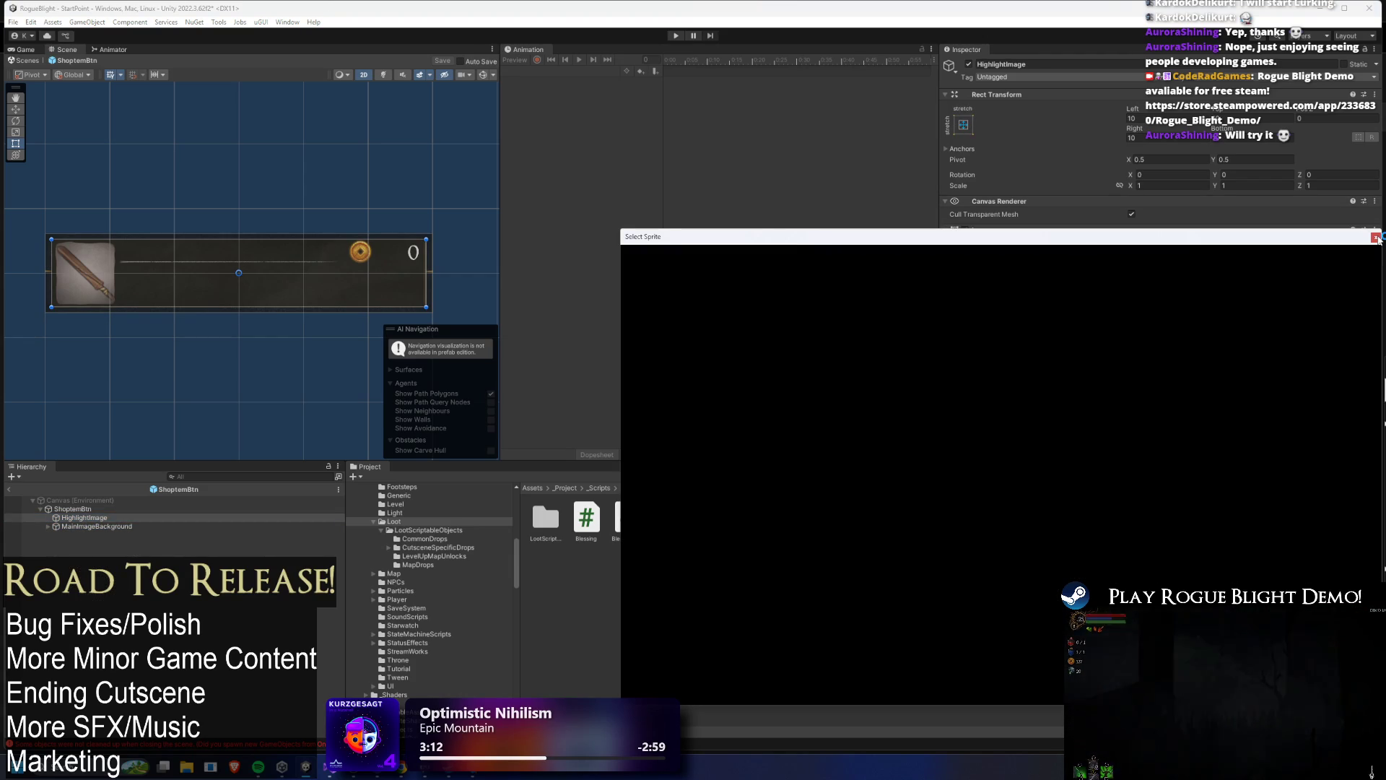
- Move HighlightImage below MainImageBackground, keeping its EmptyIcon source image, and enter play mode
{"action": "type", "text": "high"}
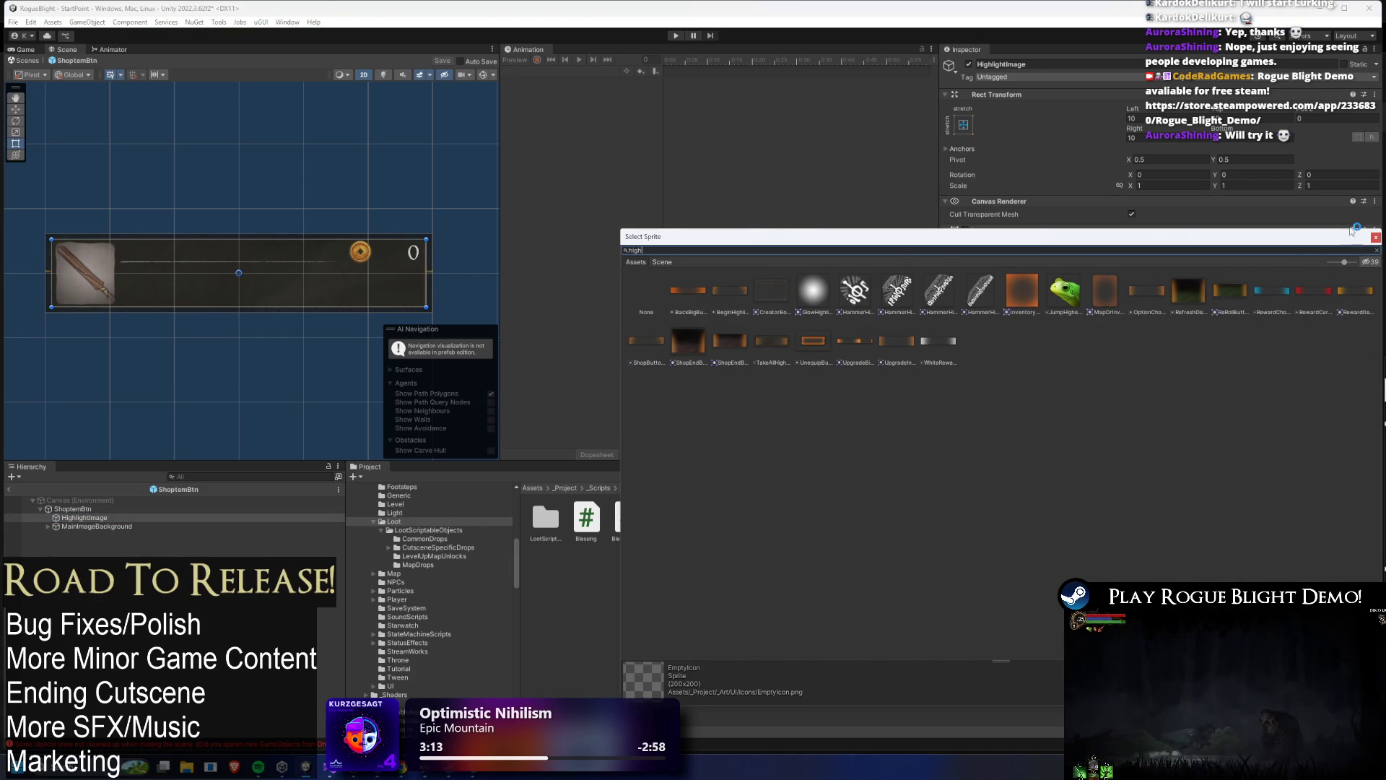
{"action": "double_click", "coordinate": [699, 290]}
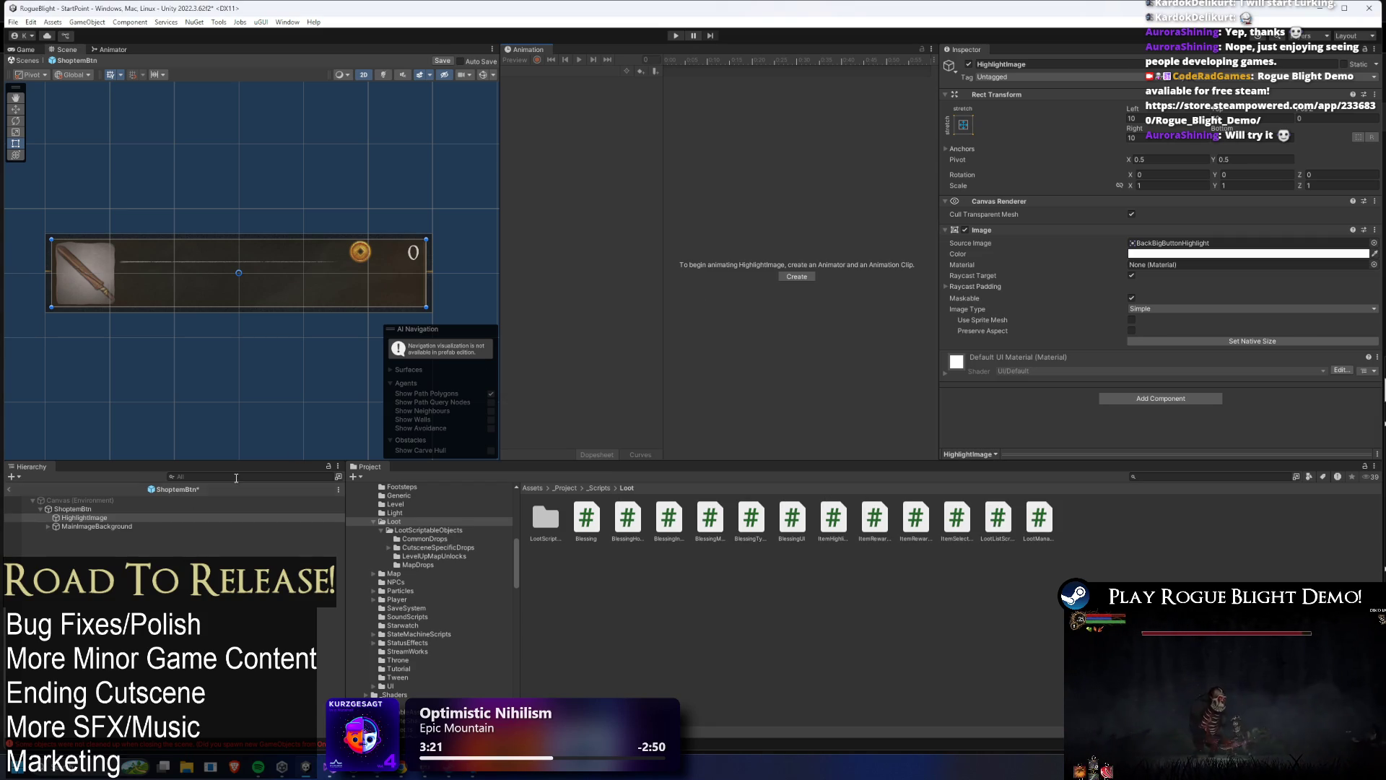
{"action": "left_click_drag", "start_coordinate": [64, 518], "coordinate": [80, 531]}
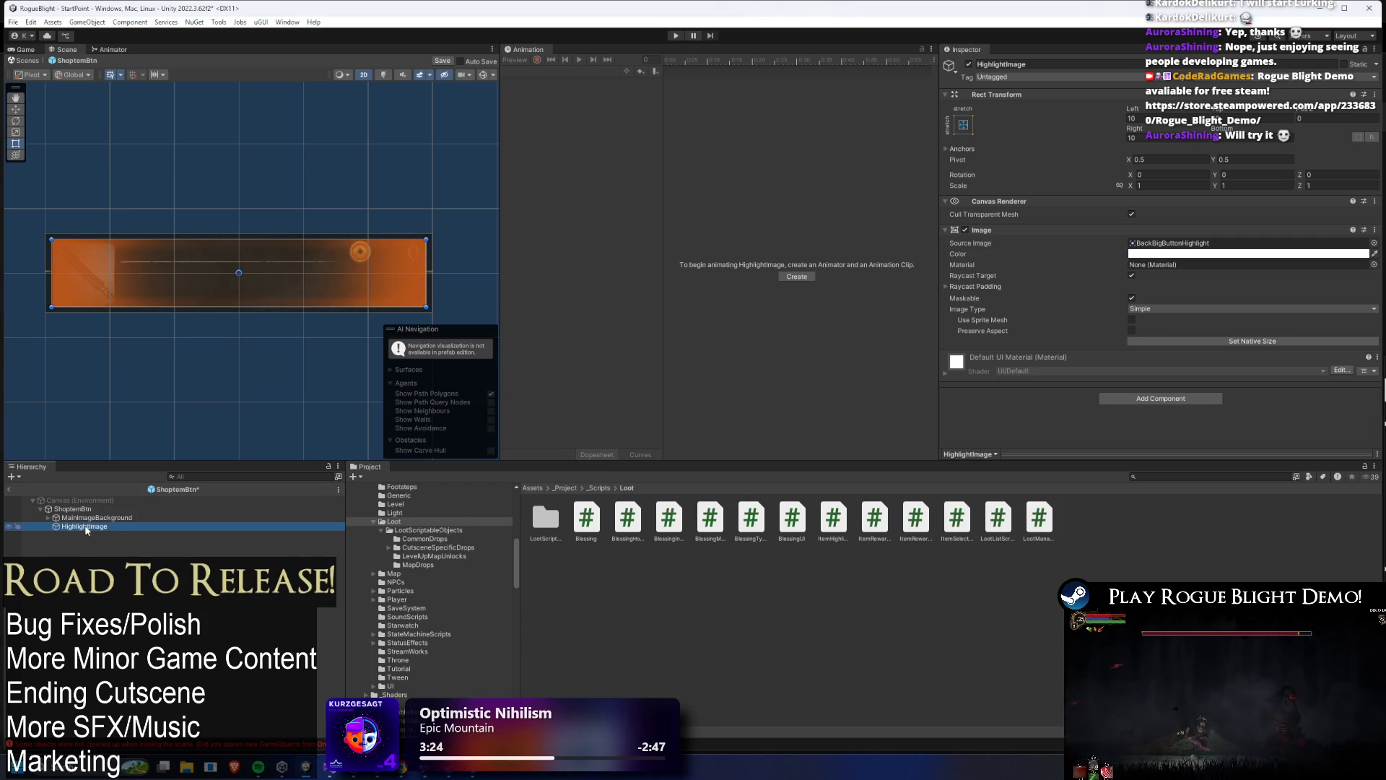
{"action": "key", "text": "ctrl+z"}
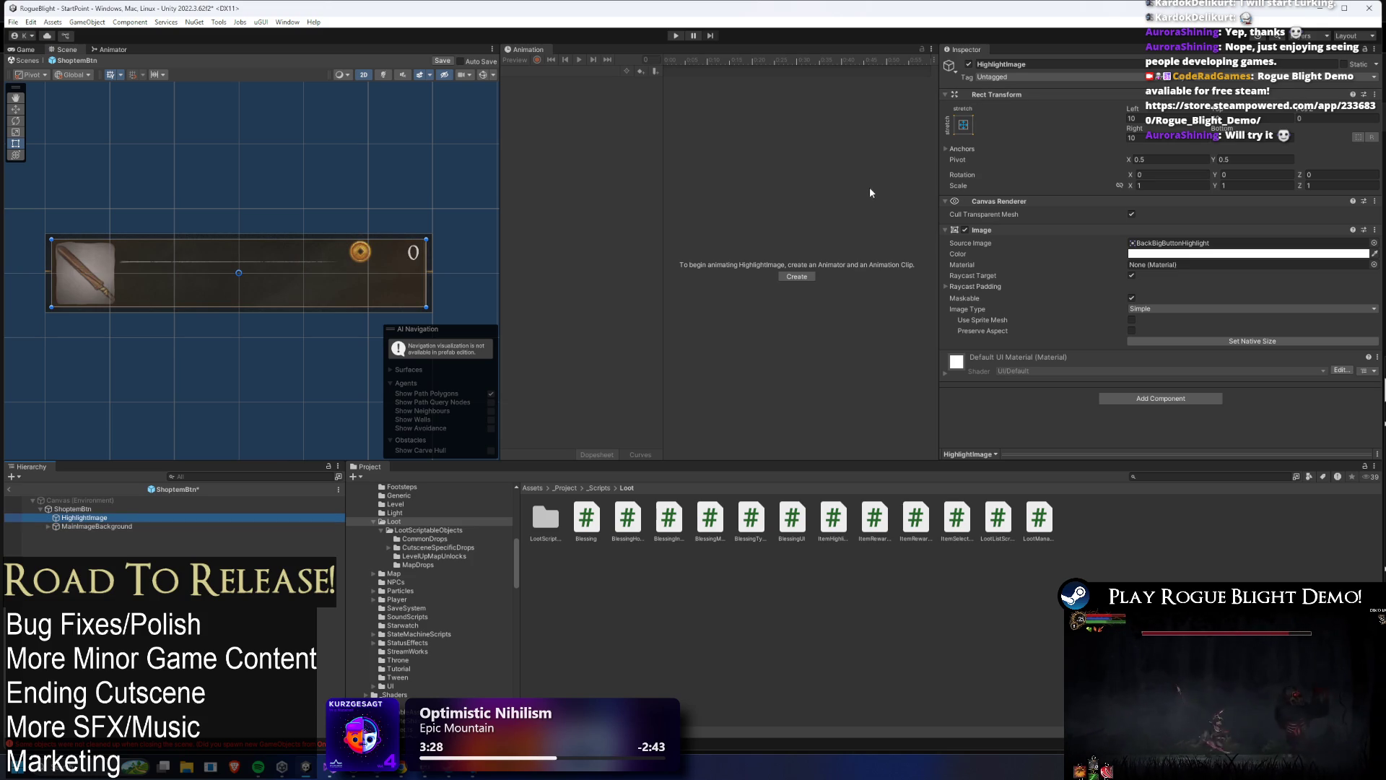
{"action": "key", "text": "ctrl+z"}
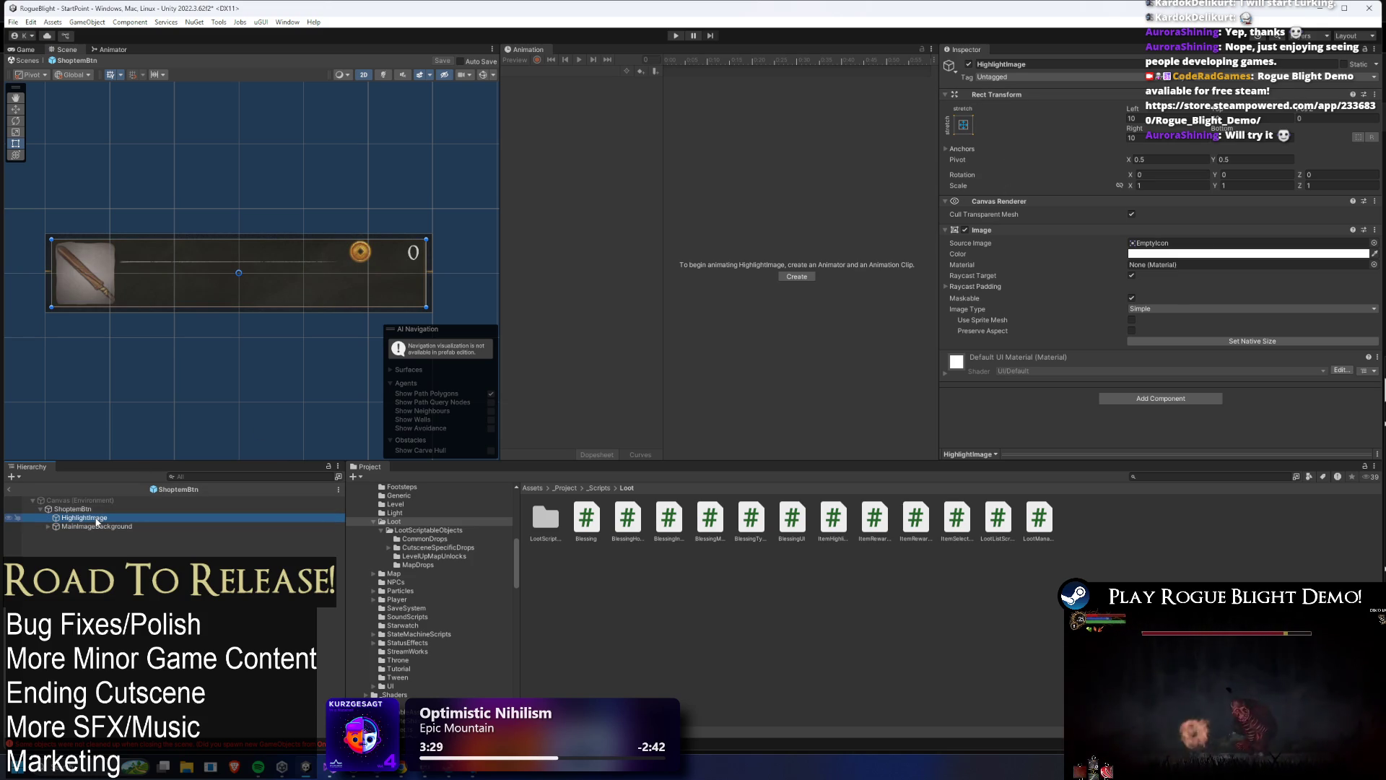
{"action": "left_click_drag", "start_coordinate": [98, 523], "coordinate": [99, 533]}
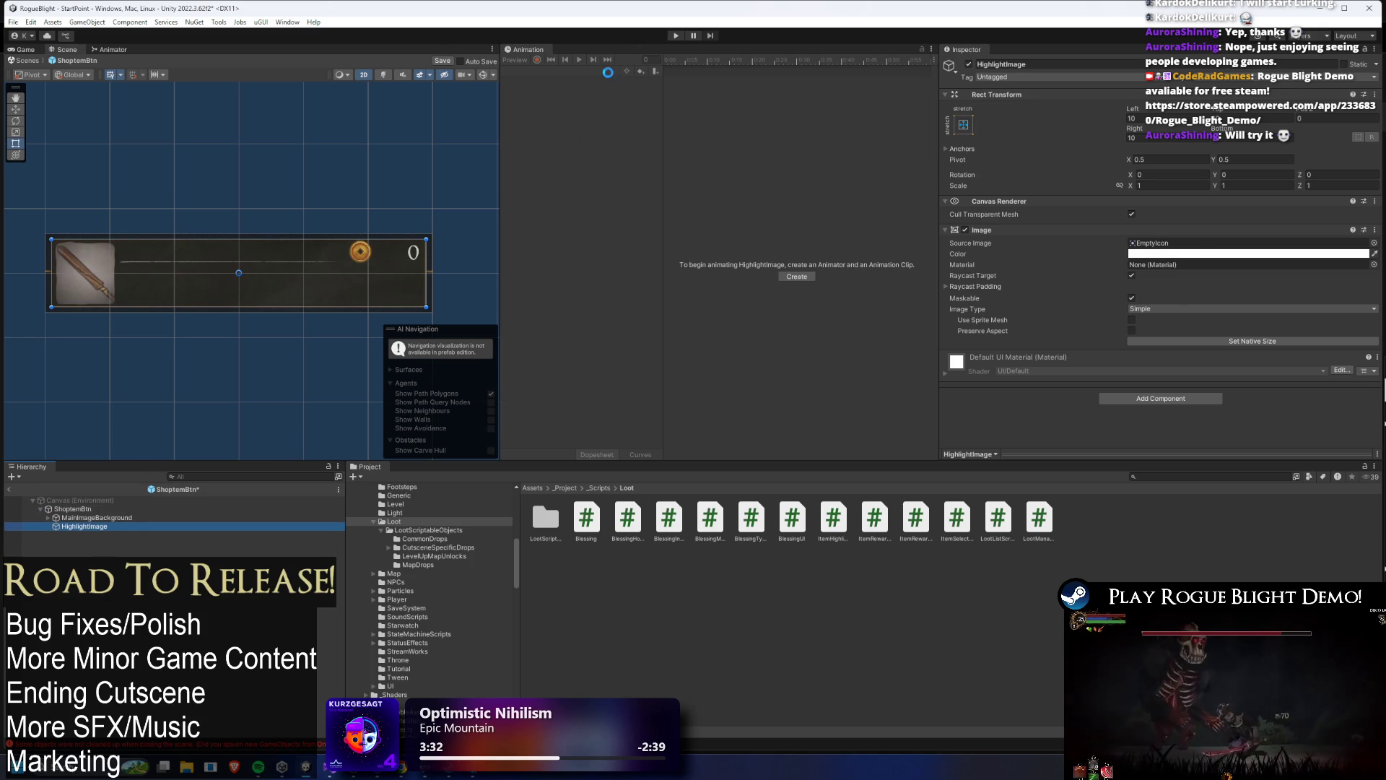
{"action": "left_click", "coordinate": [676, 34]}
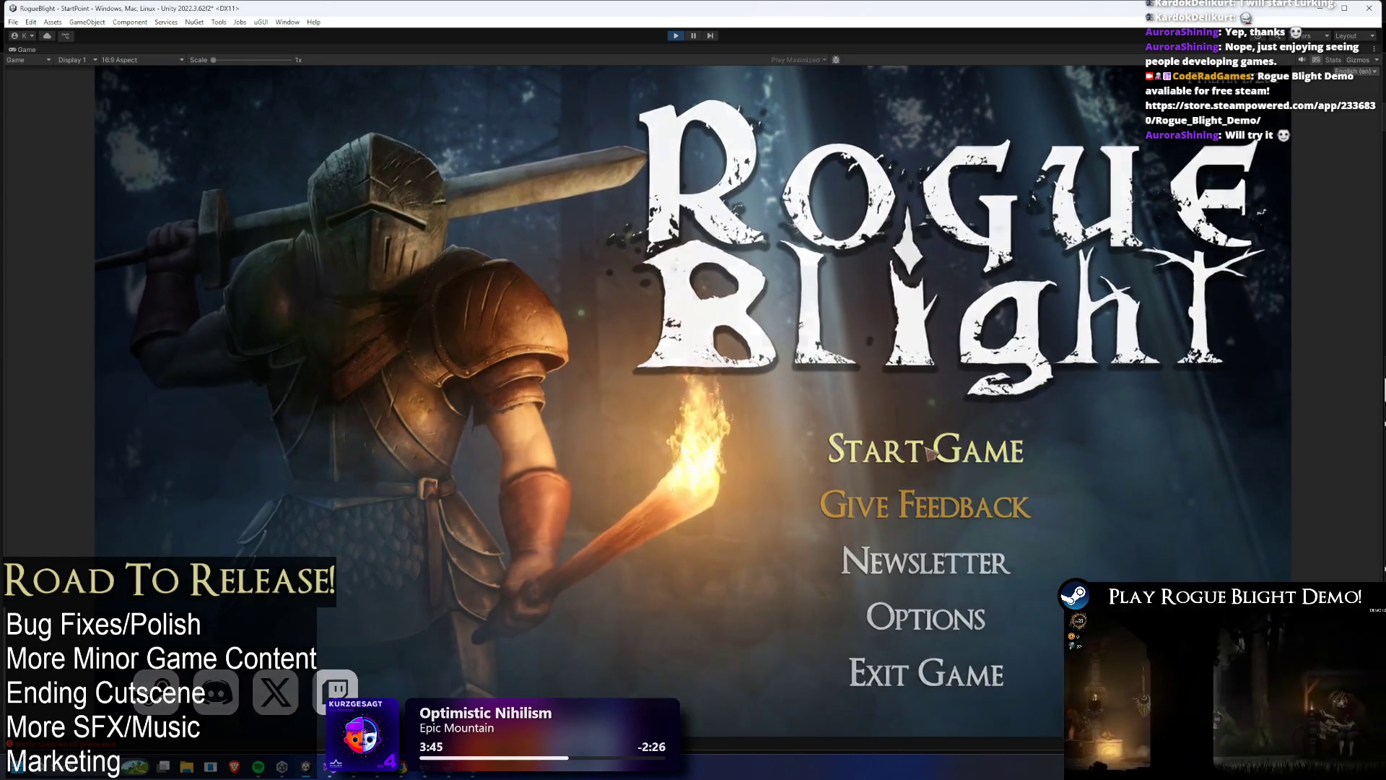
- Load the first save slot, check the Waywood Forest shop window, then stop play mode
{"action": "left_click", "coordinate": [926, 450]}
{"action": "left_click", "coordinate": [910, 405]}
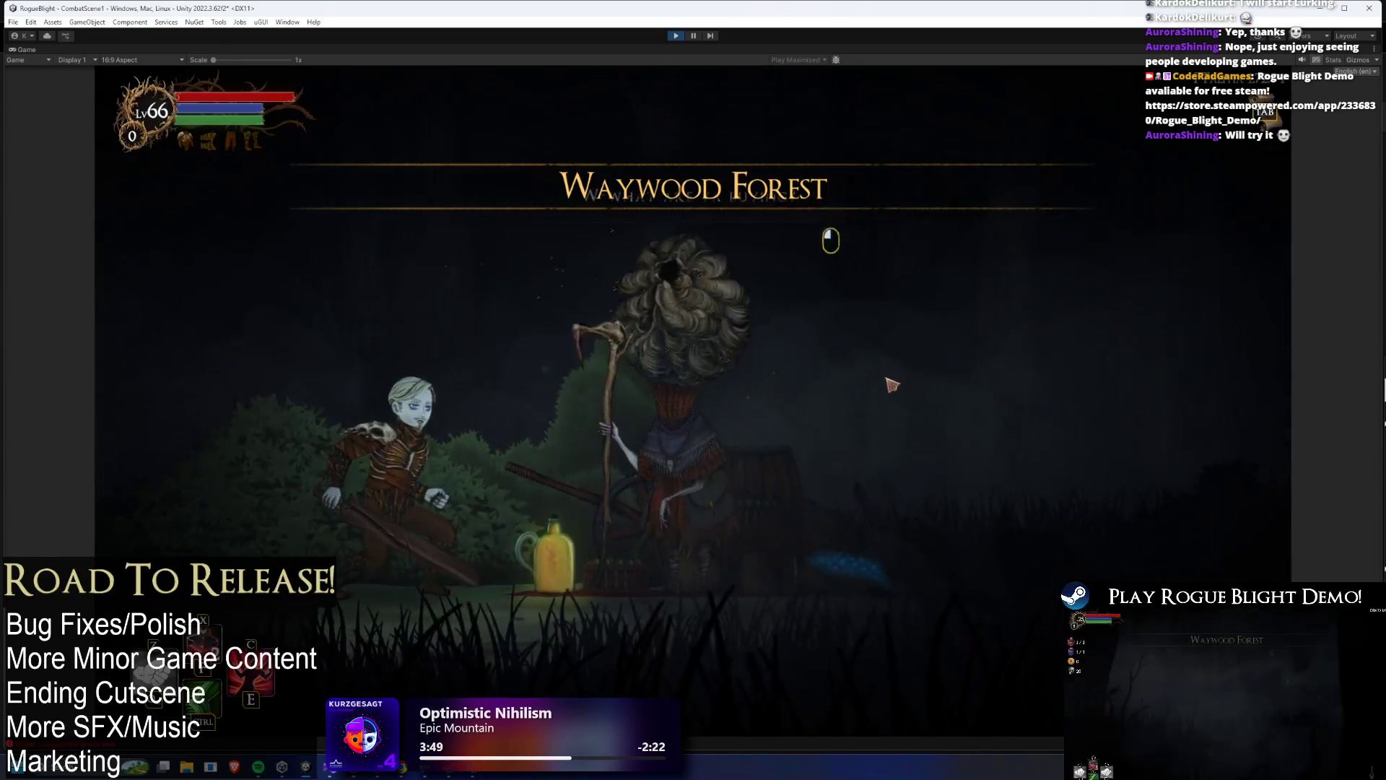
{"action": "left_click", "coordinate": [892, 385]}
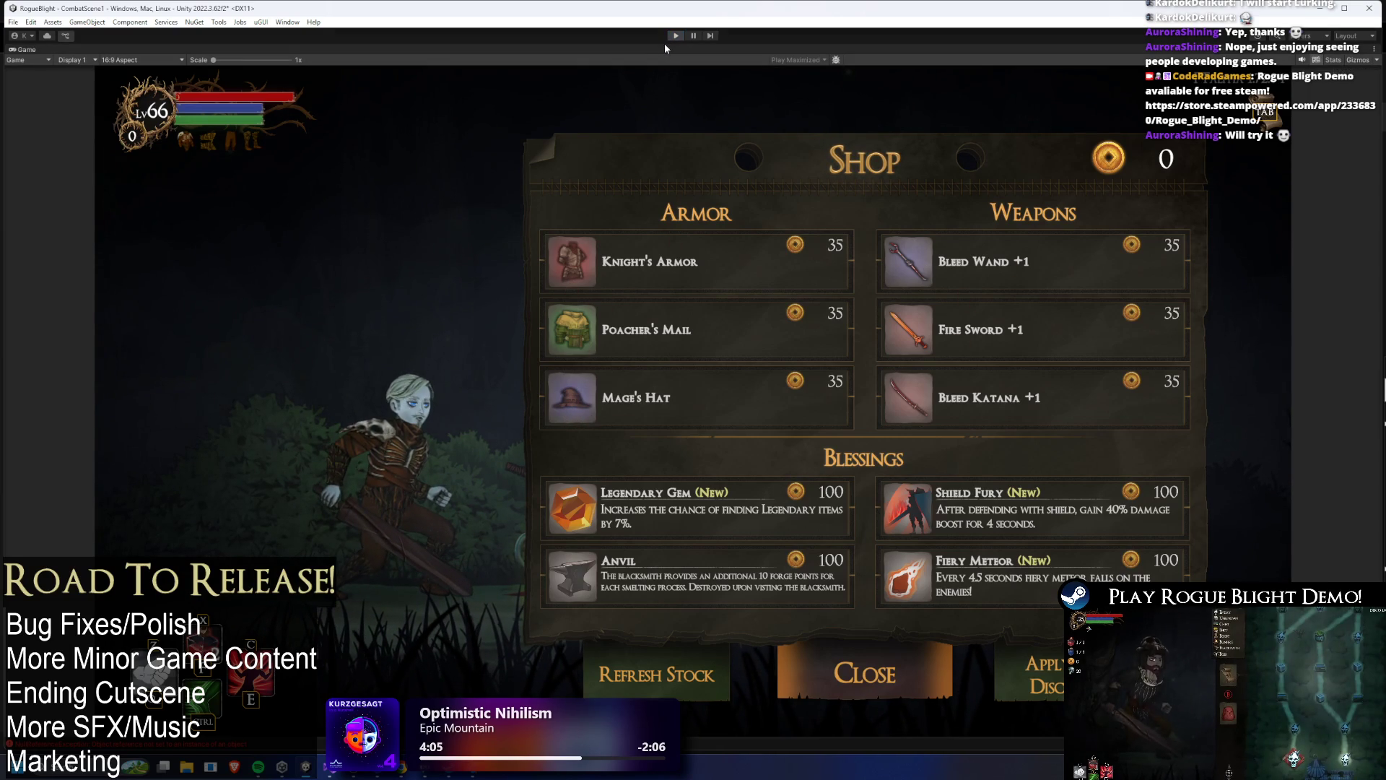
{"action": "left_click", "coordinate": [676, 35]}
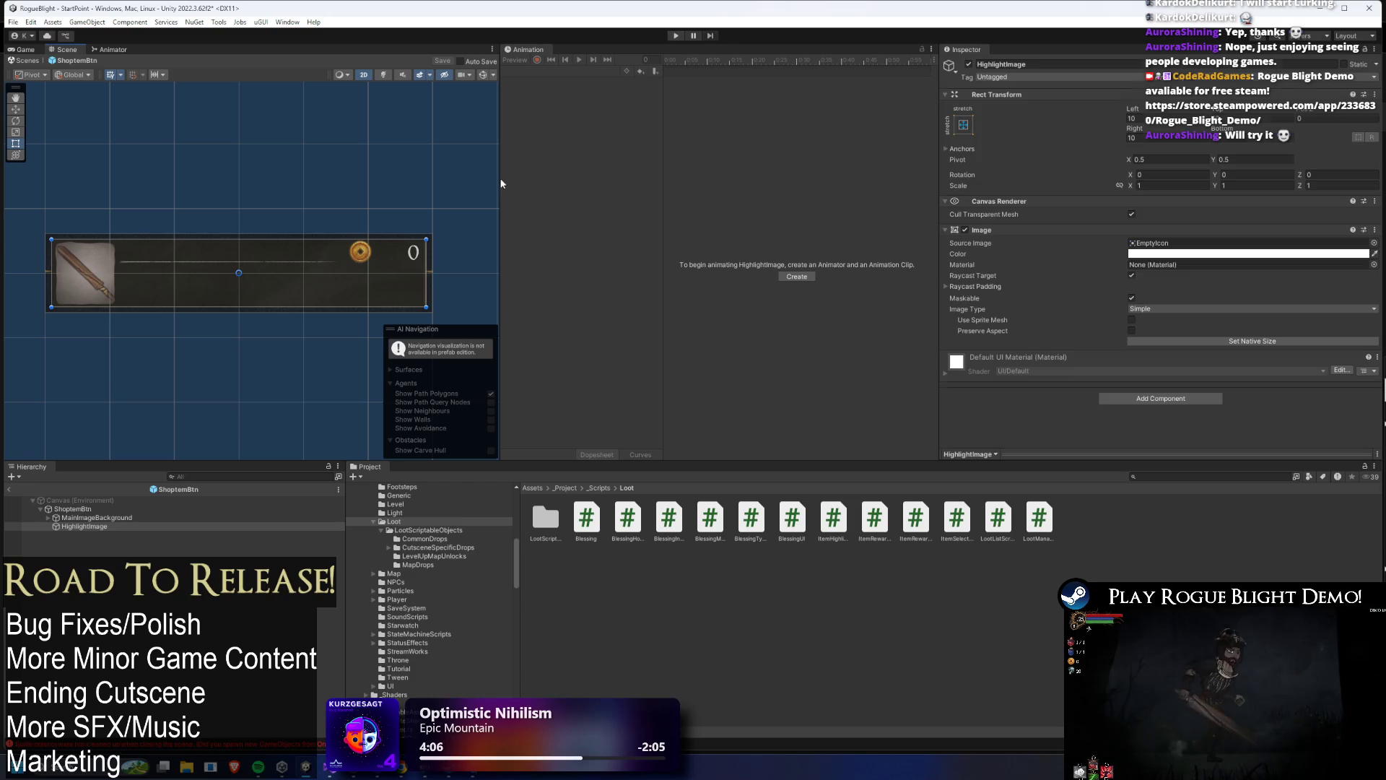
- Inspect MainImageBackground's Custom Scale Tween and Custom Color Tween settings
{"action": "left_click", "coordinate": [75, 518]}
{"action": "left_click", "coordinate": [72, 509]}
{"action": "left_click", "coordinate": [70, 518]}
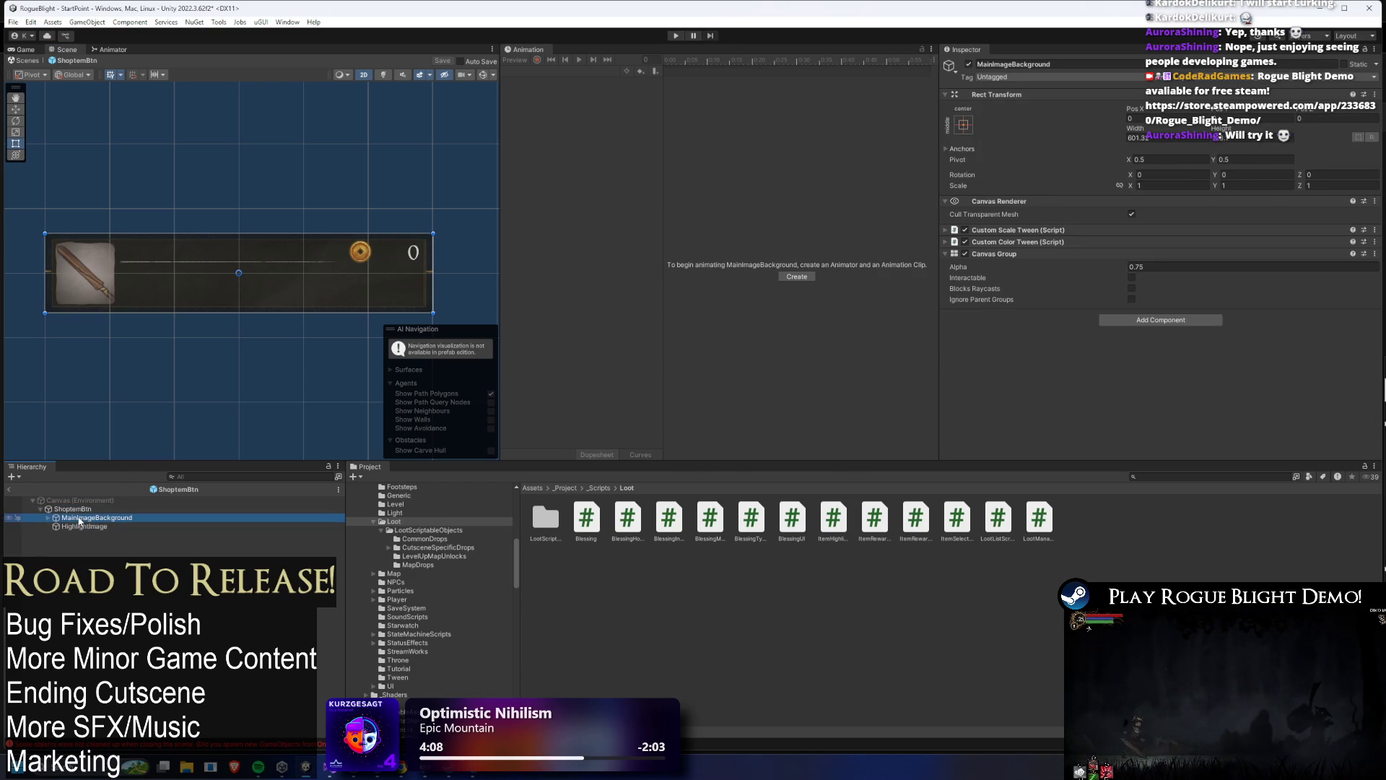
{"action": "left_click", "coordinate": [1049, 242]}
{"action": "left_click", "coordinate": [1050, 242]}
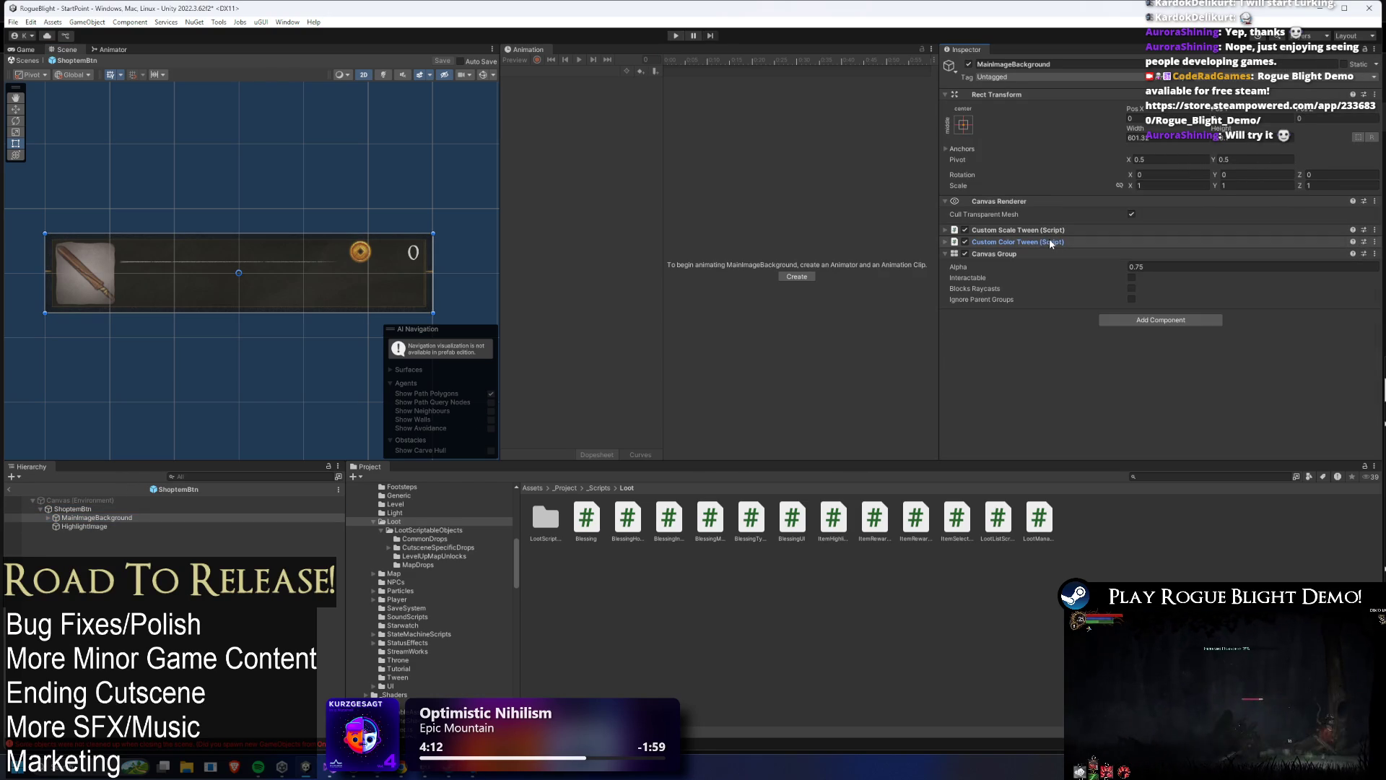
{"action": "left_click", "coordinate": [1056, 232]}
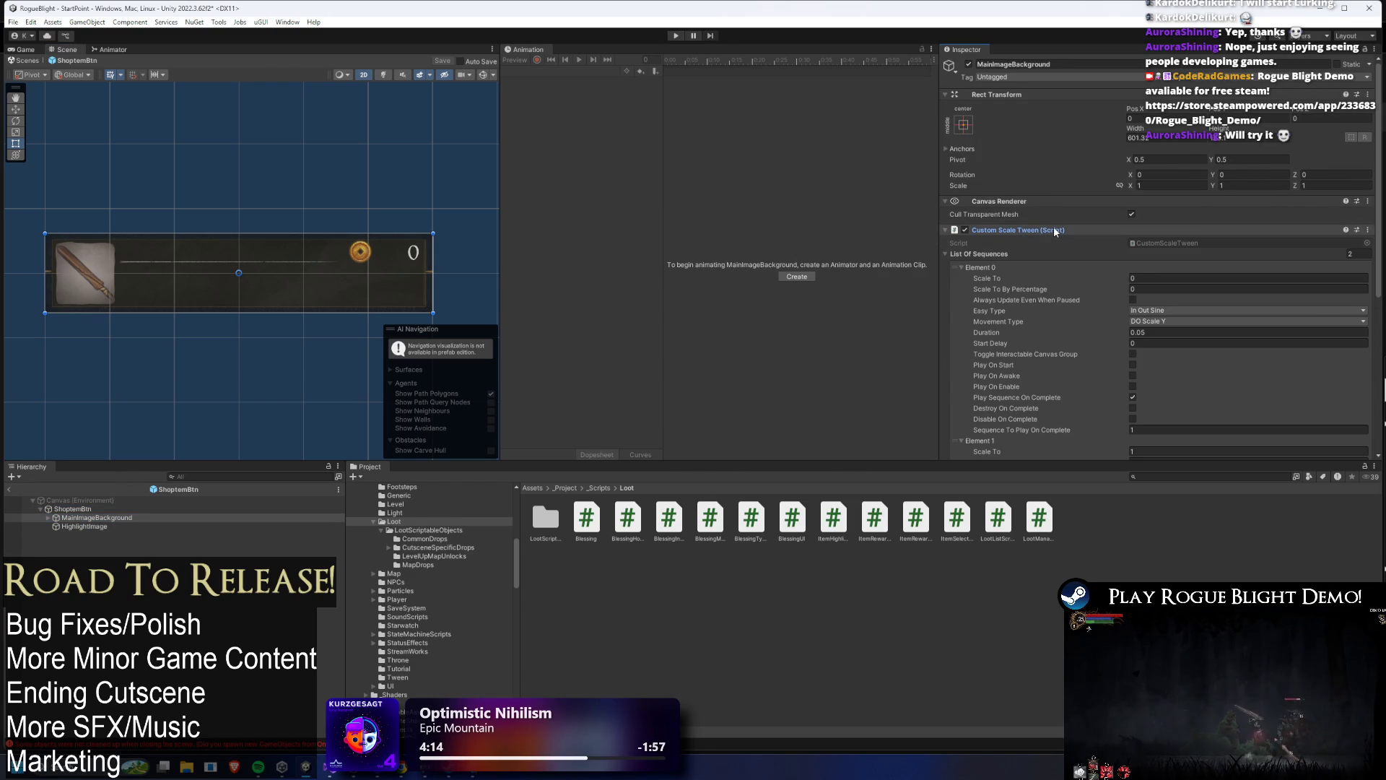
{"action": "left_click", "coordinate": [1054, 230]}
{"action": "left_click", "coordinate": [1058, 242]}
{"action": "scroll", "coordinate": [1182, 389], "scroll_direction": "down", "scroll_amount": 5}
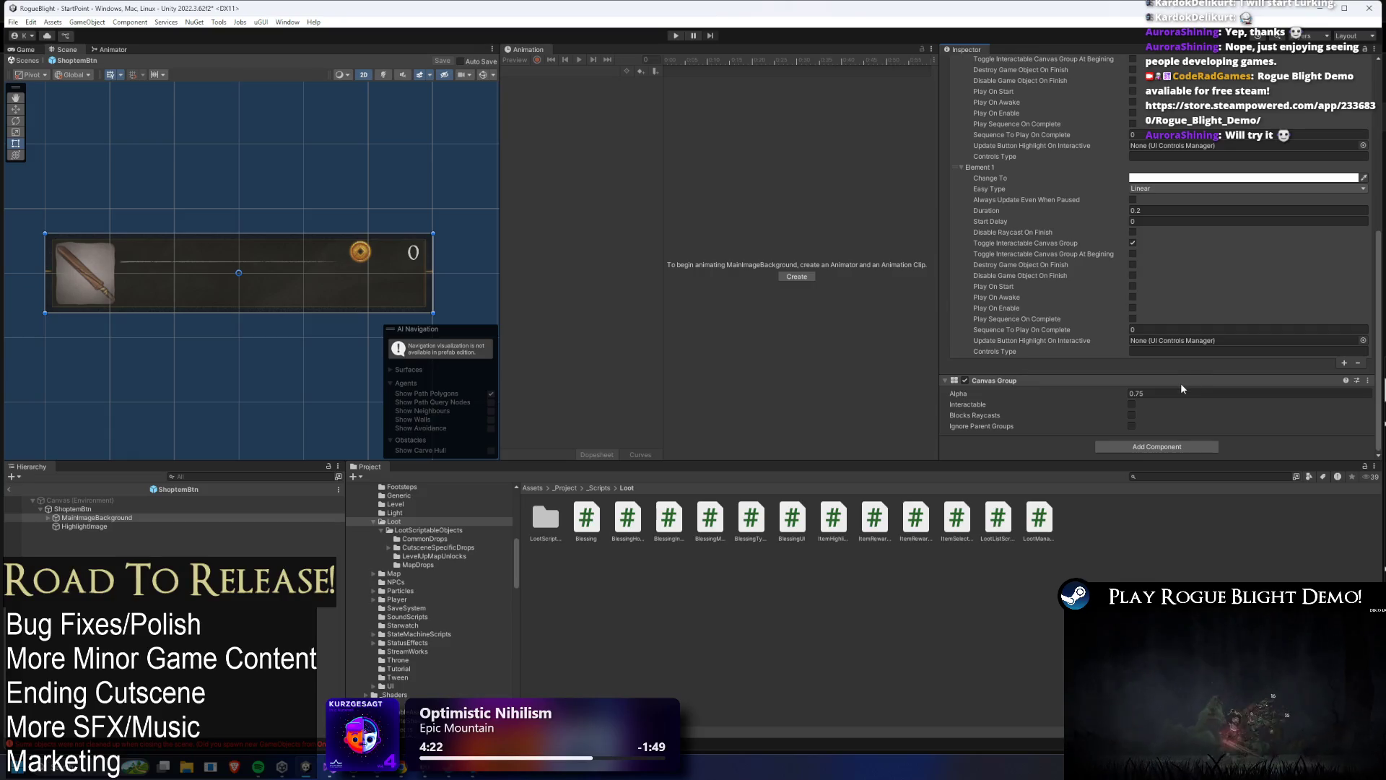
{"action": "scroll", "coordinate": [1175, 357], "scroll_direction": "up", "scroll_amount": 2}
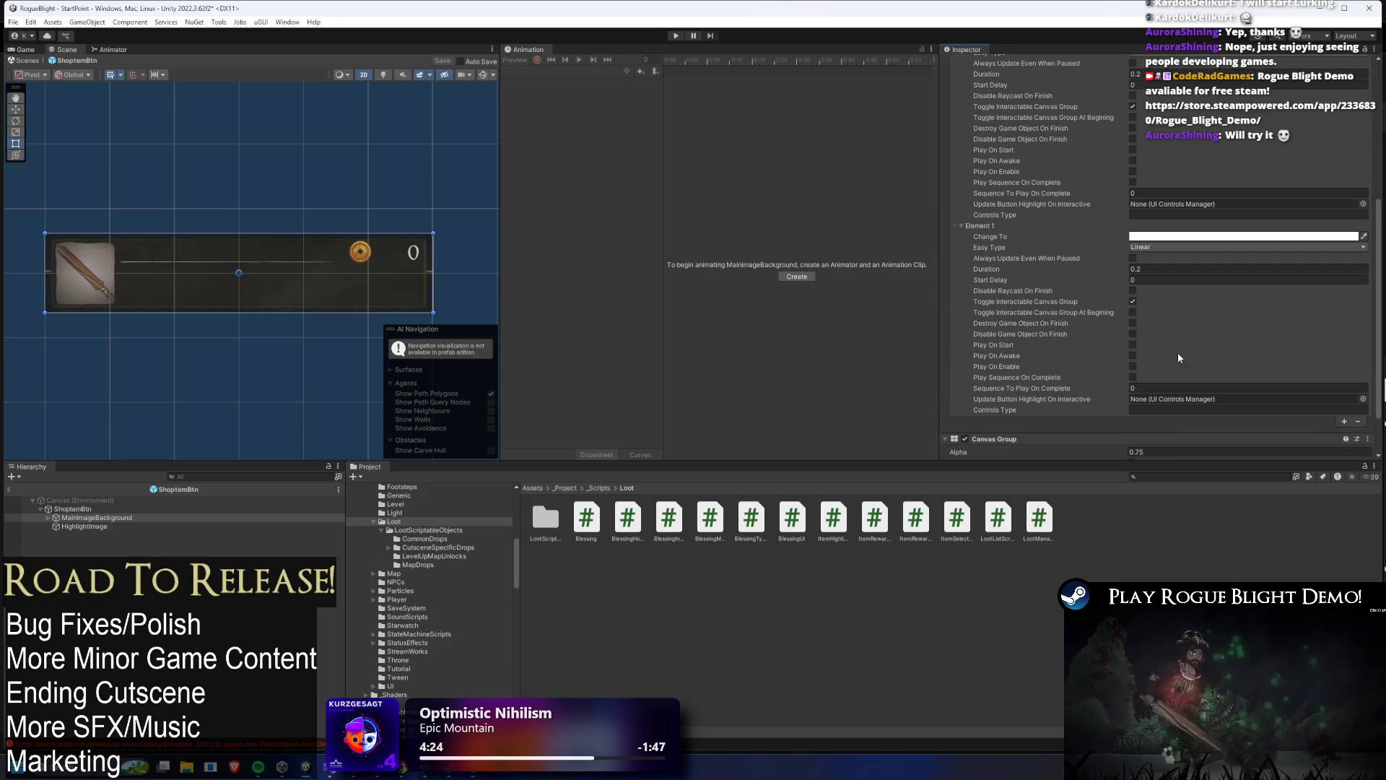
{"action": "scroll", "coordinate": [1176, 350], "scroll_direction": "up", "scroll_amount": 2}
{"action": "scroll", "coordinate": [1177, 355], "scroll_direction": "up", "scroll_amount": 1}
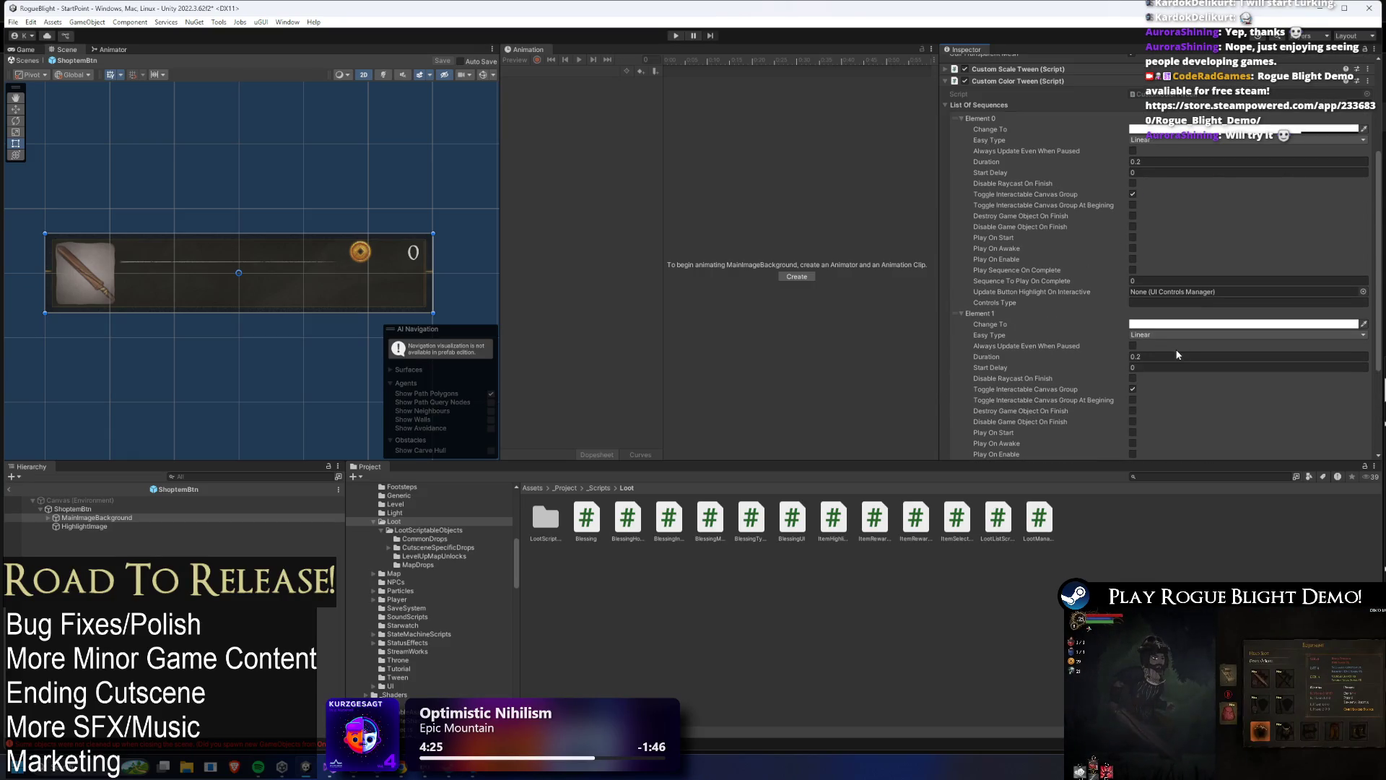
- Trace ShoptemBtn's Main Background Image Tween reference back to MainImageBackground
{"action": "left_click", "coordinate": [72, 509]}
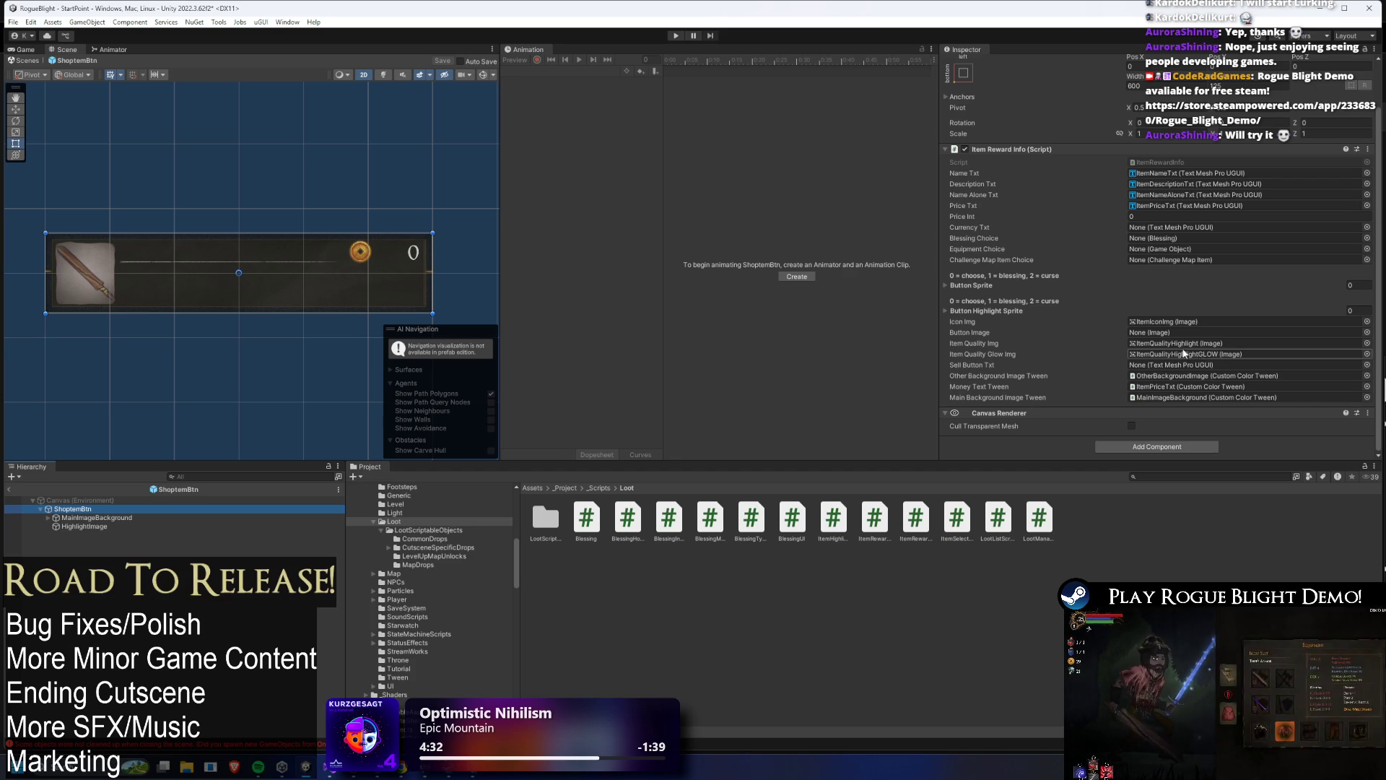
{"action": "left_click", "coordinate": [1201, 397]}
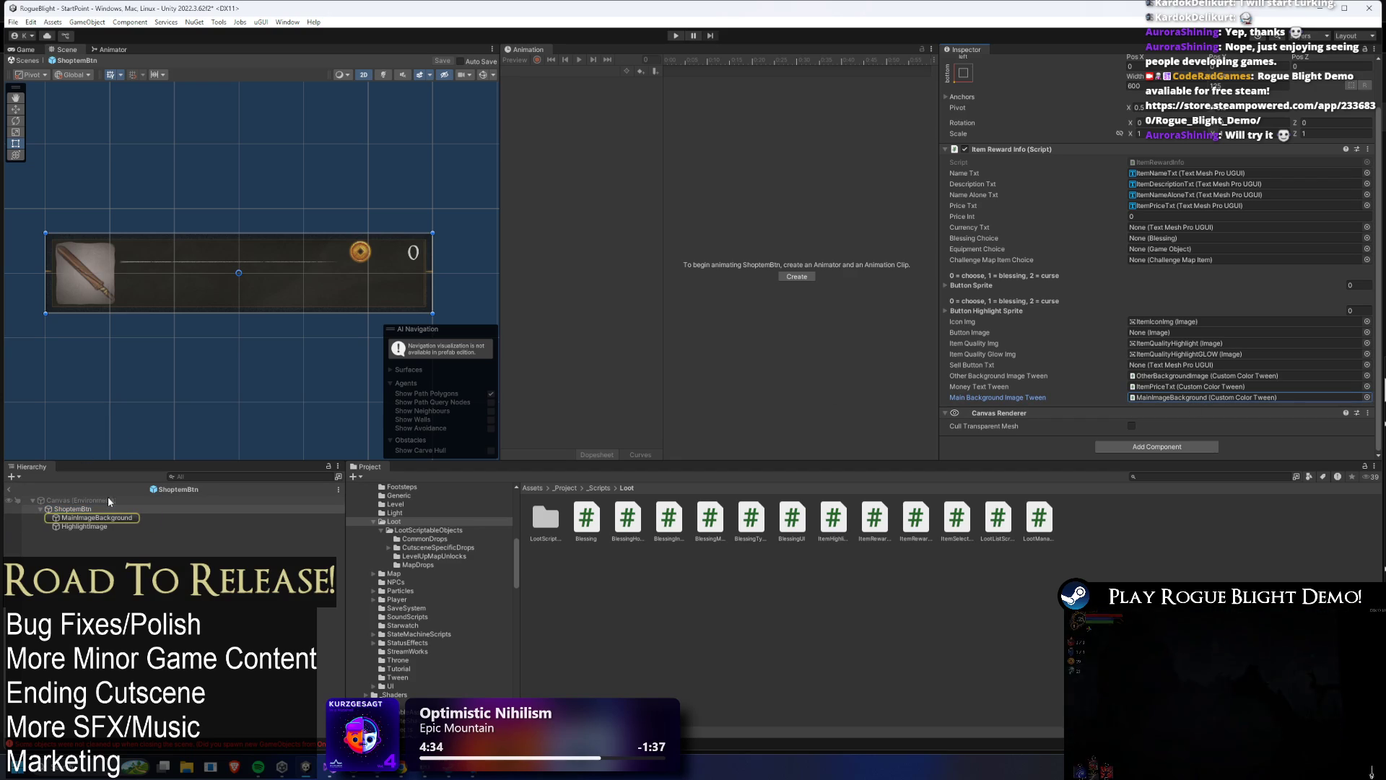
{"action": "left_click", "coordinate": [94, 517]}
- Remove the Custom Scale Tween component from ImageBackground and save the prefab
{"action": "left_click", "coordinate": [47, 517]}
{"action": "left_click", "coordinate": [85, 527]}
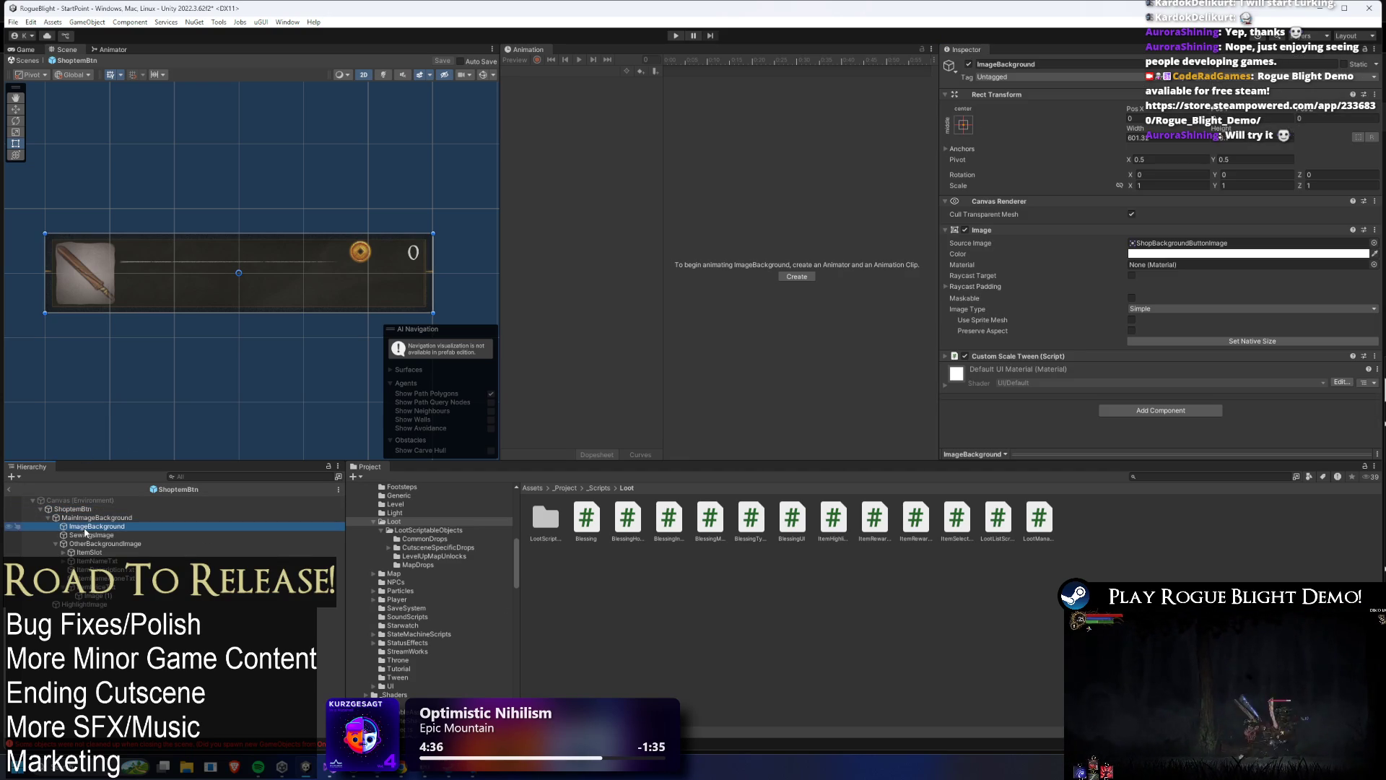
{"action": "left_click", "coordinate": [1072, 355]}
{"action": "right_click", "coordinate": [1062, 361]}
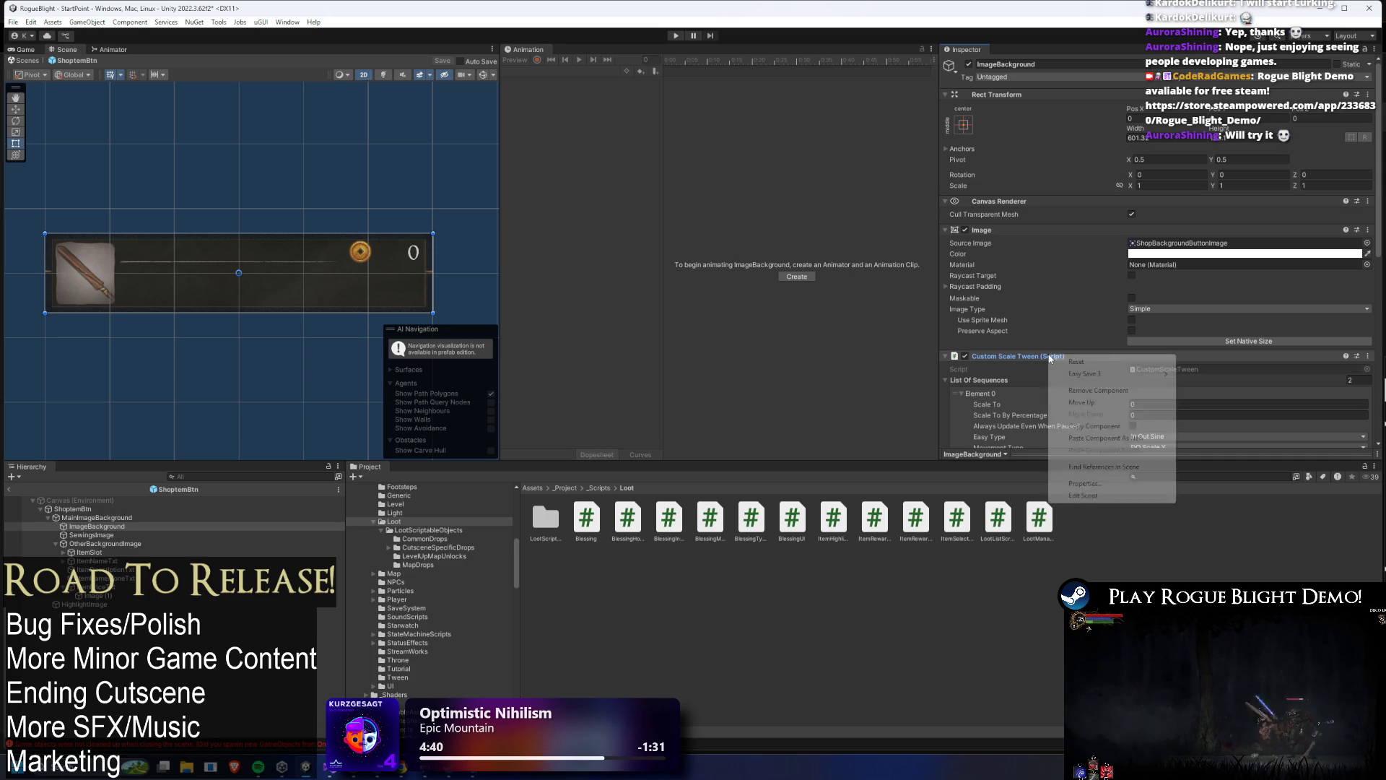
{"action": "left_click", "coordinate": [1083, 390]}
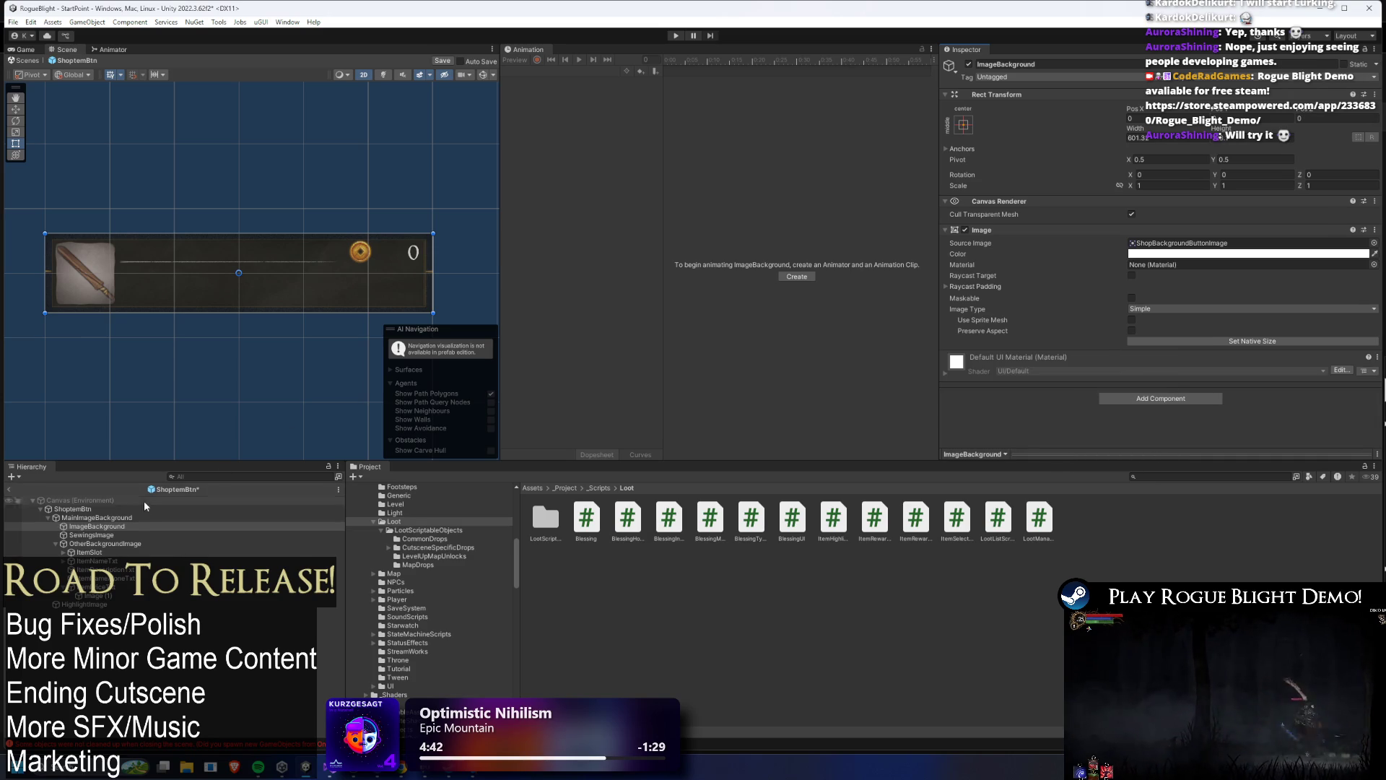
{"action": "key", "text": "ctrl+s"}
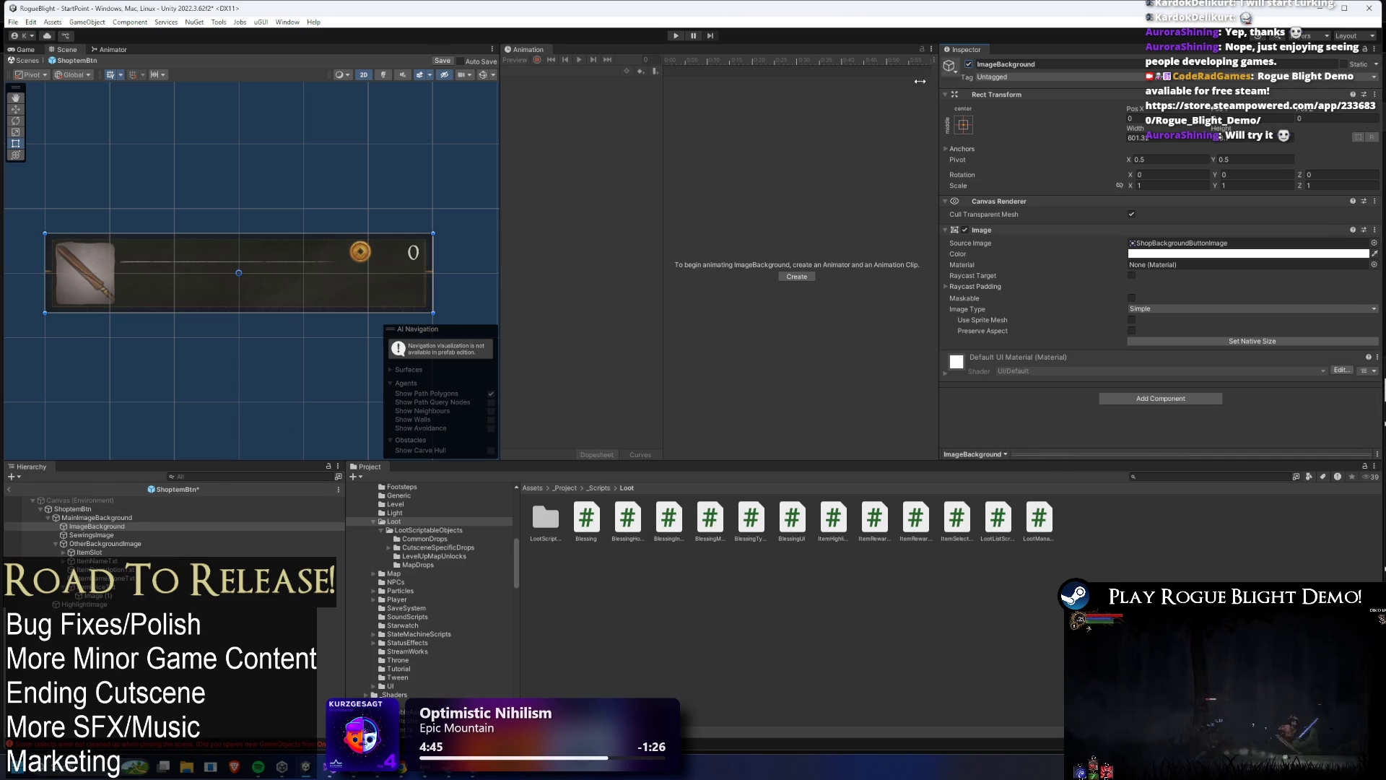
- Reselect MainImageBackground and collapse its Custom Scale Tween and Custom Color Tween panels
{"action": "left_click", "coordinate": [87, 518]}
{"action": "left_click", "coordinate": [1024, 229]}
{"action": "left_click", "coordinate": [1033, 242]}
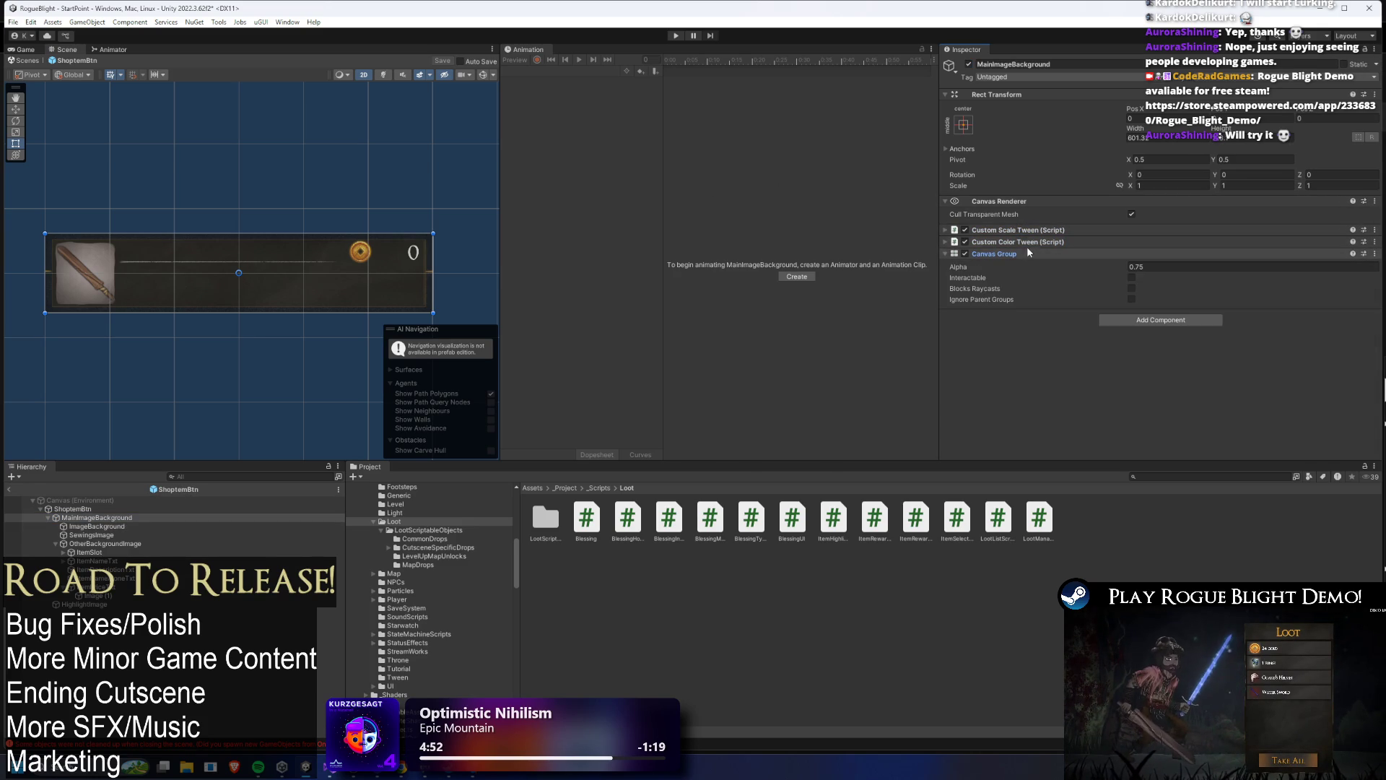
- Select MainImageBackground and expand its Custom Color Tween sequence list
{"action": "left_click", "coordinate": [72, 509]}
{"action": "scroll", "coordinate": [1164, 273], "scroll_direction": "down", "scroll_amount": 3}
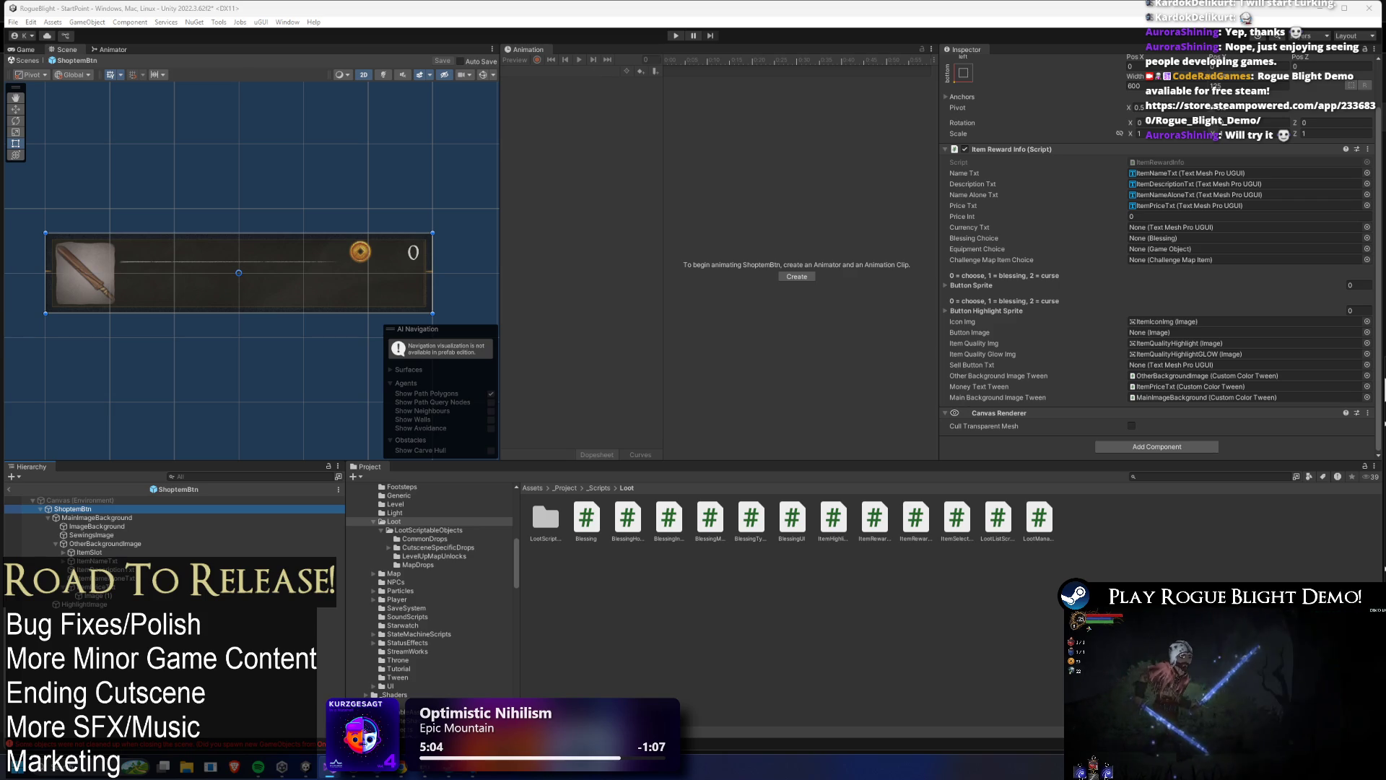
{"action": "left_click", "coordinate": [97, 518]}
{"action": "left_click", "coordinate": [1206, 268]}
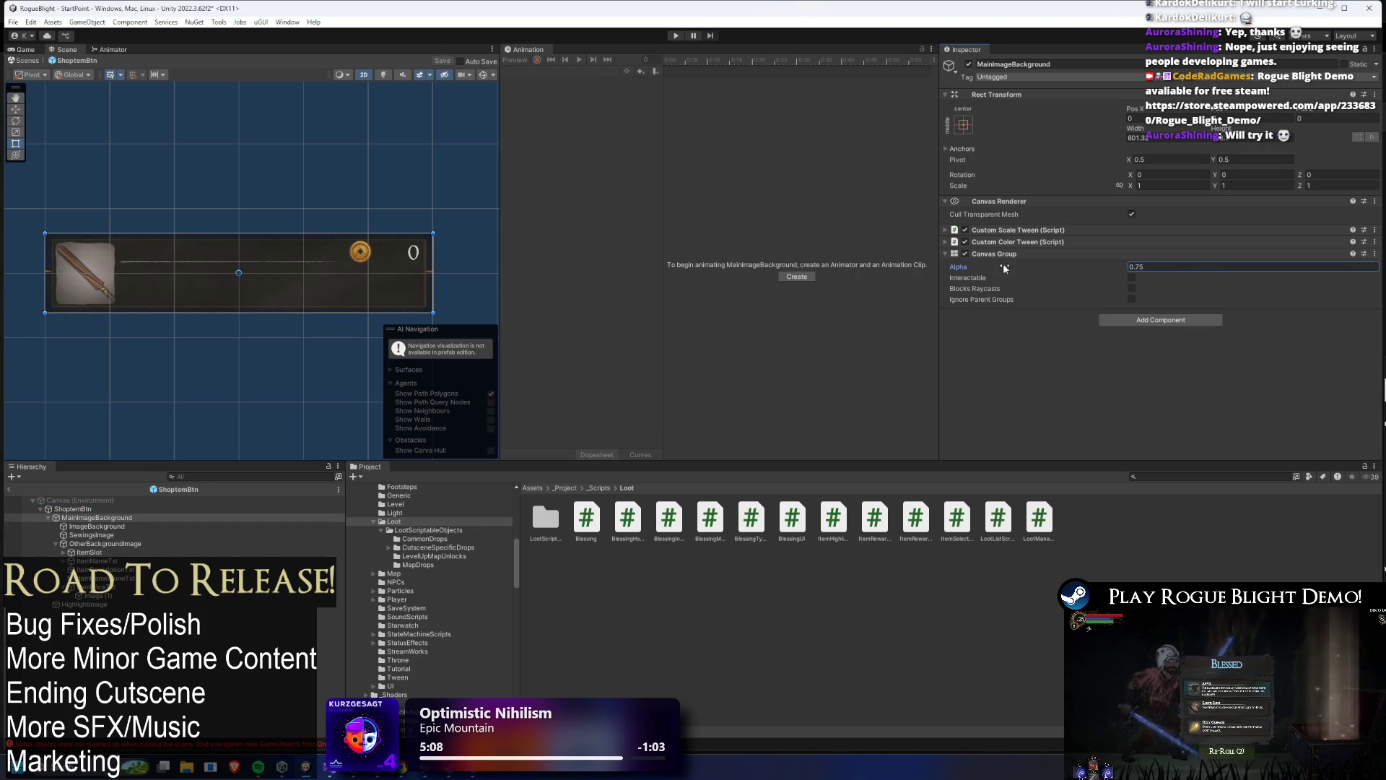
{"action": "left_click", "coordinate": [1034, 242]}
{"action": "left_click", "coordinate": [1191, 242]}
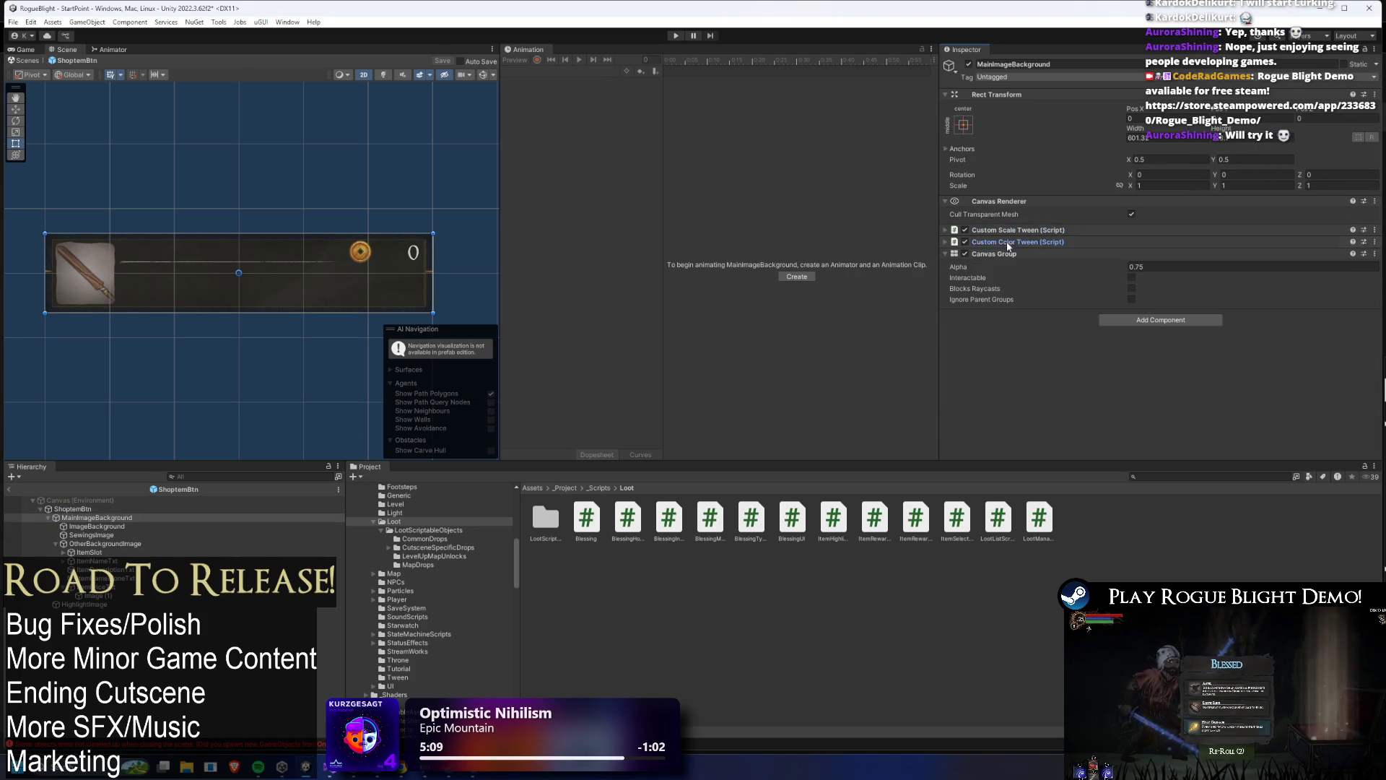
{"action": "left_click", "coordinate": [1192, 242]}
{"action": "scroll", "coordinate": [1188, 290], "scroll_direction": "down", "scroll_amount": 2}
{"action": "scroll", "coordinate": [1188, 290], "scroll_direction": "down", "scroll_amount": 3}
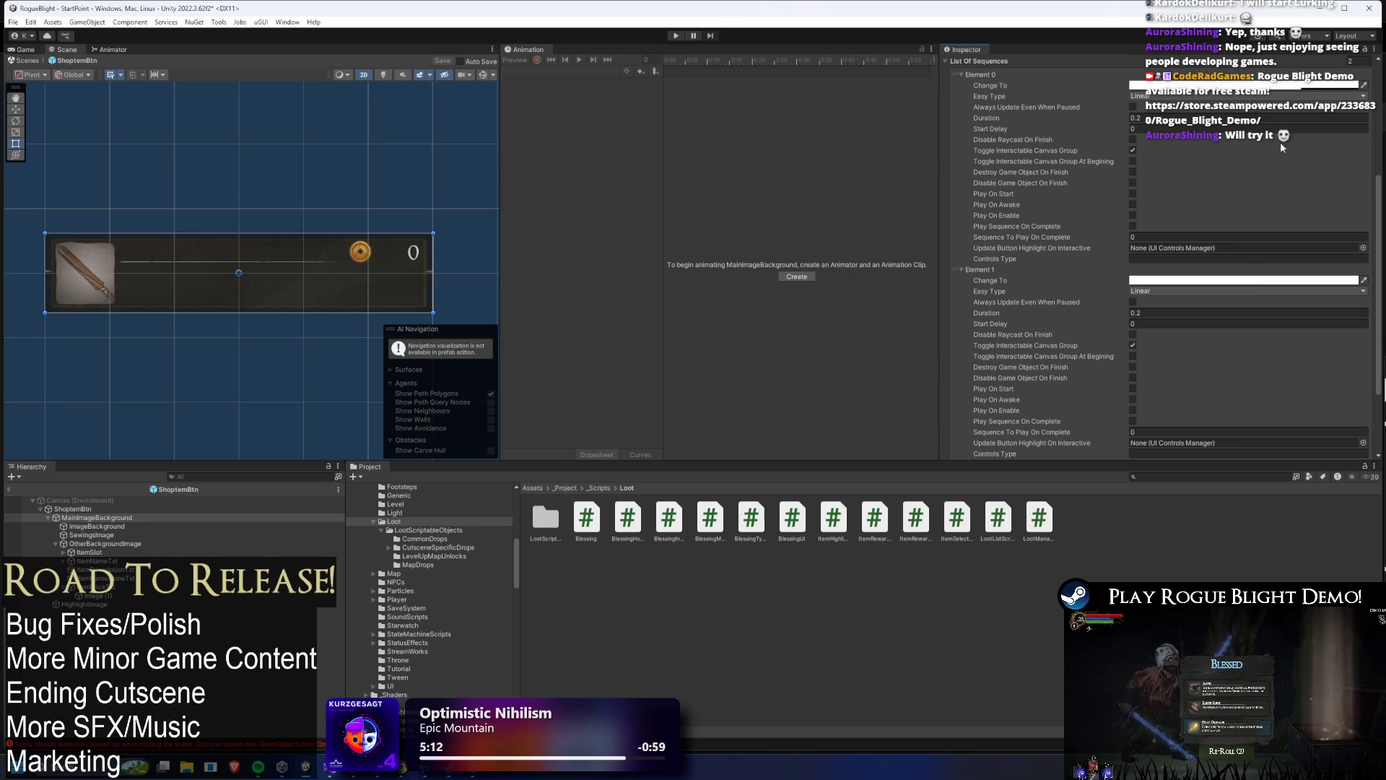
- Set the alpha of Element 0's Change To colour to 10
{"action": "left_click", "coordinate": [1292, 85]}
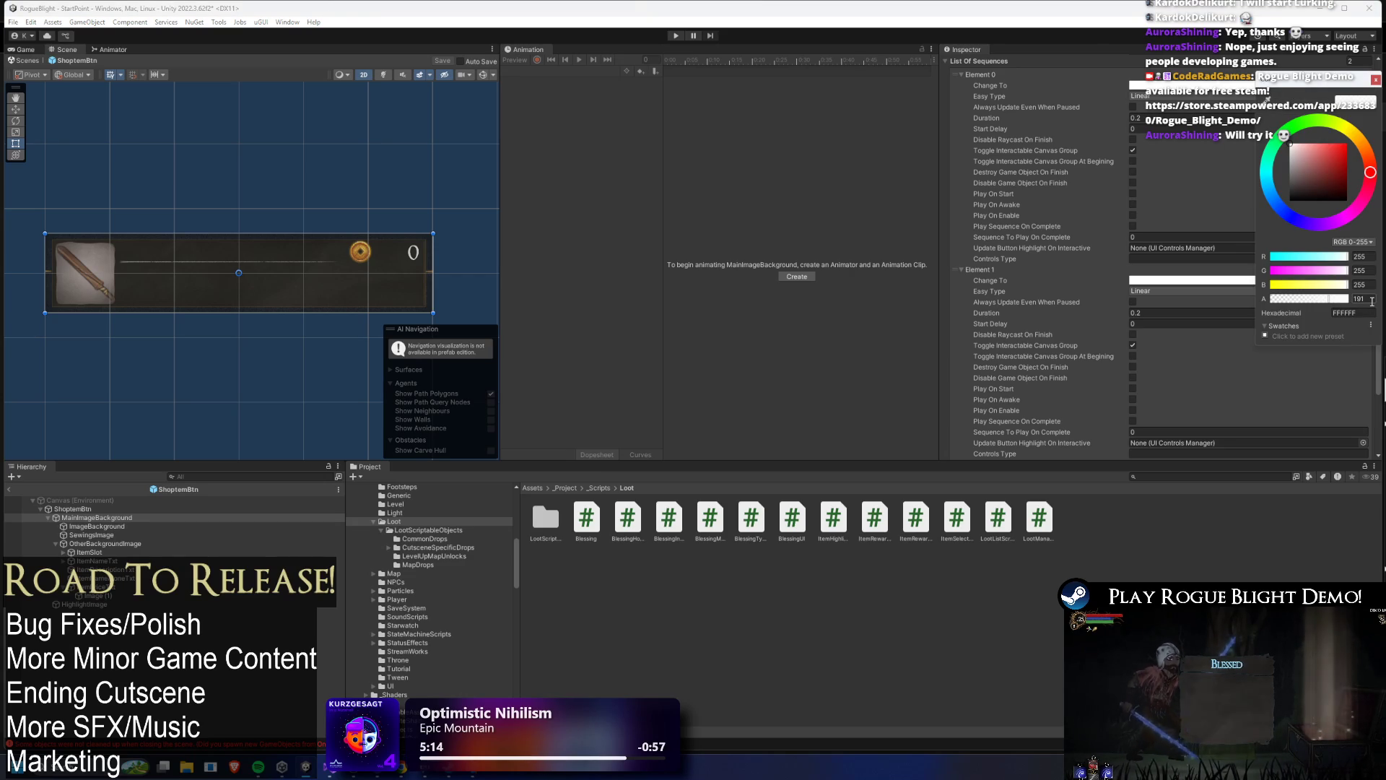
{"action": "left_click", "coordinate": [1357, 299]}
{"action": "type", "text": "1"}
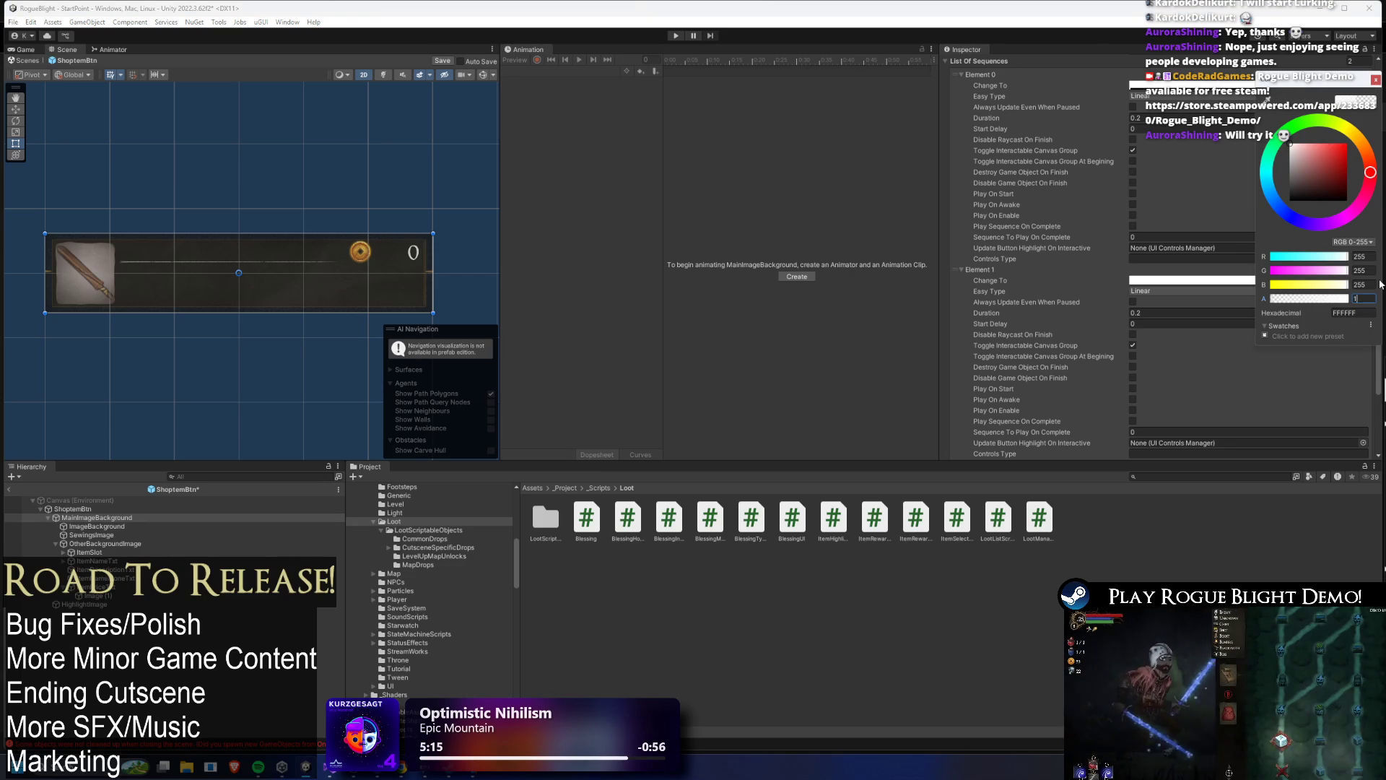
{"action": "type", "text": "00"}
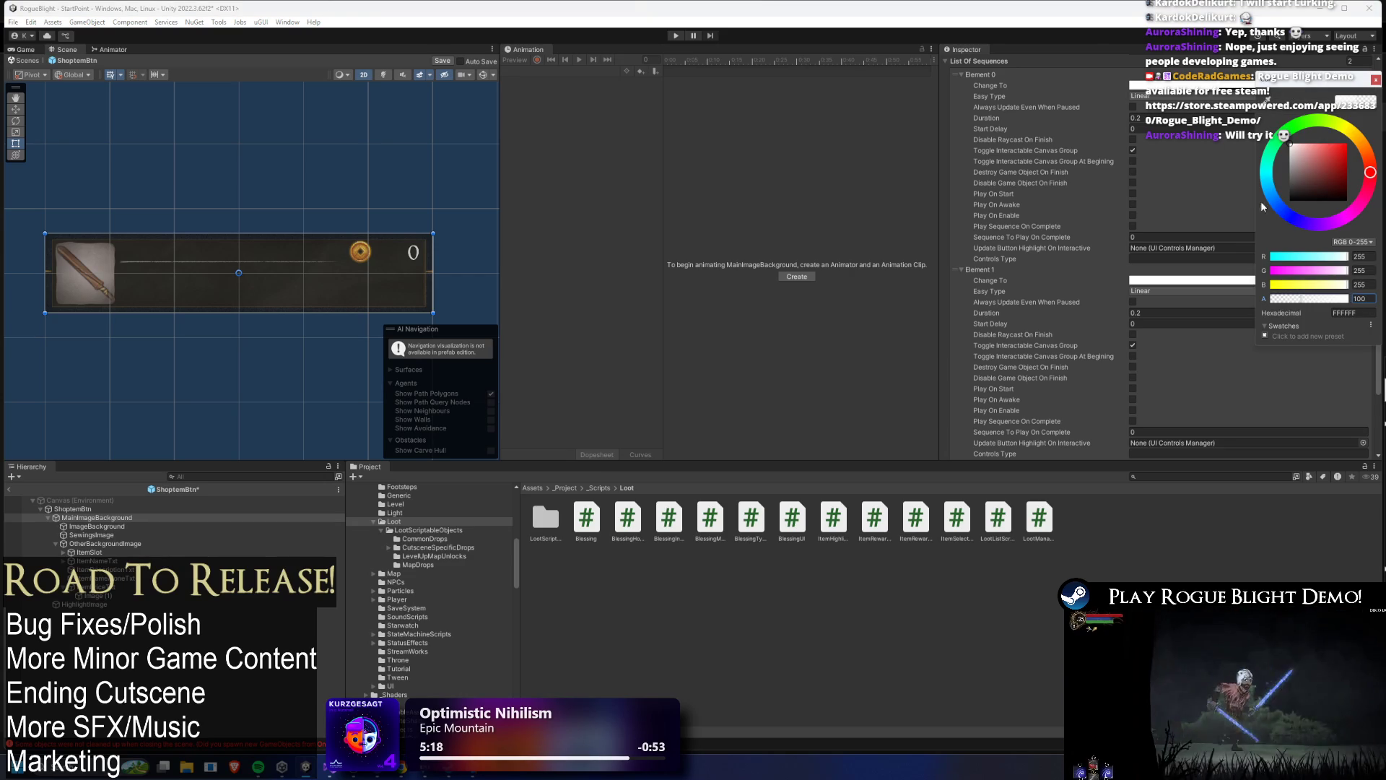
{"action": "left_click", "coordinate": [1375, 79]}
{"action": "scroll", "coordinate": [1251, 288], "scroll_direction": "down", "scroll_amount": 5}
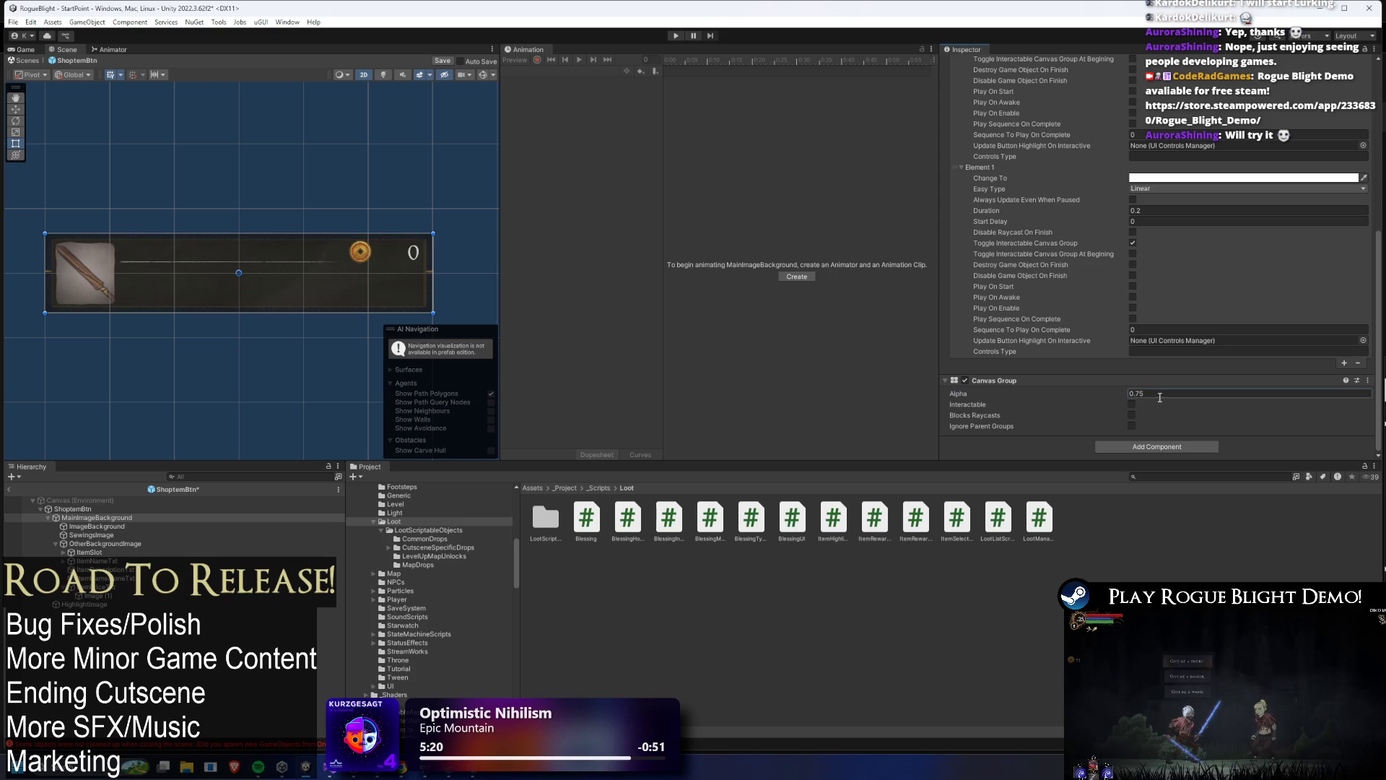
- Finish the 0.4 Canvas Group Alpha, then play-test via a save slot and stop play mode
{"action": "type", "text": "4"}
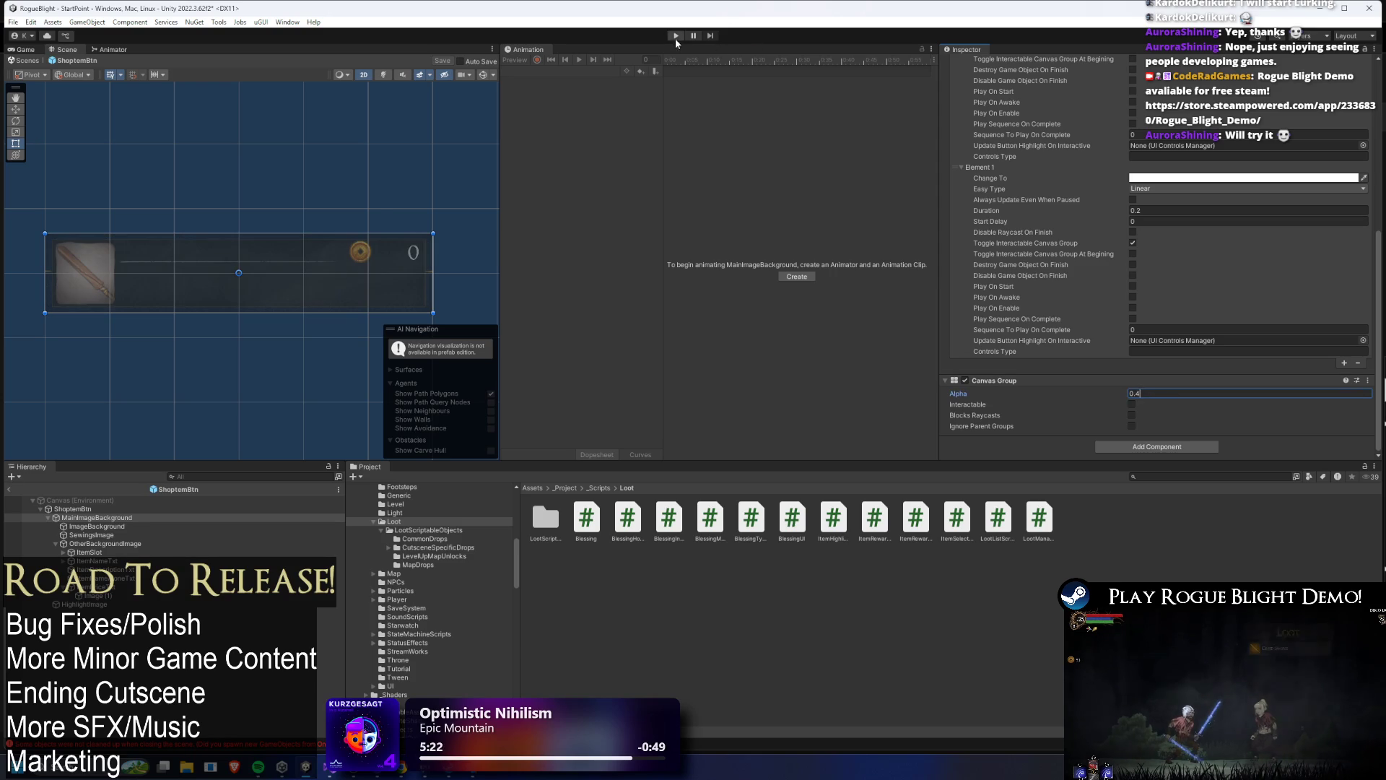
{"action": "left_click", "coordinate": [675, 36]}
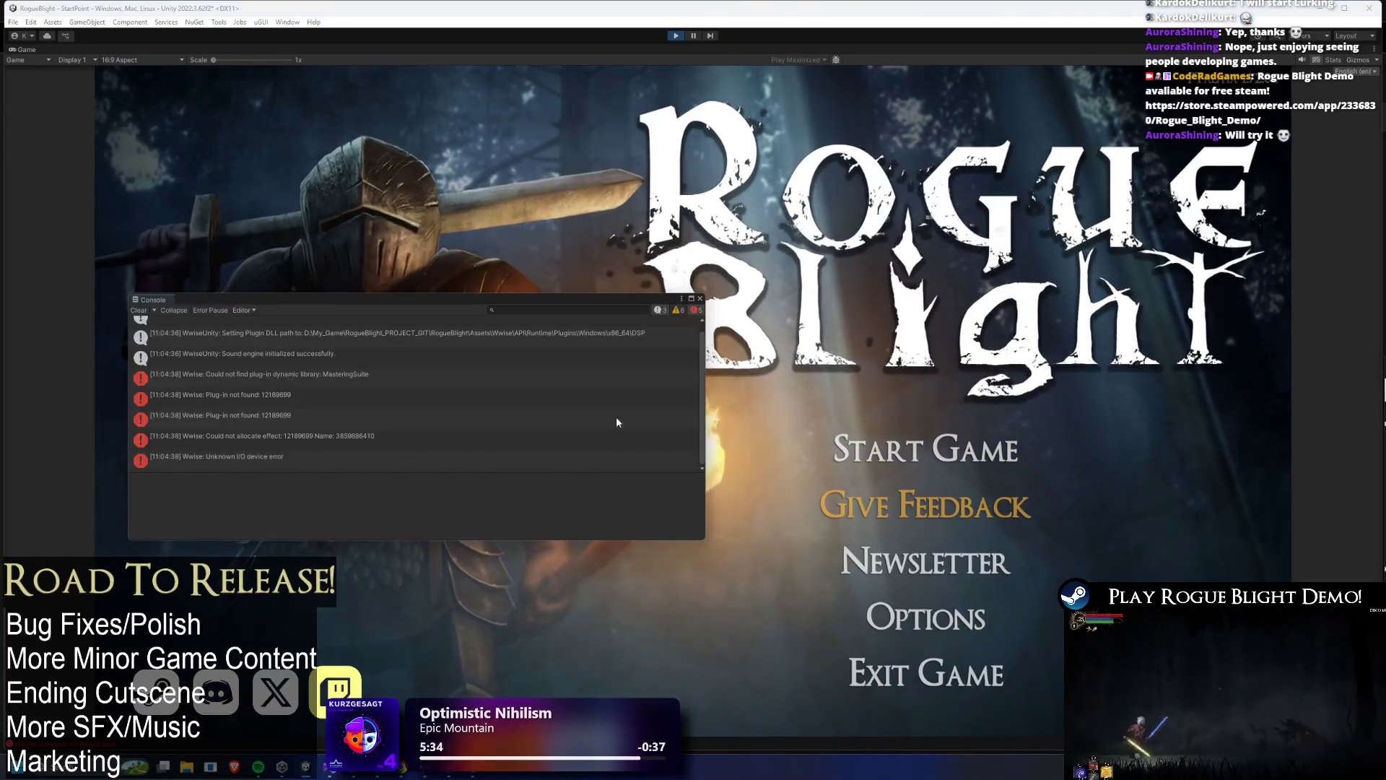
{"action": "left_click", "coordinate": [925, 449]}
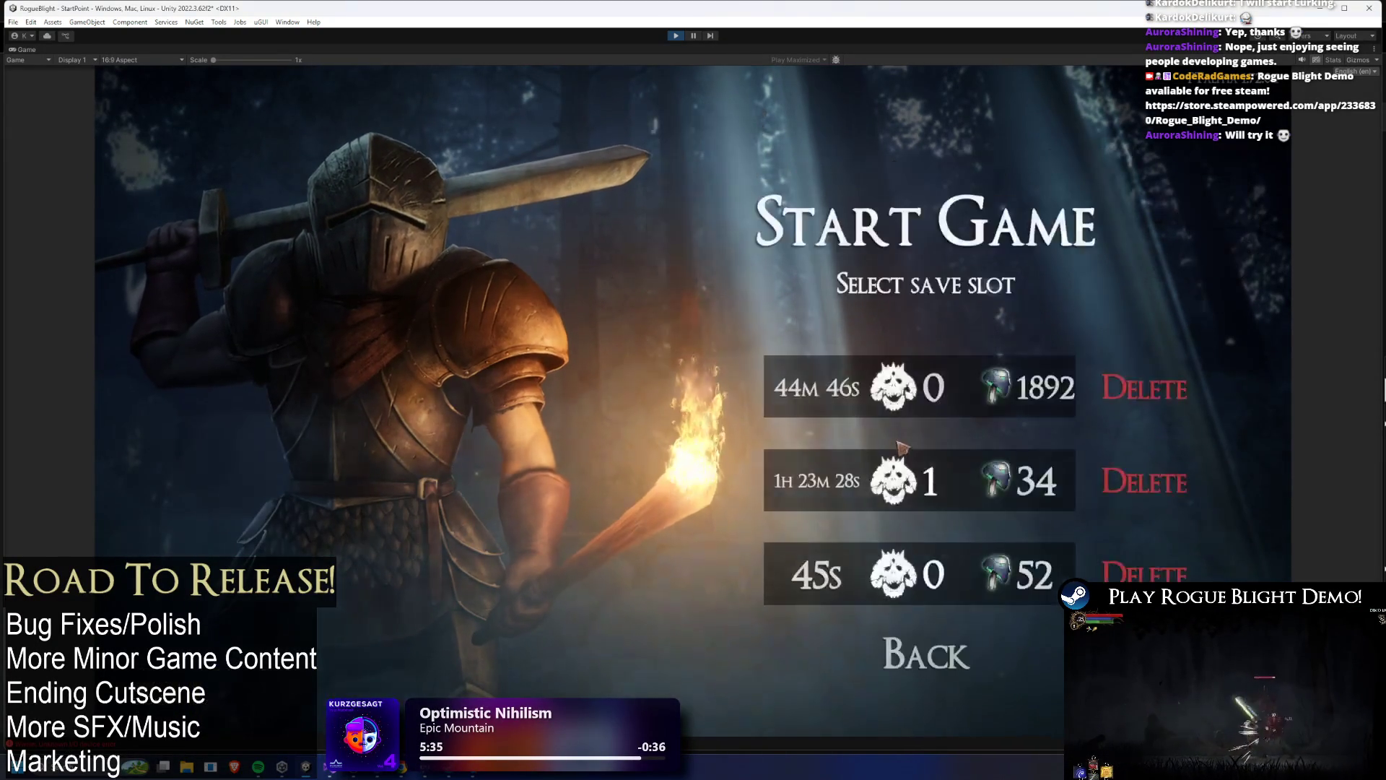
{"action": "left_click", "coordinate": [903, 396]}
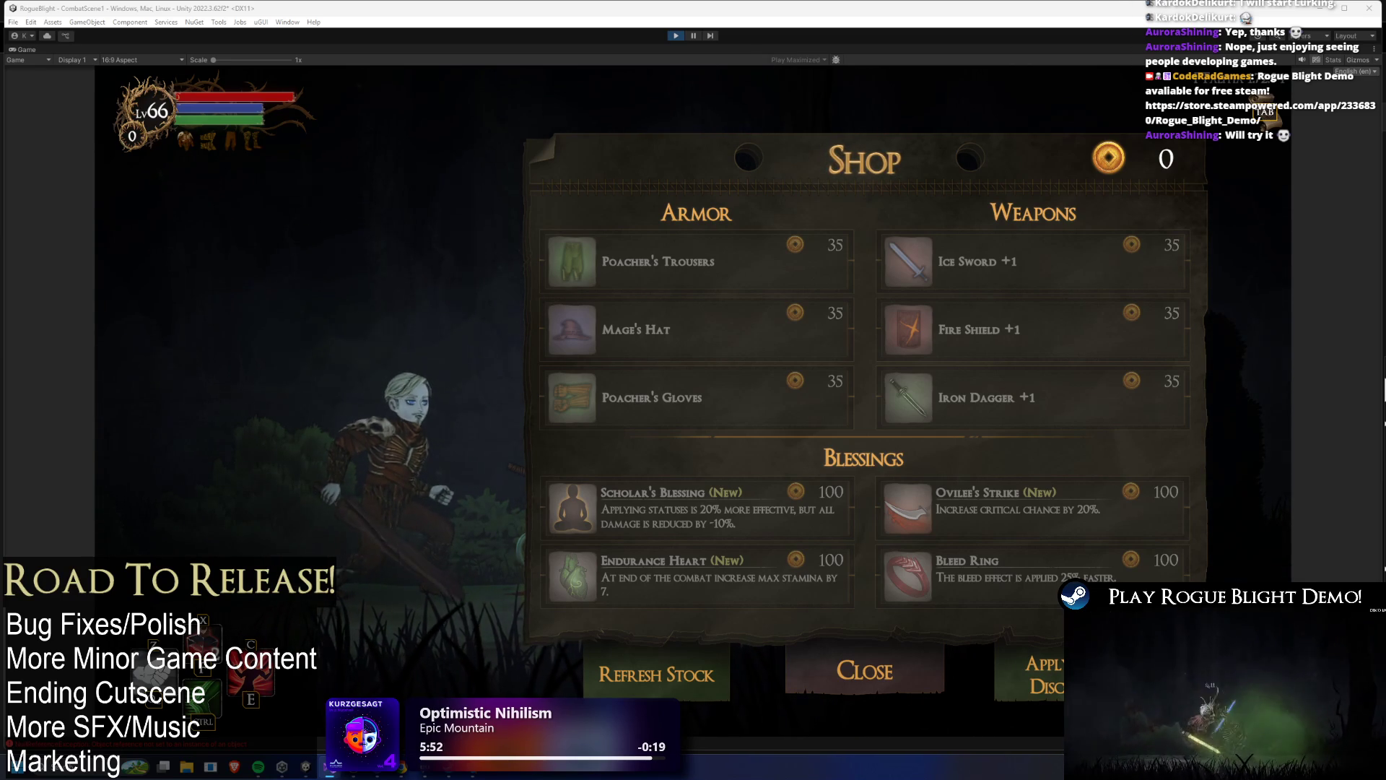
{"action": "left_click", "coordinate": [671, 37]}
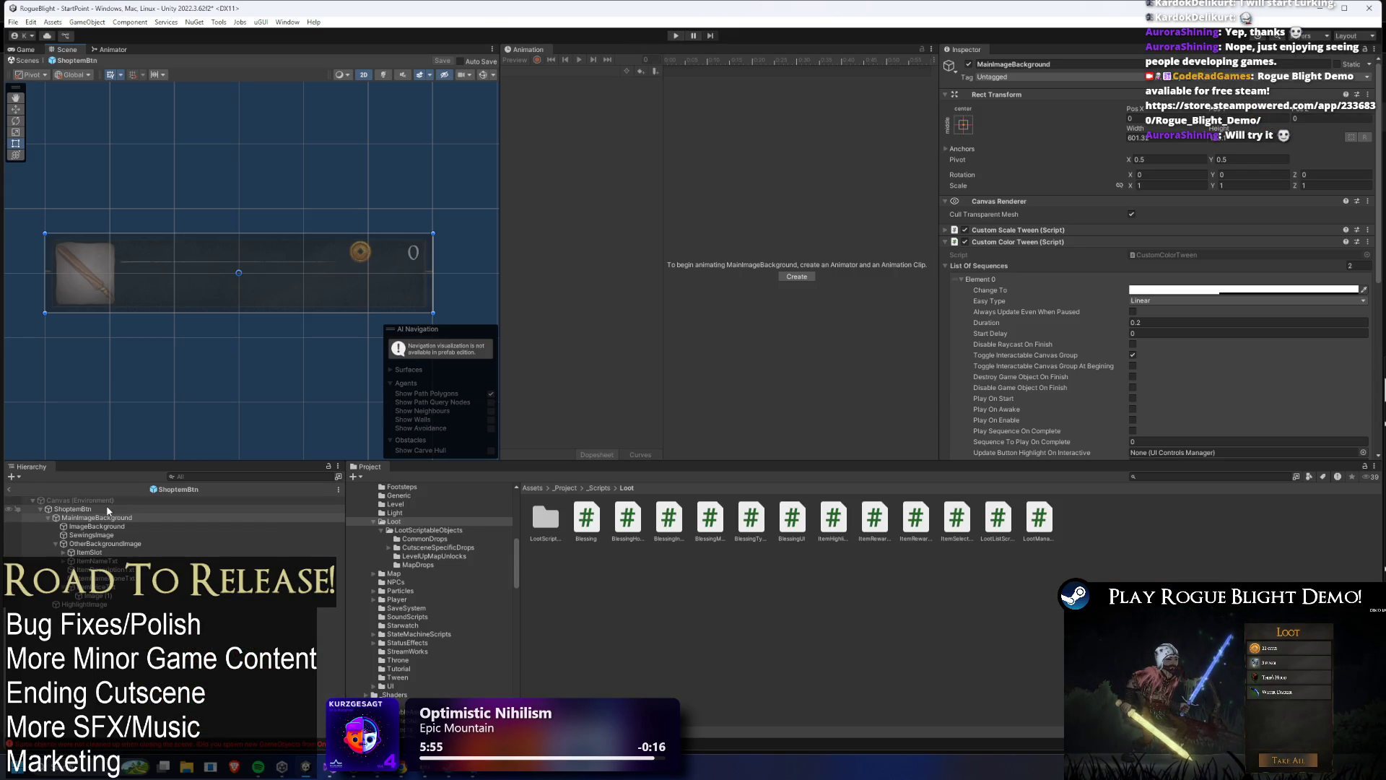
- Nest SewingsImage under ImageBackground in the ShoptemBtn prefab, save it, and enter play mode
{"action": "left_click", "coordinate": [106, 509]}
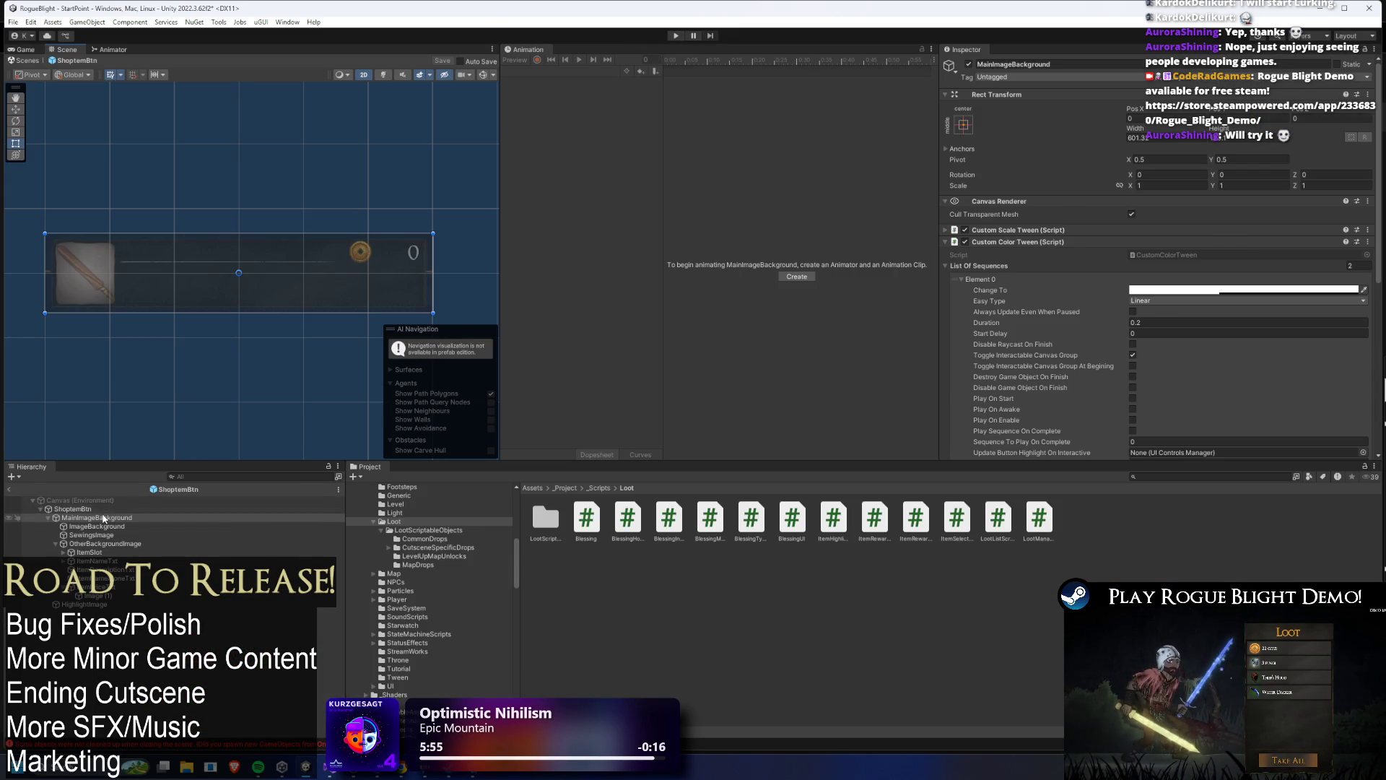
{"action": "key", "text": "Left"}
{"action": "key", "text": "Right"}
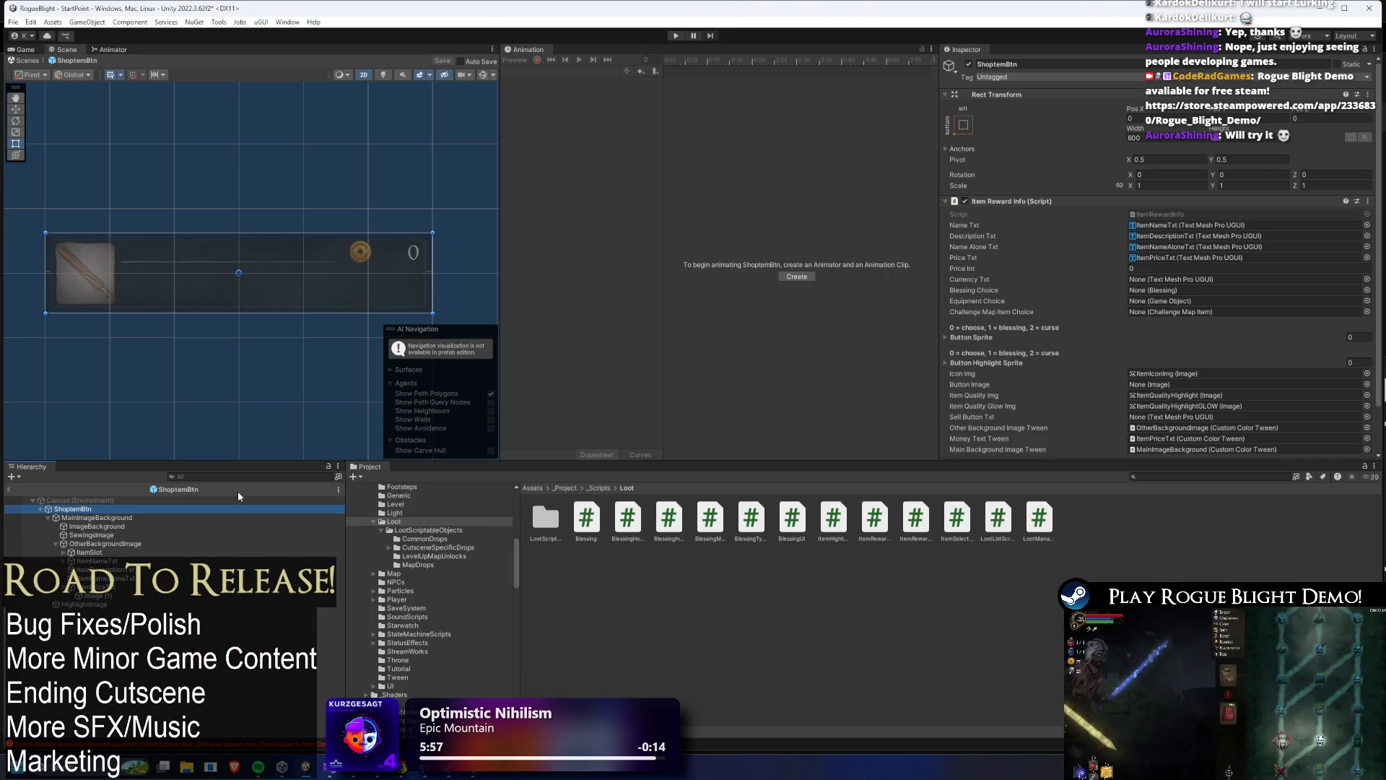
{"action": "key", "text": "Down"}
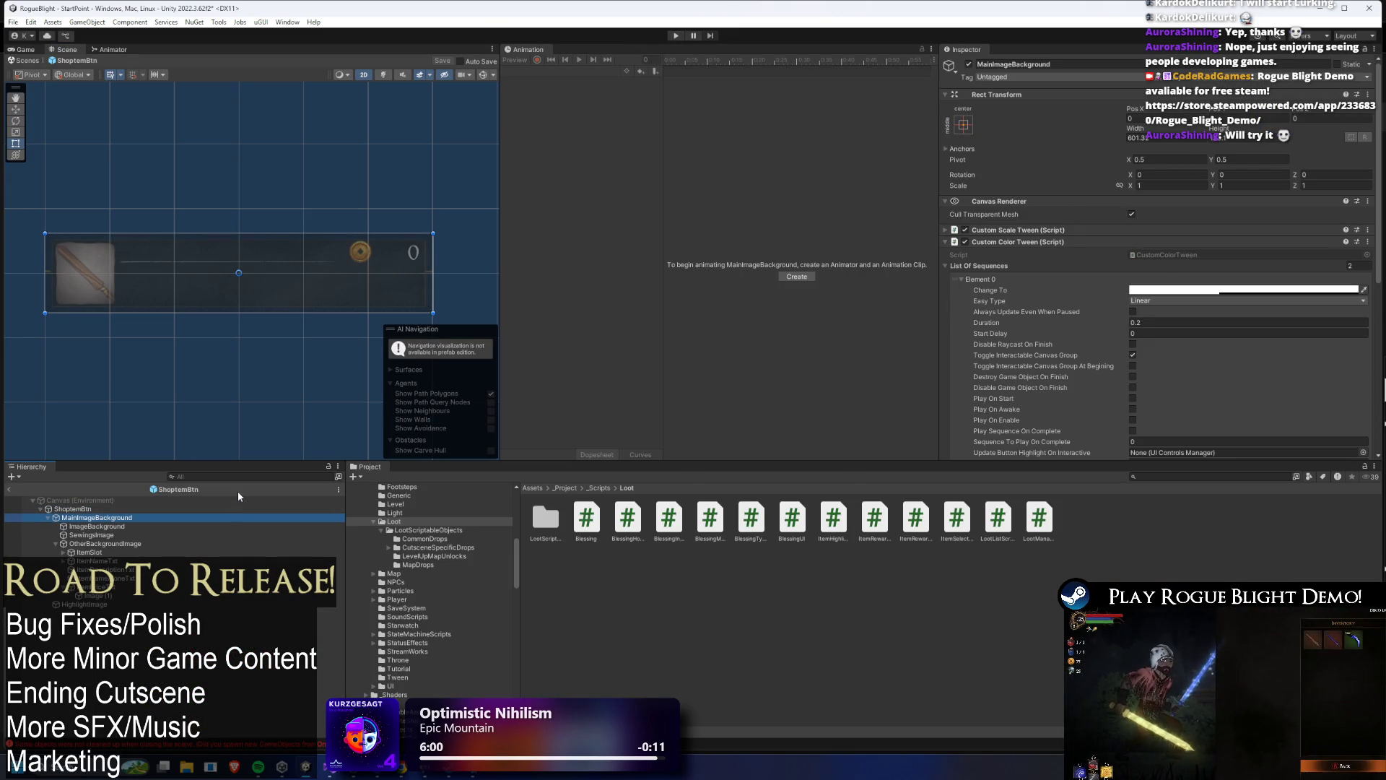
{"action": "key", "text": "Down"}
{"action": "key", "text": "Down"}
{"action": "key", "text": "Down"}
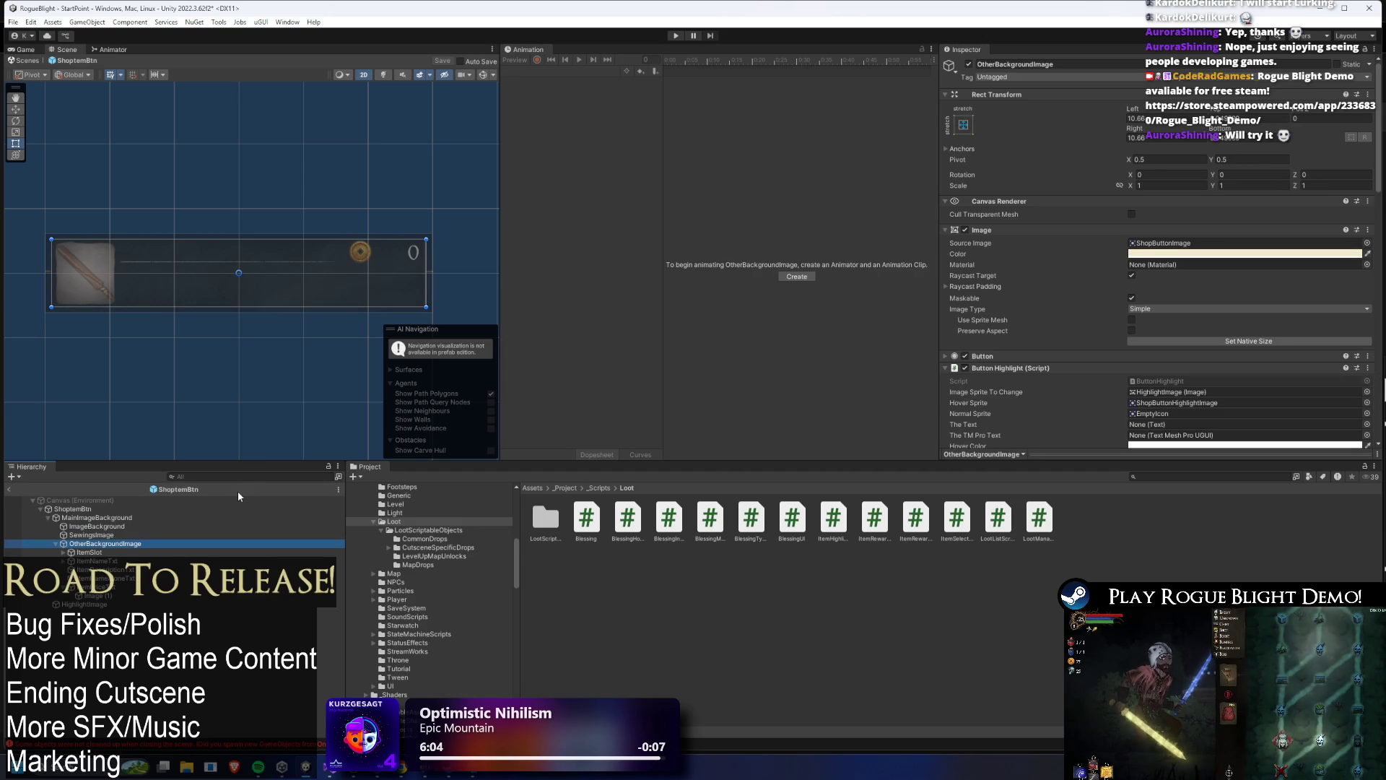
{"action": "key", "text": "Up"}
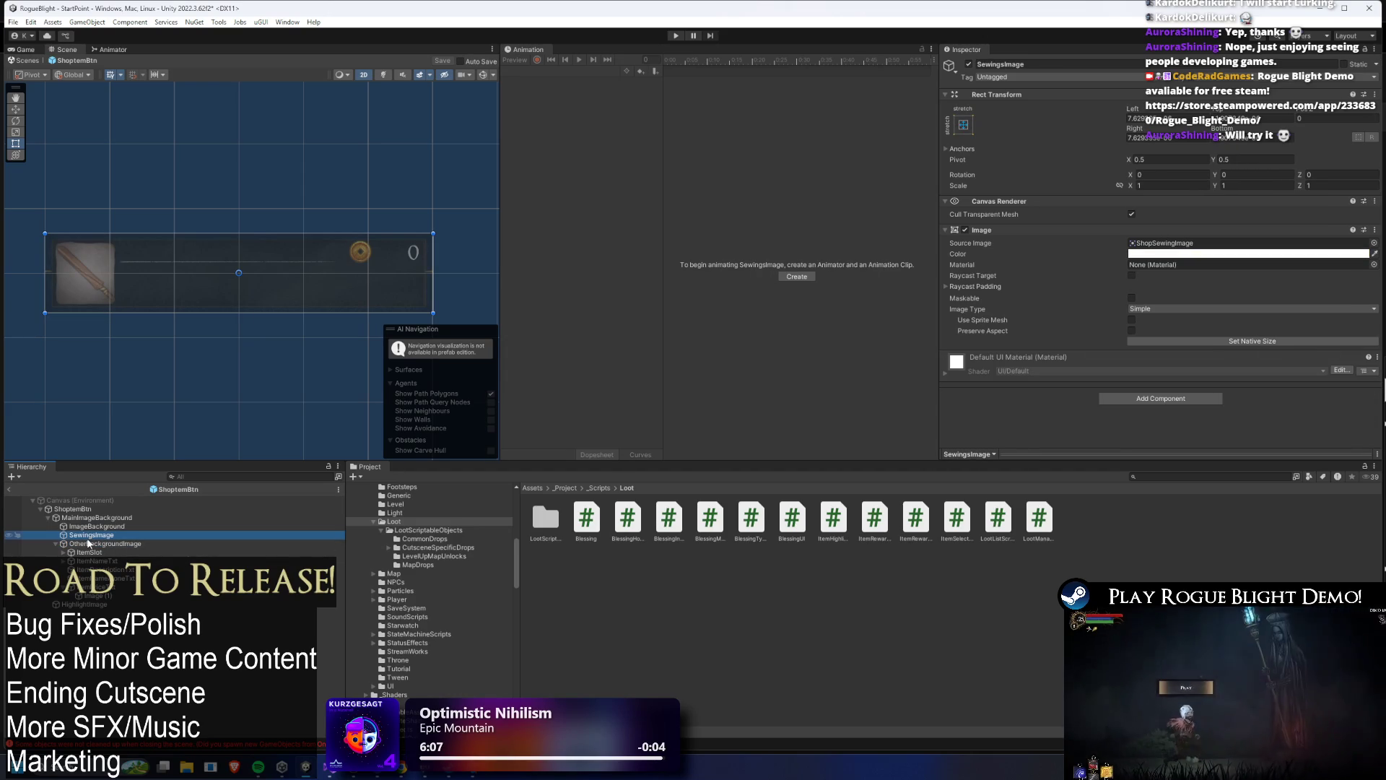
{"action": "left_click_drag", "start_coordinate": [86, 533], "coordinate": [87, 526]}
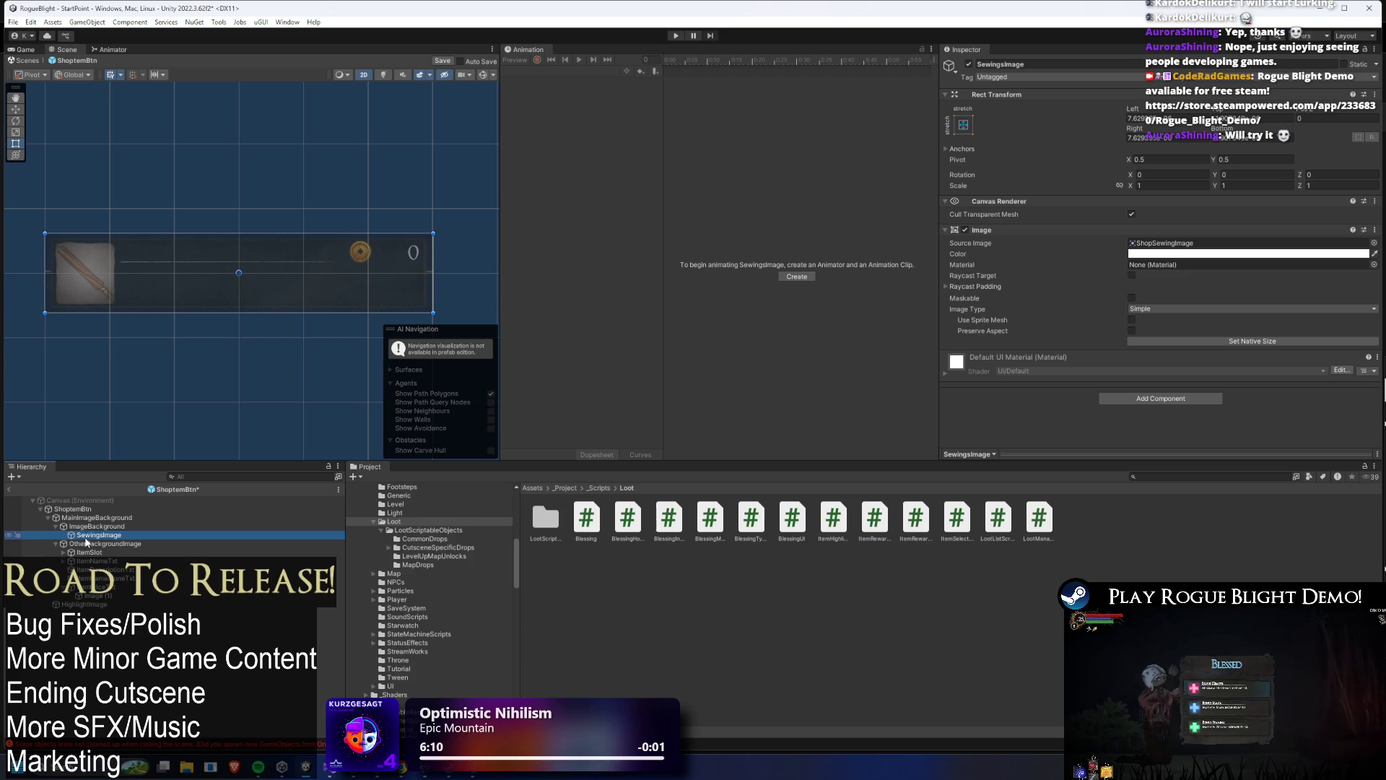
{"action": "key", "text": "ctrl+s"}
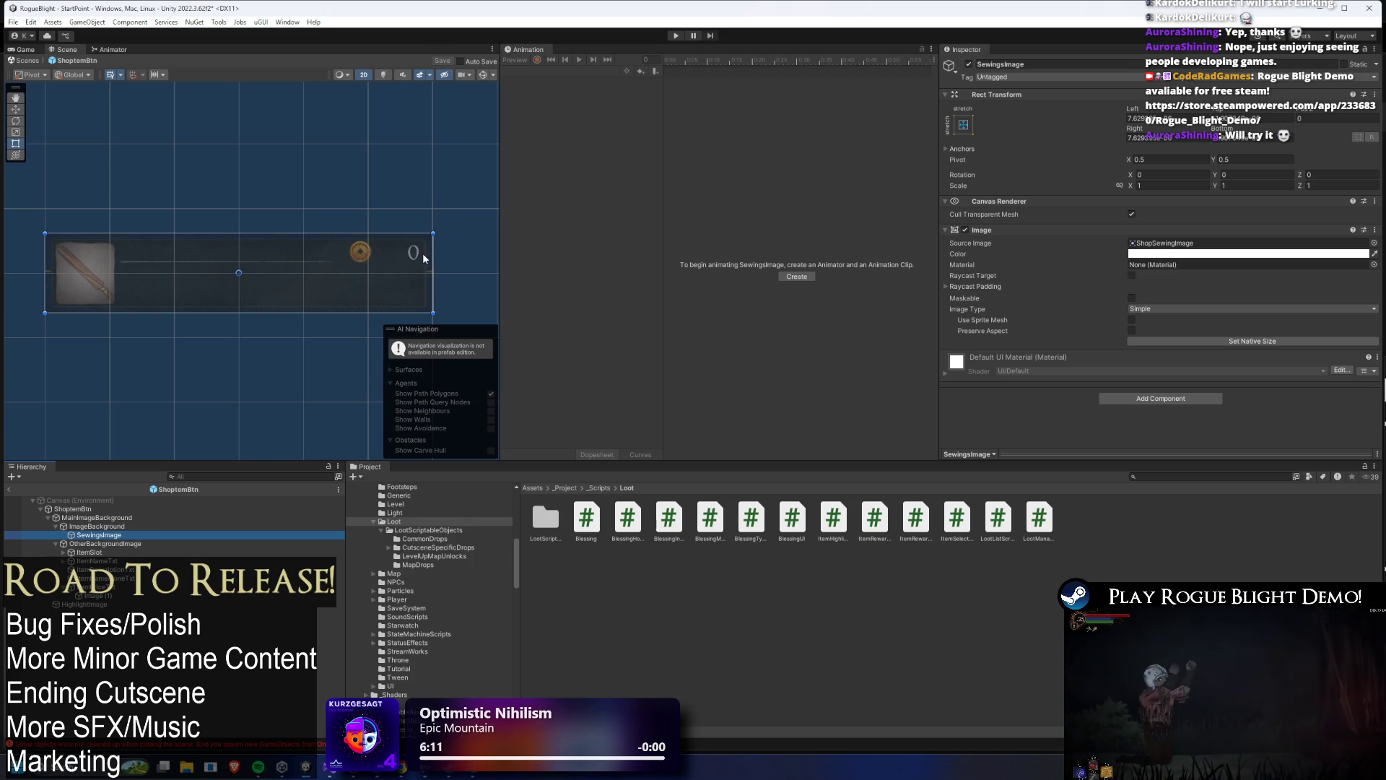
{"action": "left_click", "coordinate": [676, 37]}
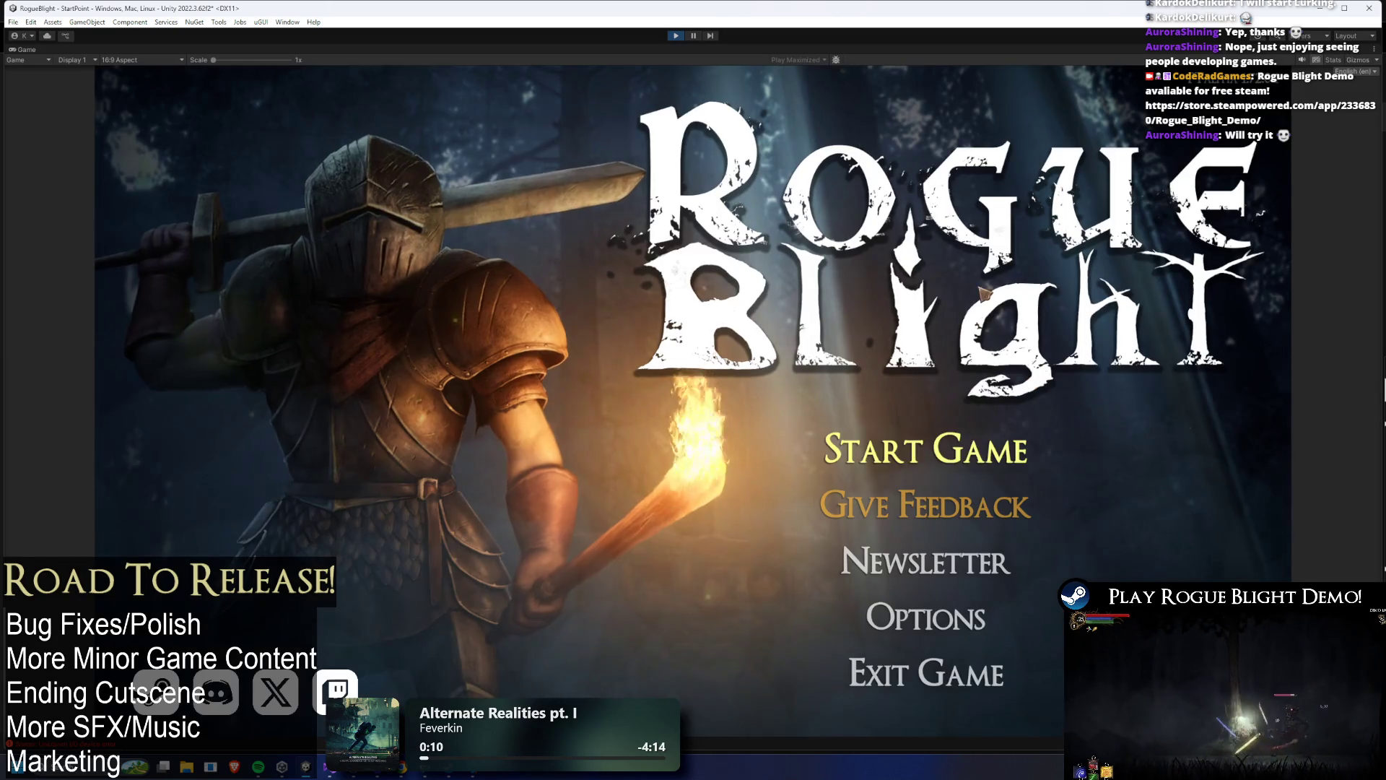
- Start a game from a save slot and open the in-game shop
{"action": "left_click", "coordinate": [930, 432]}
{"action": "left_click", "coordinate": [1024, 403]}
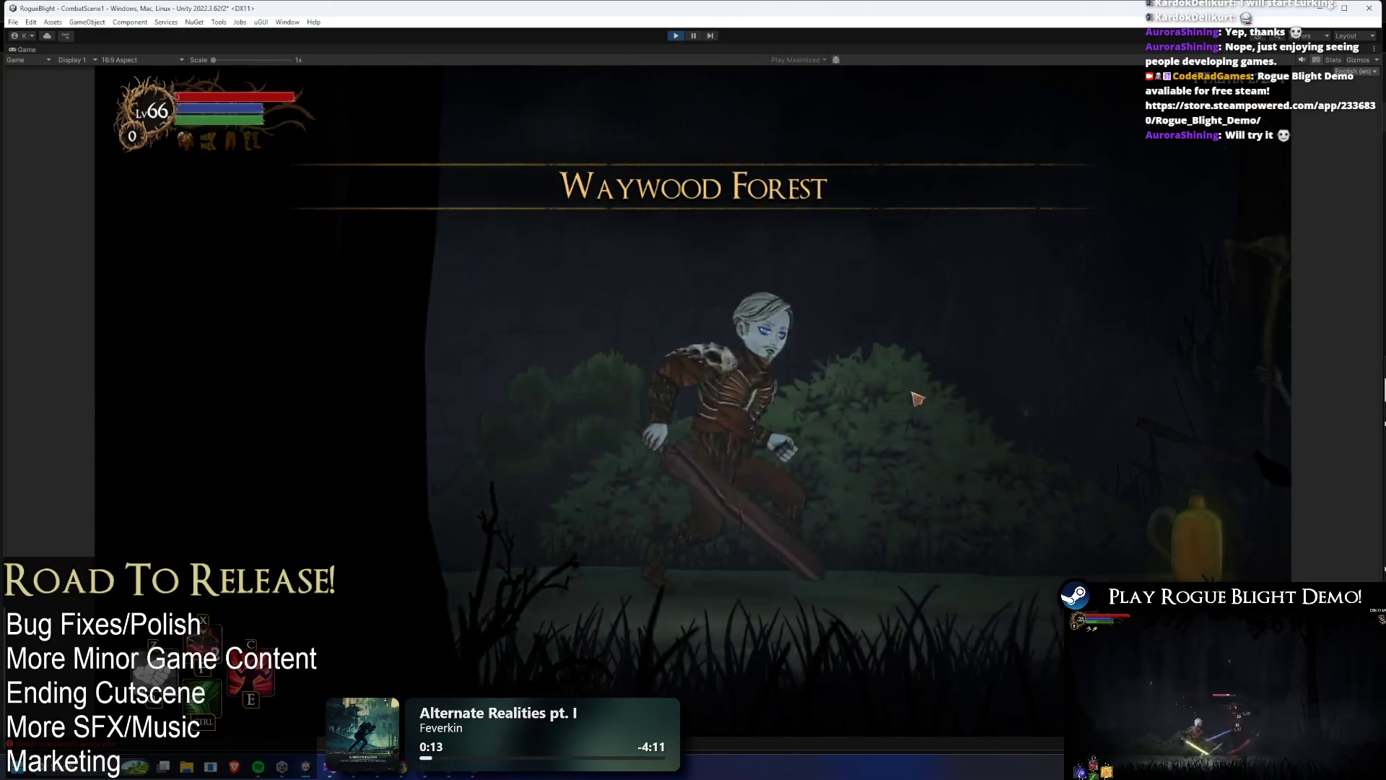
{"action": "key", "text": "e"}
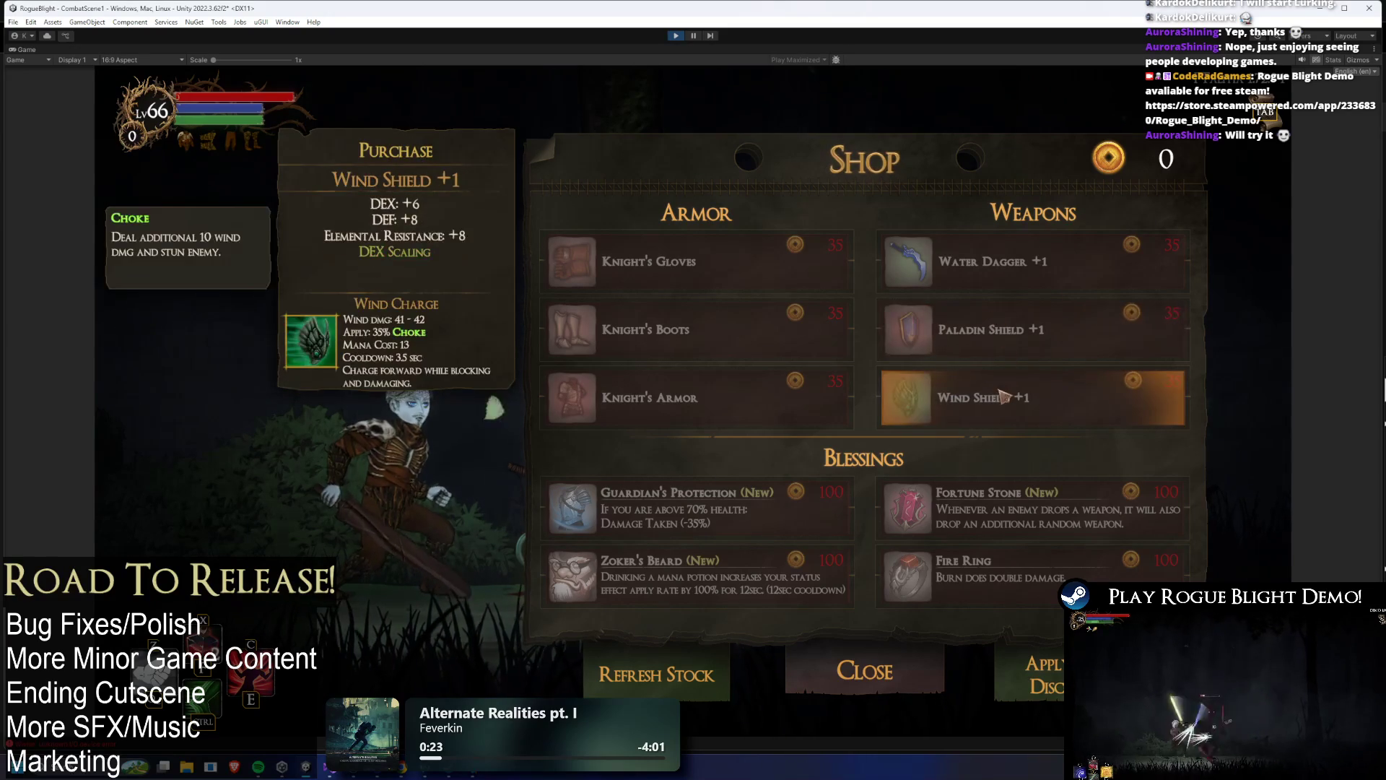
- Move the shop highlight between items with the arrow keys, ending on Knight's Armor
{"action": "left_click", "coordinate": [1000, 417]}
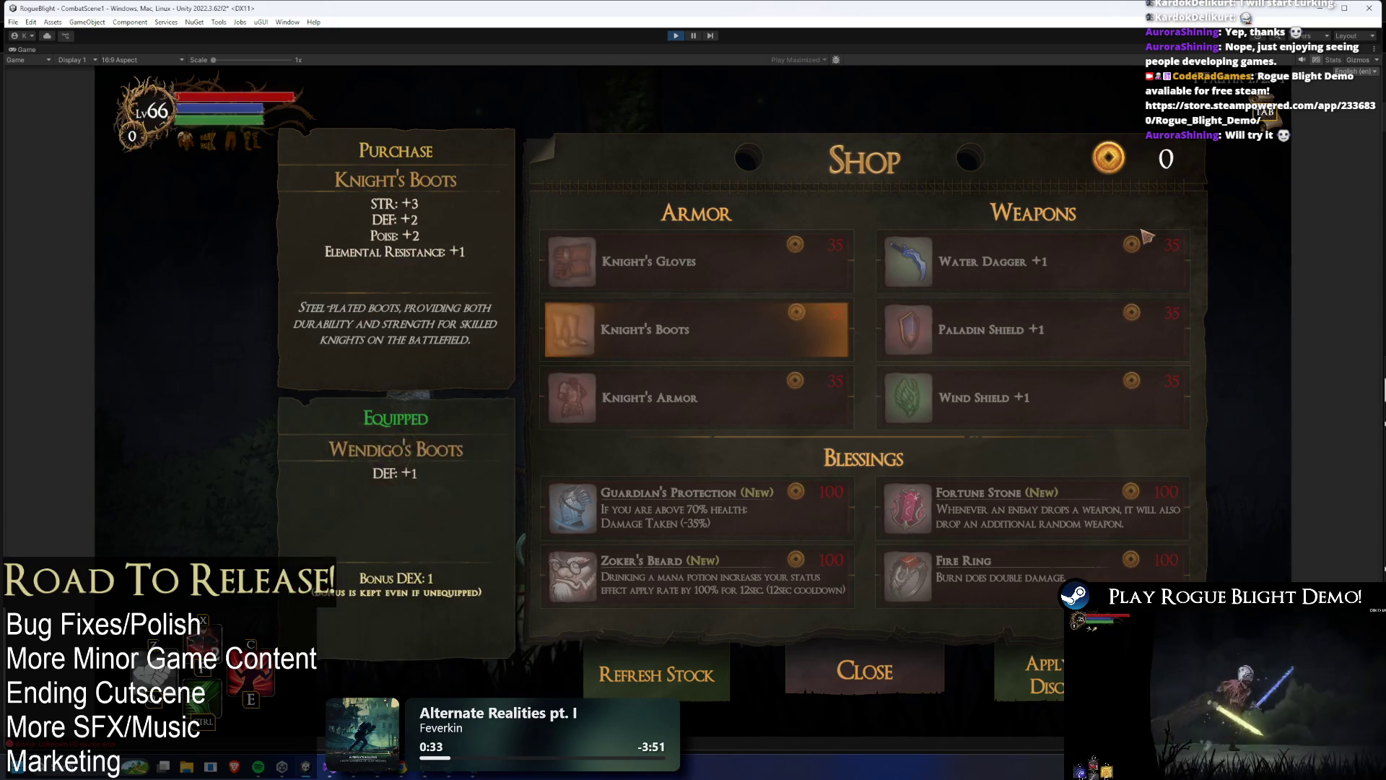
{"action": "key", "text": "Down"}
{"action": "key", "text": "Down"}
{"action": "key", "text": "Down"}
{"action": "key", "text": "Up"}
{"action": "key", "text": "Right"}
{"action": "key", "text": "Up"}
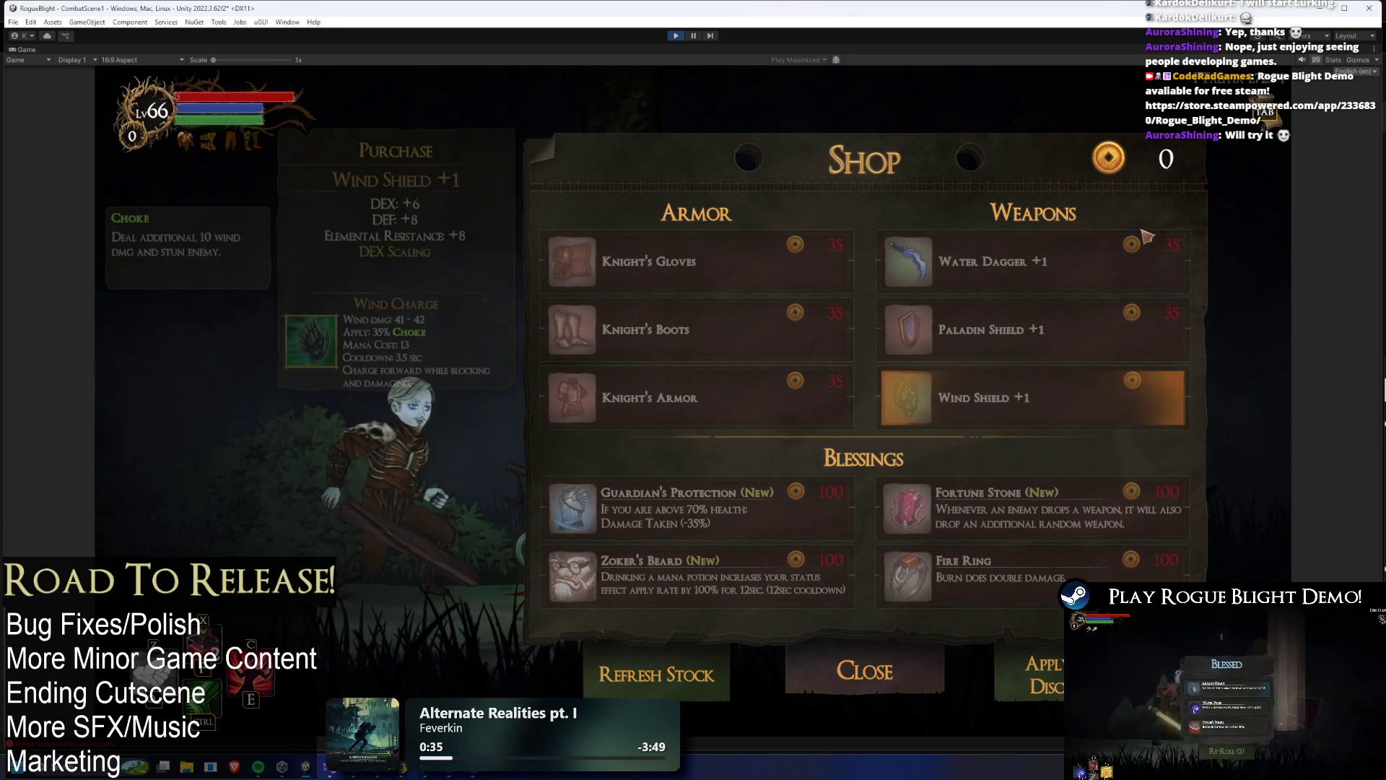
{"action": "key", "text": "Up"}
{"action": "key", "text": "Up"}
{"action": "key", "text": "Left"}
{"action": "key", "text": "Down"}
{"action": "key", "text": "Down"}
{"action": "key", "text": "Down"}
{"action": "key", "text": "Up"}
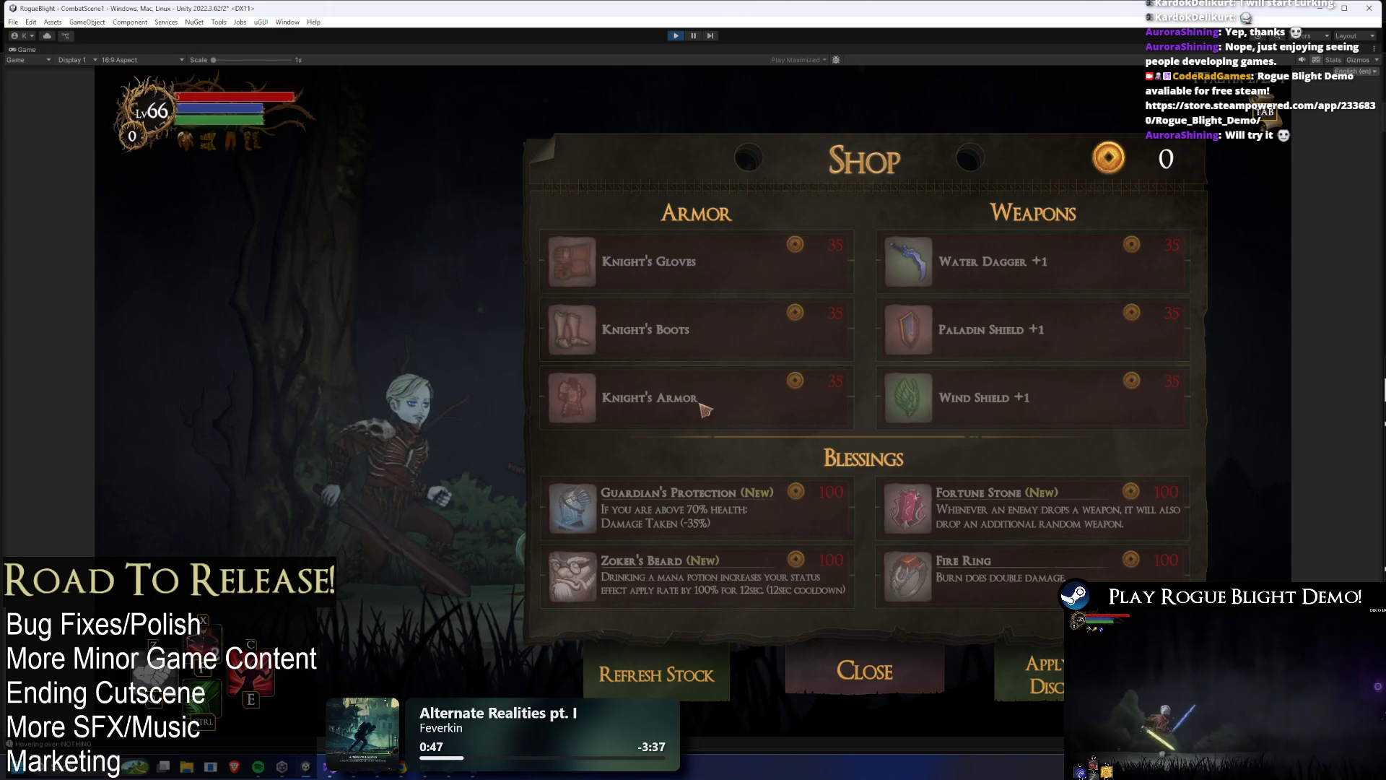
- Highlight Knight's Boots, Knight's Armor, Wind Shield +1 and Paladin Shield +1, then stop the game
{"action": "left_click", "coordinate": [577, 338]}
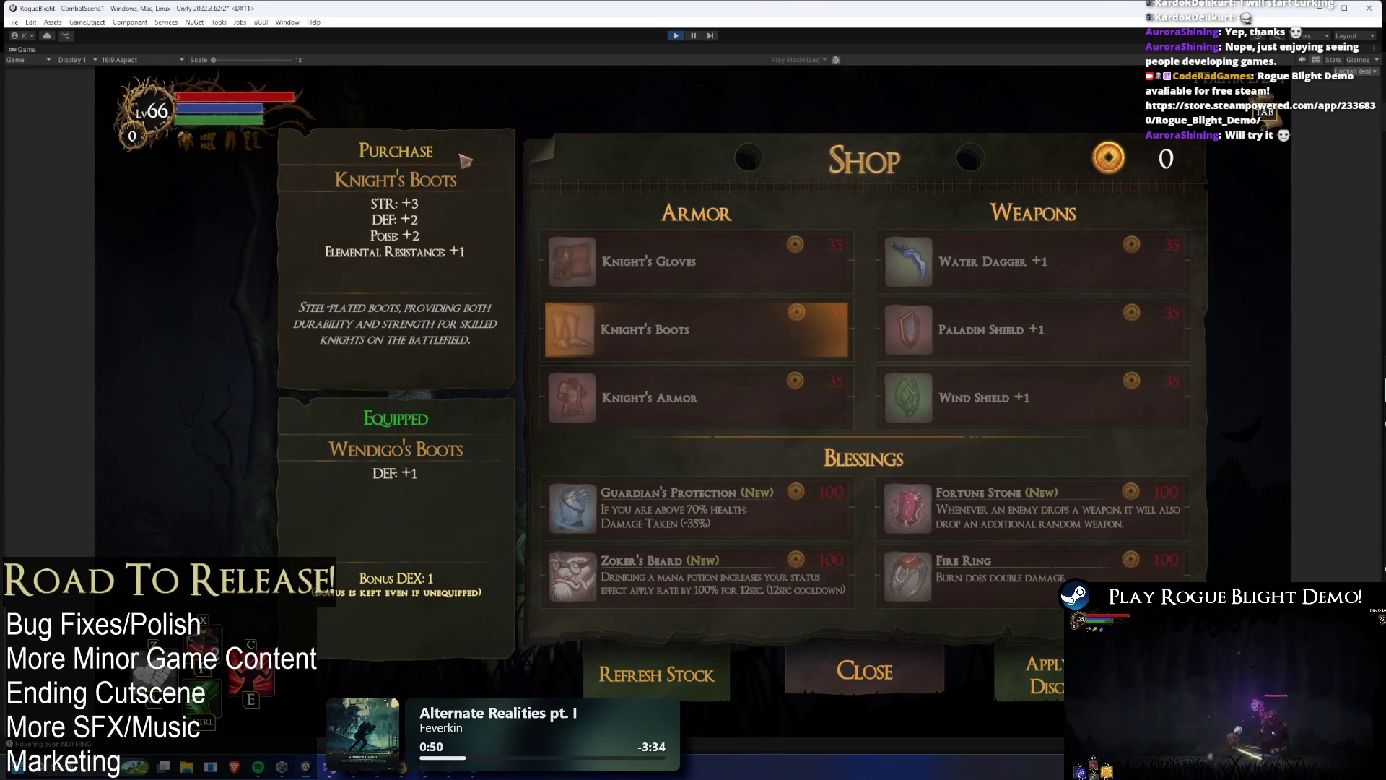
{"action": "left_click", "coordinate": [615, 400]}
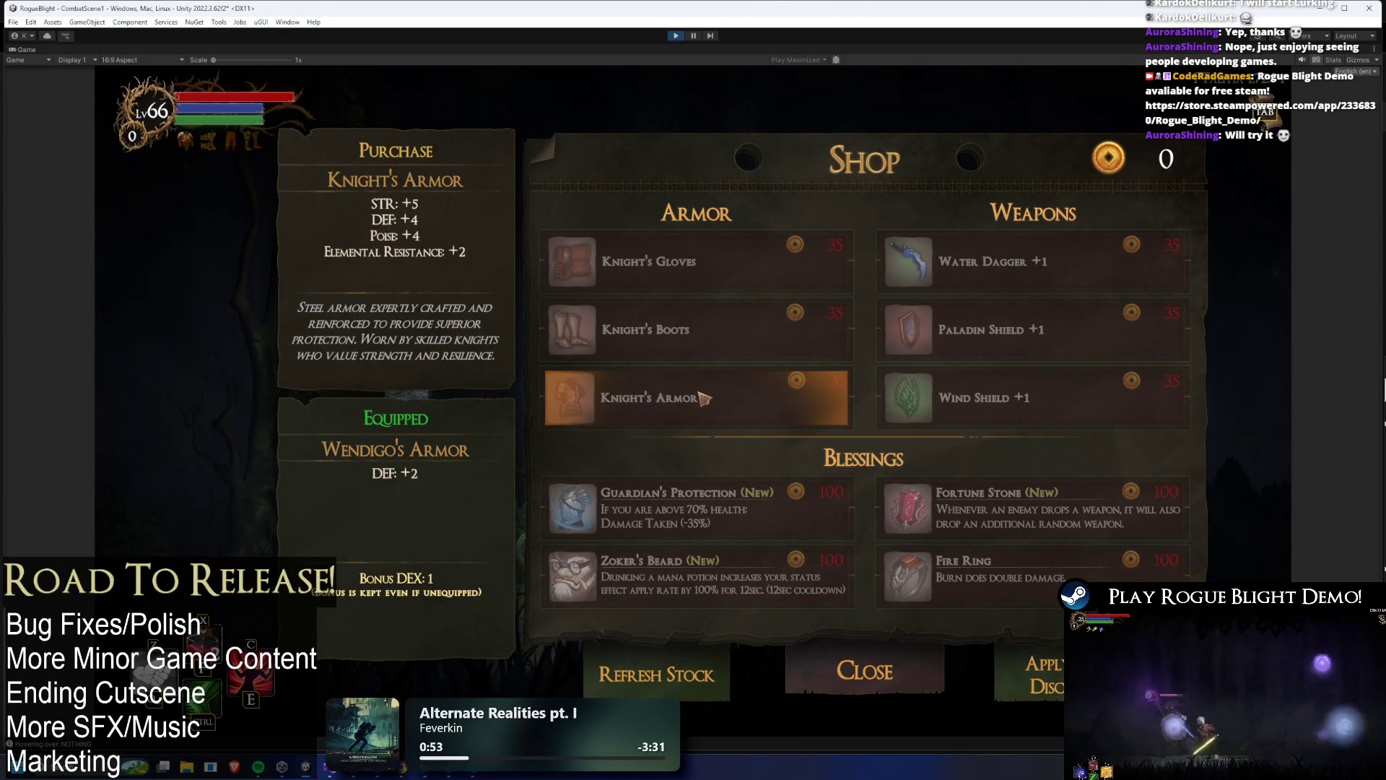
{"action": "left_click", "coordinate": [442, 380]}
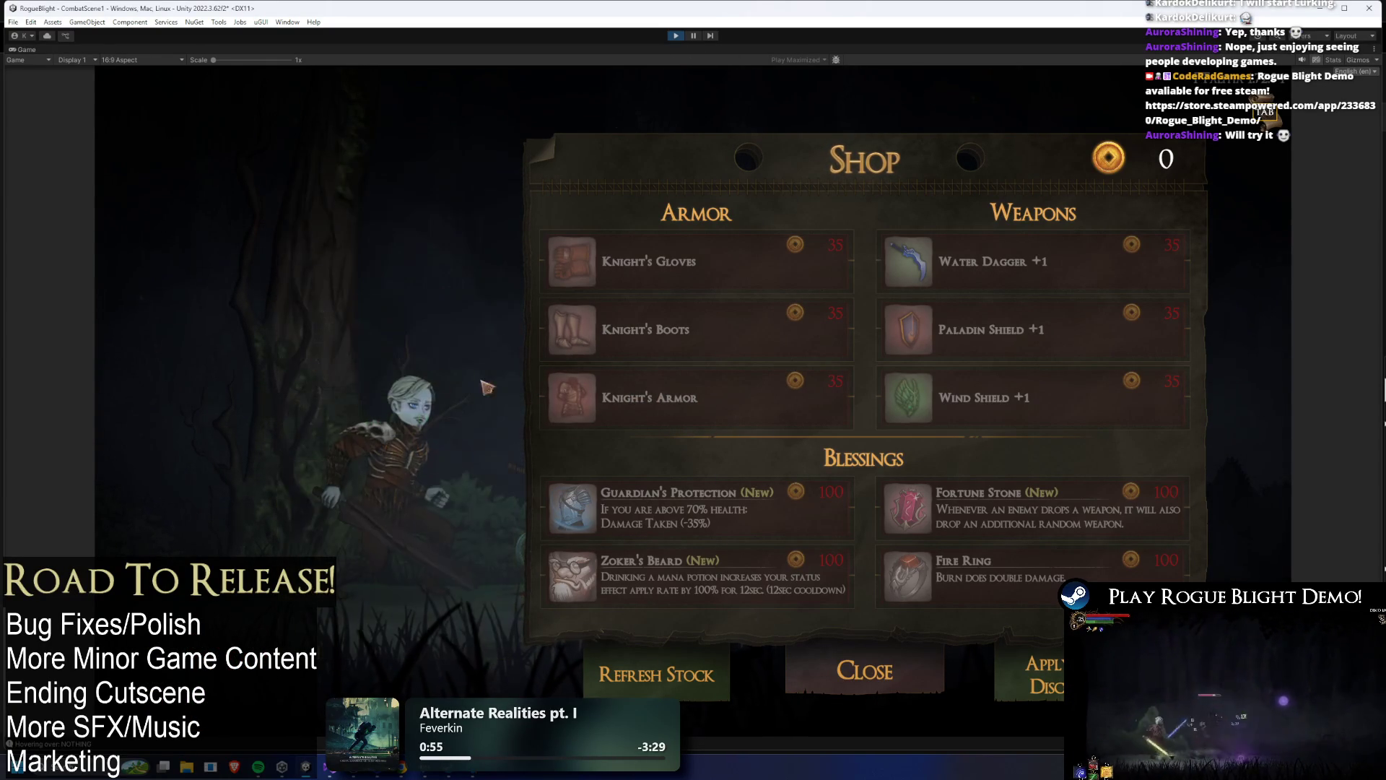
{"action": "left_click", "coordinate": [740, 334]}
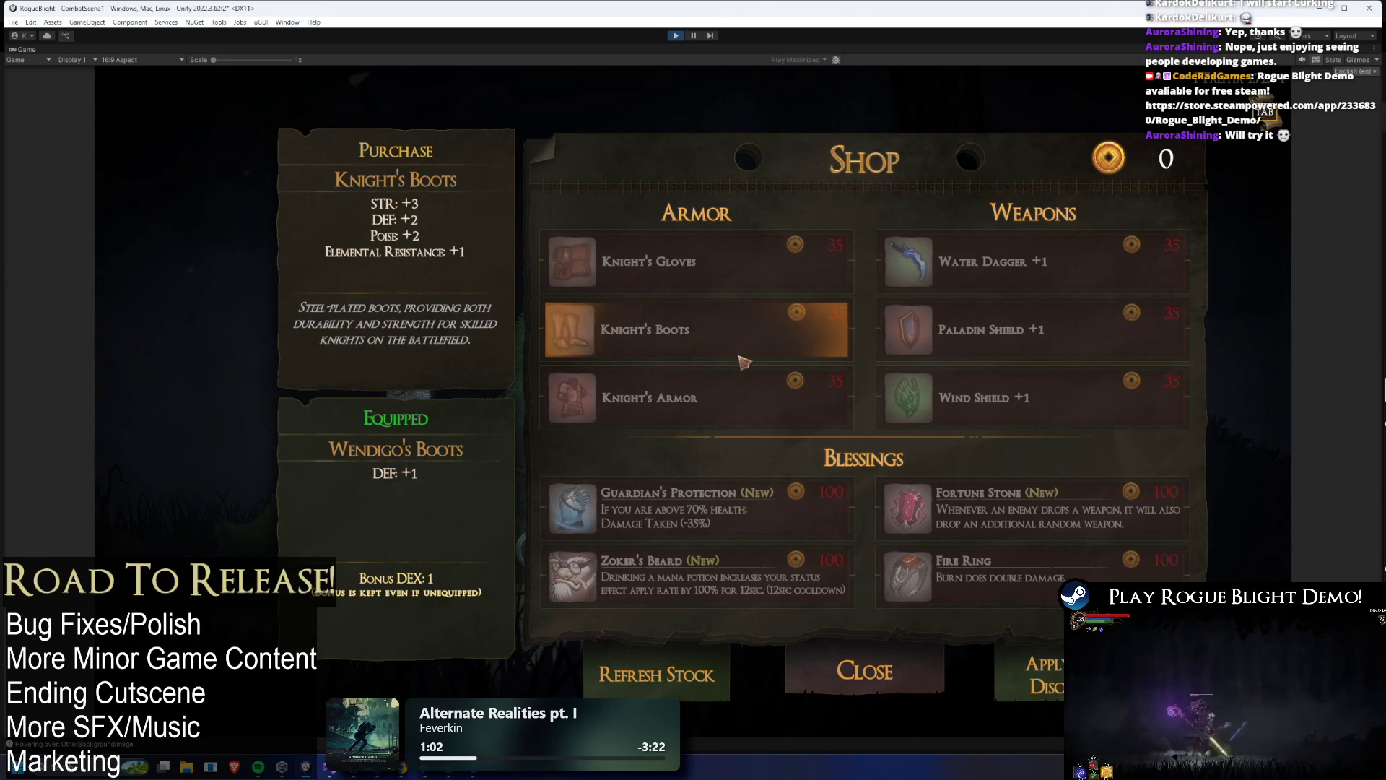
{"action": "left_click", "coordinate": [735, 428]}
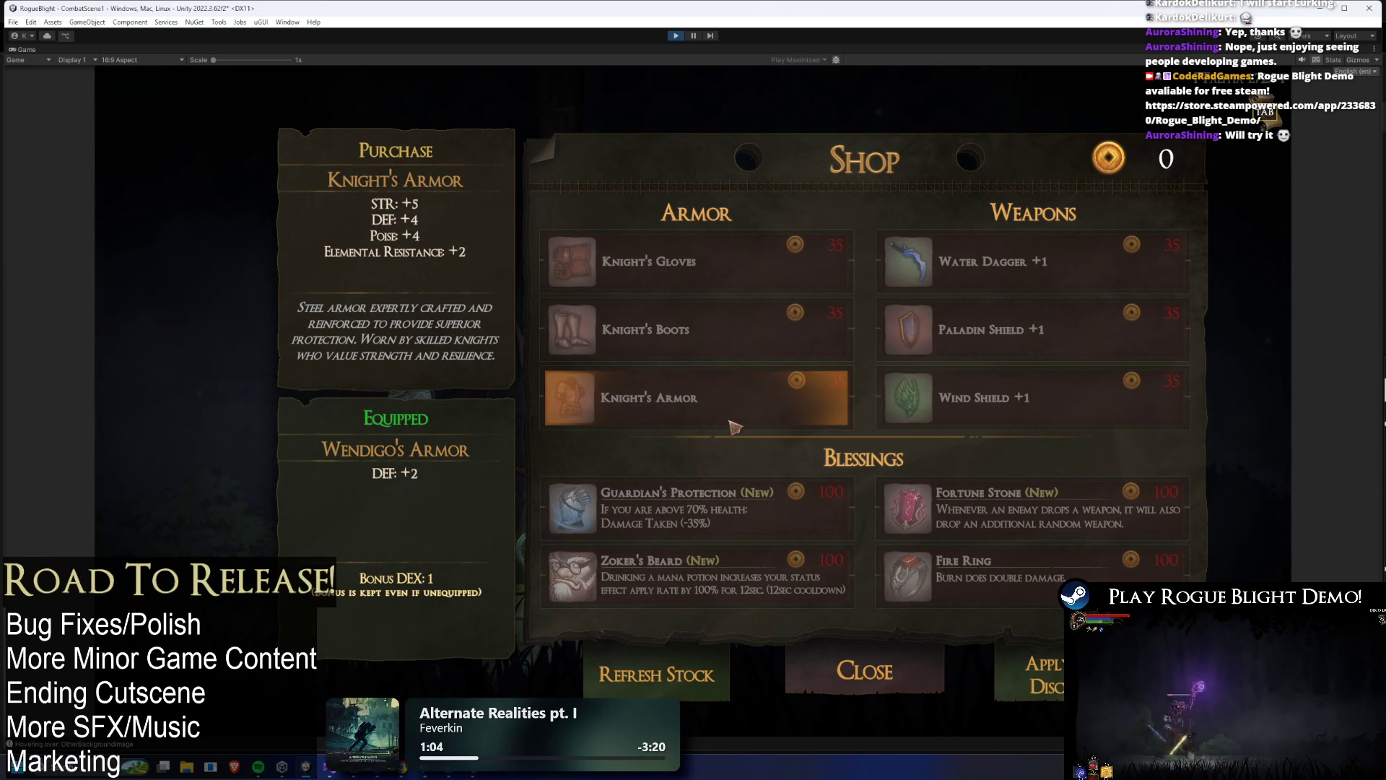
{"action": "left_click", "coordinate": [1025, 412]}
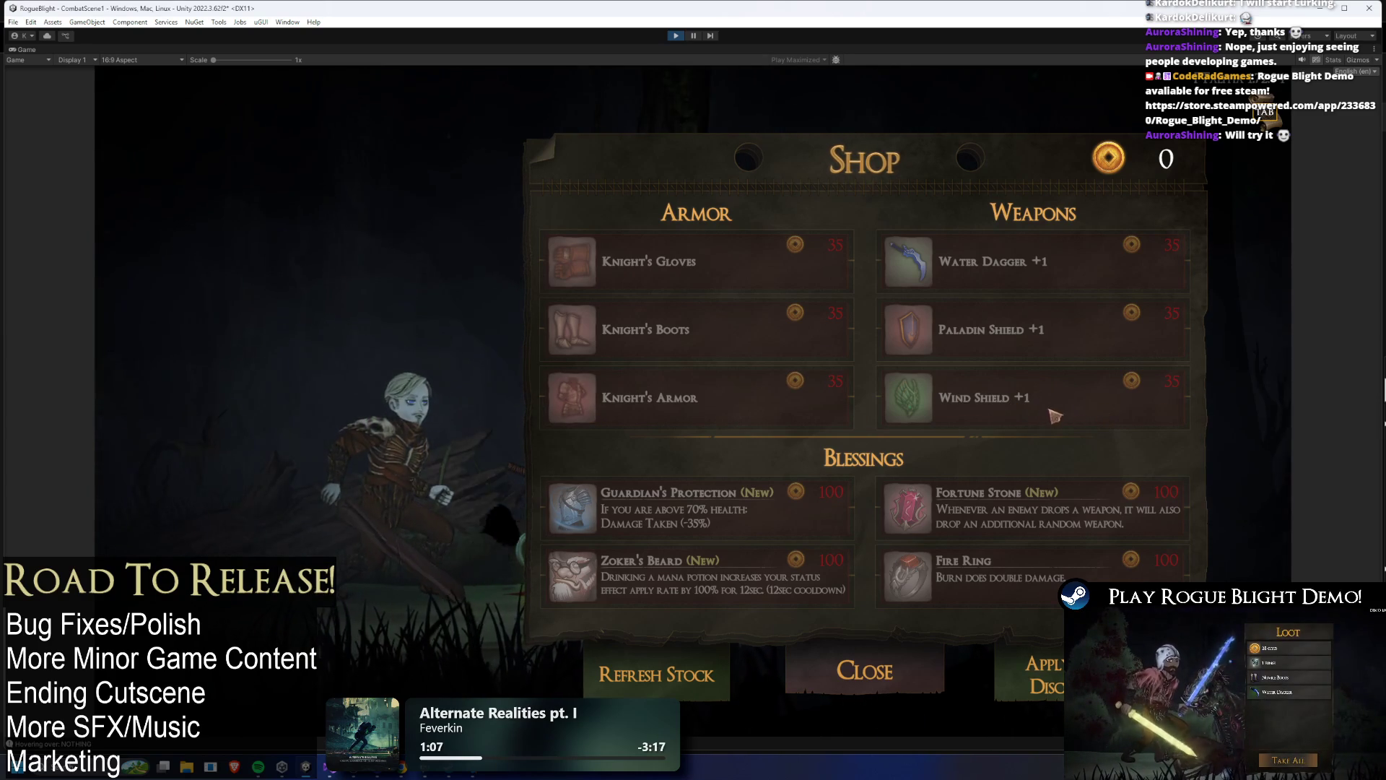
{"action": "left_click", "coordinate": [1007, 384]}
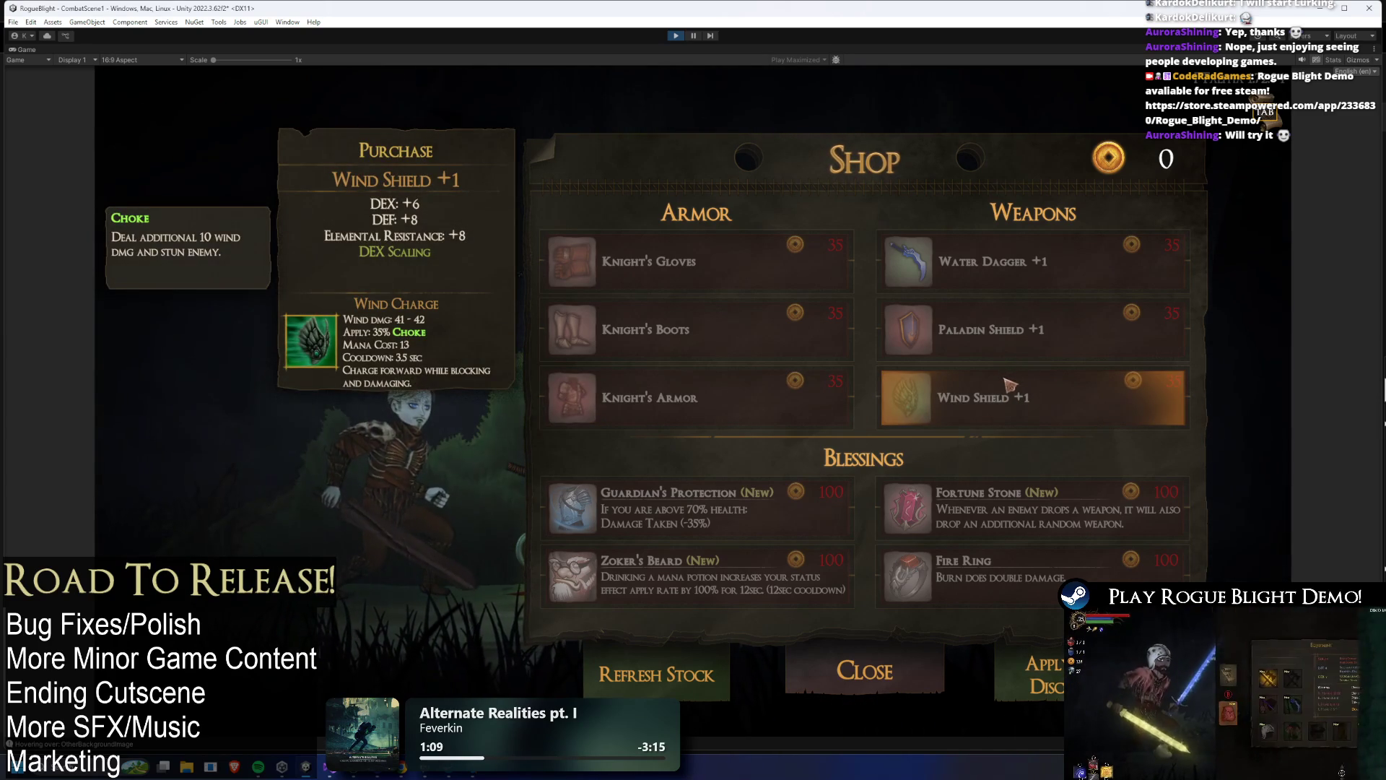
{"action": "left_click", "coordinate": [1021, 413]}
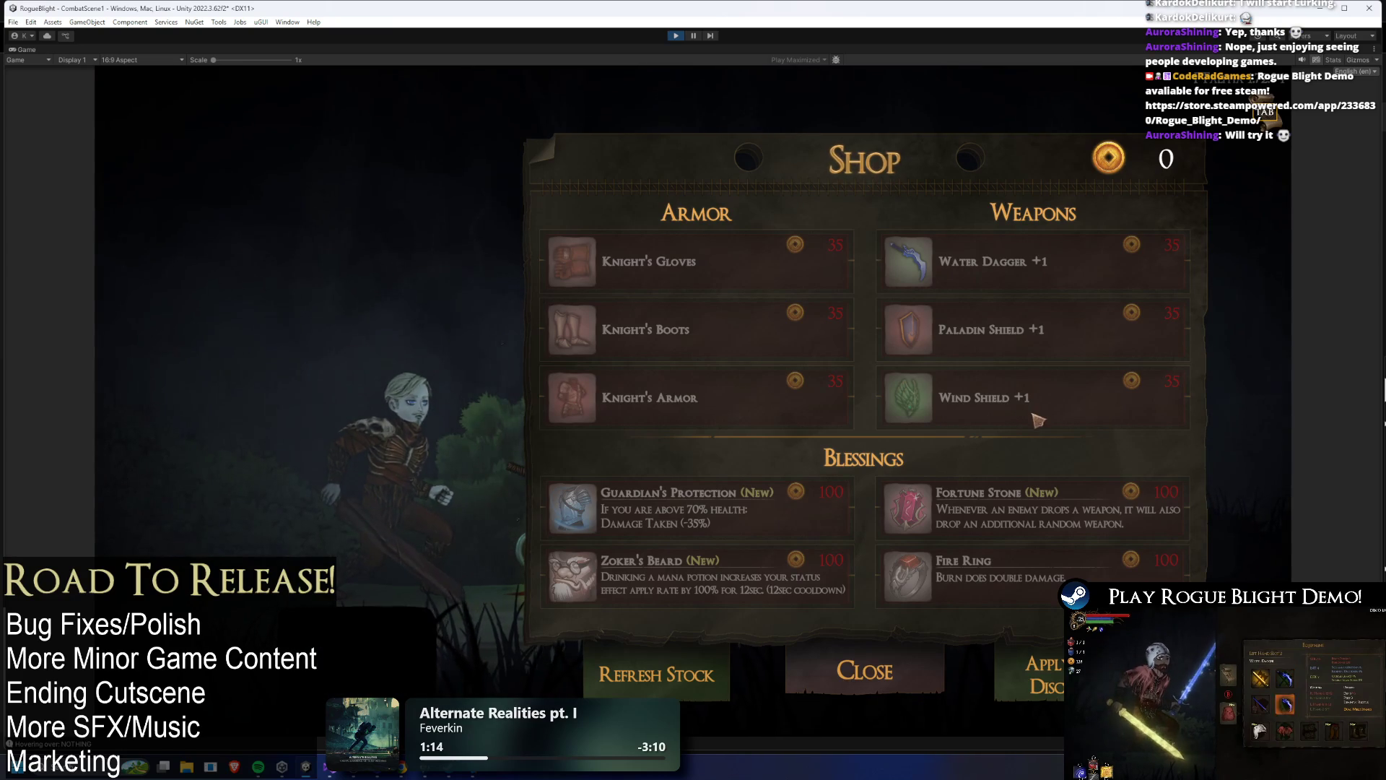
{"action": "left_click", "coordinate": [960, 329]}
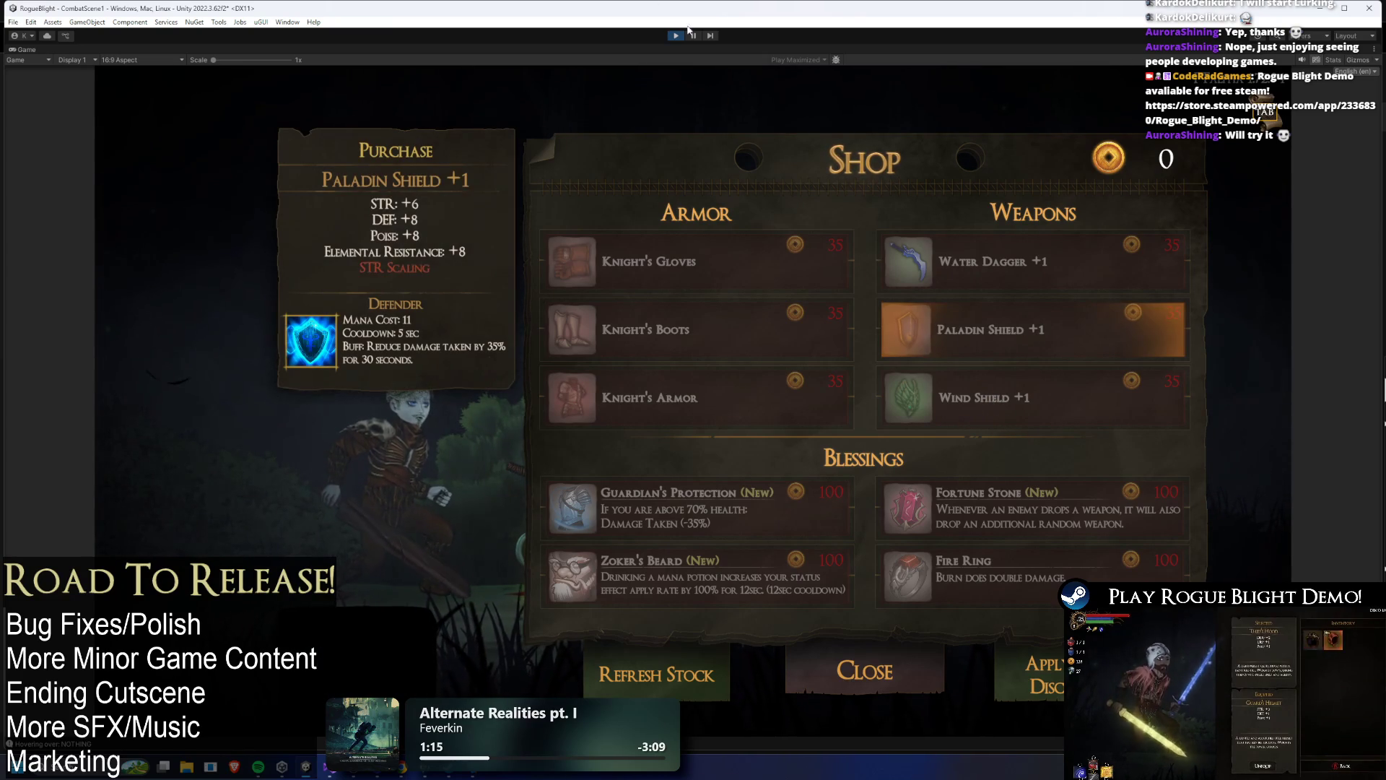
{"action": "left_click", "coordinate": [676, 35]}
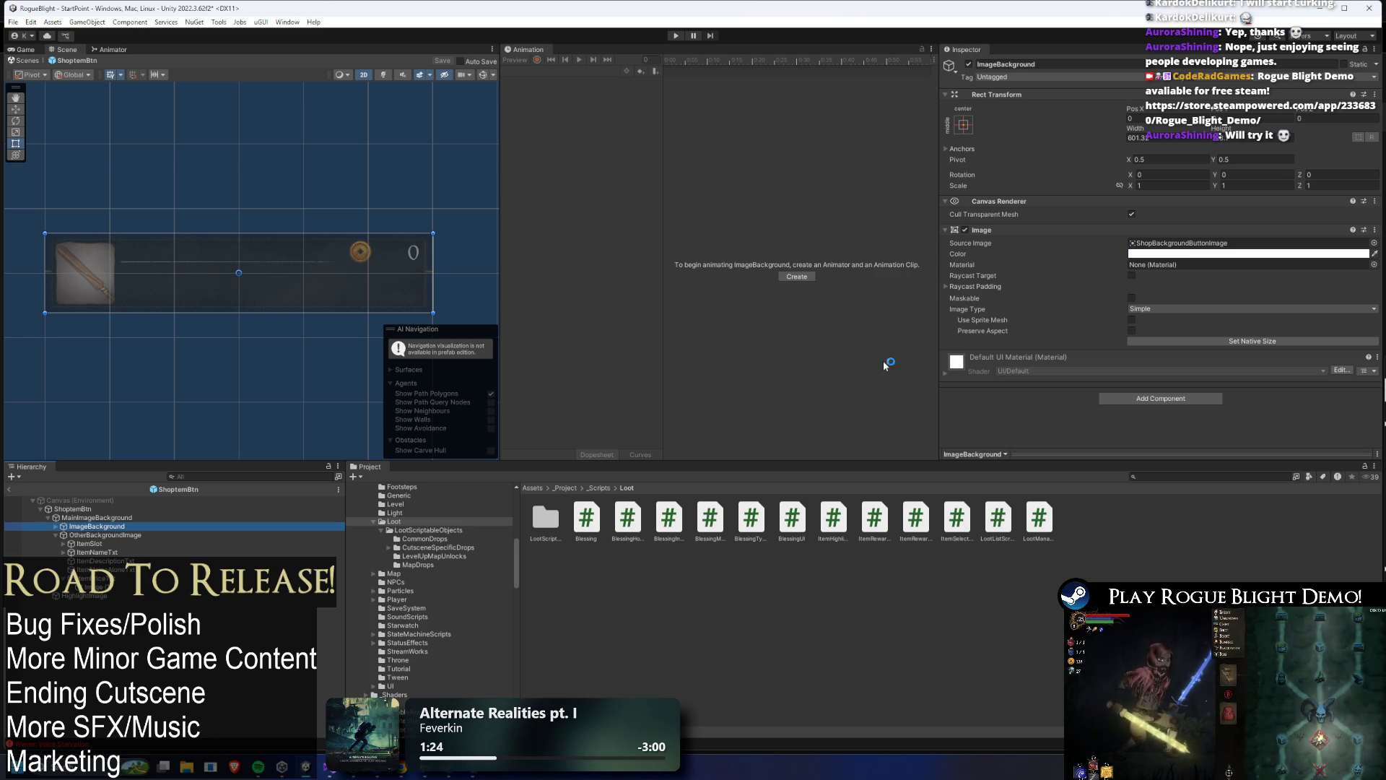
- Restore SewingsImage under ImageBackground and review the background images' components
{"action": "key", "text": "ctrl+shift+v"}
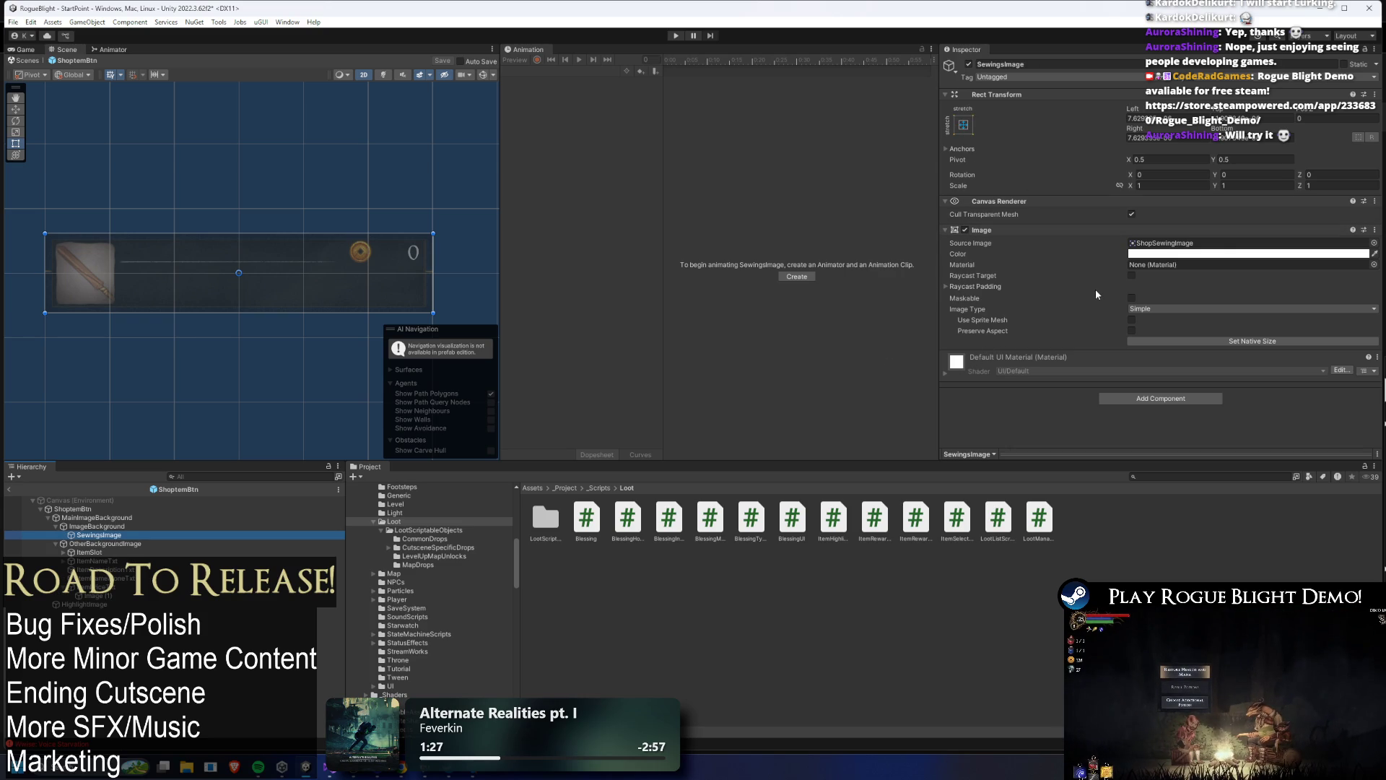
{"action": "left_click", "coordinate": [144, 517]}
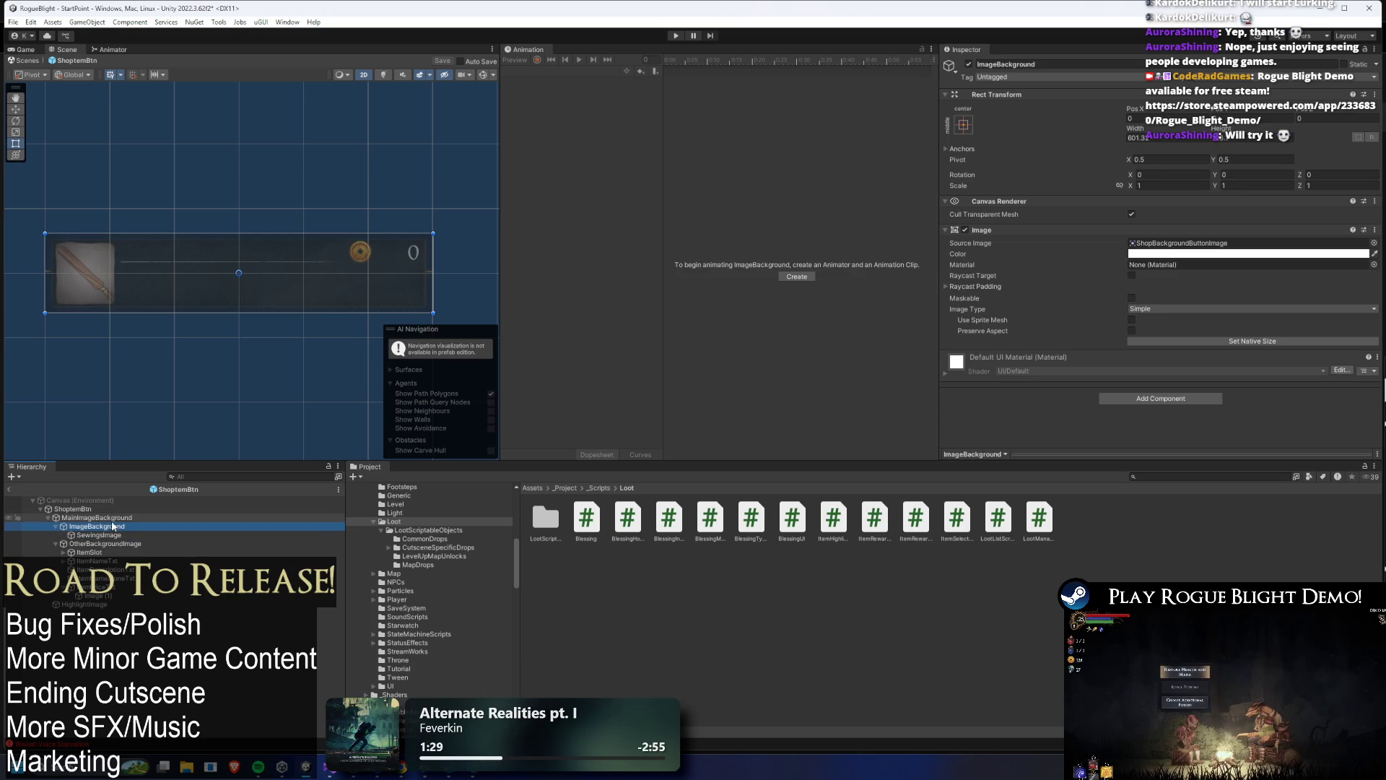
{"action": "left_click", "coordinate": [1045, 241]}
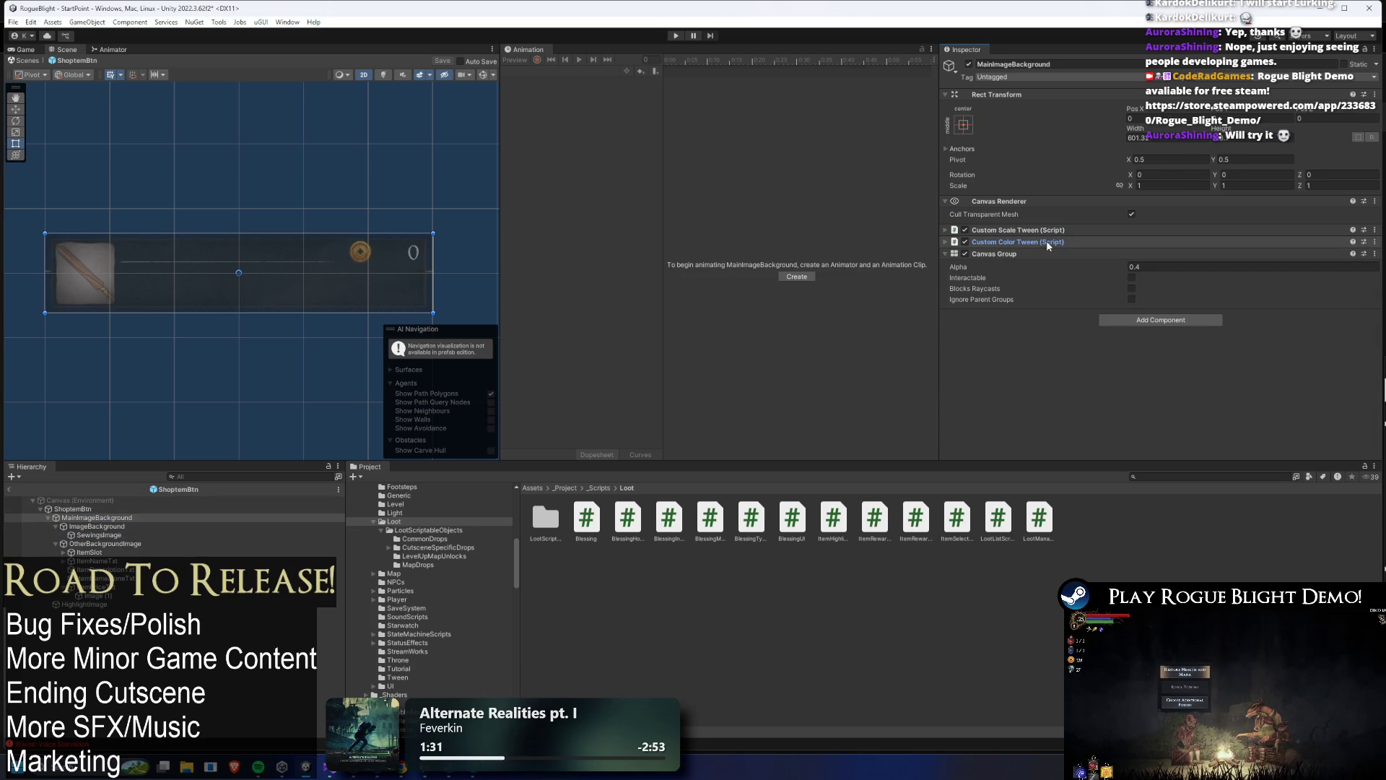
{"action": "left_click", "coordinate": [86, 544]}
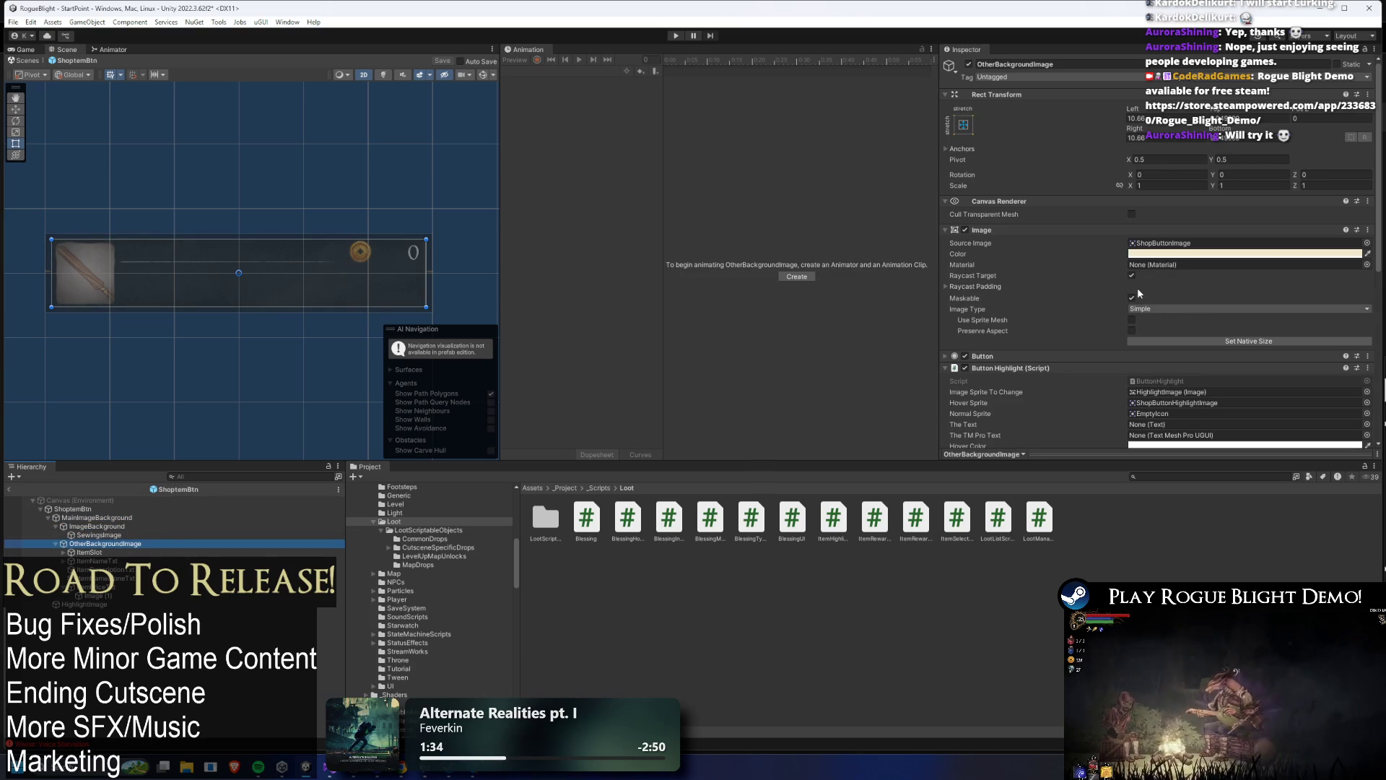
{"action": "scroll", "coordinate": [1182, 250], "scroll_direction": "down", "scroll_amount": 2}
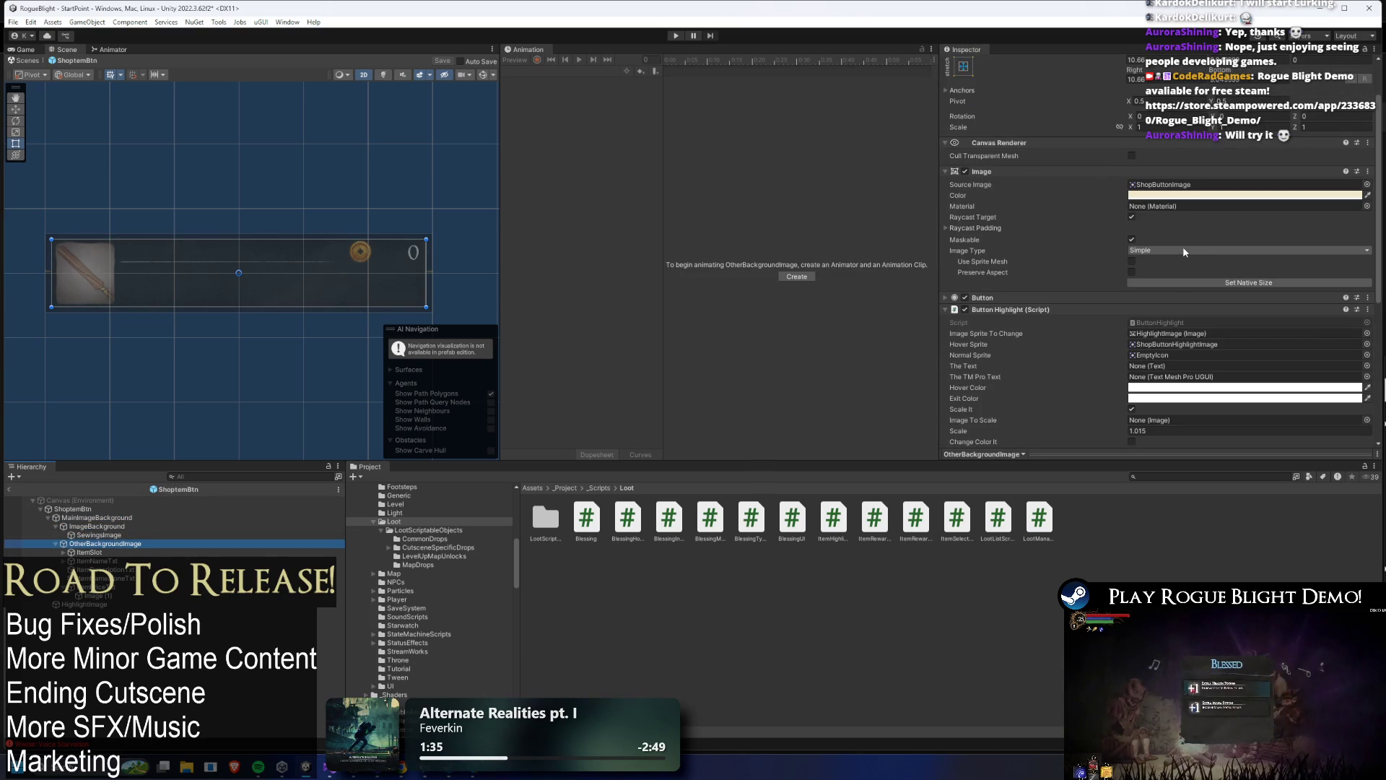
- Turn off Raycast Target on HighlightImage, recheck the other objects, and start play mode
{"action": "left_click", "coordinate": [85, 604]}
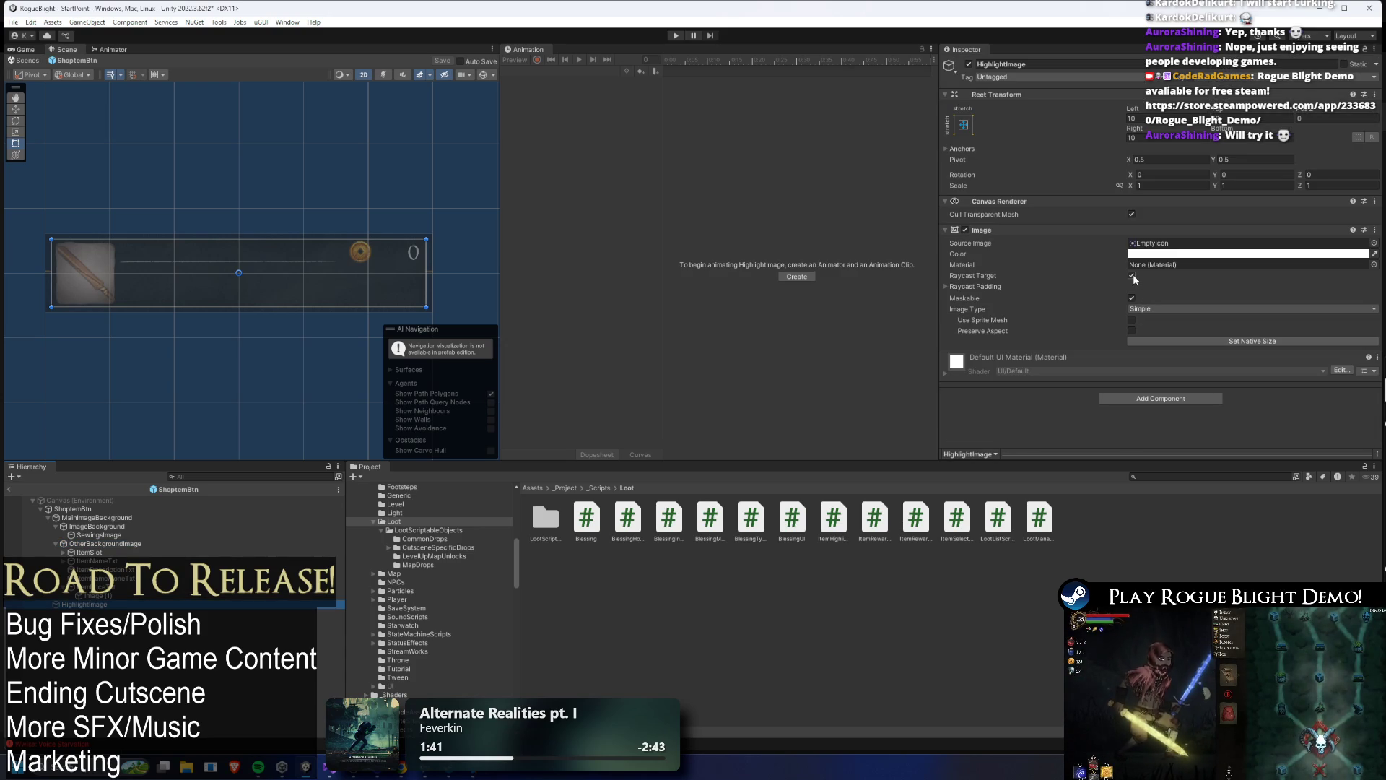
{"action": "left_click", "coordinate": [1132, 275]}
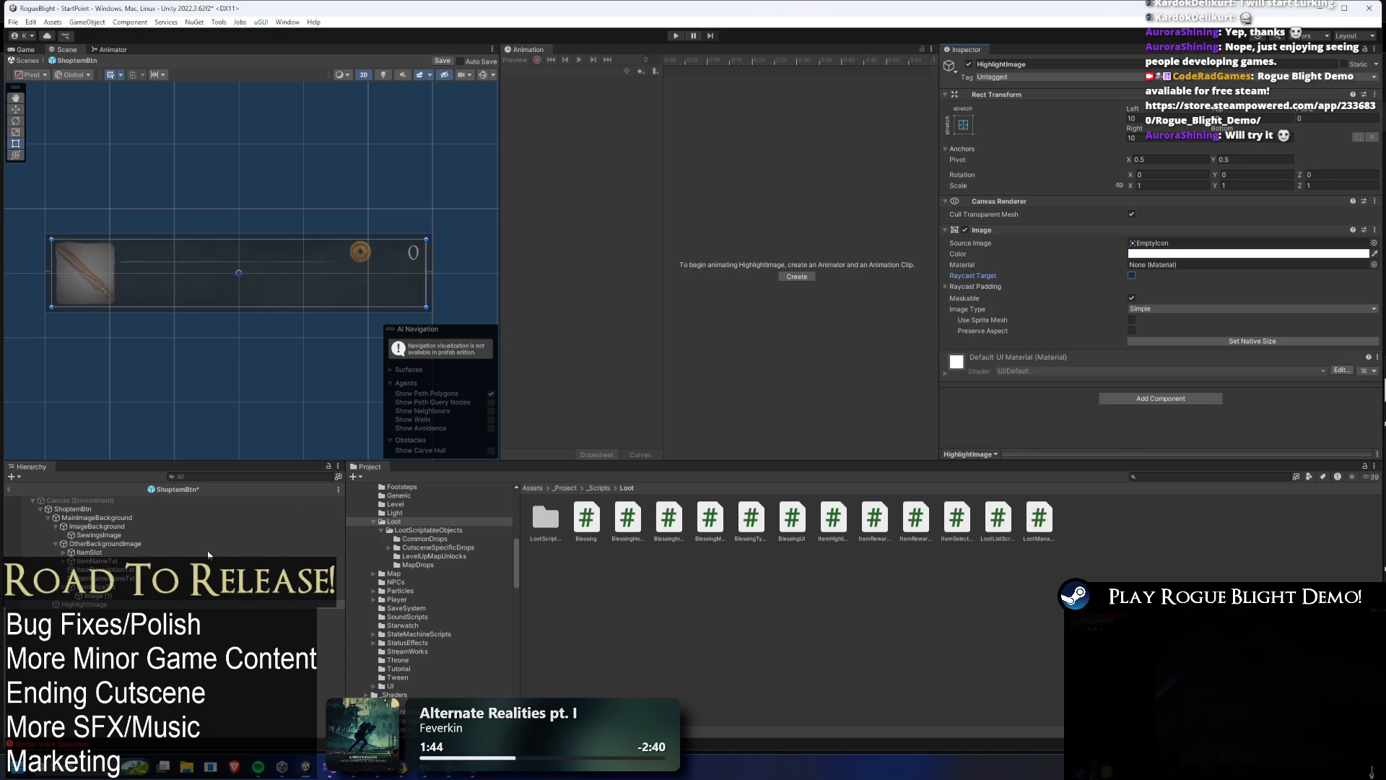
{"action": "left_click", "coordinate": [145, 526]}
{"action": "left_click", "coordinate": [163, 518]}
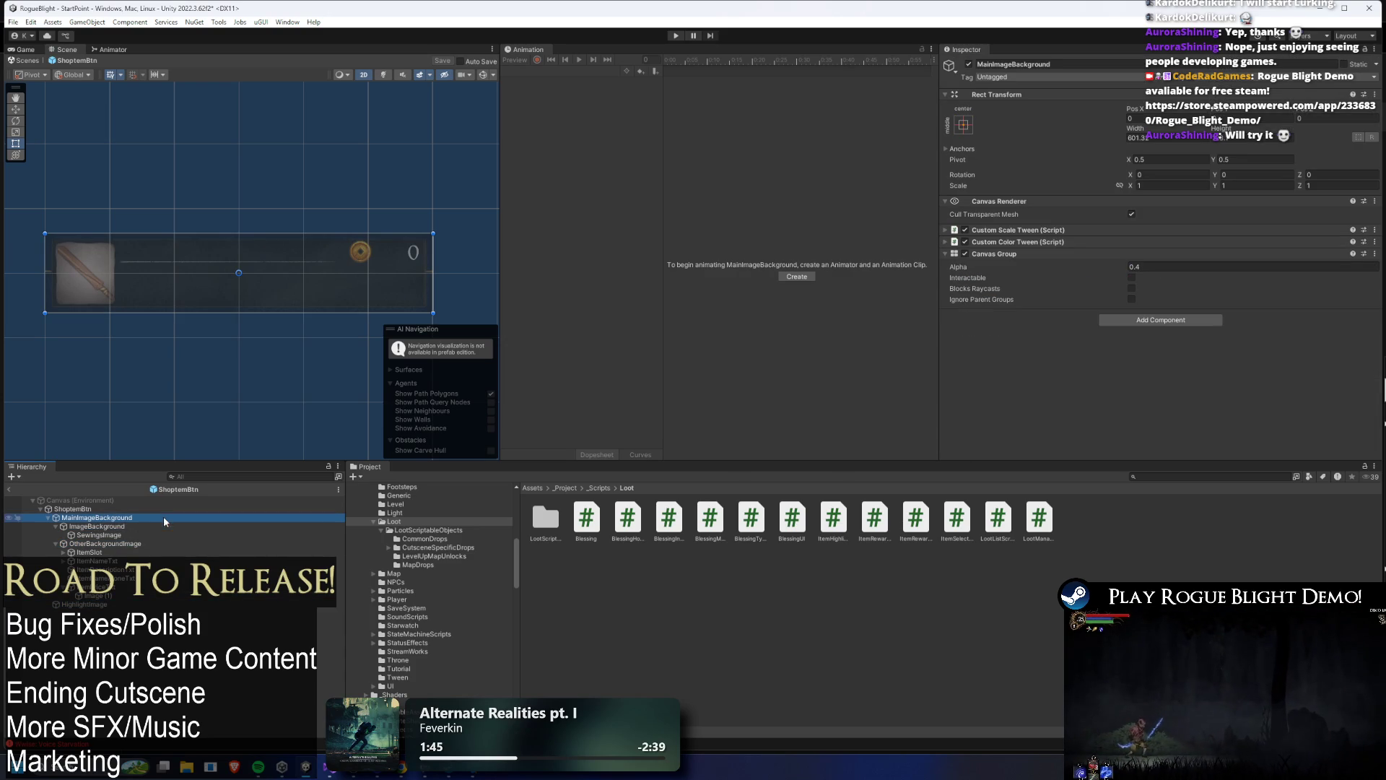
{"action": "key", "text": "Up"}
{"action": "scroll", "coordinate": [964, 325], "scroll_direction": "down", "scroll_amount": 2}
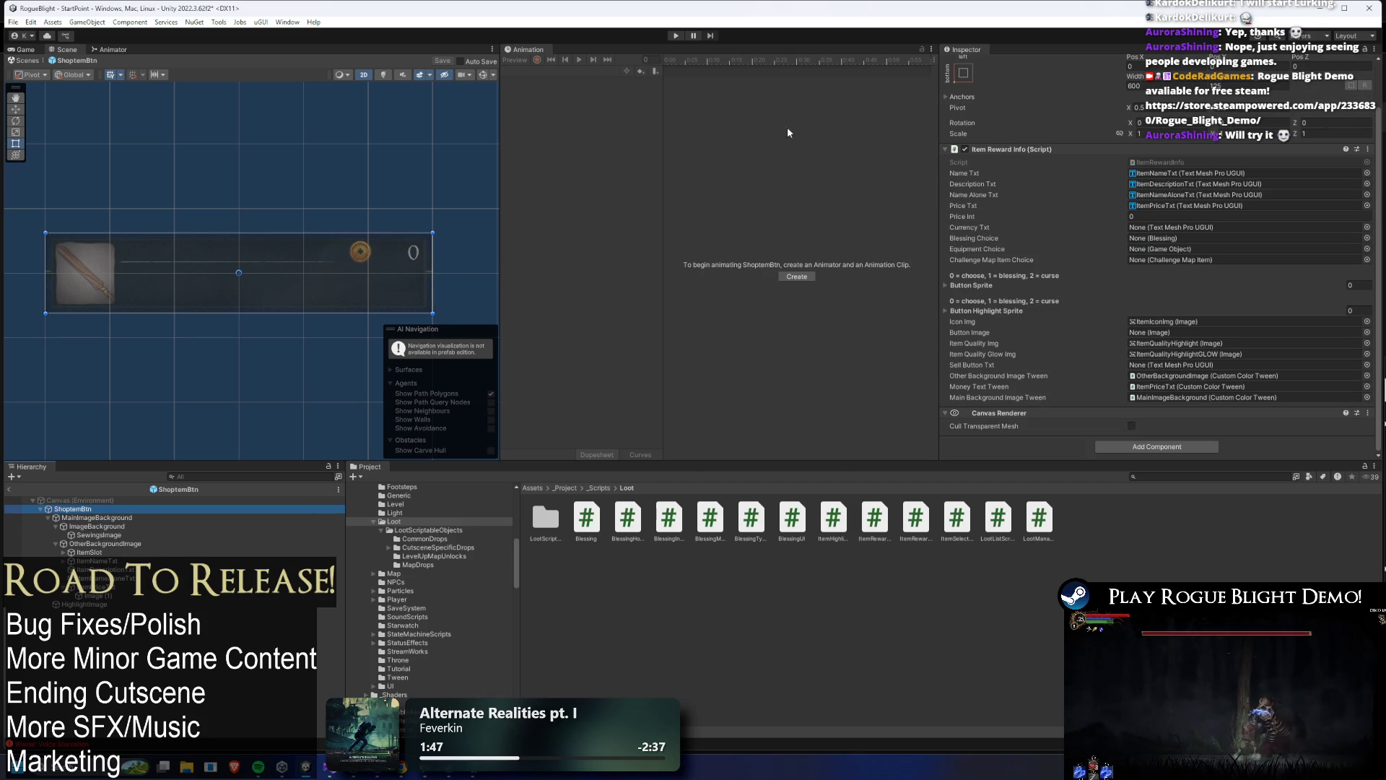
{"action": "left_click", "coordinate": [85, 604]}
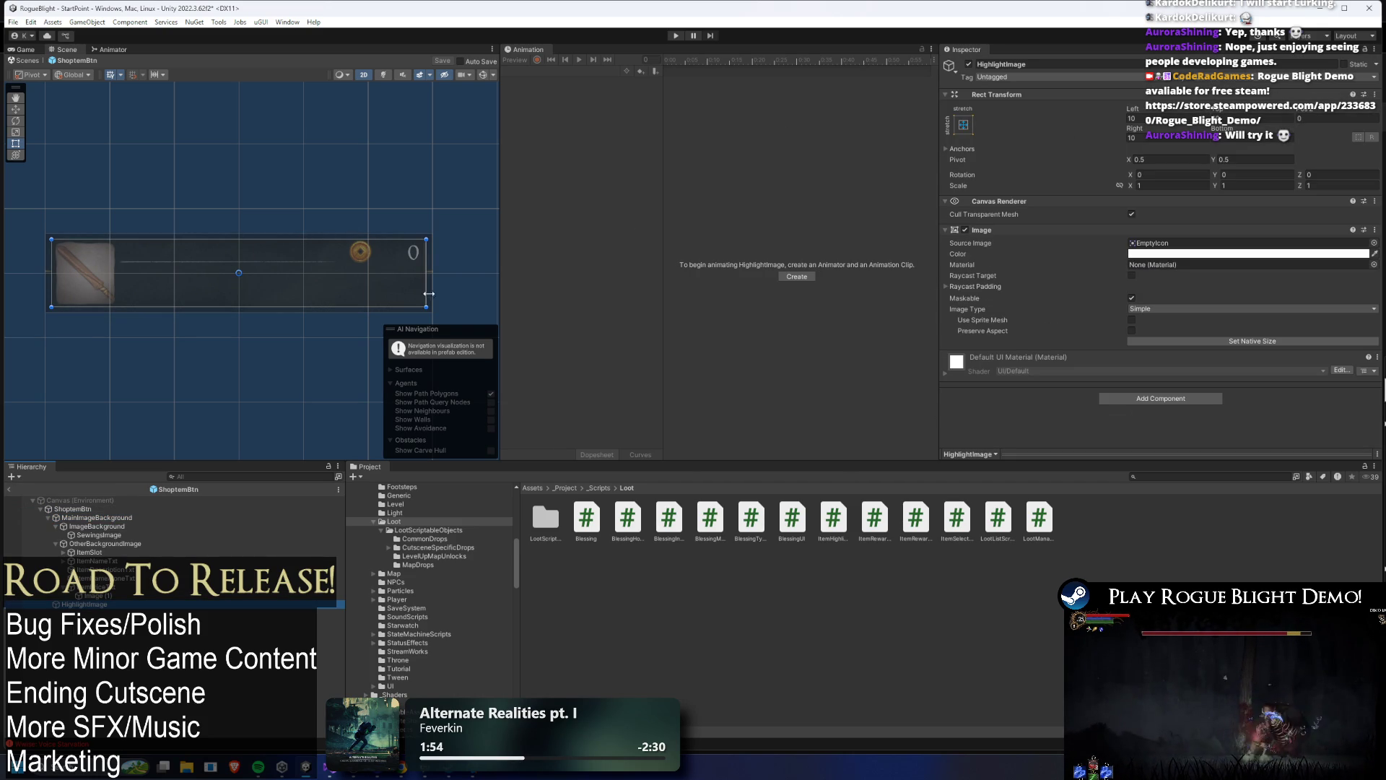
{"action": "left_click", "coordinate": [677, 36]}
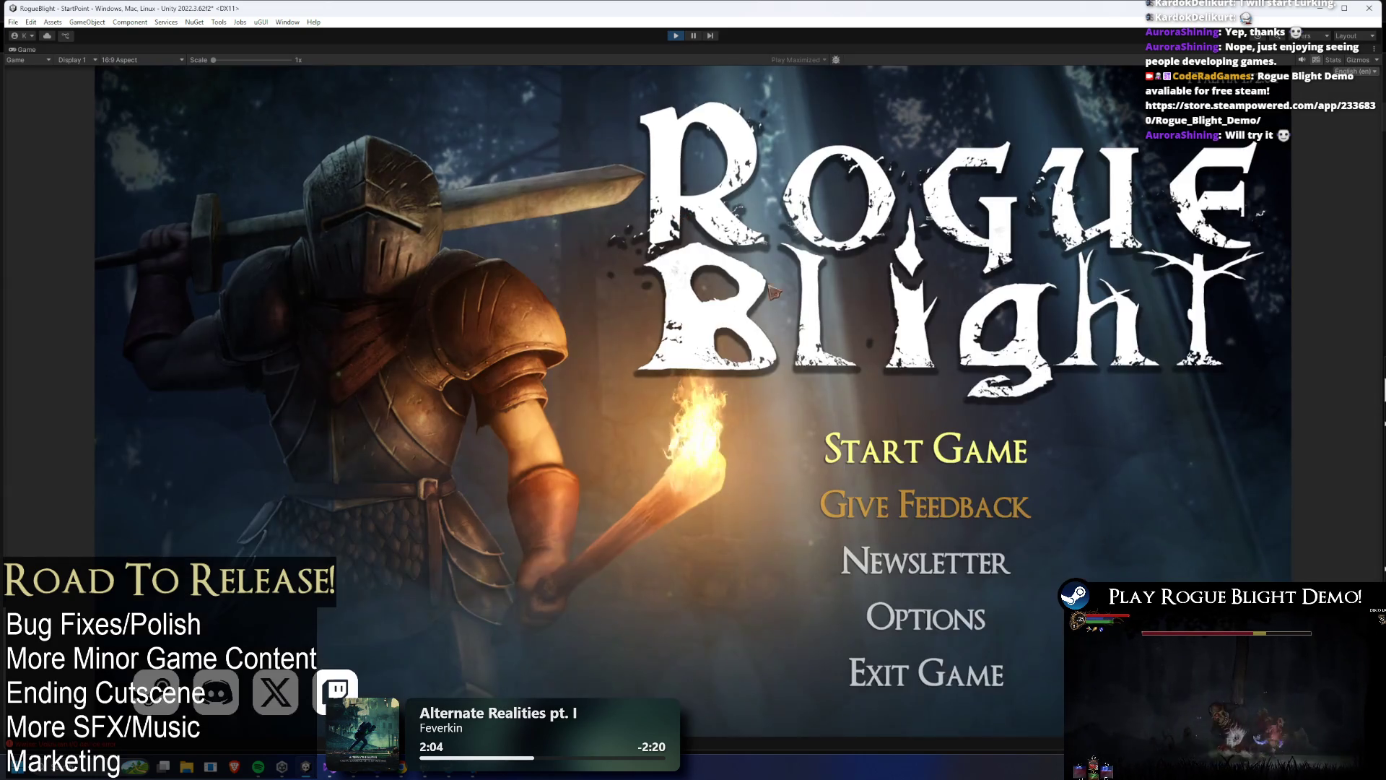
- Load a save, open the shop, and buy Ice Shield +1, Earth Wand +1 and Mana Shield +1
{"action": "left_click", "coordinate": [907, 436]}
{"action": "left_click", "coordinate": [948, 357]}
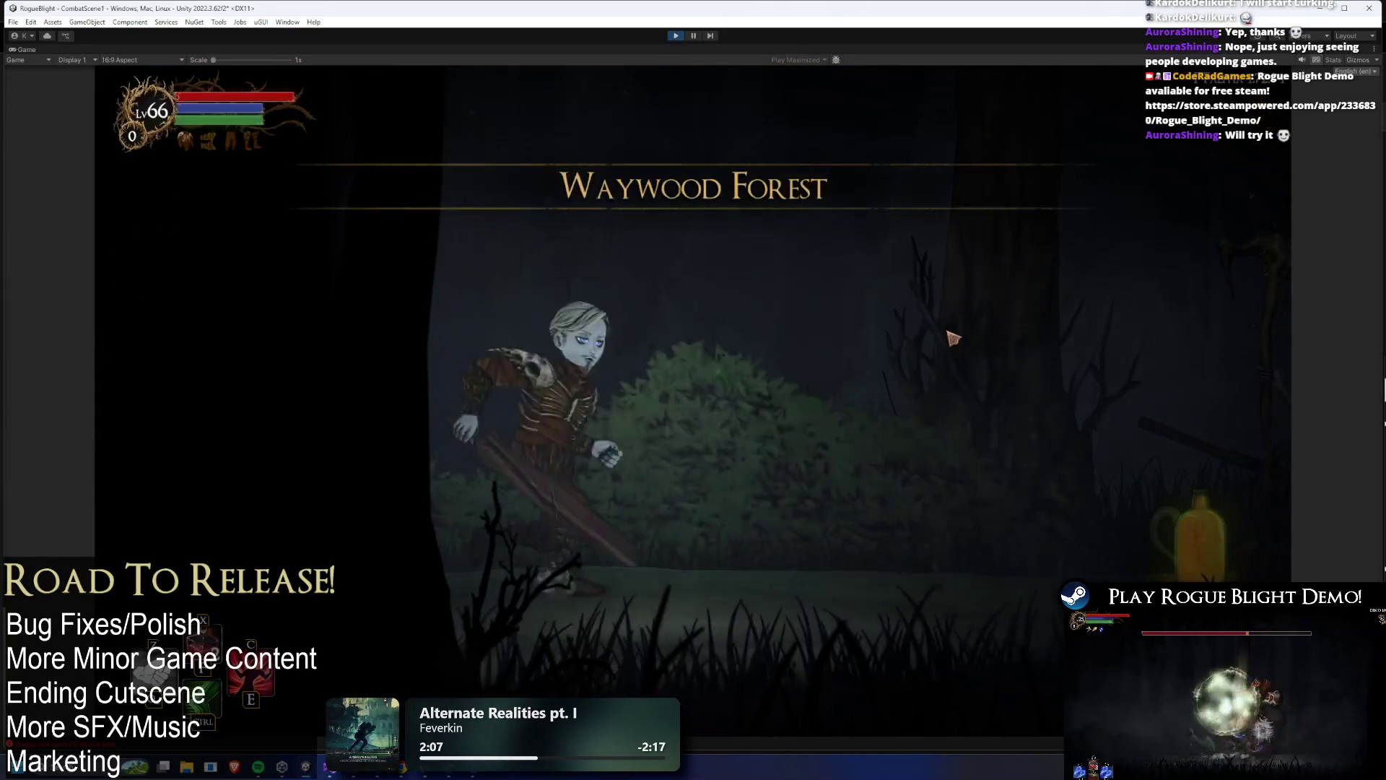
{"action": "left_click", "coordinate": [963, 338]}
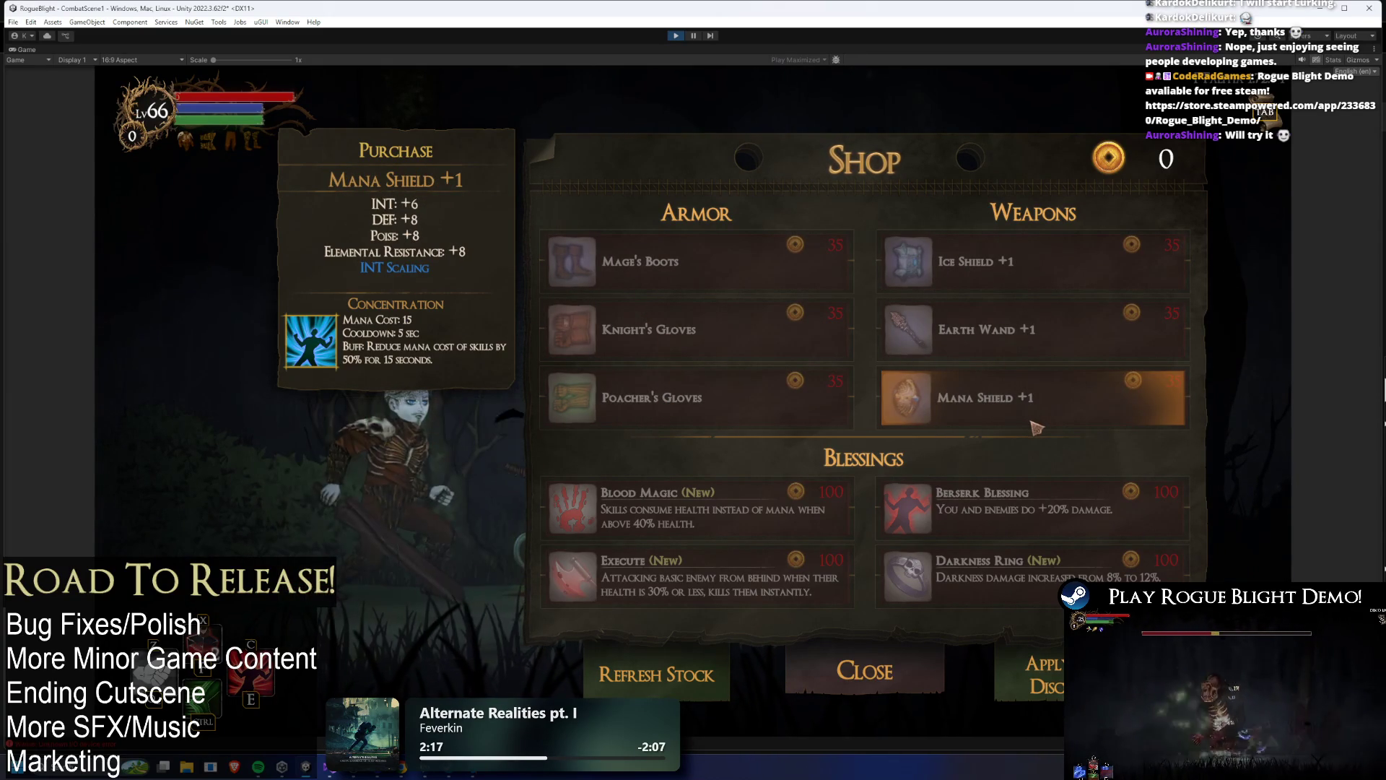
{"action": "left_click", "coordinate": [1076, 280]}
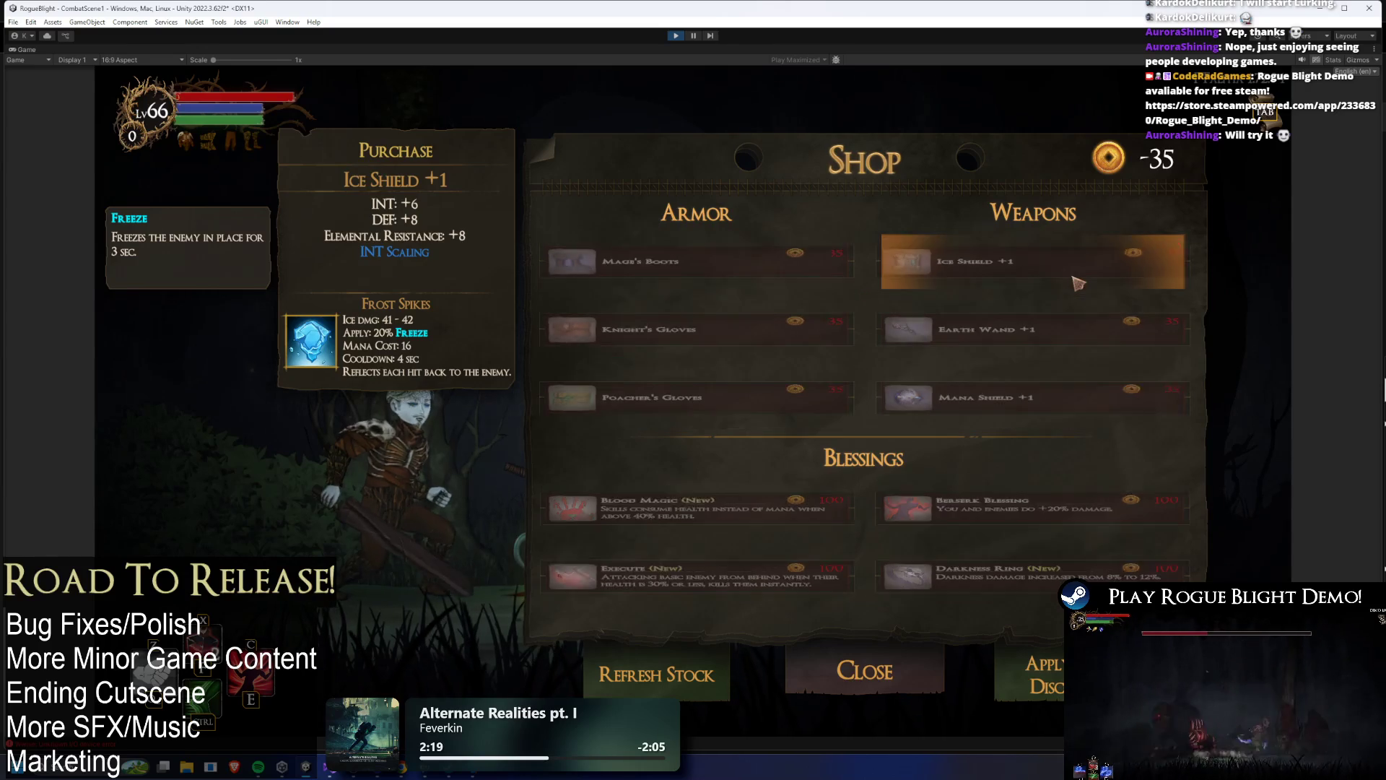
{"action": "left_click", "coordinate": [959, 352]}
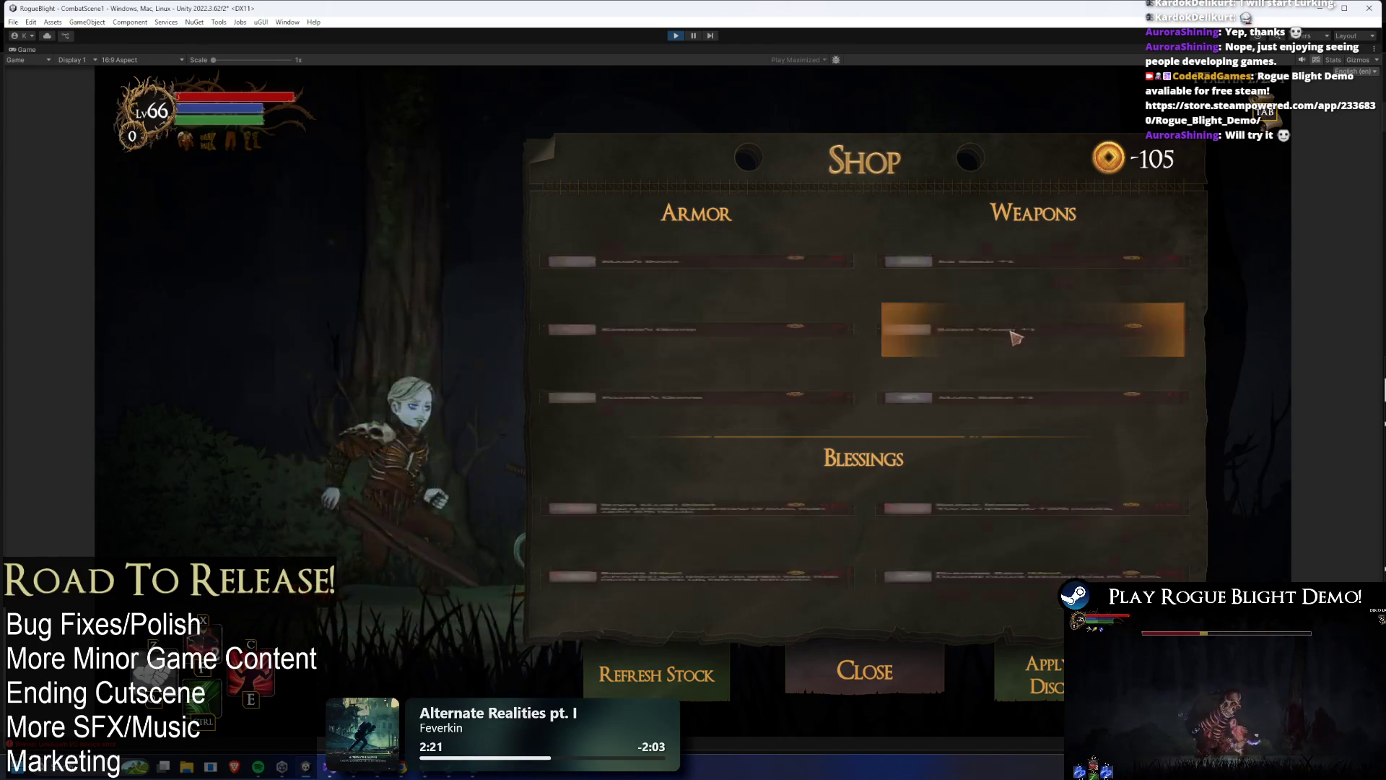
{"action": "left_click", "coordinate": [1003, 393]}
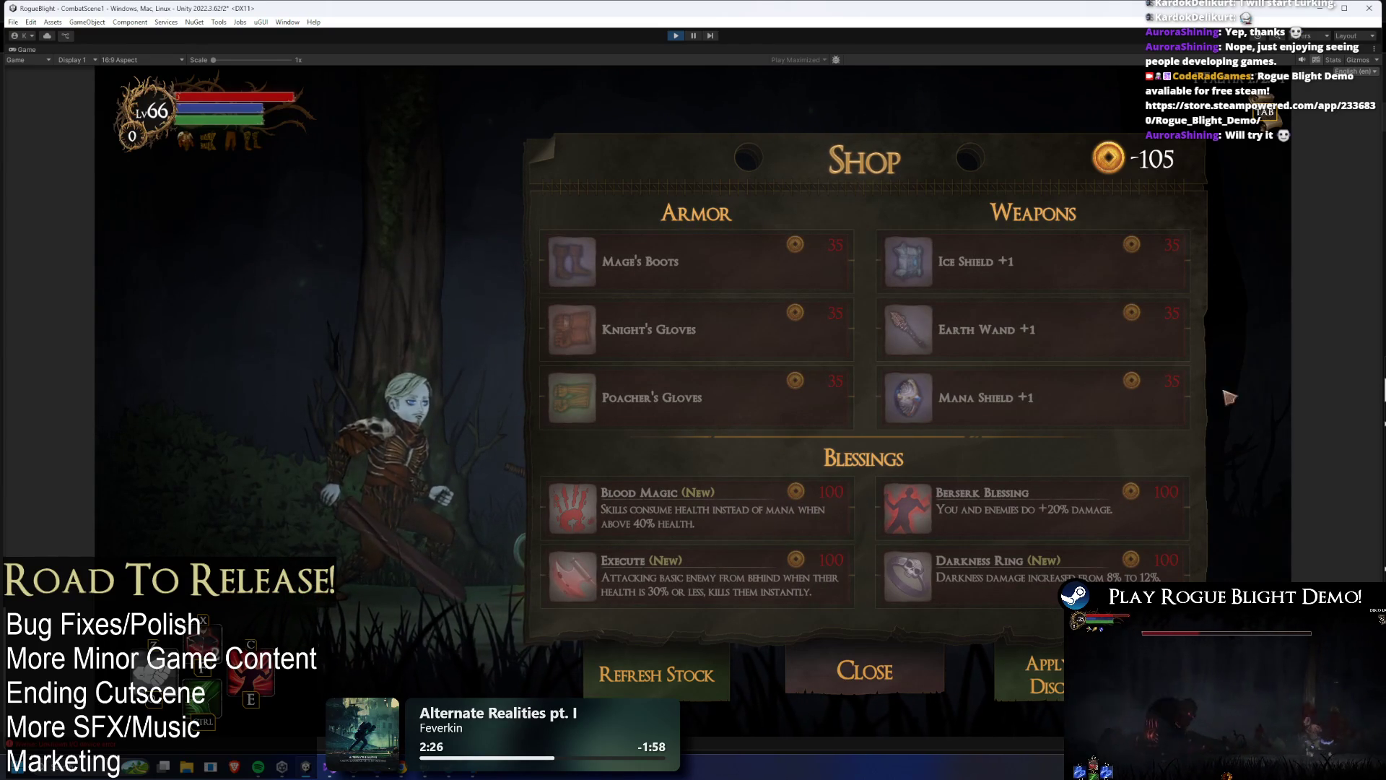
- Refresh the shop stock, apply the discount, and stop the game
{"action": "left_click", "coordinate": [702, 674]}
{"action": "left_click", "coordinate": [1047, 671]}
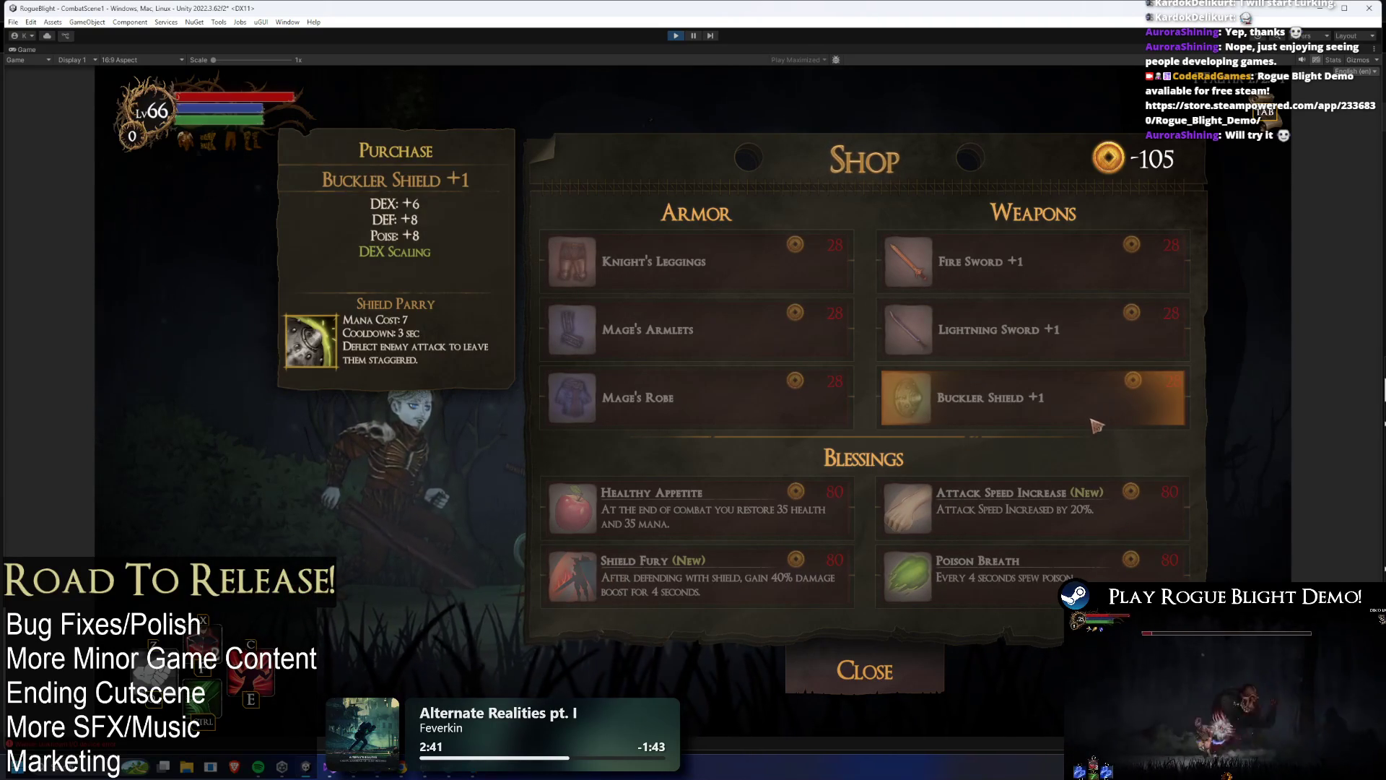
{"action": "left_click", "coordinate": [678, 38]}
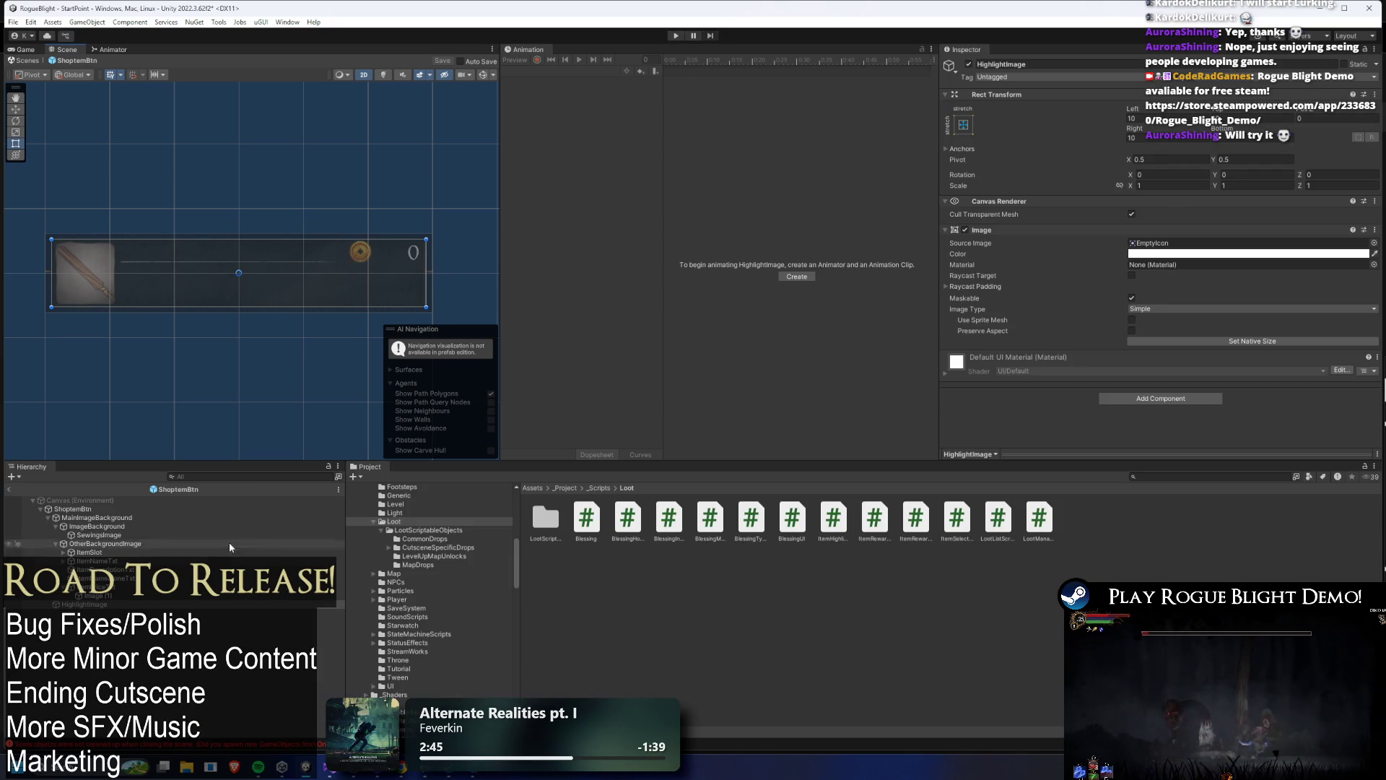
- Set MainImageBackground's Custom Color Tween Change To colour alpha to 166
{"action": "left_click", "coordinate": [281, 518]}
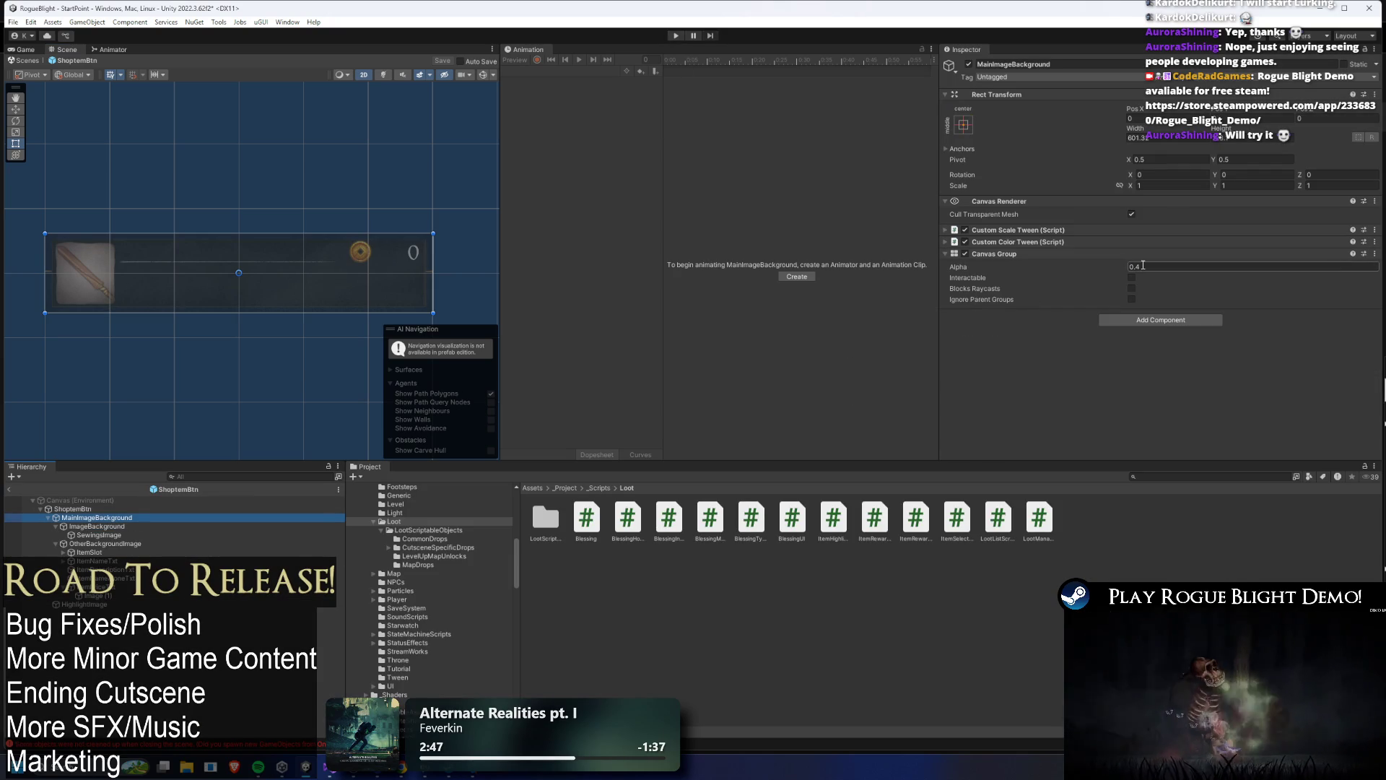
{"action": "left_click", "coordinate": [1018, 241]}
{"action": "left_click", "coordinate": [1242, 290]}
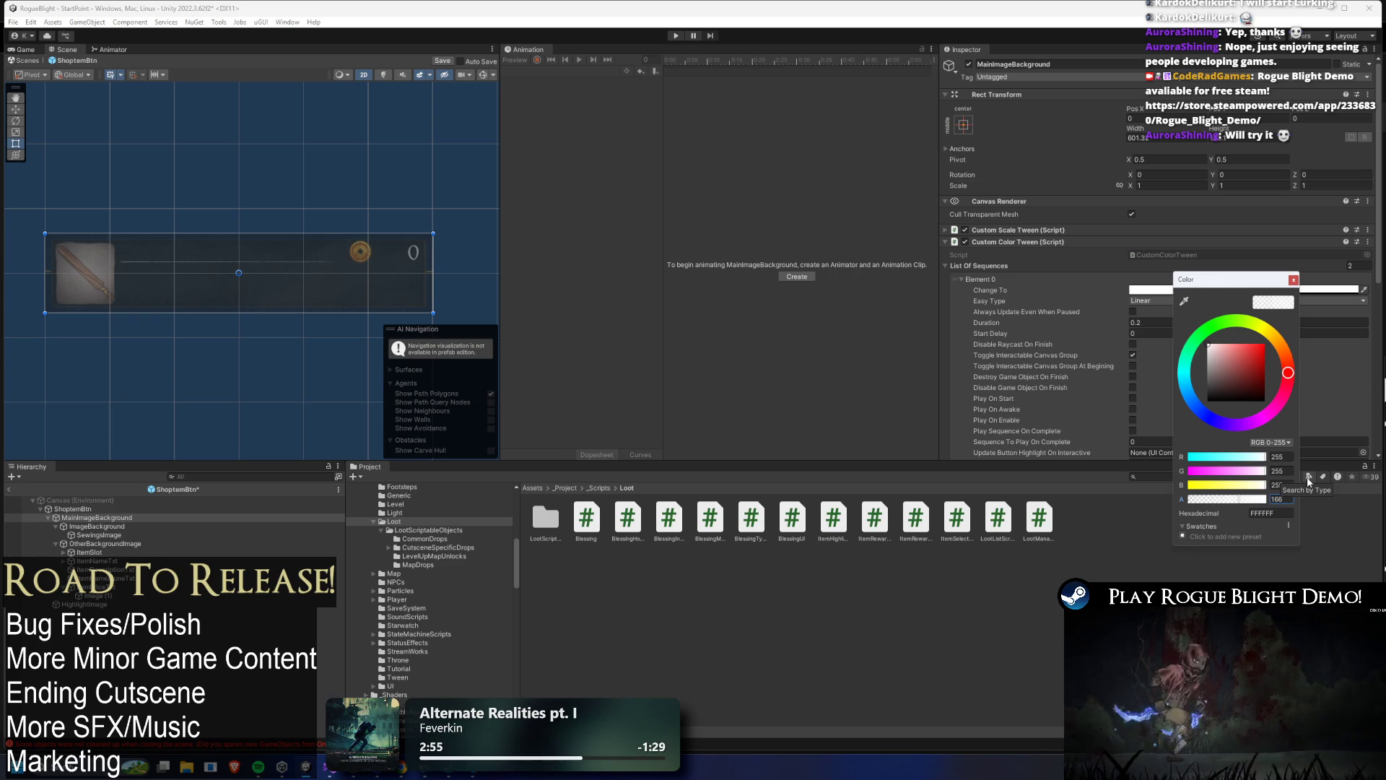
{"action": "type", "text": "5"}
{"action": "key", "text": "Return"}
{"action": "left_click", "coordinate": [1294, 280]}
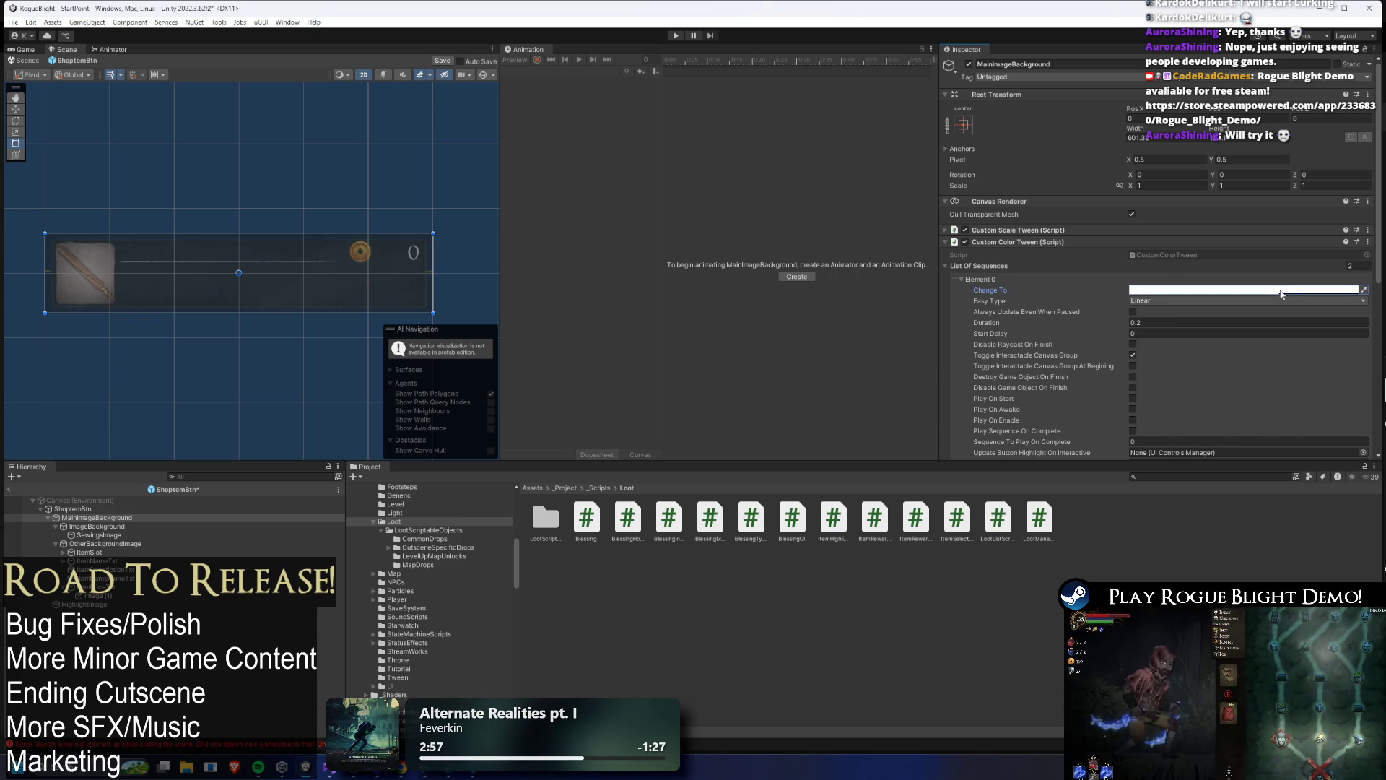
{"action": "scroll", "coordinate": [1322, 315], "scroll_direction": "down", "scroll_amount": 6}
- Set the Canvas Group alpha to 0.65 and run the game
{"action": "left_click", "coordinate": [1161, 436]}
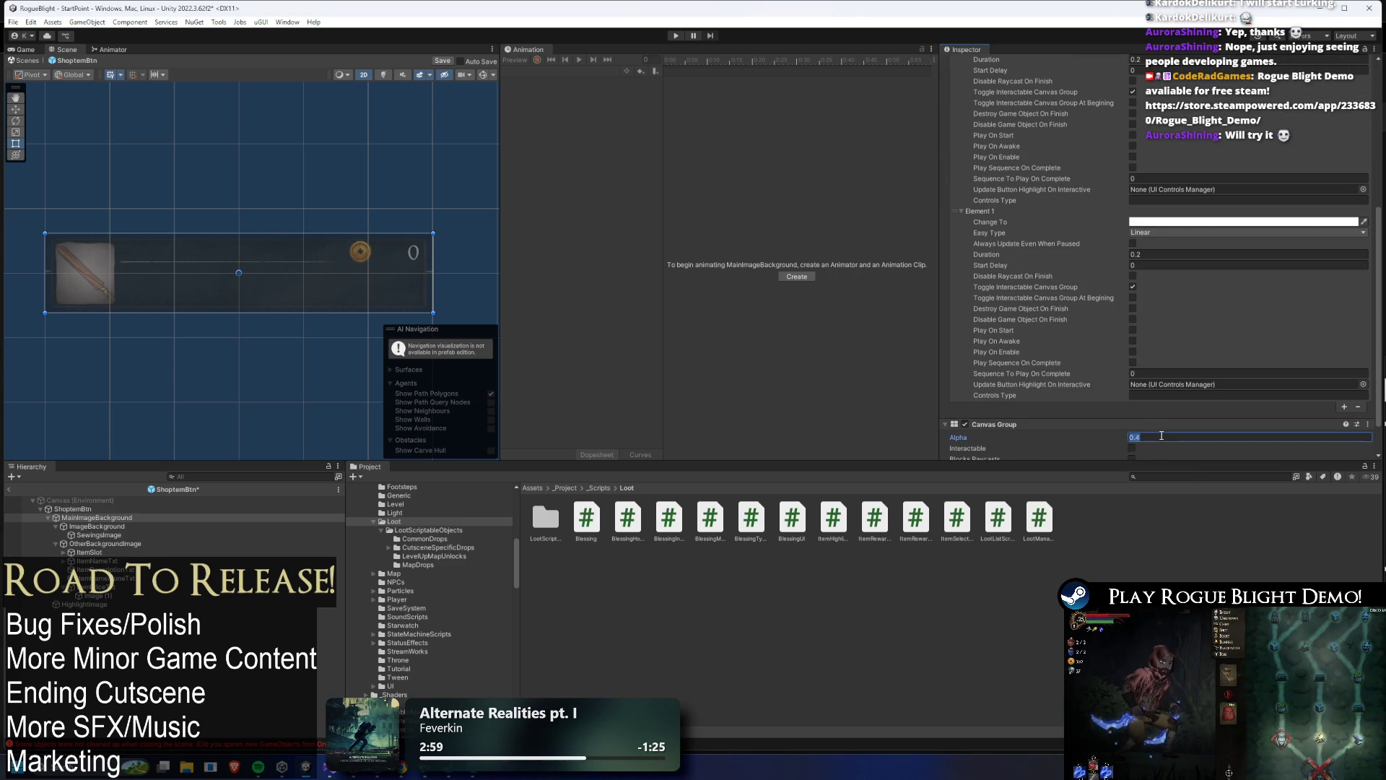
{"action": "type", "text": "0.65"}
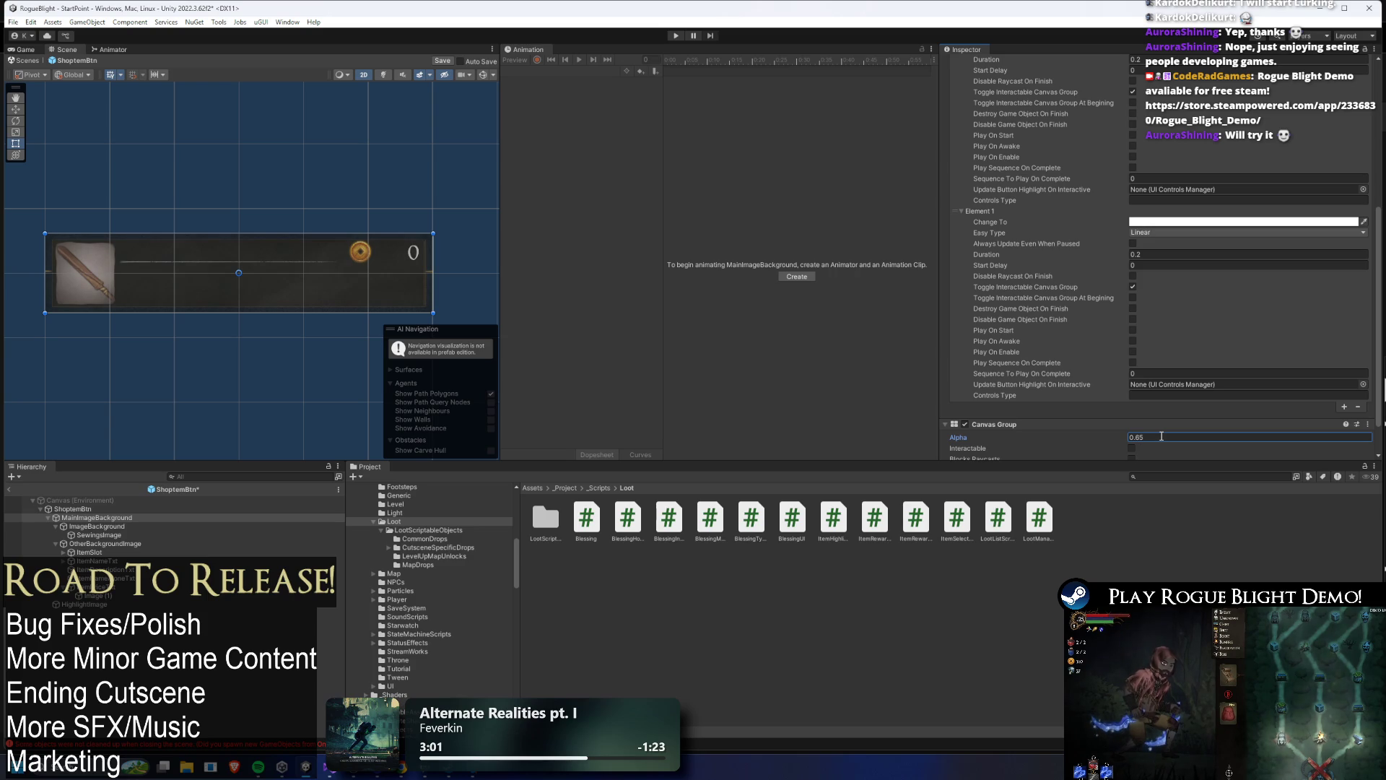
{"action": "left_click", "coordinate": [676, 36]}
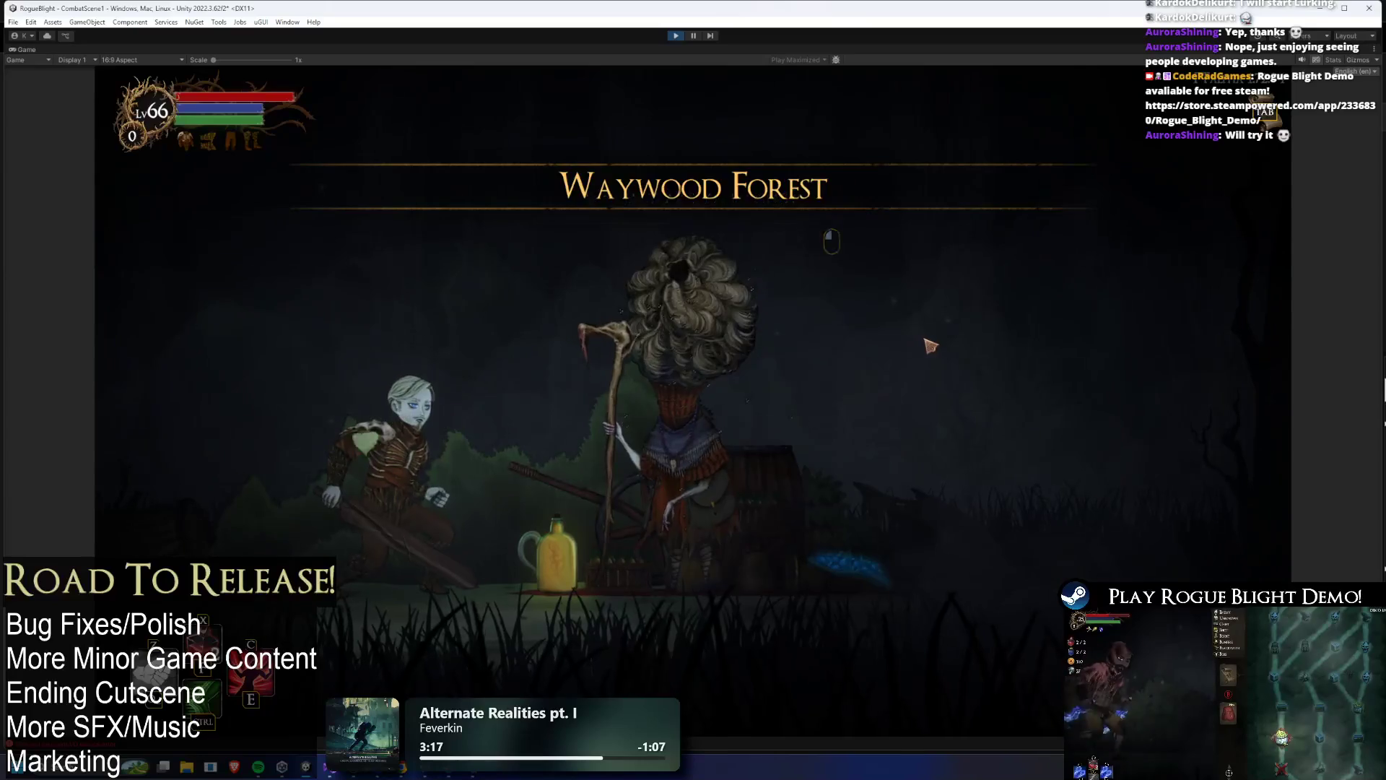
- Open the merchant's shop and arrow through the items and blessings to Death Wand
{"action": "key", "text": "e"}
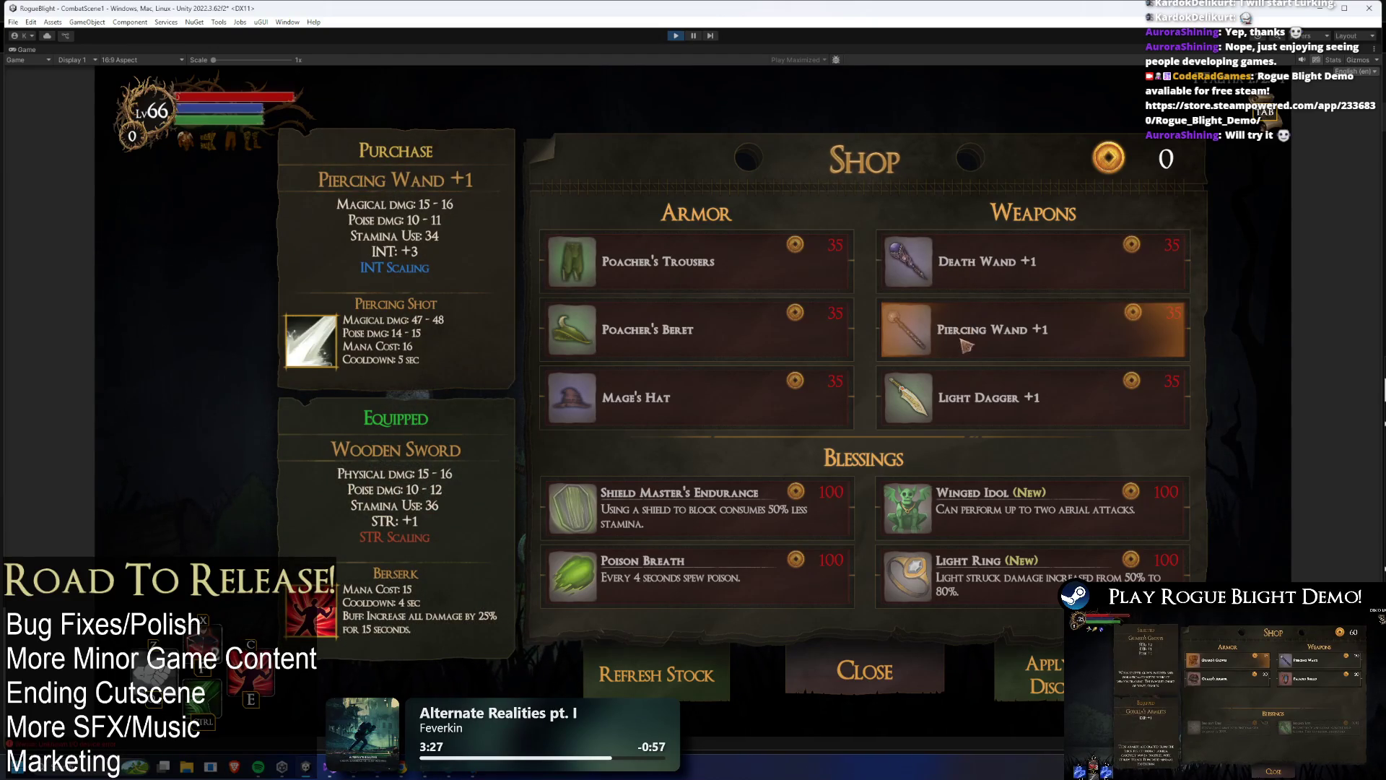
{"action": "key", "text": "Up"}
{"action": "key", "text": "Up"}
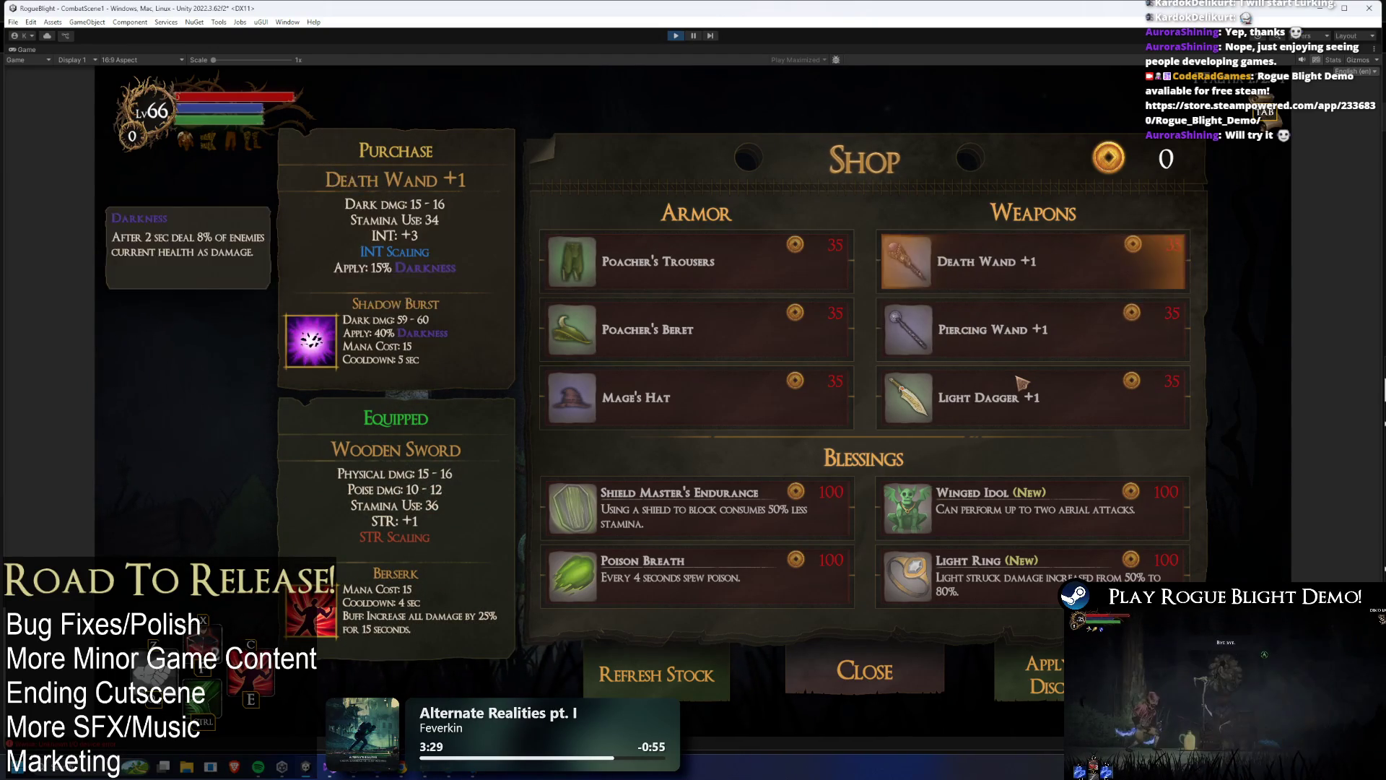
{"action": "key", "text": "Left"}
{"action": "key", "text": "Up"}
{"action": "key", "text": "Down"}
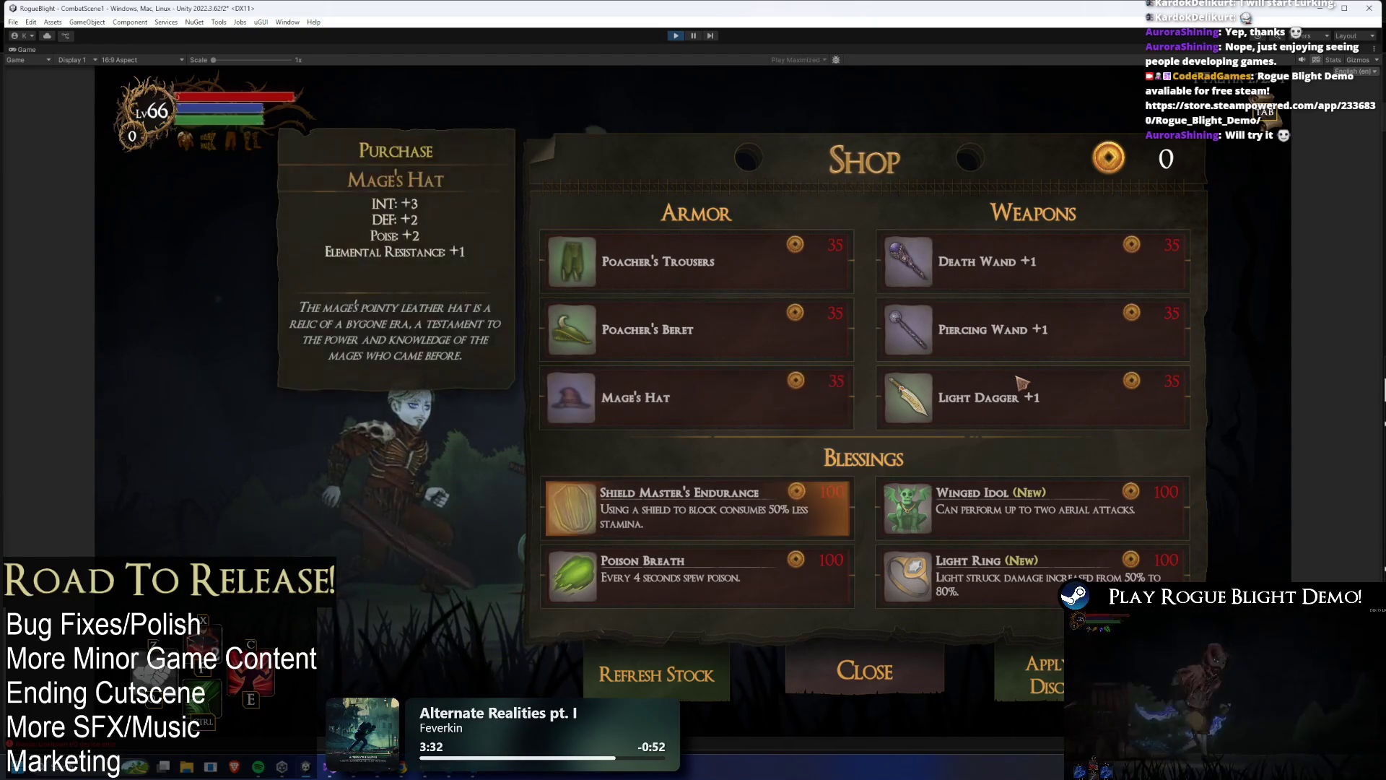
{"action": "key", "text": "Right"}
{"action": "key", "text": "Down"}
{"action": "key", "text": "Left"}
{"action": "key", "text": "Up"}
{"action": "key", "text": "Up"}
{"action": "key", "text": "Up"}
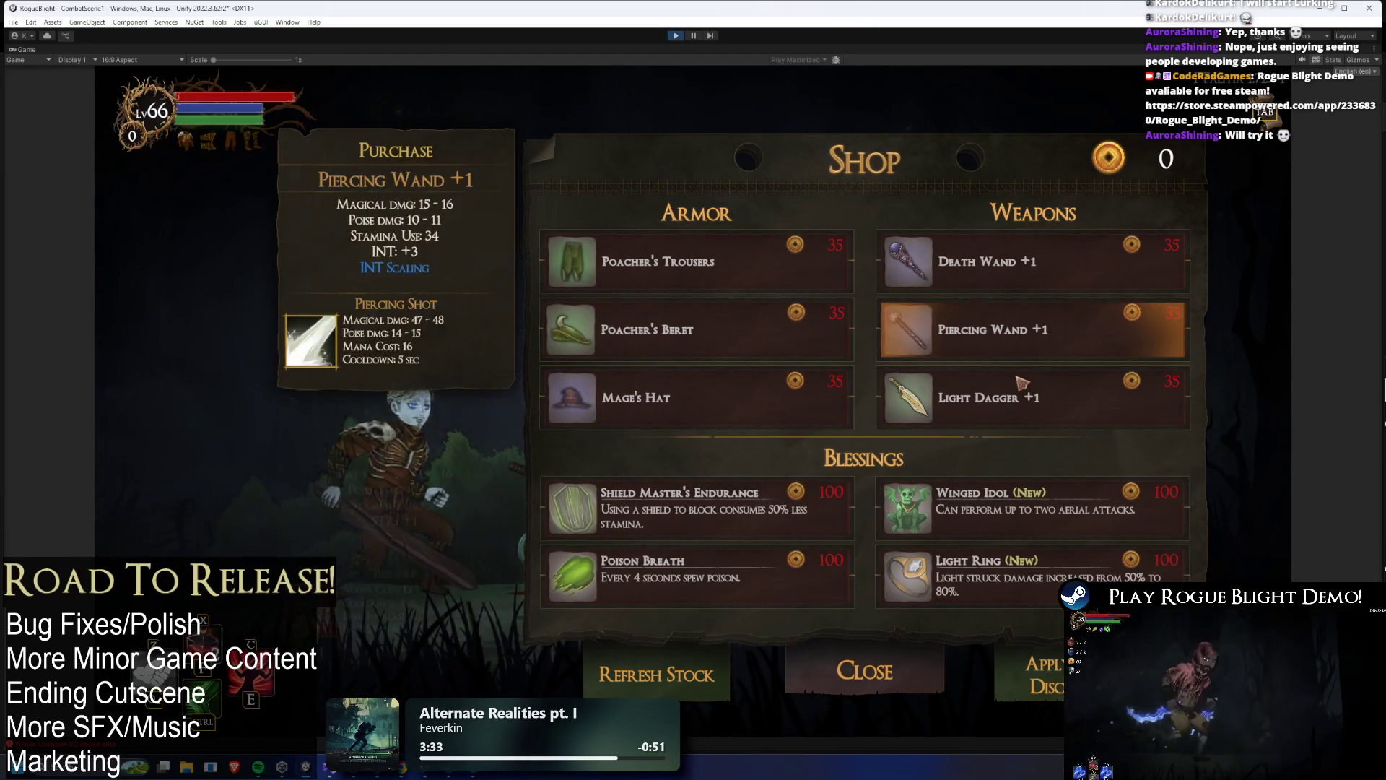
{"action": "key", "text": "Right"}
{"action": "key", "text": "Down"}
{"action": "key", "text": "Up"}
{"action": "key", "text": "Up"}
- Cycle the highlight through the armor column to Poacher's Trousers, then close the shop with Escape
{"action": "key", "text": "Left"}
{"action": "key", "text": "Down"}
{"action": "key", "text": "Down"}
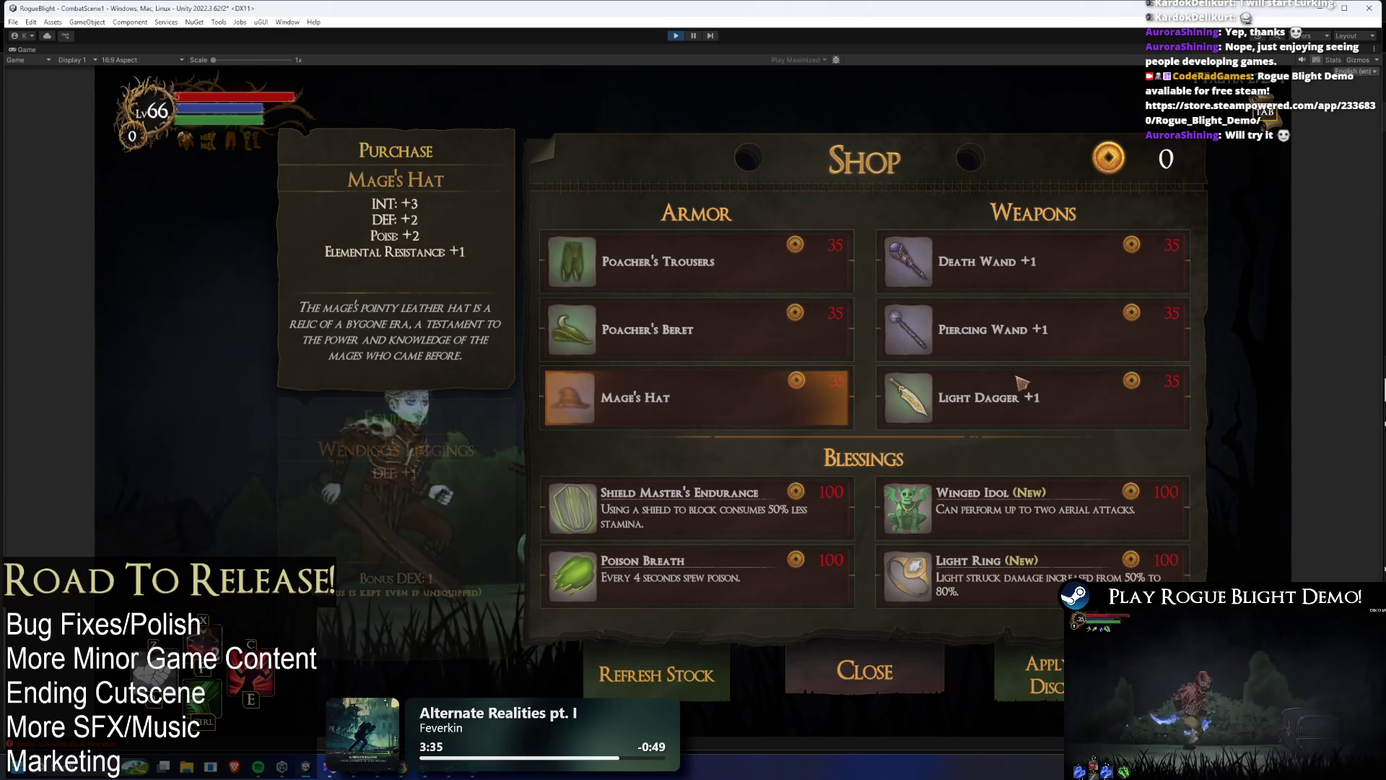
{"action": "key", "text": "Right"}
{"action": "key", "text": "Up"}
{"action": "key", "text": "Up"}
{"action": "key", "text": "Left"}
{"action": "key", "text": "Down"}
{"action": "key", "text": "Down"}
{"action": "key", "text": "Right"}
{"action": "key", "text": "Left"}
{"action": "key", "text": "Up"}
{"action": "key", "text": "Up"}
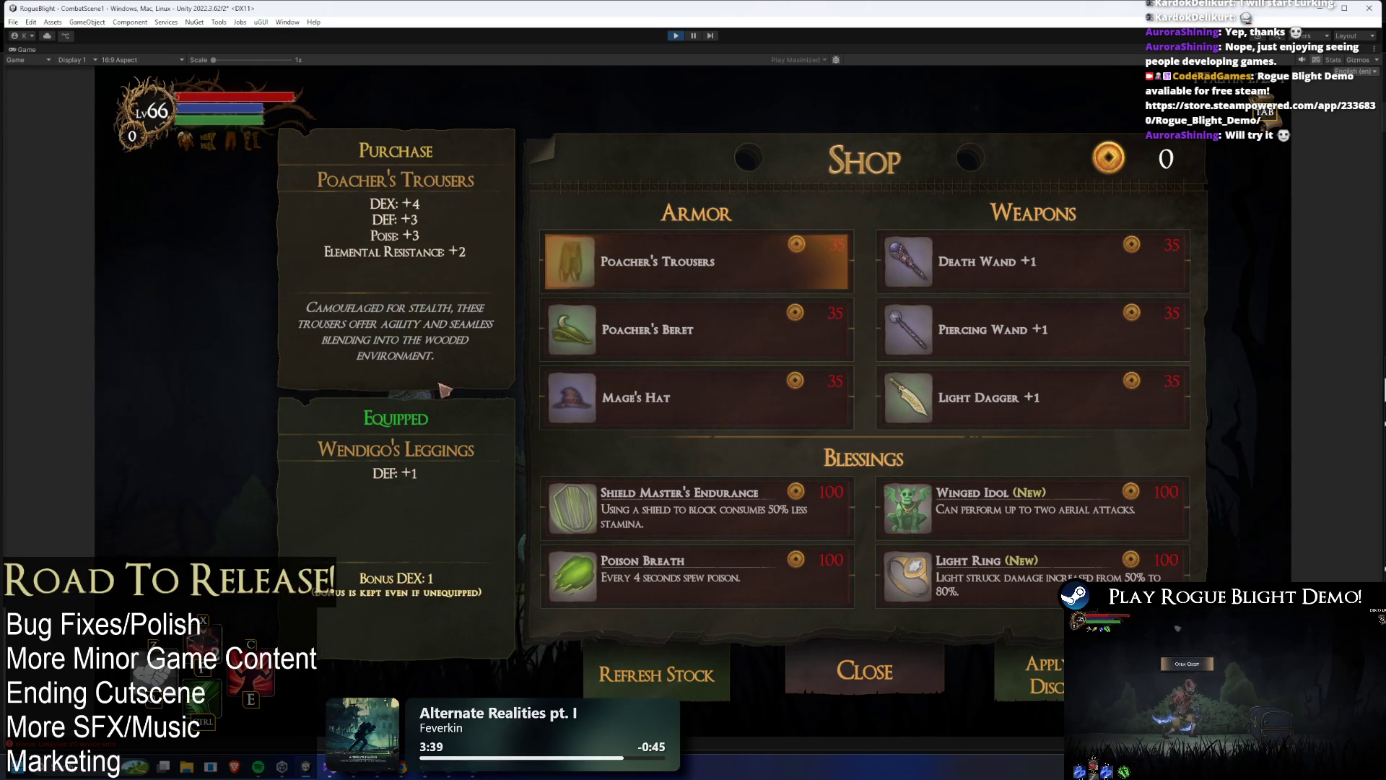
{"action": "key", "text": "Escape"}
{"action": "key", "text": "Escape"}
- Abandon the run, add 2000 gold with the G cheat, and walk to the map keeper
{"action": "left_click", "coordinate": [758, 442]}
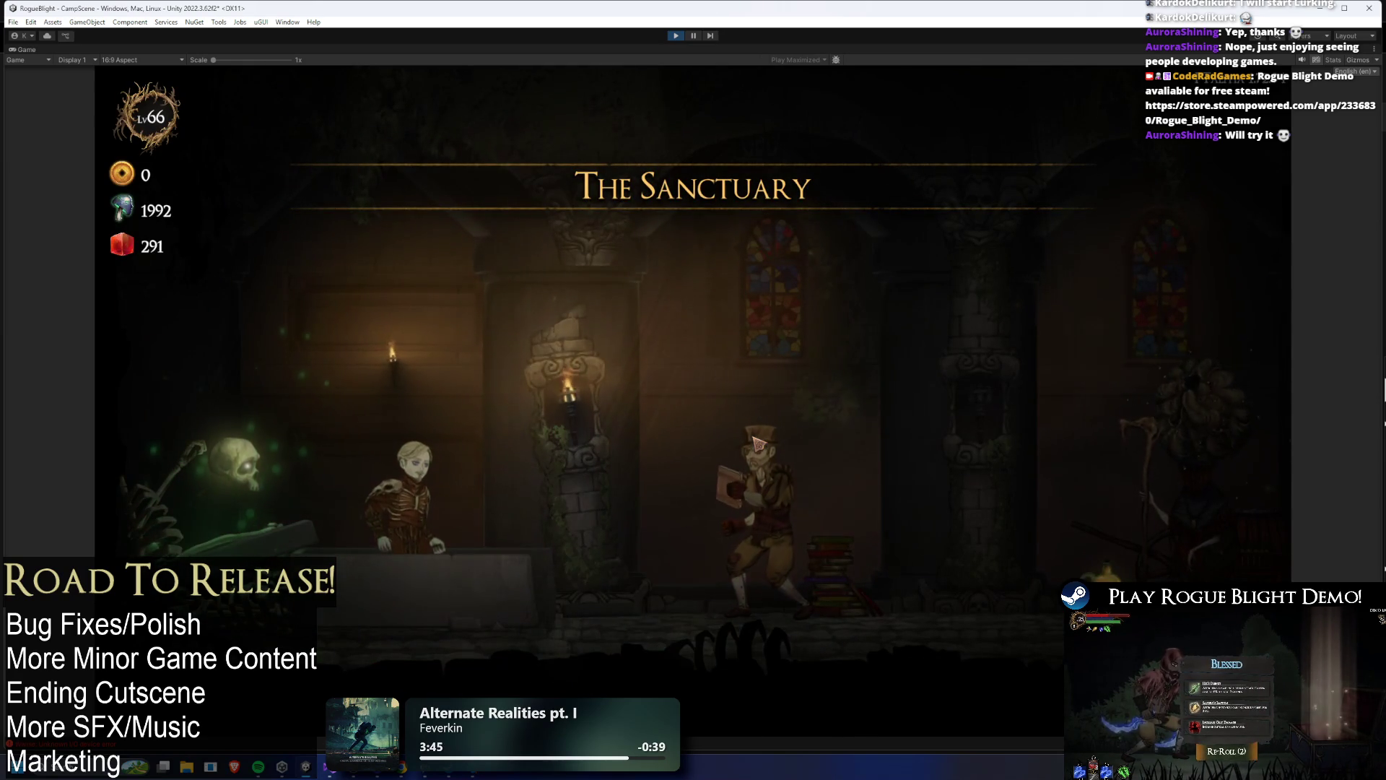
{"action": "key", "text": "g"}
{"action": "key", "text": "g"}
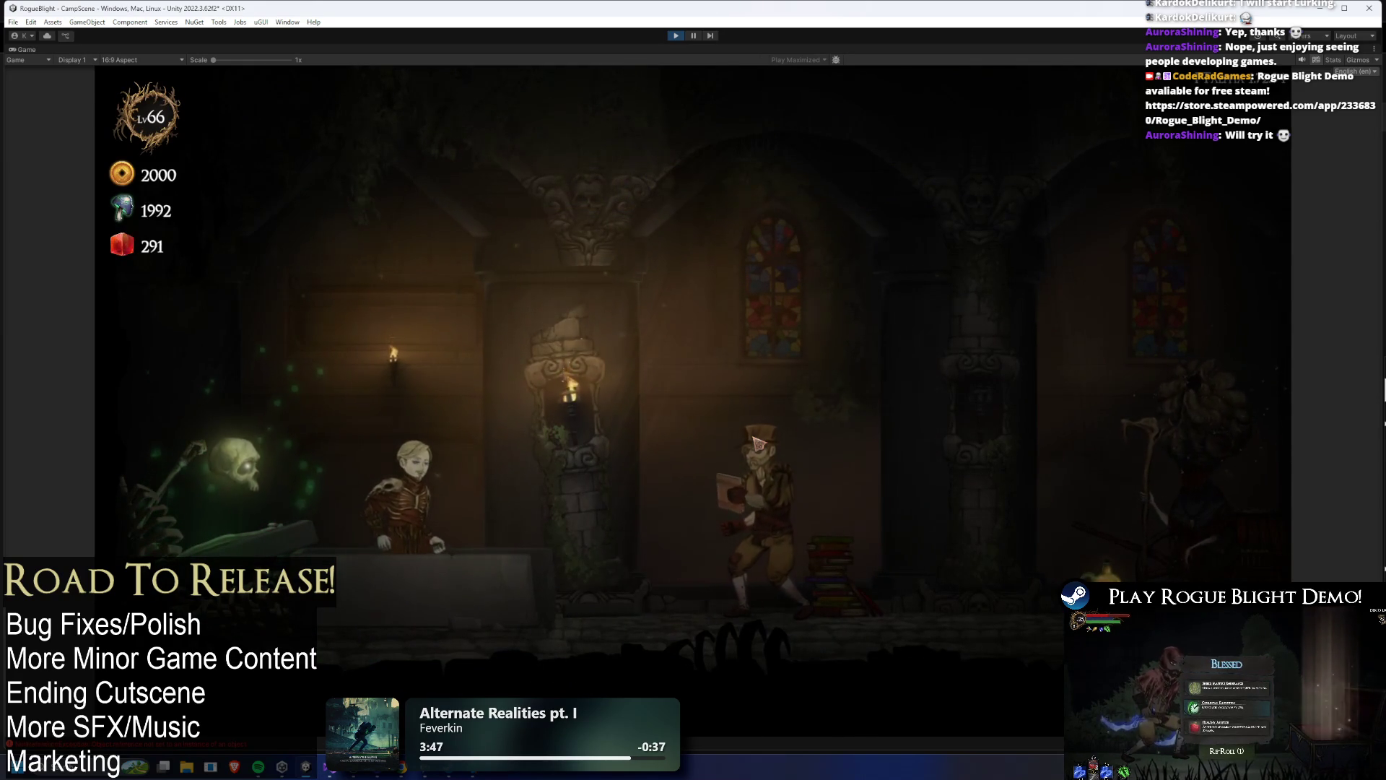
{"action": "key", "text": "a"}
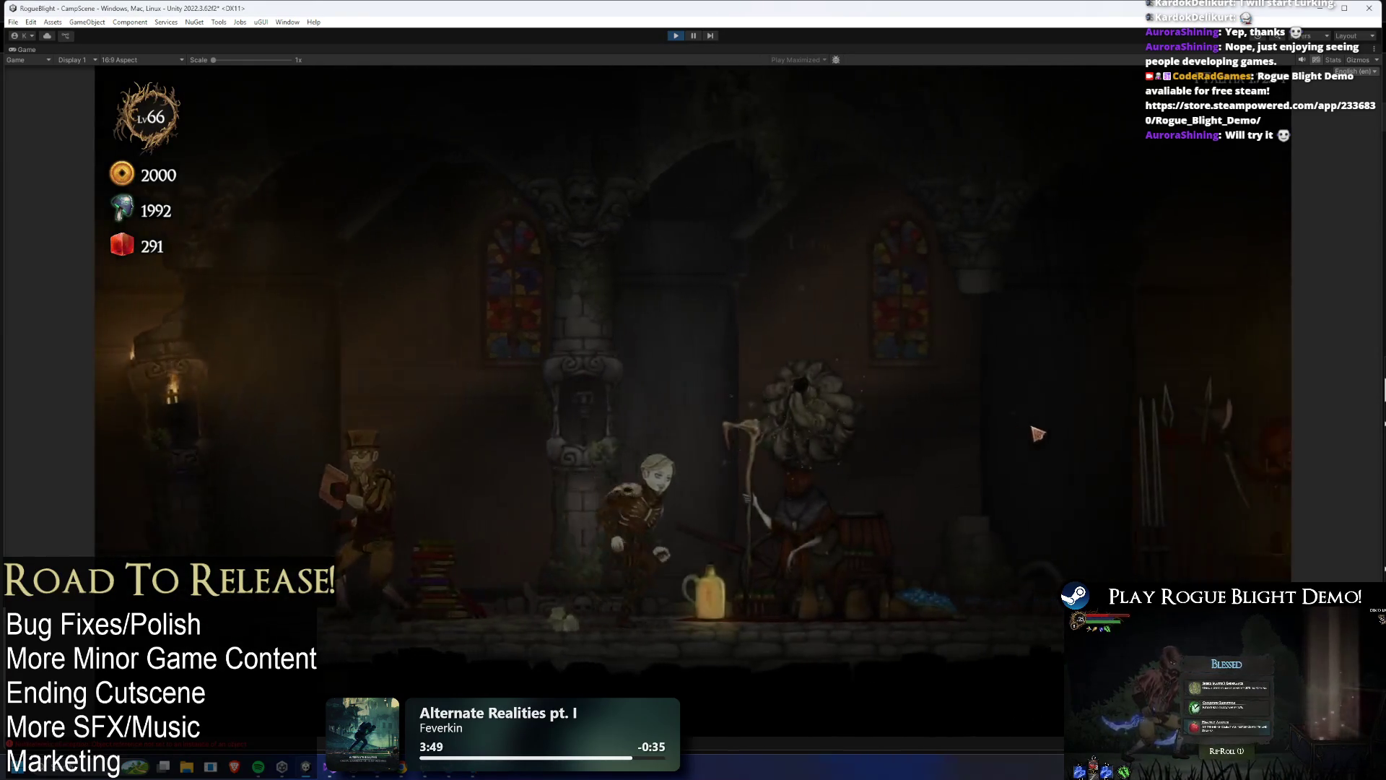
{"action": "key", "text": "e"}
{"action": "key", "text": "d"}
{"action": "key", "text": "e"}
- Start a Story Mode map and walk to the forest merchant's shop
{"action": "left_click", "coordinate": [964, 227]}
{"action": "left_click", "coordinate": [646, 283]}
{"action": "left_click", "coordinate": [855, 378]}
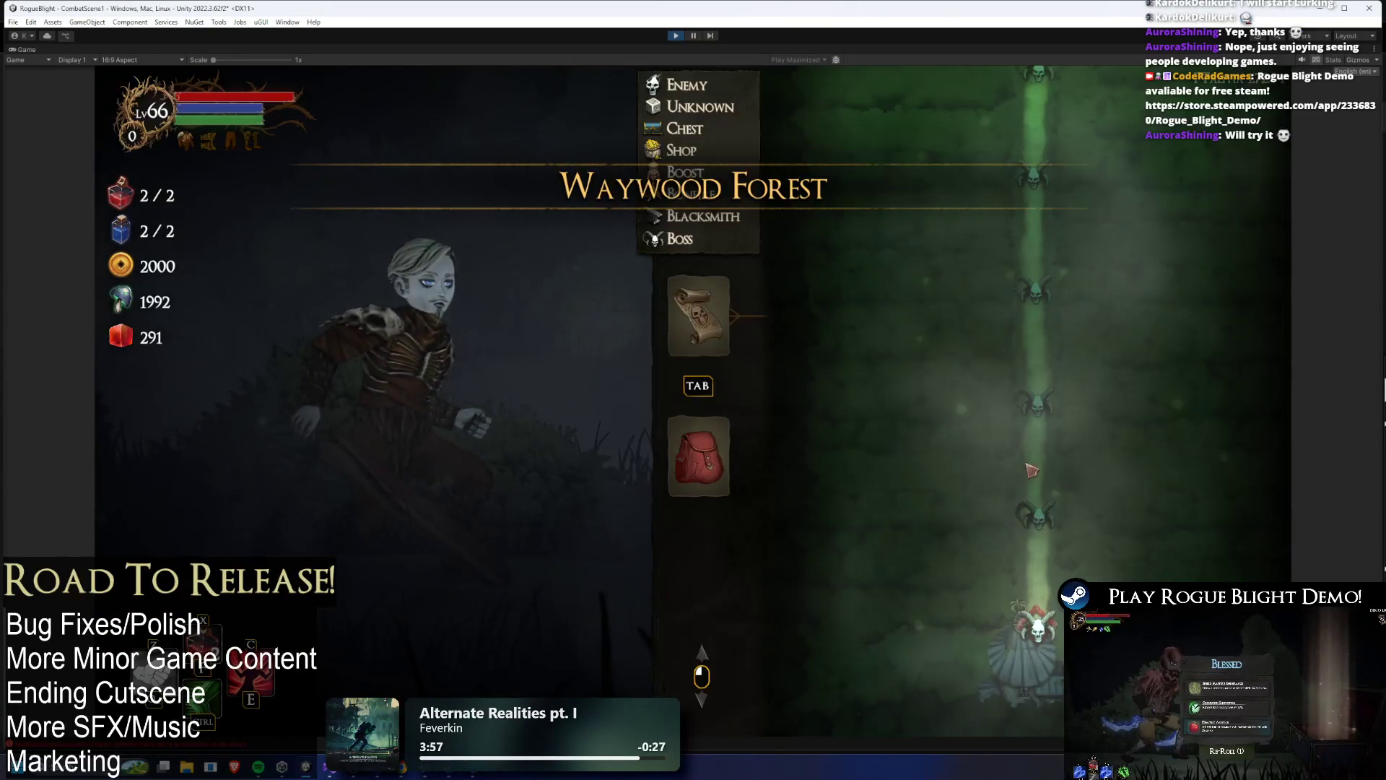
{"action": "key", "text": "d"}
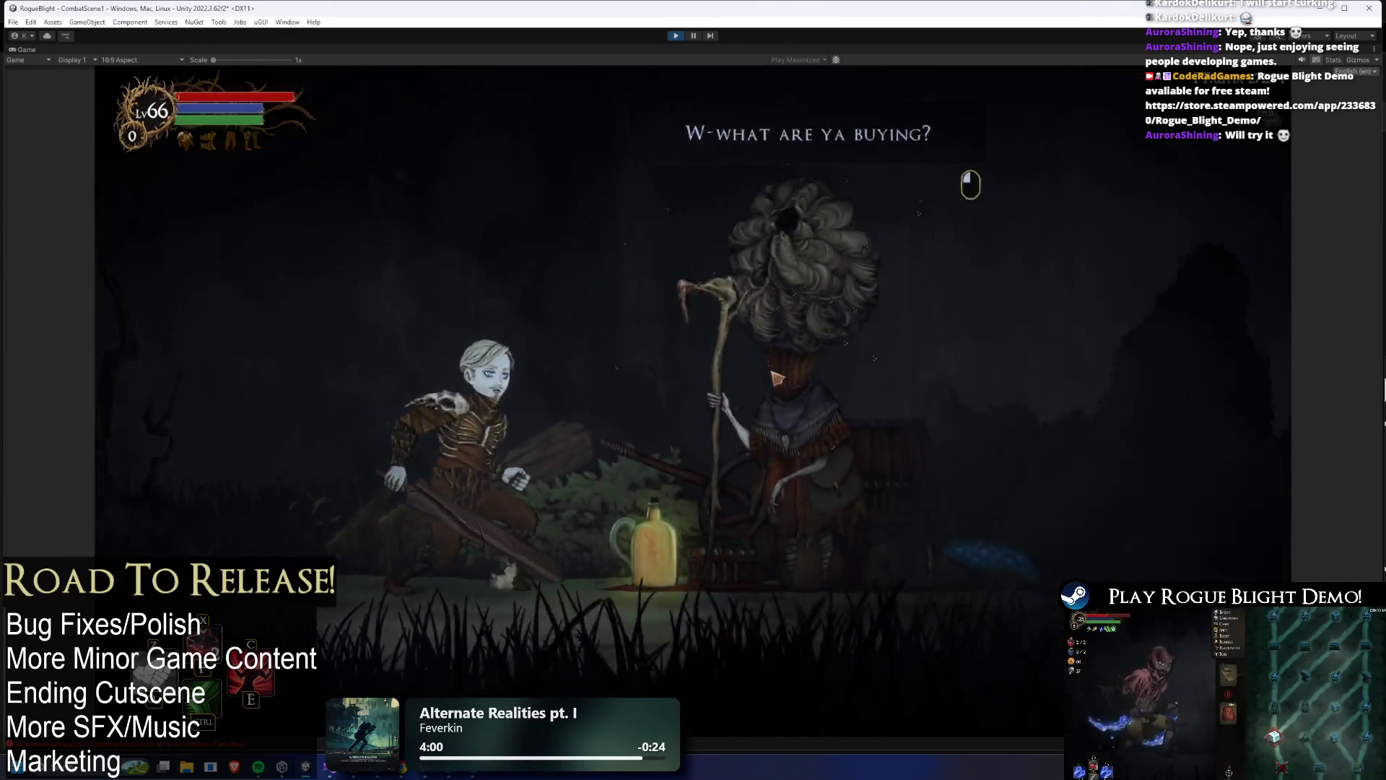
{"action": "left_click", "coordinate": [776, 377]}
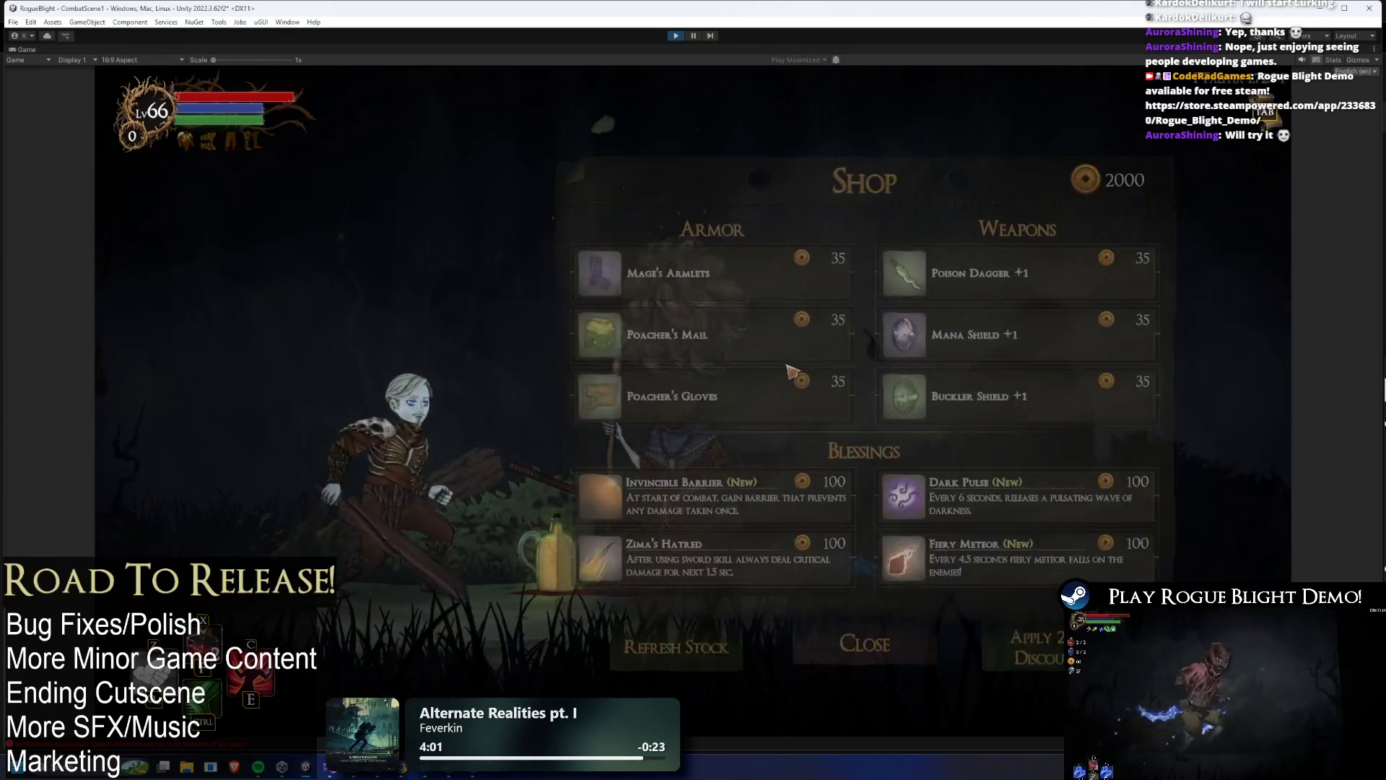
- Buy Mage's Armlets, Poison Dagger +1, Mana Shield +1 and Poacher's Mail
{"action": "left_click", "coordinate": [767, 286]}
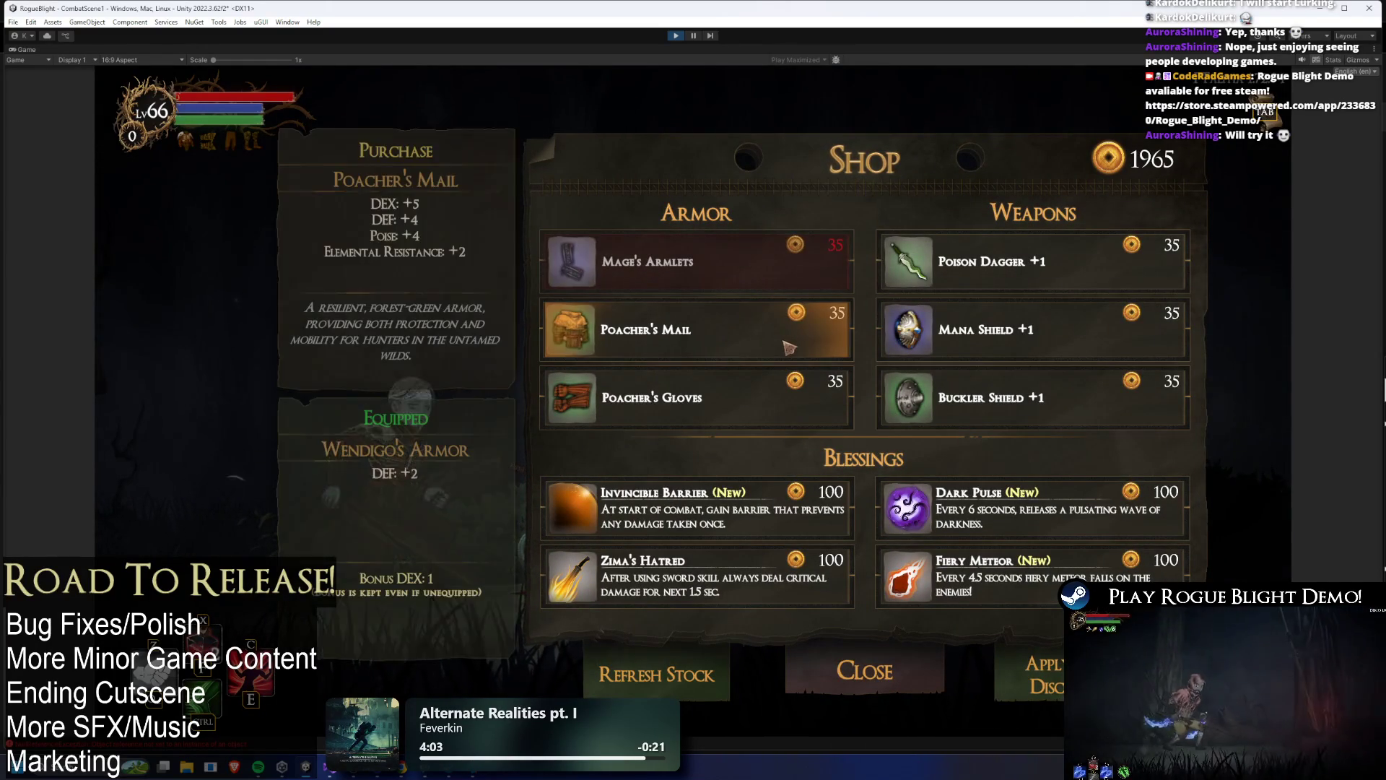
{"action": "left_click", "coordinate": [1037, 280]}
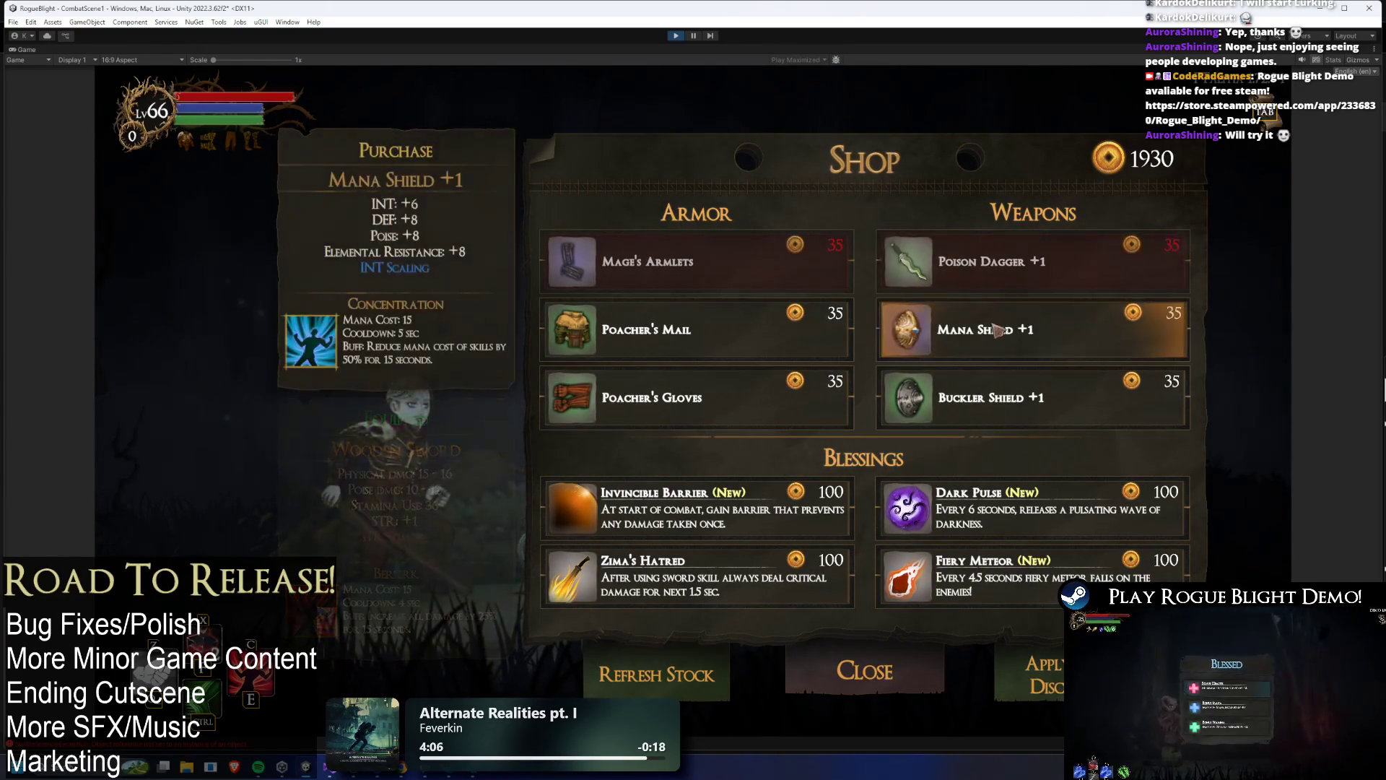
{"action": "left_click", "coordinate": [1004, 345]}
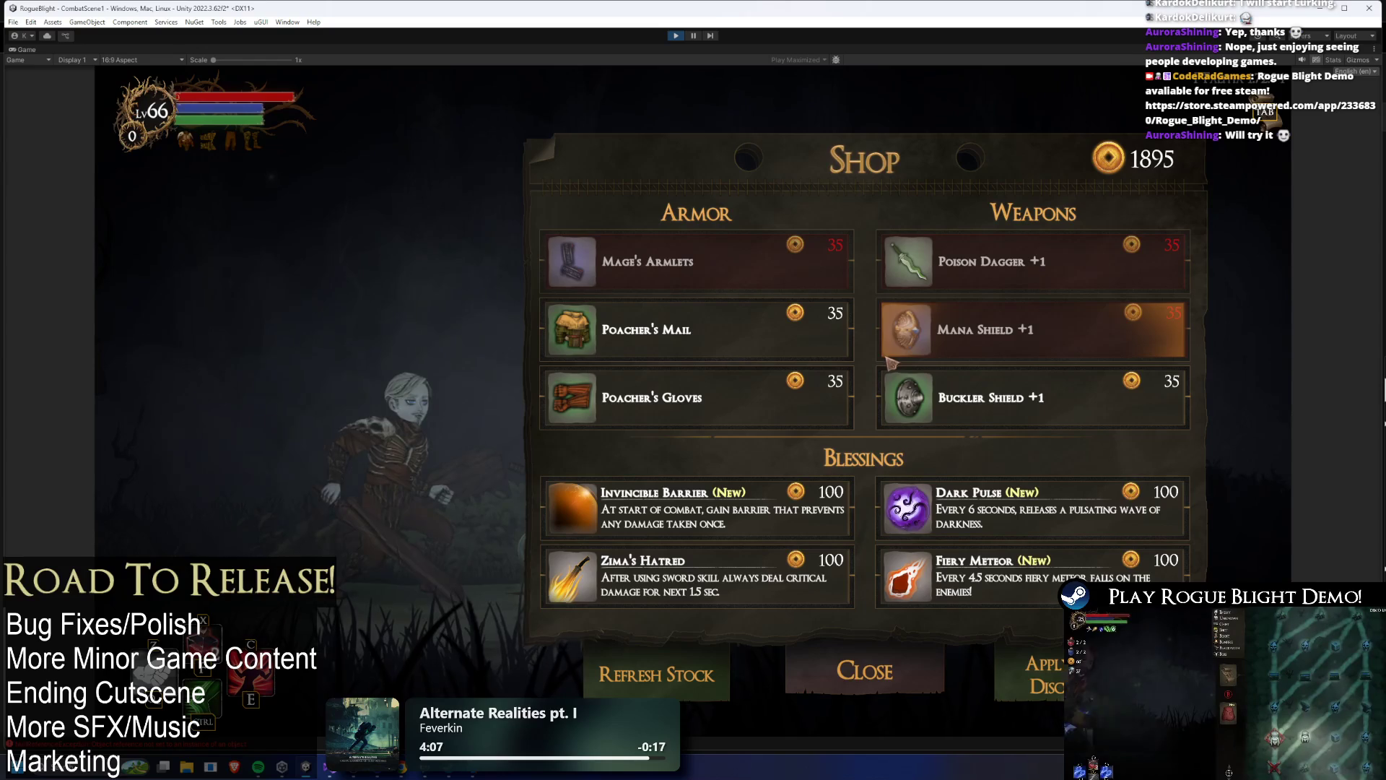
{"action": "left_click", "coordinate": [801, 345]}
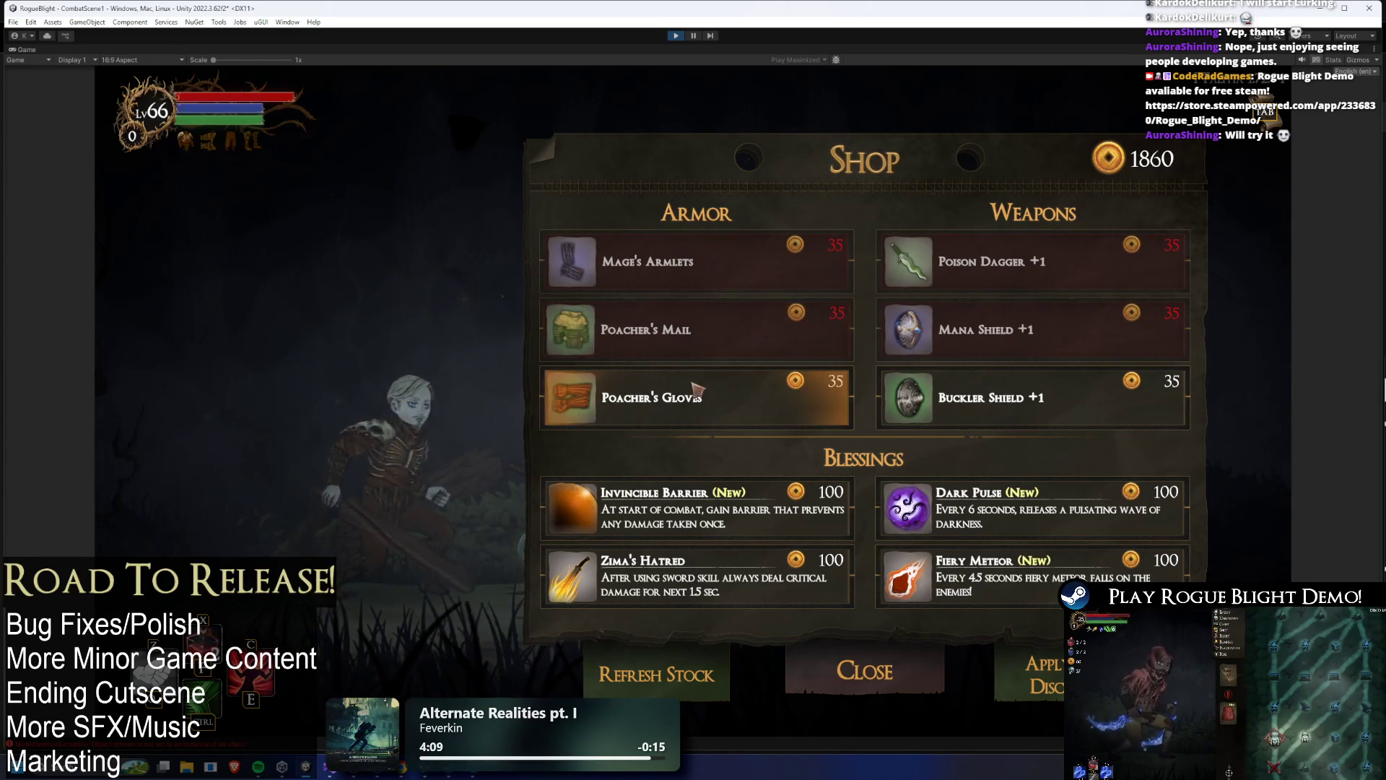
- Refresh the stock and buy Poacher's Boots, Mage's Leggings, Poison Dagger +1 and Ice Shield +1
{"action": "left_click", "coordinate": [635, 686]}
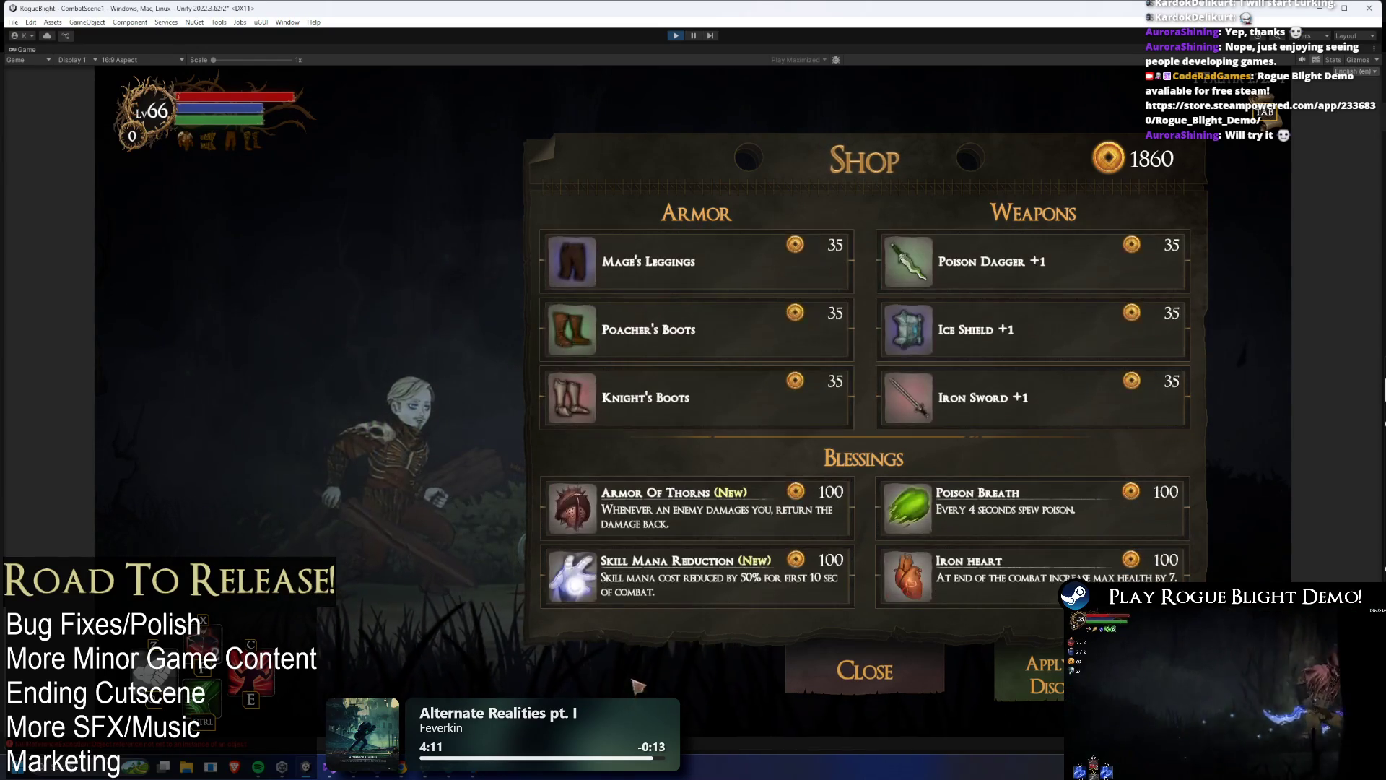
{"action": "left_click", "coordinate": [798, 329]}
{"action": "left_click", "coordinate": [780, 261]}
{"action": "left_click", "coordinate": [997, 261]}
{"action": "left_click", "coordinate": [996, 329]}
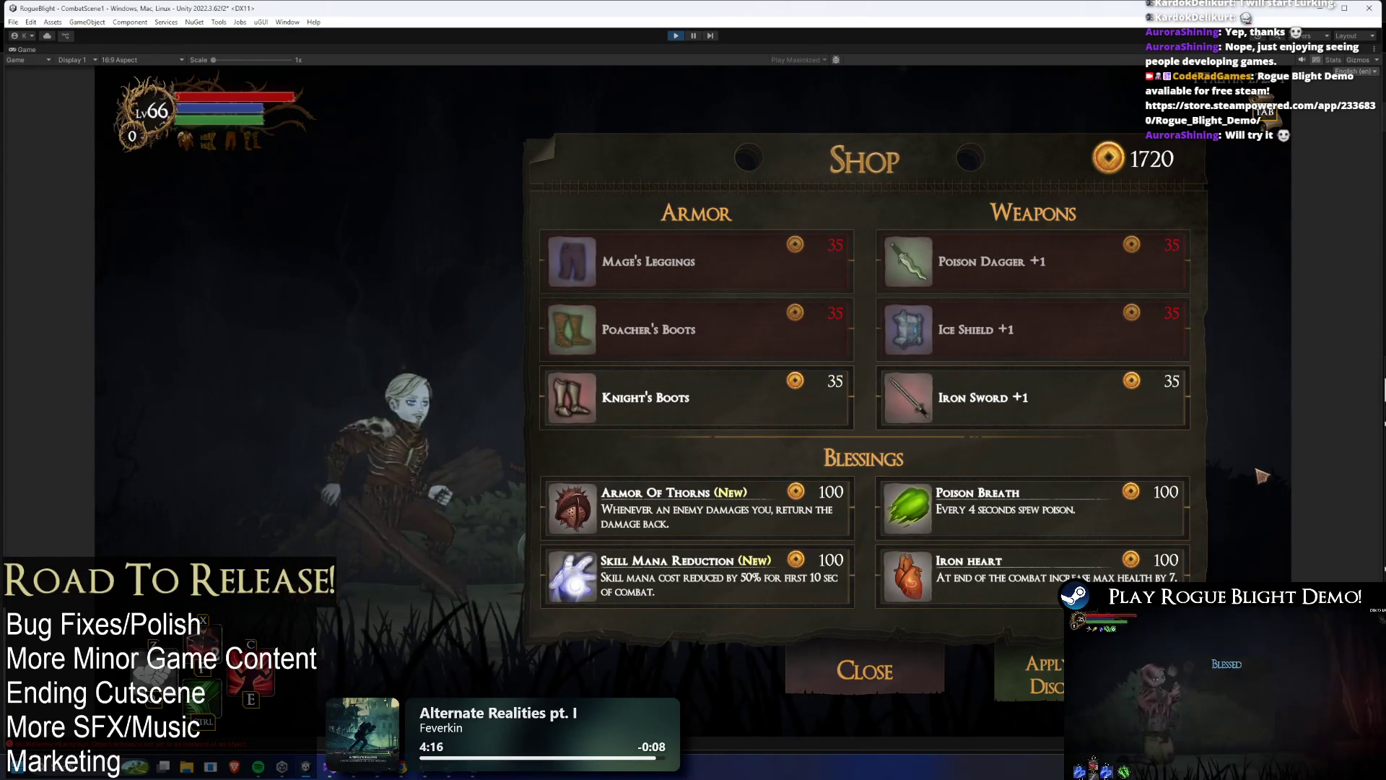
- Buy Iron Sword +1, Knight's Boots, and the Armor of Thorns and Poison Breath blessings
{"action": "left_click", "coordinate": [1010, 397]}
{"action": "left_click", "coordinate": [650, 397]}
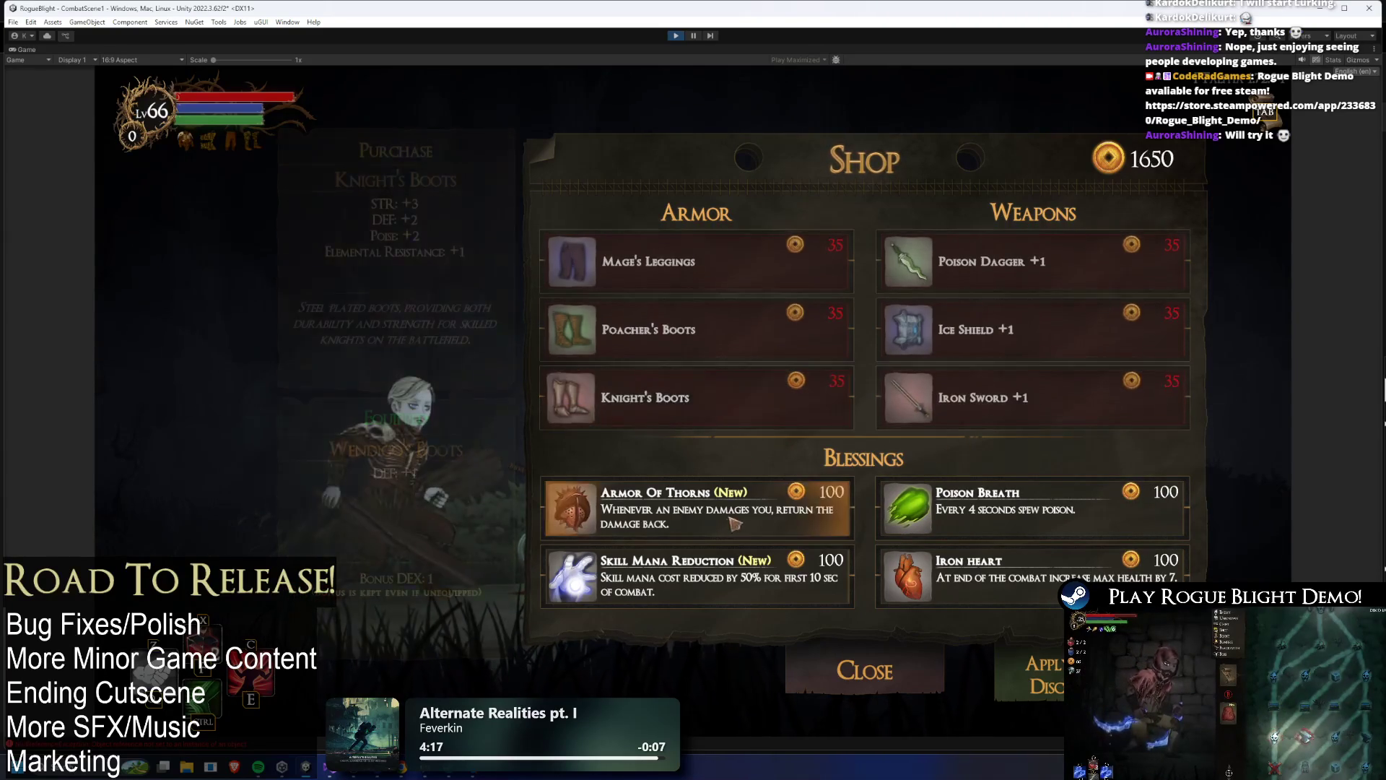
{"action": "left_click", "coordinate": [737, 516]}
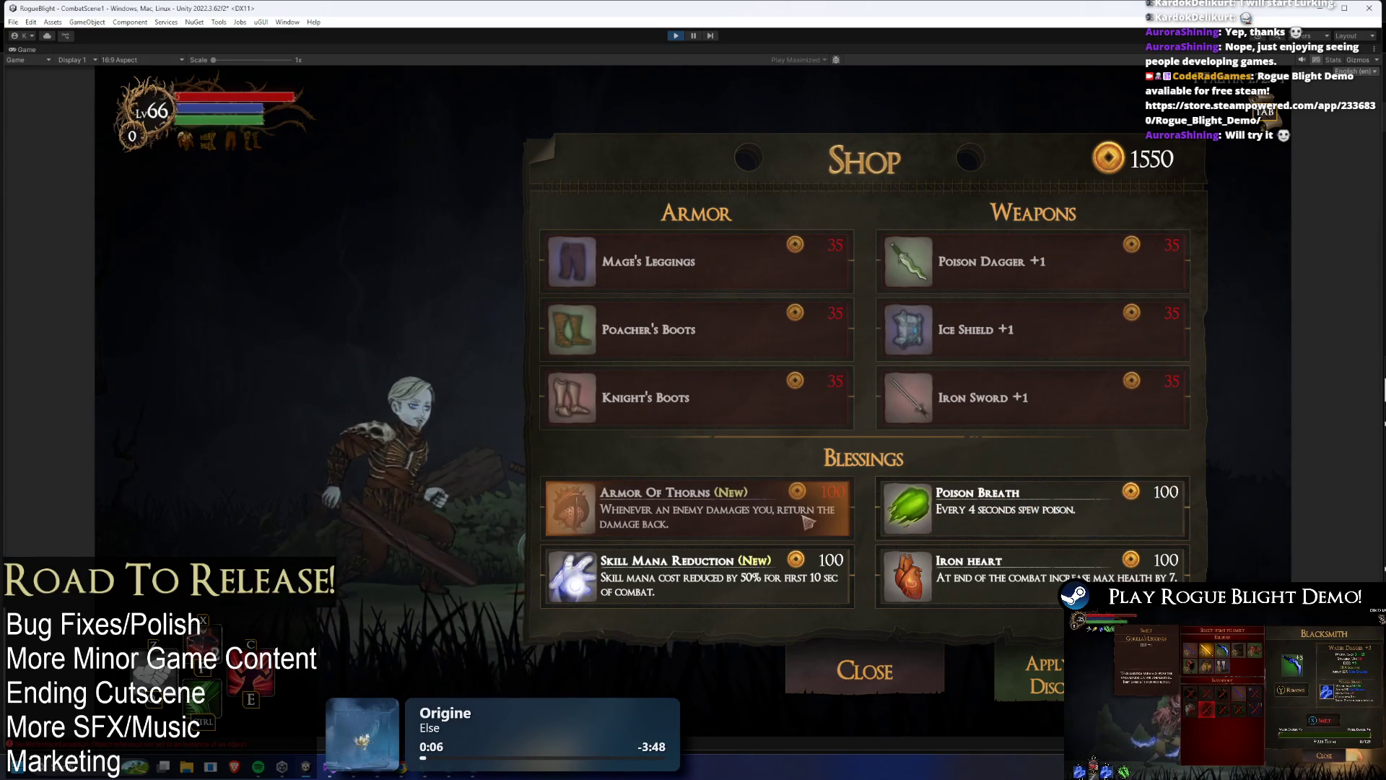
{"action": "left_click", "coordinate": [888, 517]}
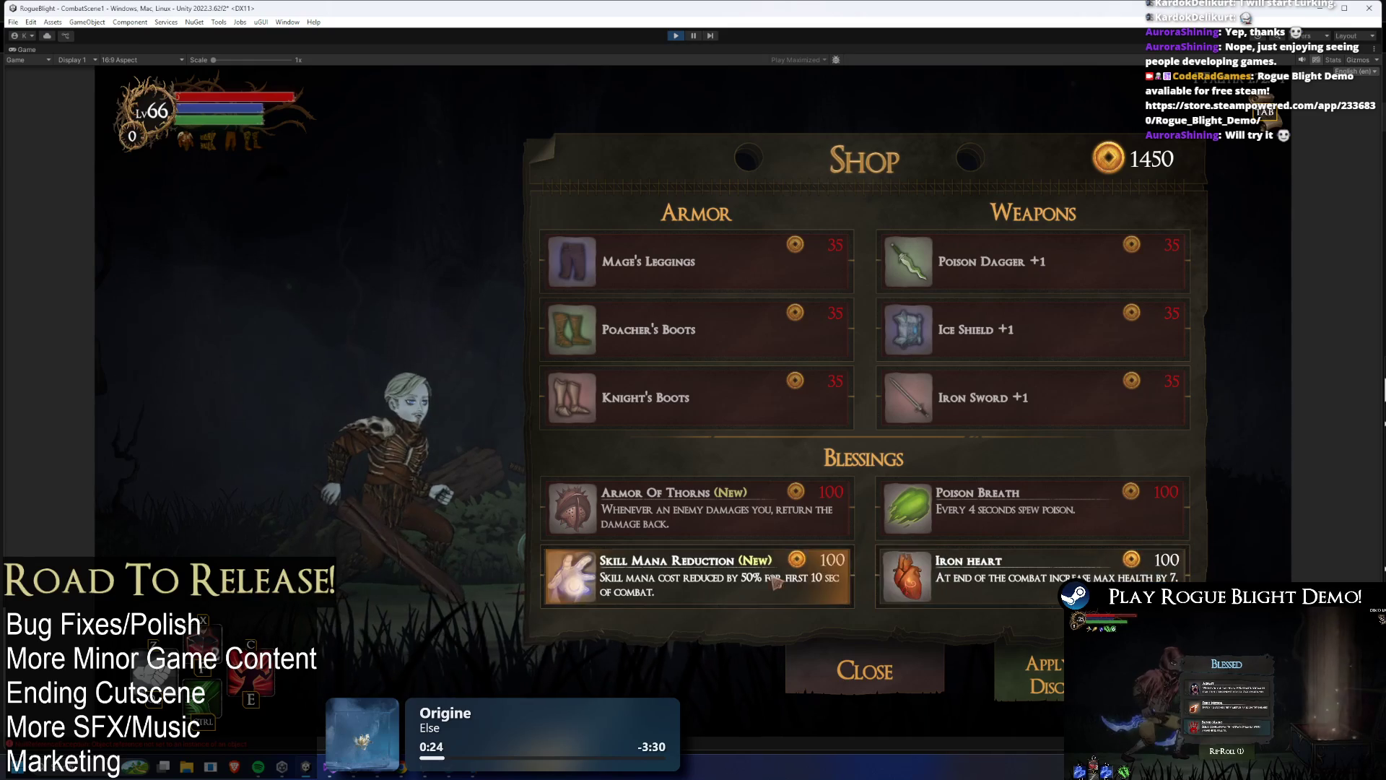
- Buy the Skill Mana Reduction blessing, dropping gold from 1450 to 1250
{"action": "left_click", "coordinate": [765, 588]}
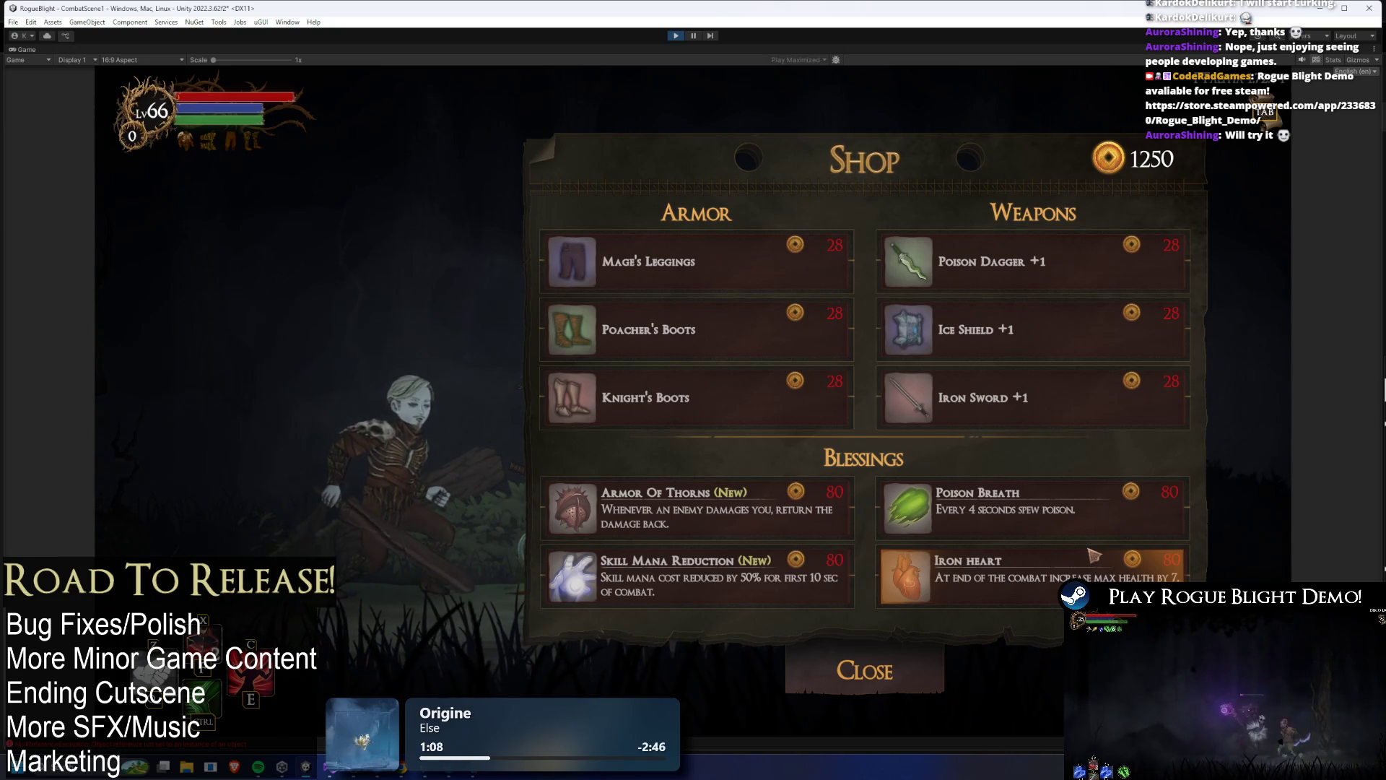
- Buy 28-gold items and the 80-gold Poison Breath blessing repeatedly until gold runs low
{"action": "left_click", "coordinate": [810, 354]}
{"action": "left_click", "coordinate": [810, 354]}
{"action": "left_click", "coordinate": [810, 353]}
{"action": "left_click", "coordinate": [812, 352]}
{"action": "left_click", "coordinate": [812, 353]}
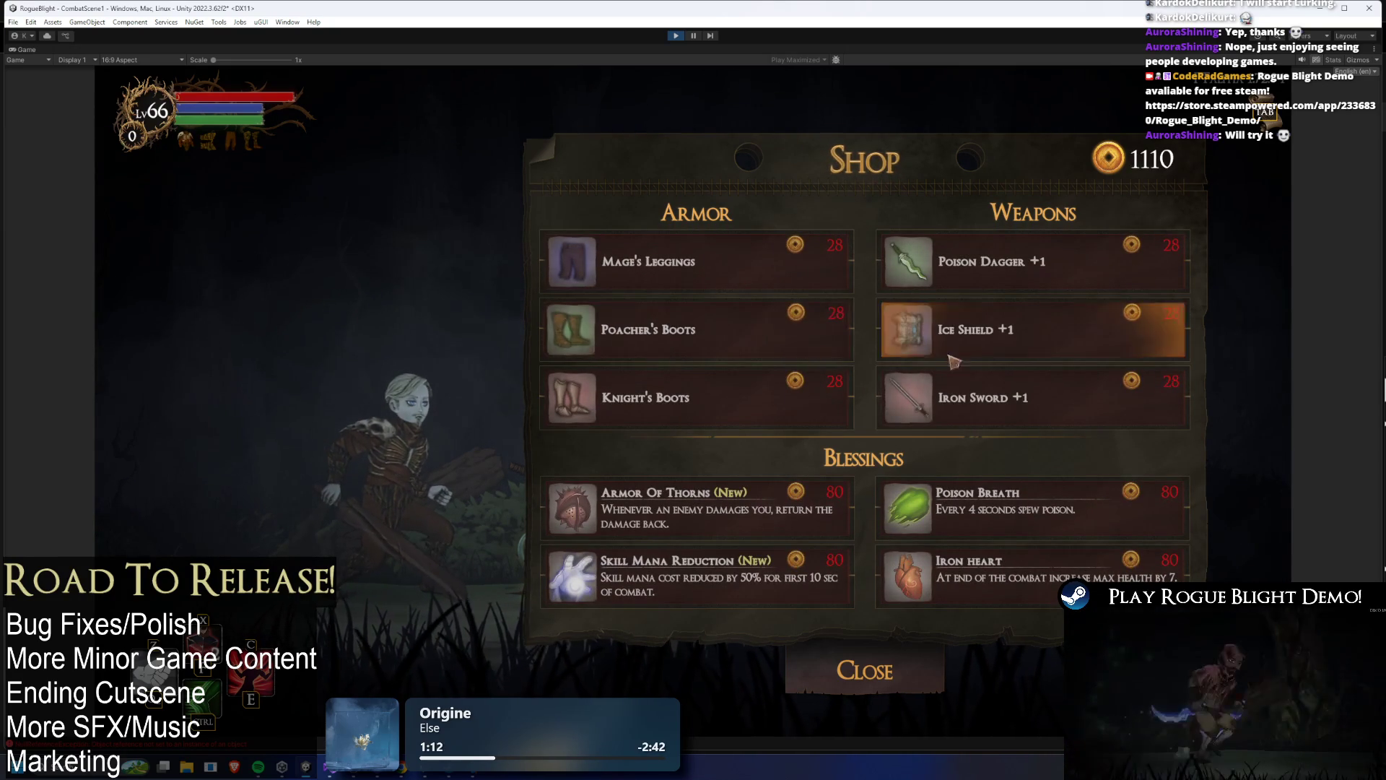
{"action": "left_click", "coordinate": [1020, 525]}
{"action": "left_click", "coordinate": [1020, 525]}
{"action": "left_click", "coordinate": [1020, 525]}
{"action": "left_click", "coordinate": [1020, 525]}
{"action": "left_click", "coordinate": [1021, 525]}
{"action": "left_click", "coordinate": [1021, 523]}
{"action": "left_click", "coordinate": [1021, 520]}
{"action": "left_click", "coordinate": [1022, 518]}
{"action": "left_click", "coordinate": [1022, 518]}
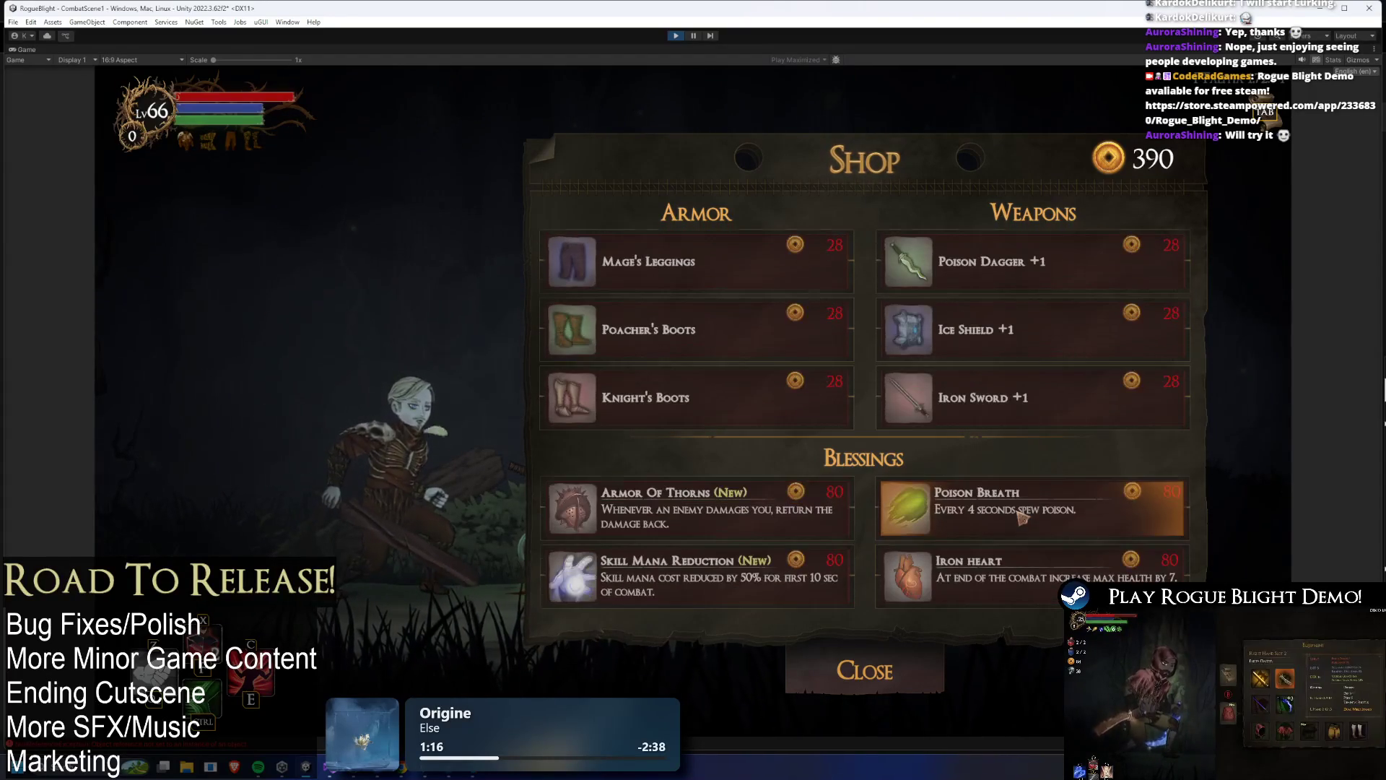
{"action": "left_click", "coordinate": [1022, 518]}
{"action": "left_click", "coordinate": [1022, 518]}
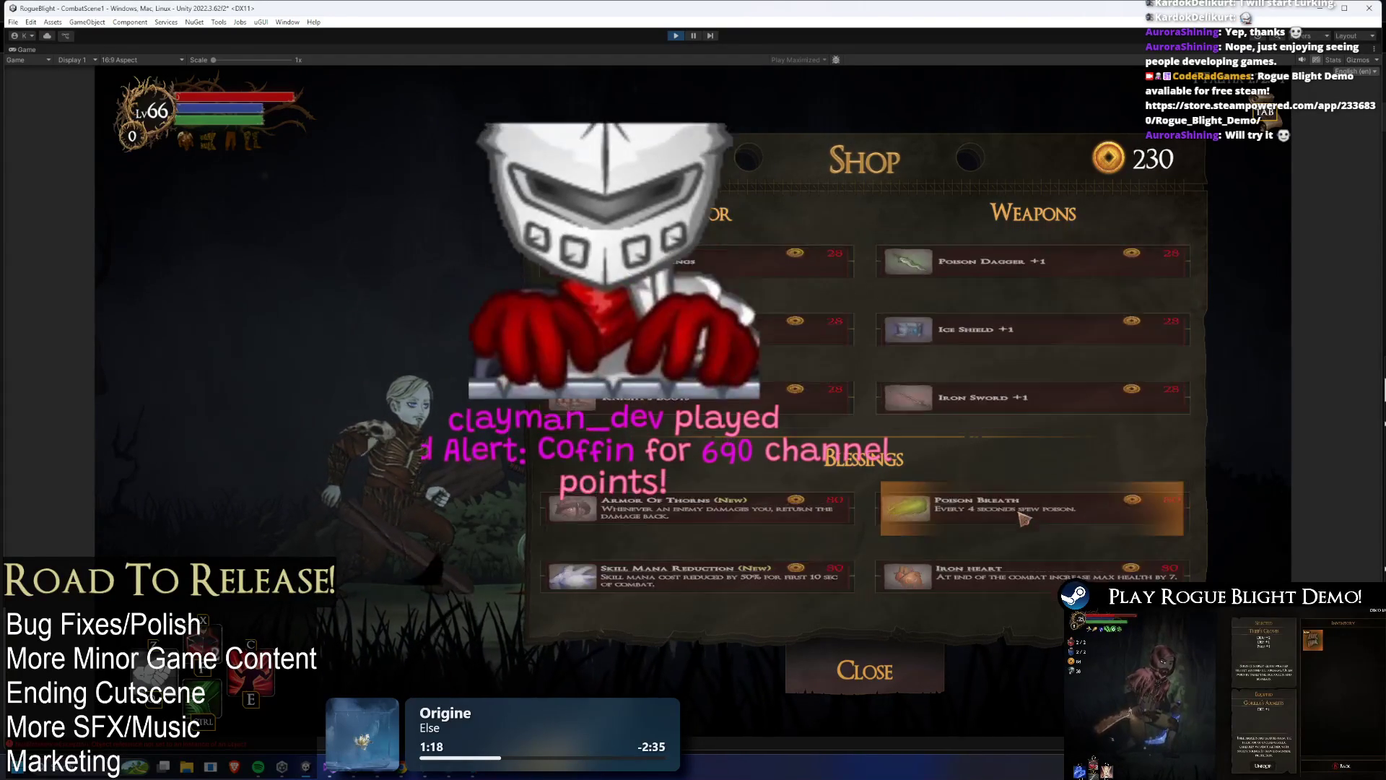
{"action": "left_click", "coordinate": [1023, 514]}
{"action": "left_click", "coordinate": [1029, 505]}
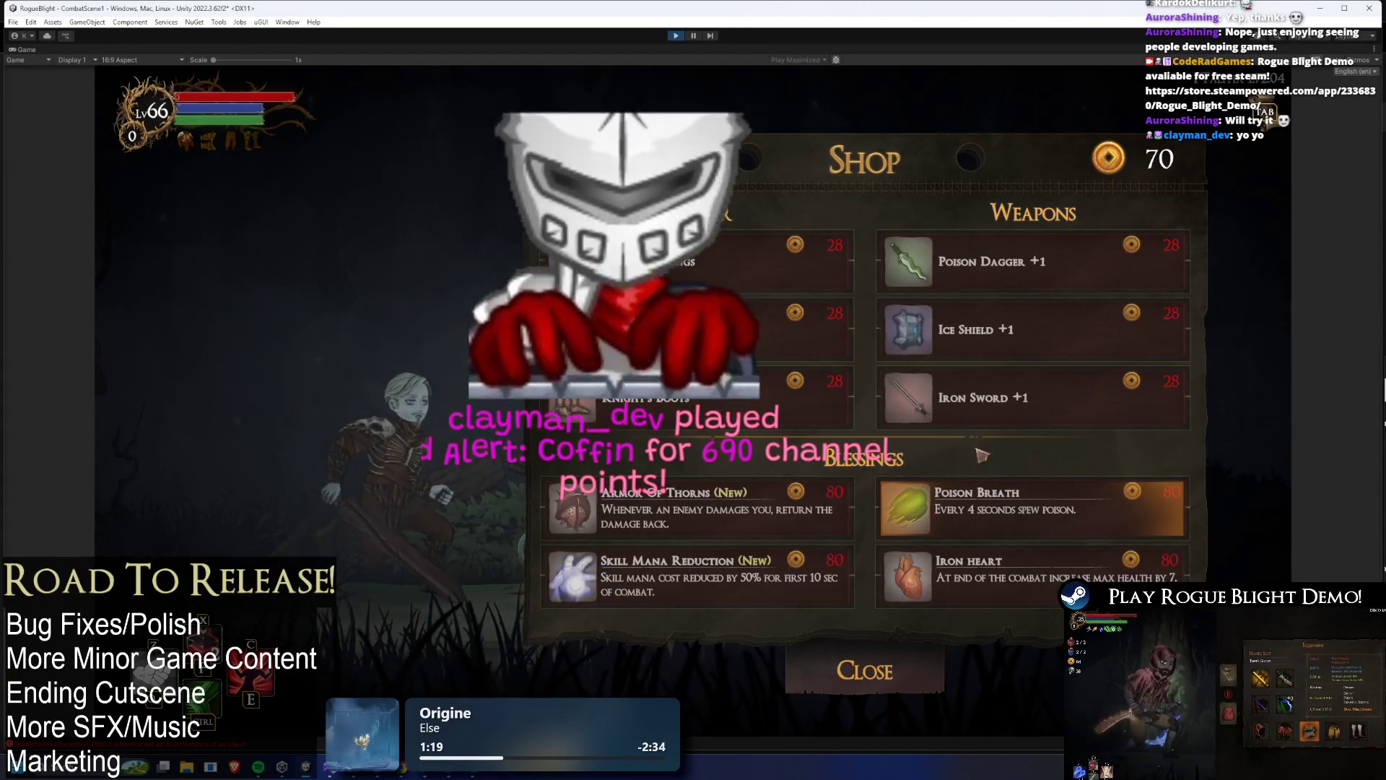
- Save and quit, restart the game, and reopen the merchant's shop with 2000 gold
{"action": "key", "text": "Escape"}
{"action": "left_click", "coordinate": [695, 479]}
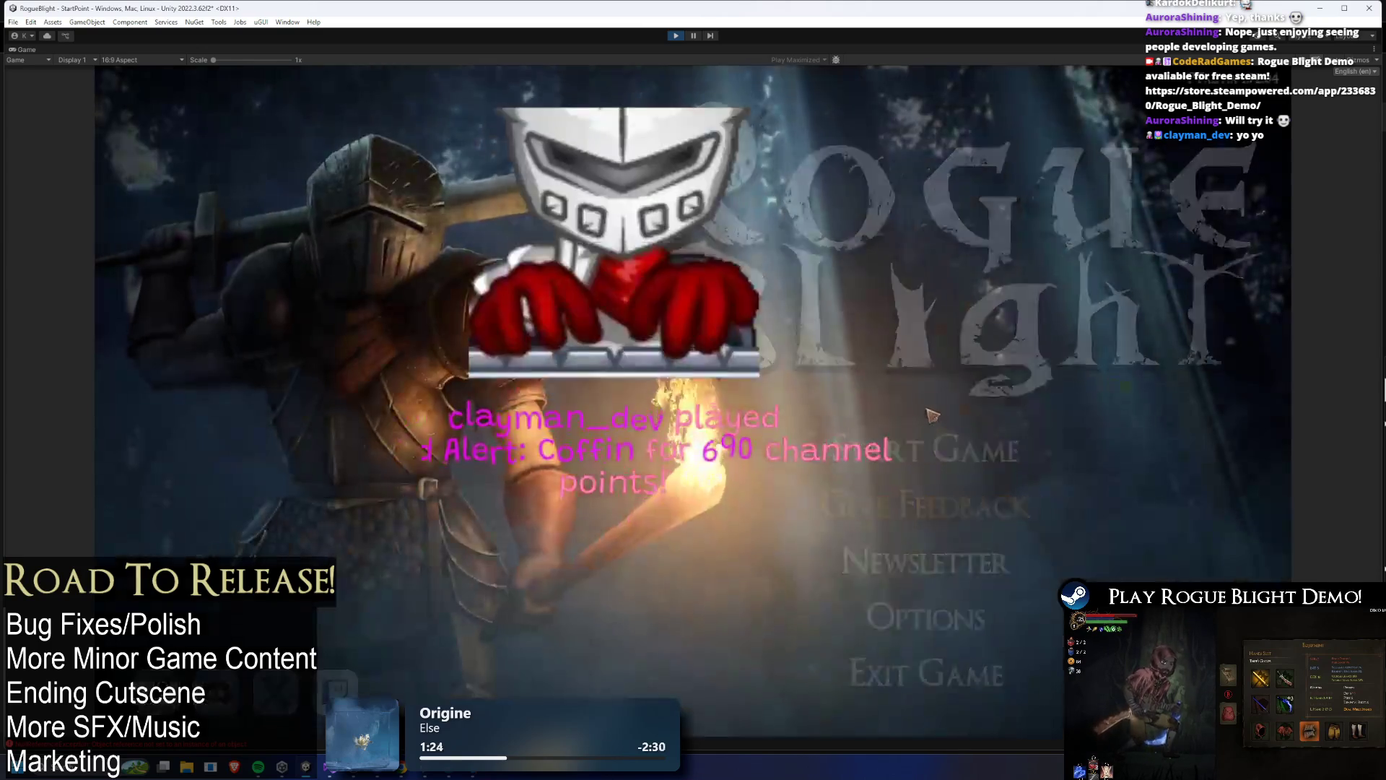
{"action": "left_click", "coordinate": [932, 415]}
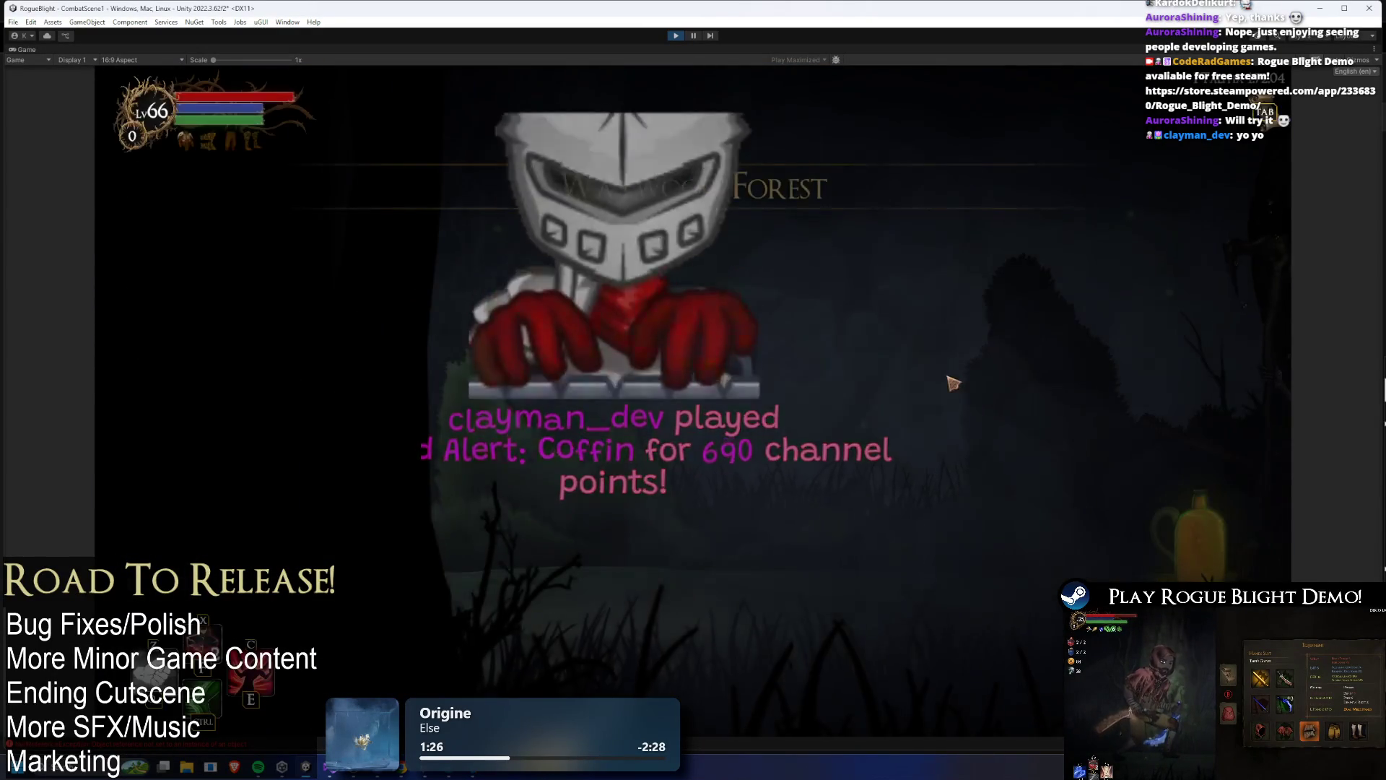
{"action": "left_click", "coordinate": [946, 372]}
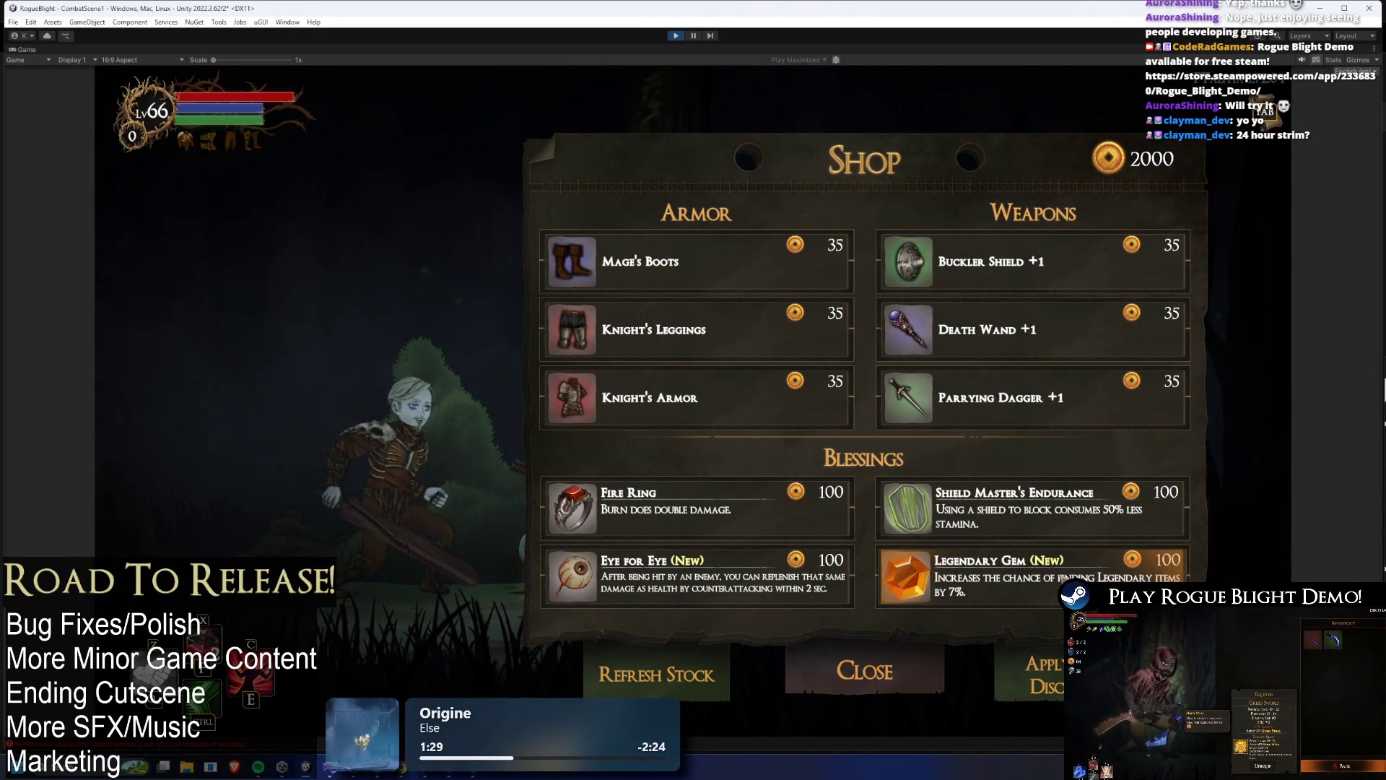
- Buy out the shop: three blessings, Parrying Dagger +1, Death Wand +1 and the remaining 35-gold items
{"action": "left_click", "coordinate": [982, 578]}
{"action": "left_click", "coordinate": [937, 572]}
{"action": "left_click", "coordinate": [938, 572]}
{"action": "left_click", "coordinate": [937, 572]}
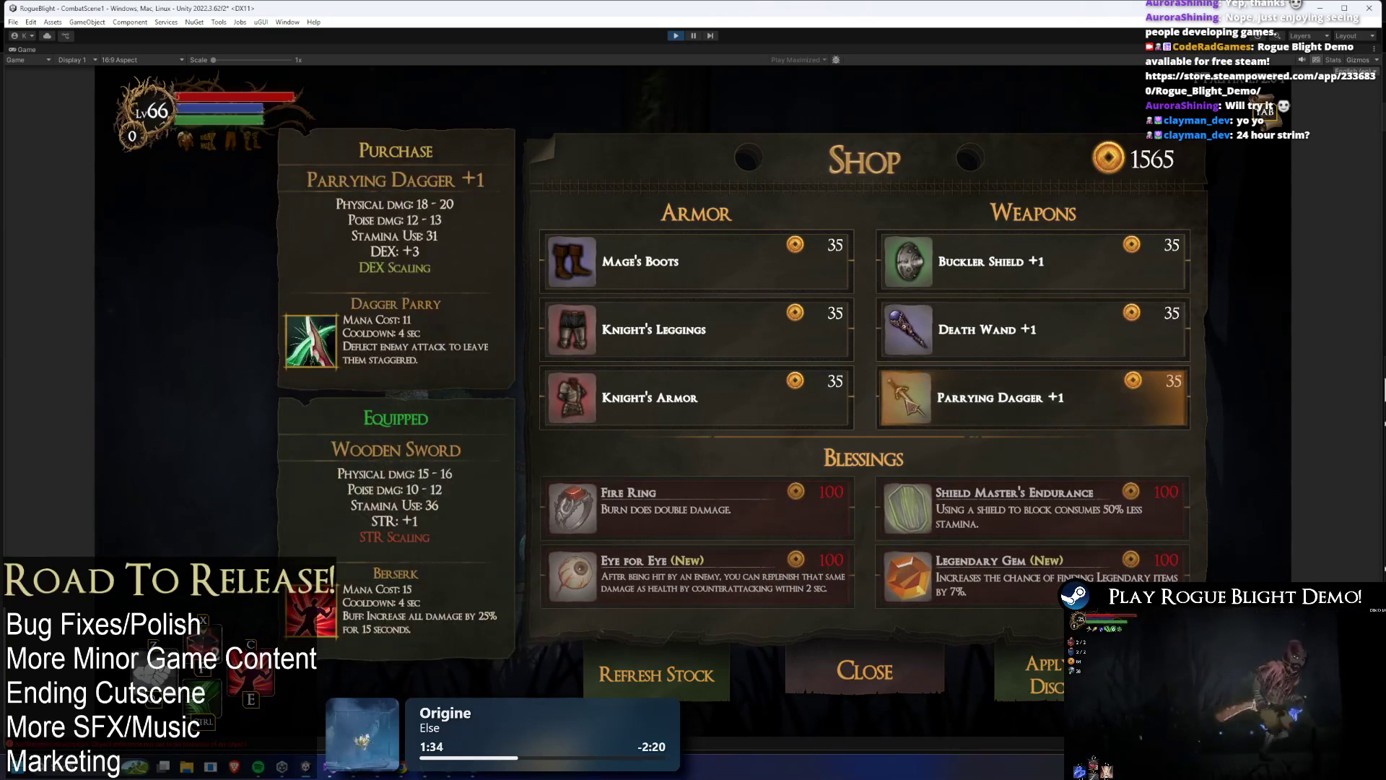
{"action": "left_click", "coordinate": [956, 397]}
{"action": "left_click", "coordinate": [955, 349]}
{"action": "left_click", "coordinate": [939, 261]}
{"action": "left_click", "coordinate": [650, 262]}
{"action": "left_click", "coordinate": [650, 329]}
{"action": "left_click", "coordinate": [722, 397]}
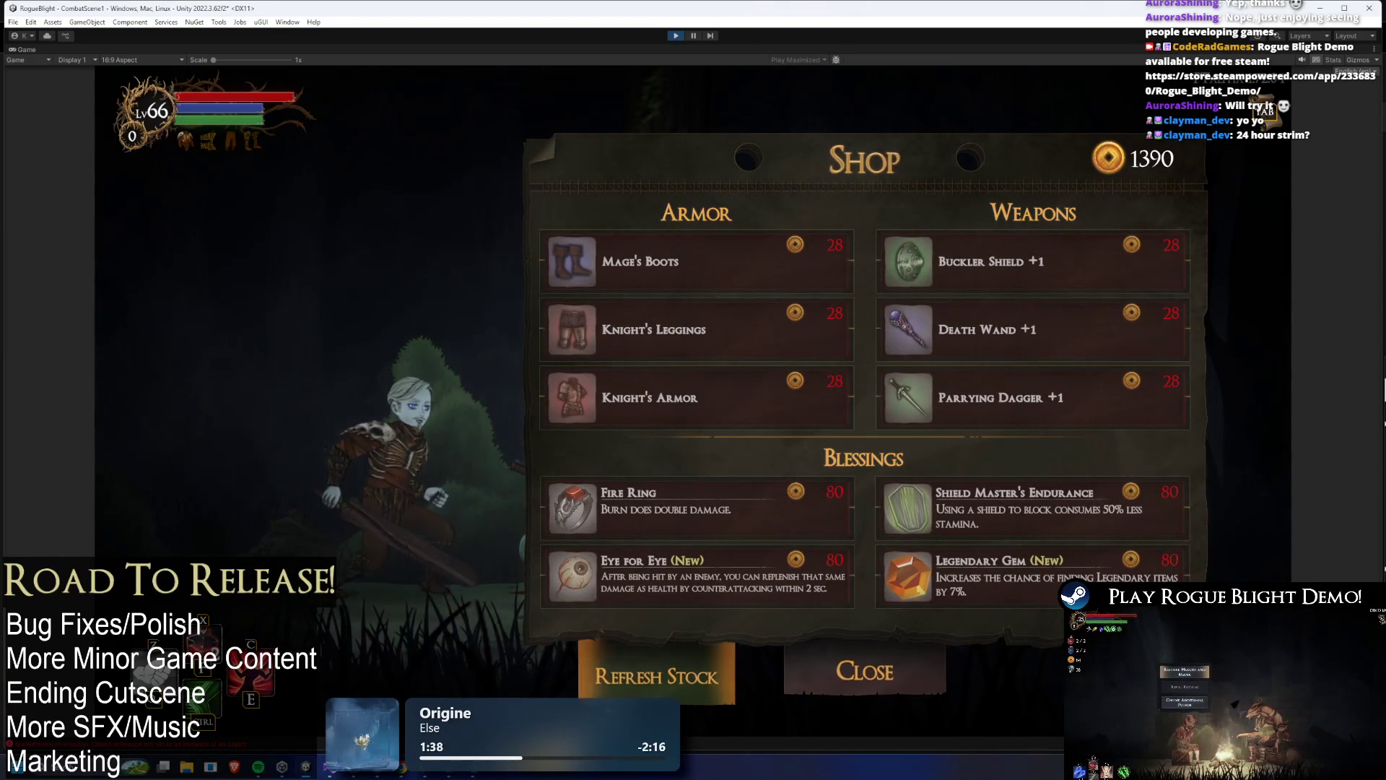
- Restock the shop, then buy Knight's Boots, Death Dagger +1, Death Wand +1, Light Shield +1 and Poacher's Gloves
{"action": "left_click", "coordinate": [656, 673]}
{"action": "left_click", "coordinate": [759, 283]}
{"action": "left_click", "coordinate": [1032, 261]}
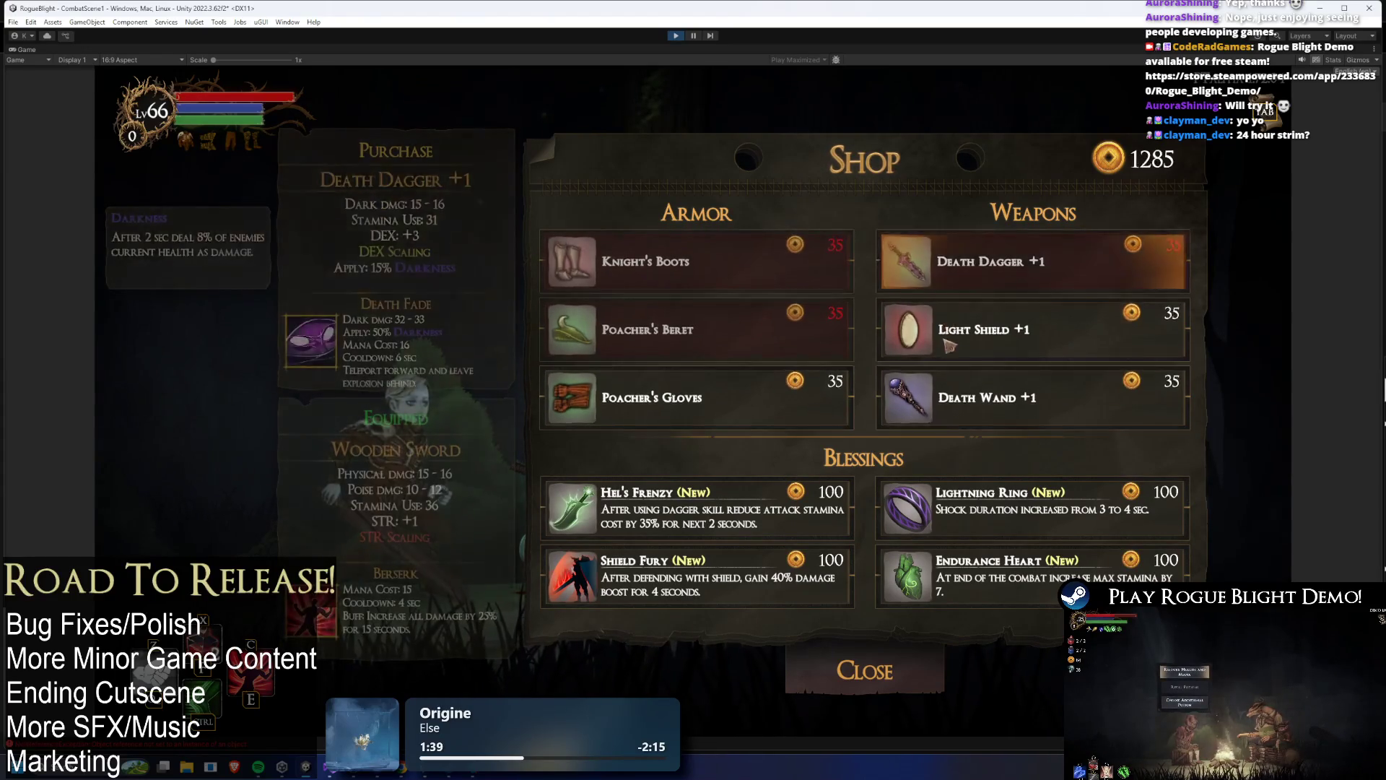
{"action": "left_click", "coordinate": [1033, 397]}
{"action": "left_click", "coordinate": [1032, 329]}
{"action": "left_click", "coordinate": [697, 397]}
- Buy the 100-gold blessings, including Hel's Frenzy, then bring up the pause menu
{"action": "left_click", "coordinate": [1032, 505]}
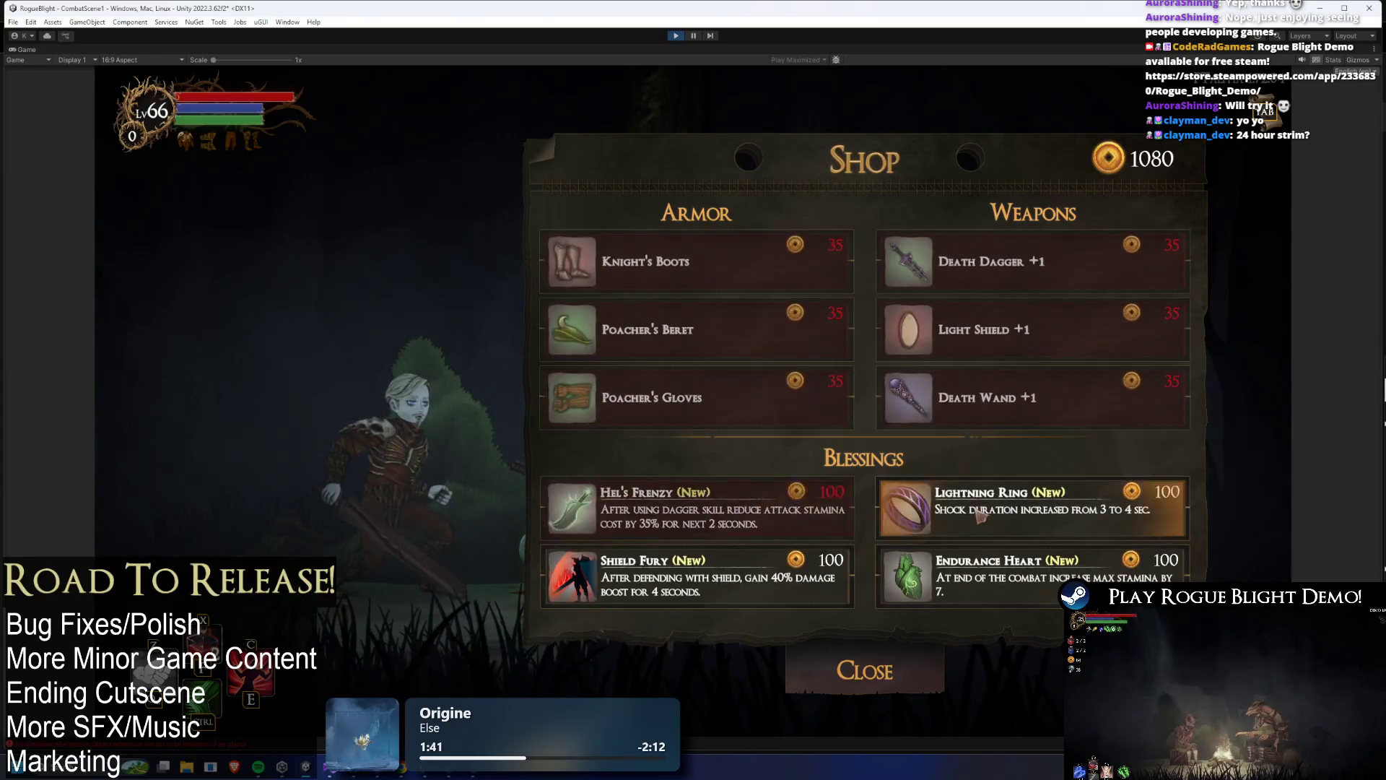
{"action": "left_click", "coordinate": [1033, 574]}
{"action": "left_click", "coordinate": [697, 574]}
{"action": "left_click", "coordinate": [697, 506]}
{"action": "left_click", "coordinate": [800, 517]}
{"action": "left_click", "coordinate": [800, 517]}
{"action": "left_click", "coordinate": [800, 517]}
{"action": "left_click", "coordinate": [800, 517]}
{"action": "left_click", "coordinate": [800, 517]}
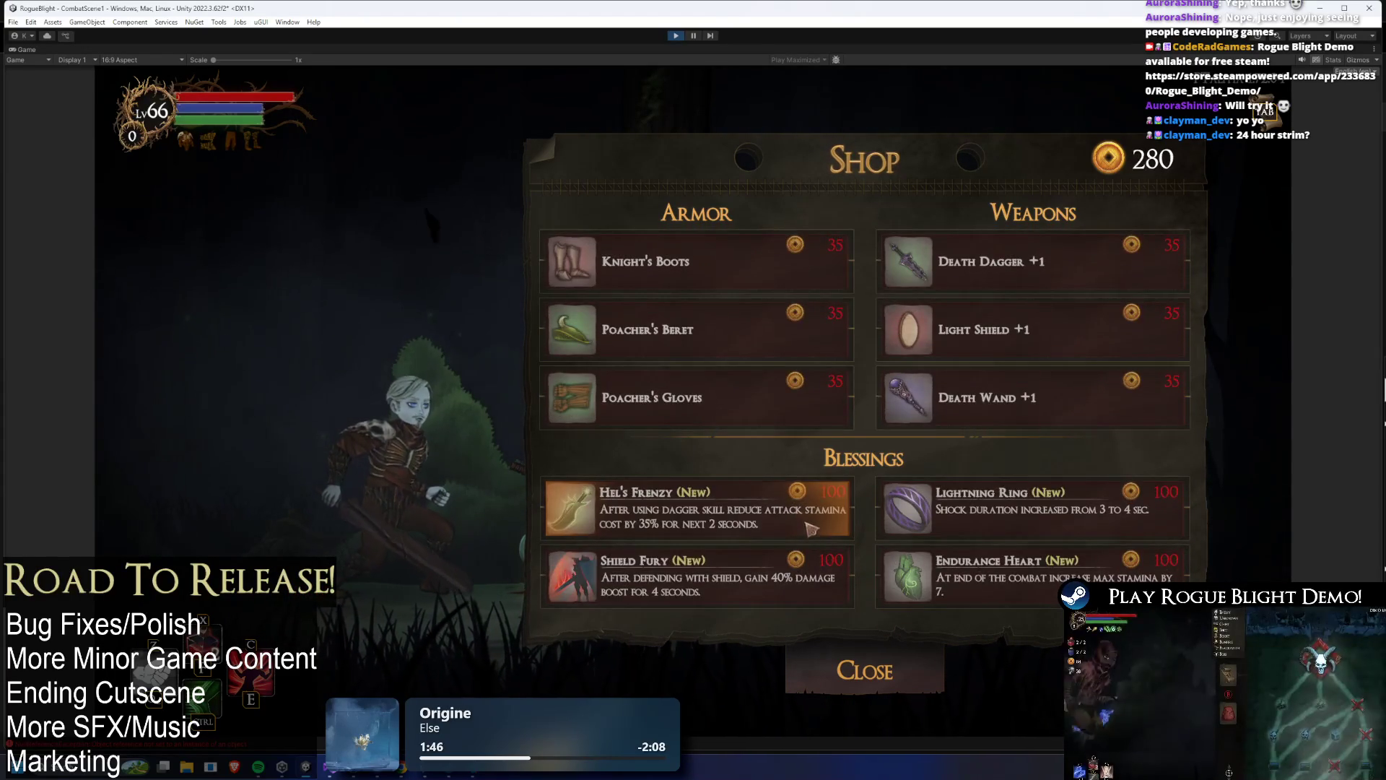
{"action": "left_click", "coordinate": [803, 520]}
{"action": "left_click", "coordinate": [803, 520]}
{"action": "key", "text": "Escape"}
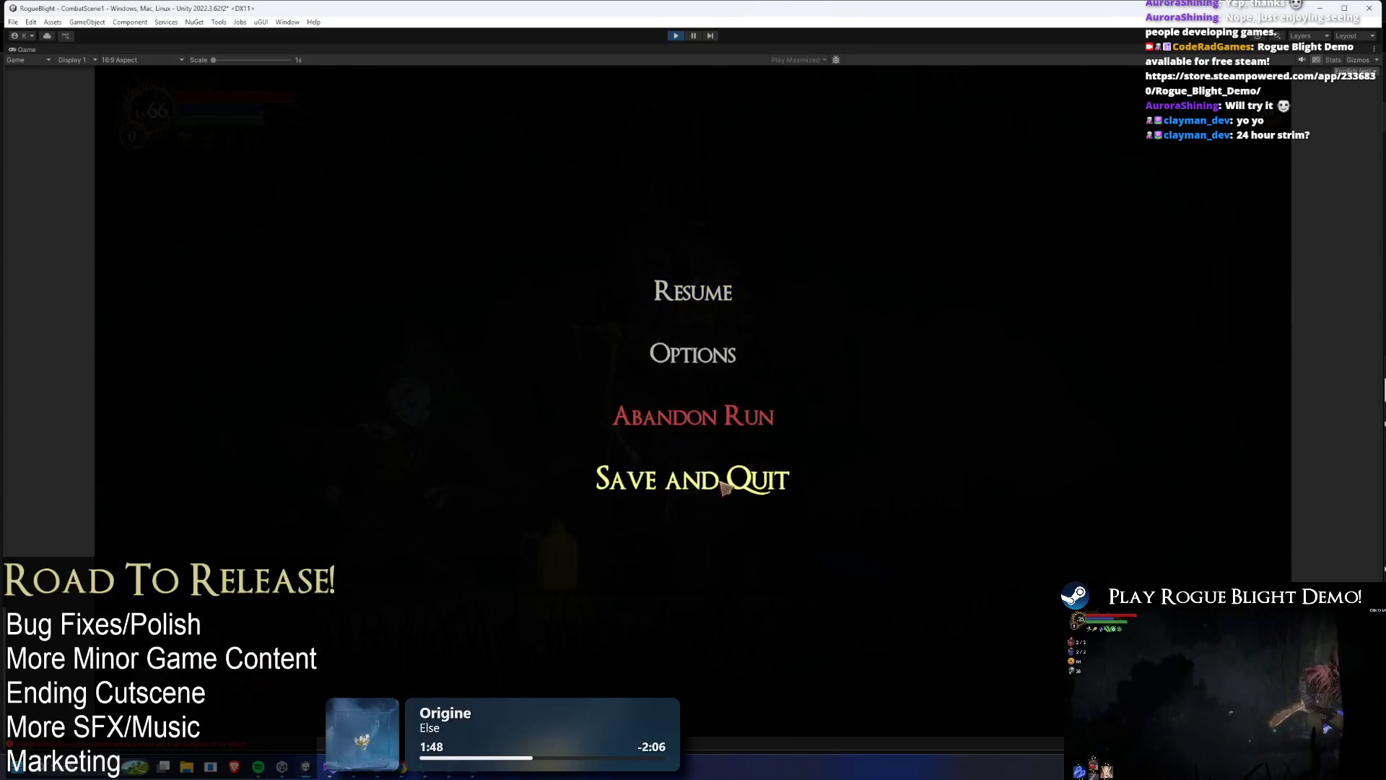
- Save and quit to the main menu, then load the saved run from its slot
{"action": "left_click", "coordinate": [798, 480]}
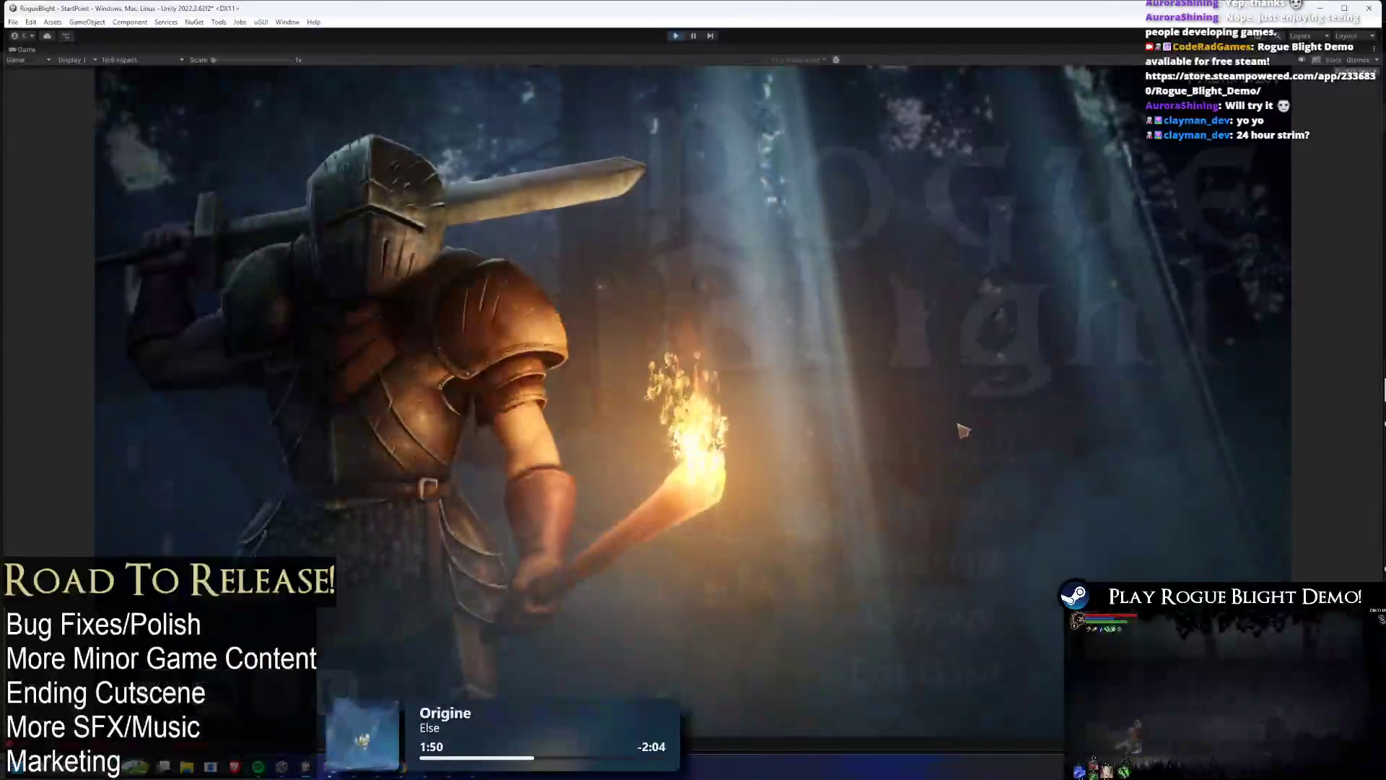
{"action": "left_click", "coordinate": [942, 444]}
{"action": "left_click", "coordinate": [976, 388]}
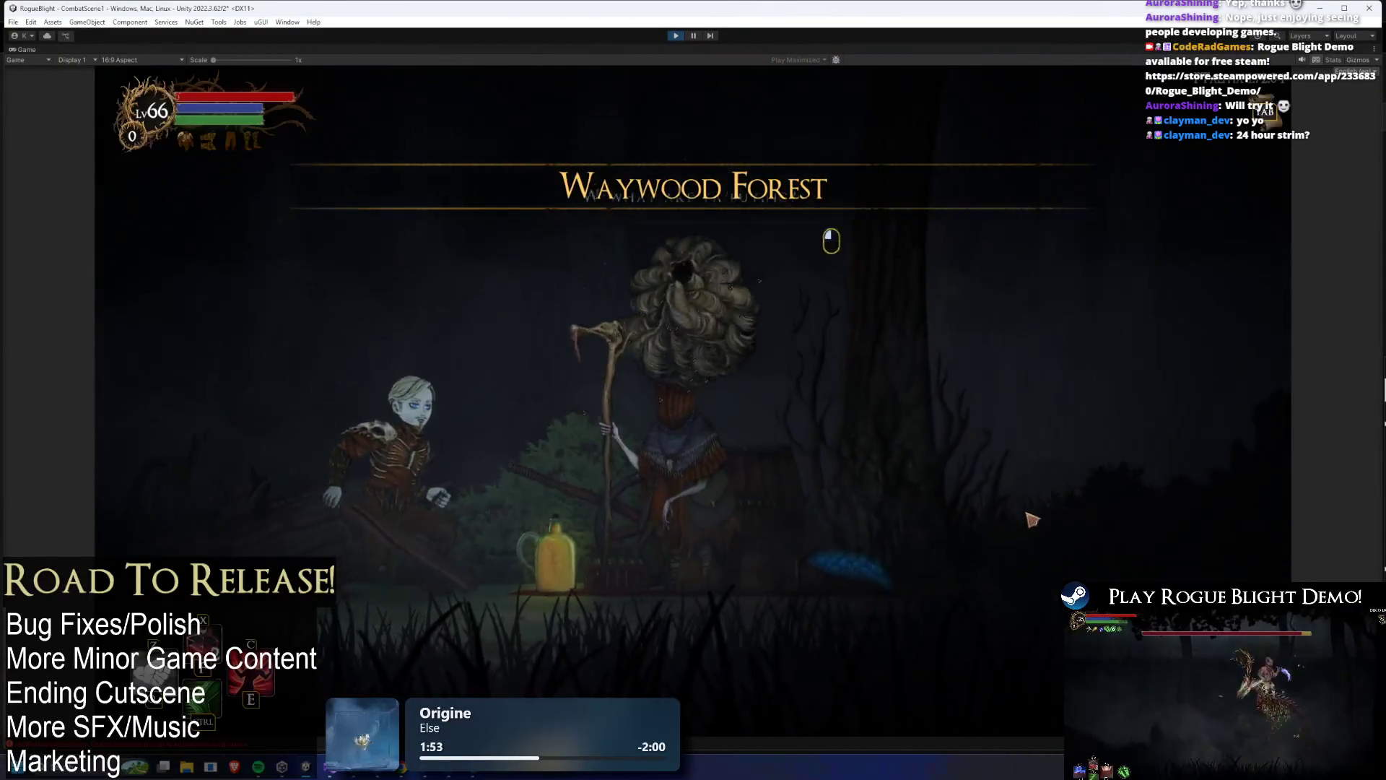
- Reopen the merchant's shop and dismiss the item comparison details
{"action": "key", "text": "e"}
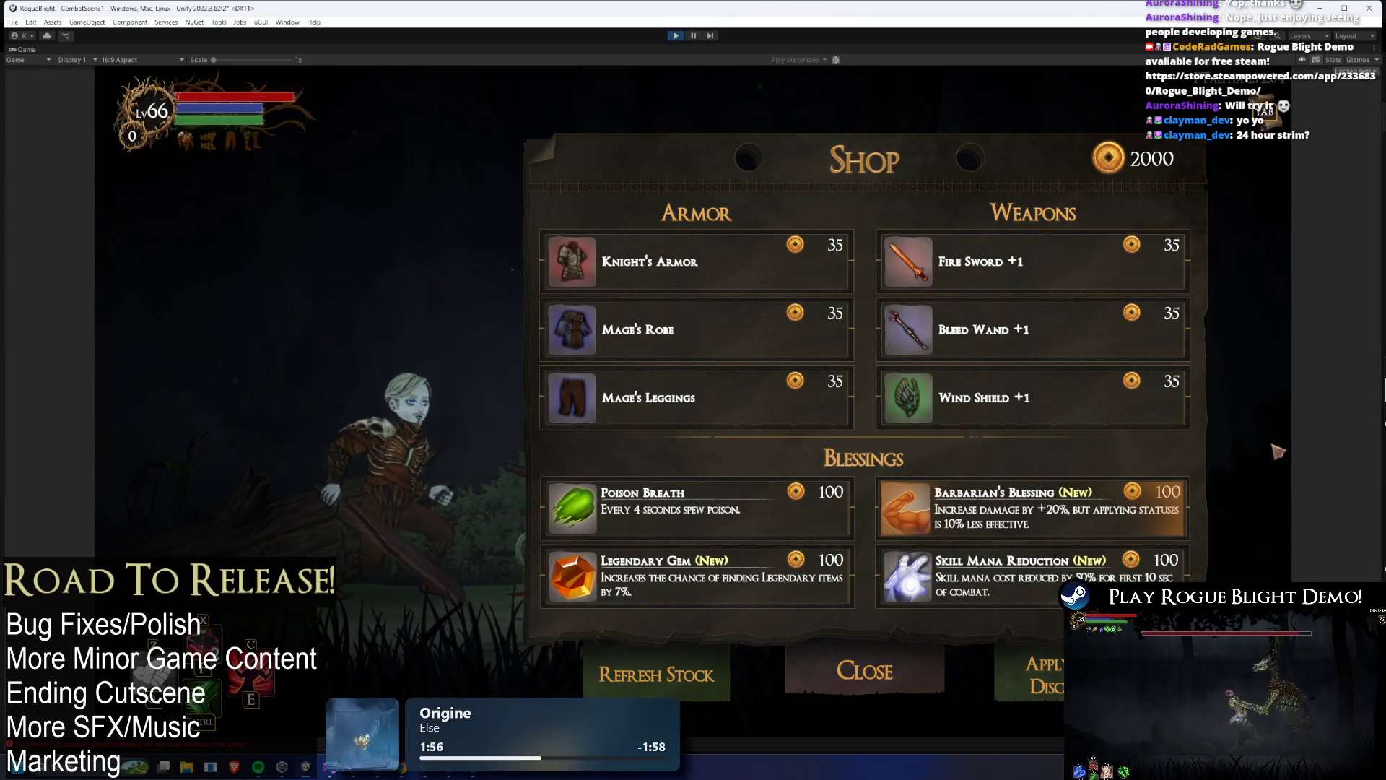
{"action": "mouse_move", "coordinate": [693, 397]}
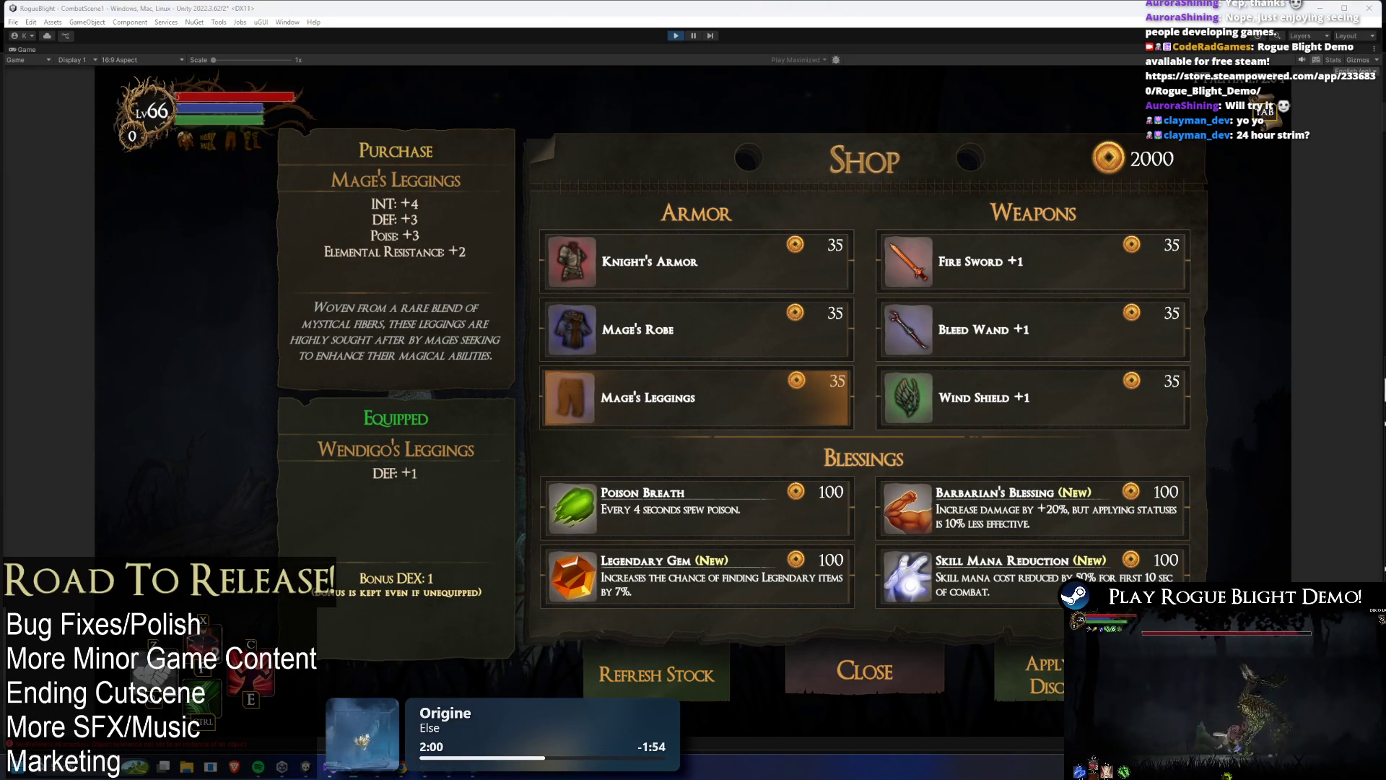
{"action": "left_click", "coordinate": [216, 477]}
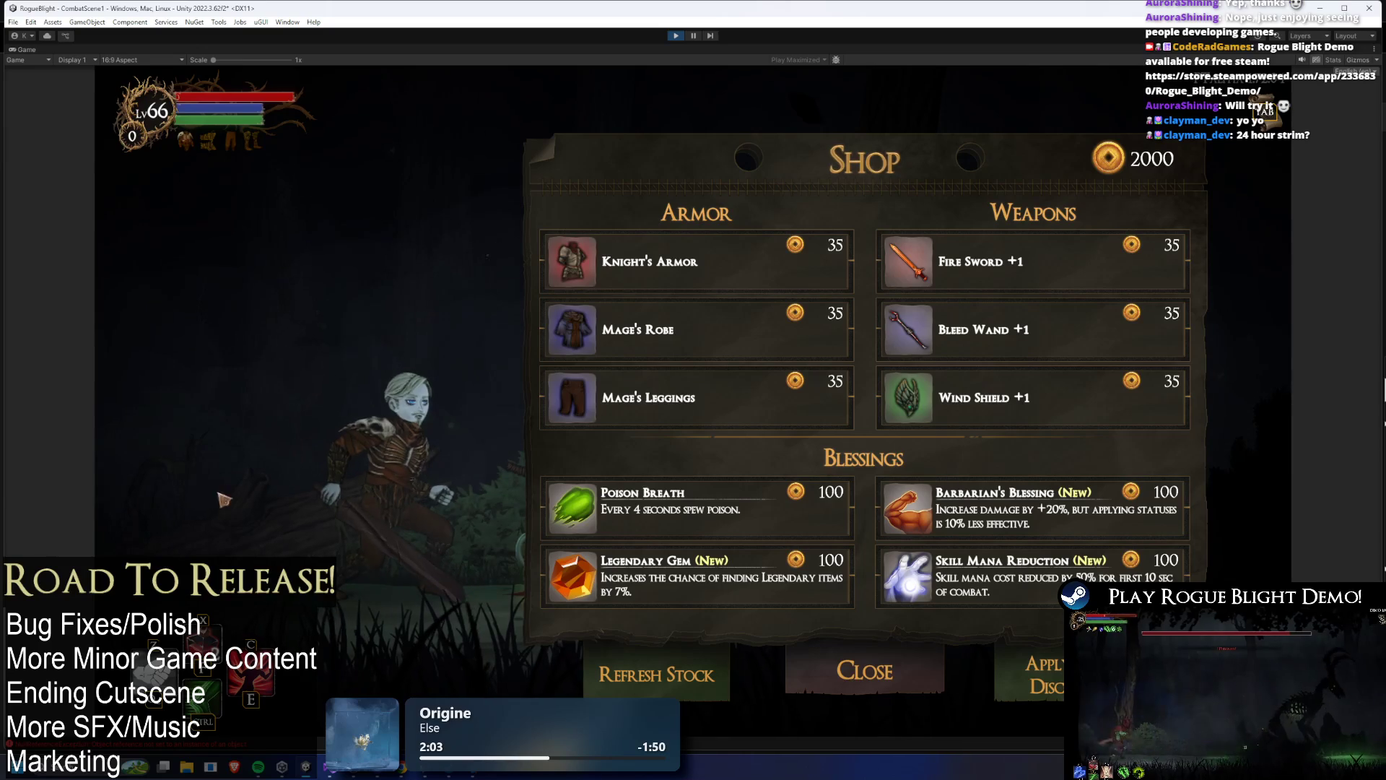
{"action": "mouse_move", "coordinate": [747, 287]}
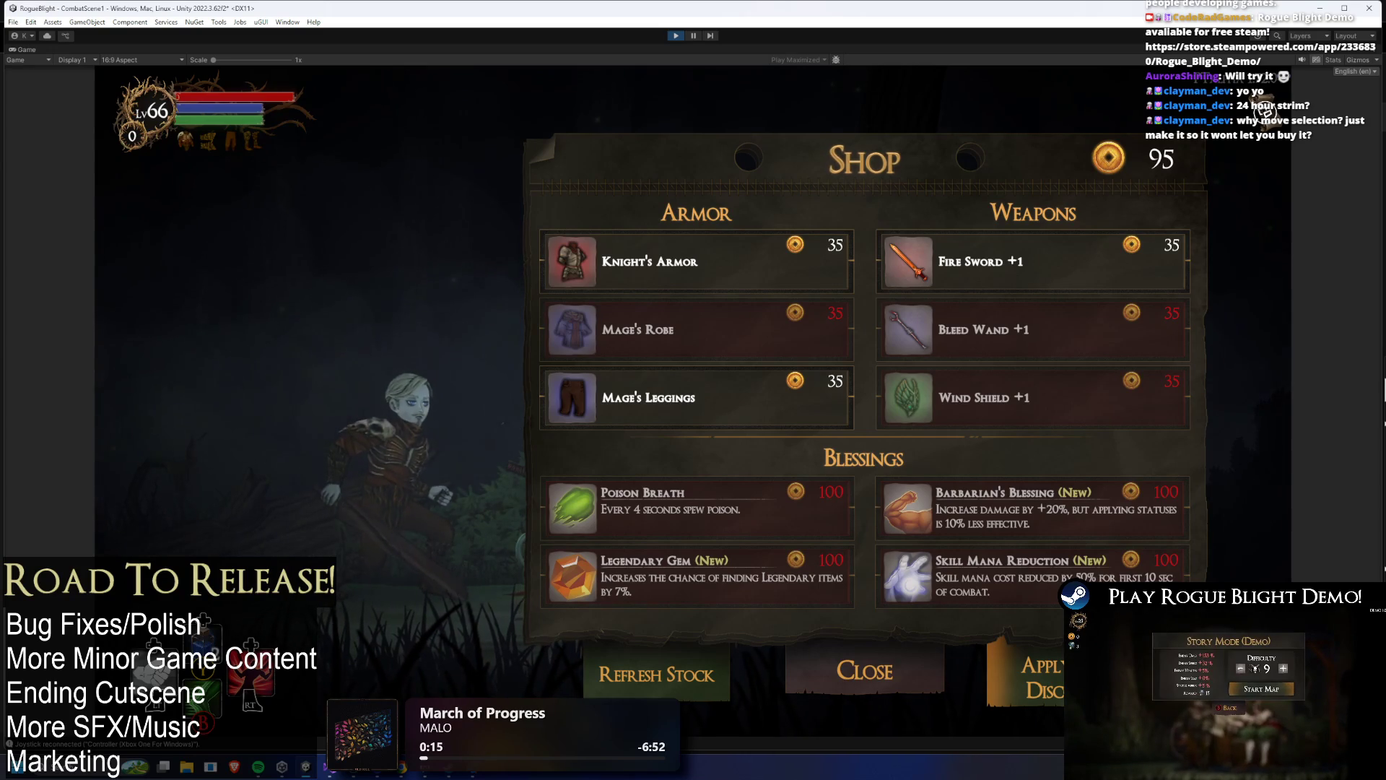
- Move the shop selection with the arrow keys to the discount option and apply it
{"action": "key", "text": "Down"}
{"action": "key", "text": "Left"}
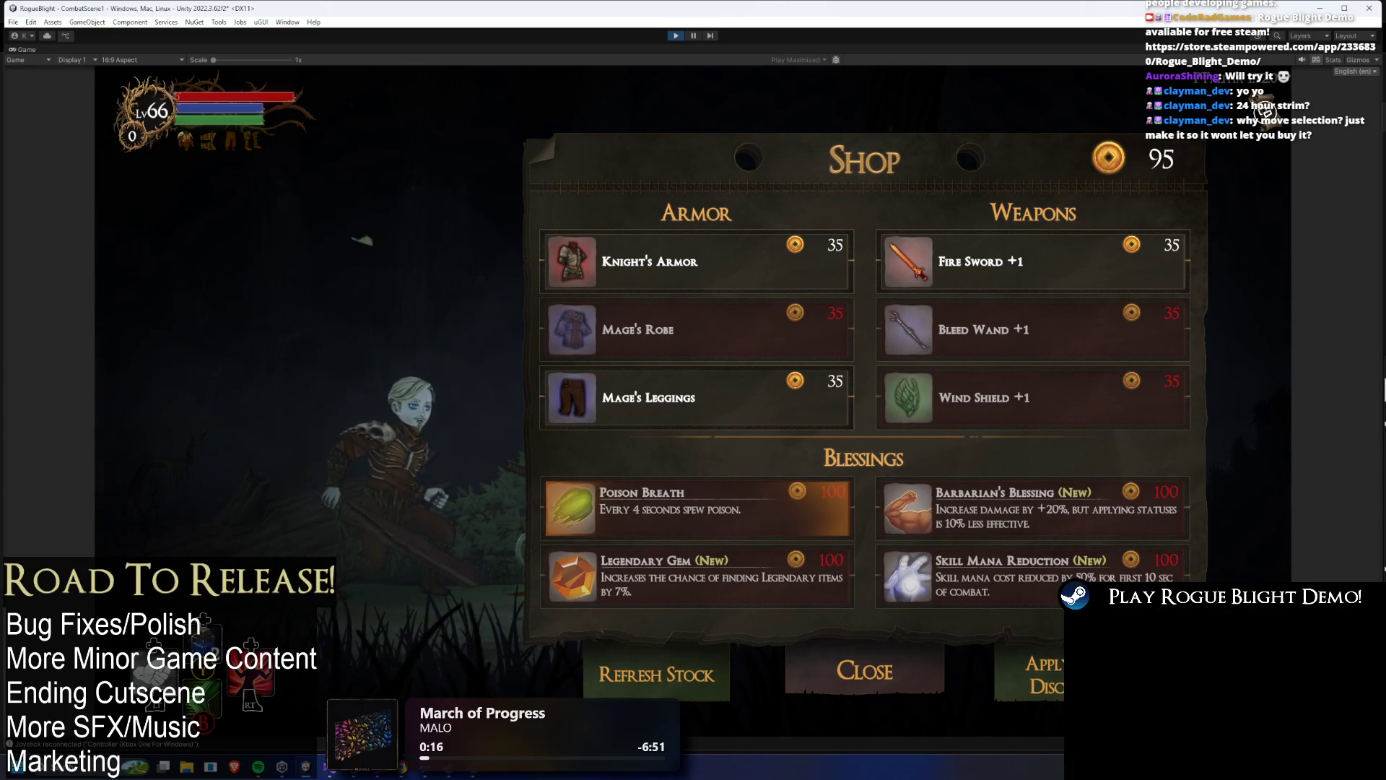
{"action": "key", "text": "Down"}
{"action": "key", "text": "Right"}
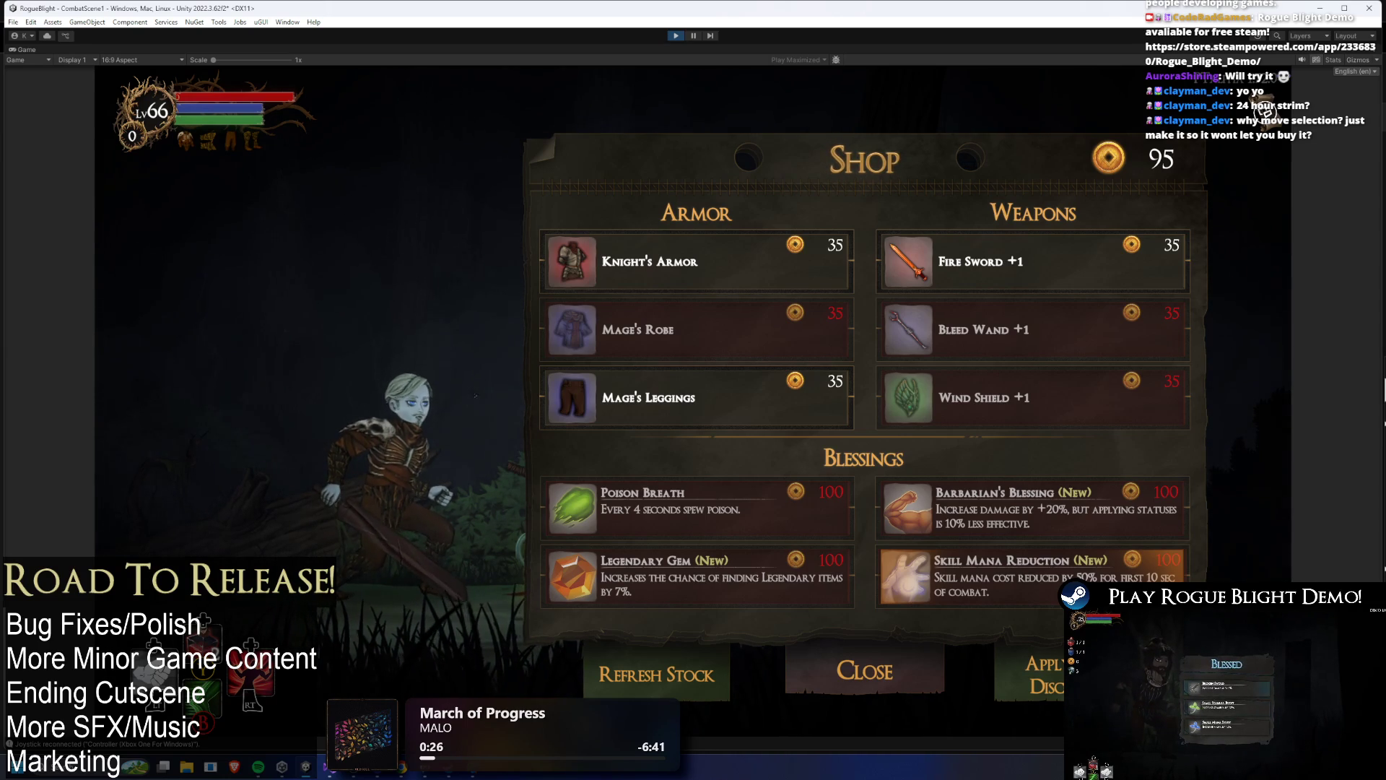
{"action": "key", "text": "Down"}
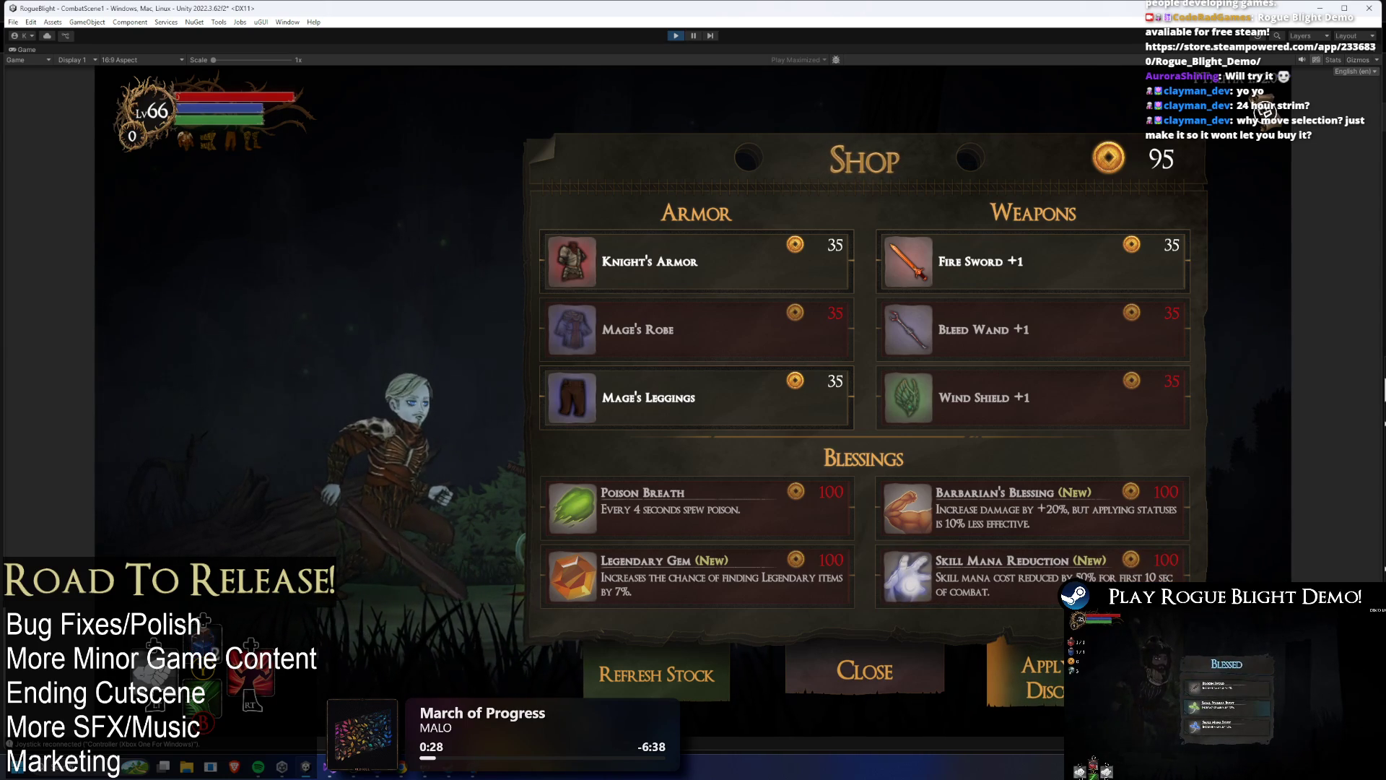
{"action": "key", "text": "Return"}
- Arrow through the discounted items, ending on Barbarian's Blessing
{"action": "key", "text": "Down"}
{"action": "key", "text": "Down"}
{"action": "key", "text": "Down"}
{"action": "key", "text": "Right"}
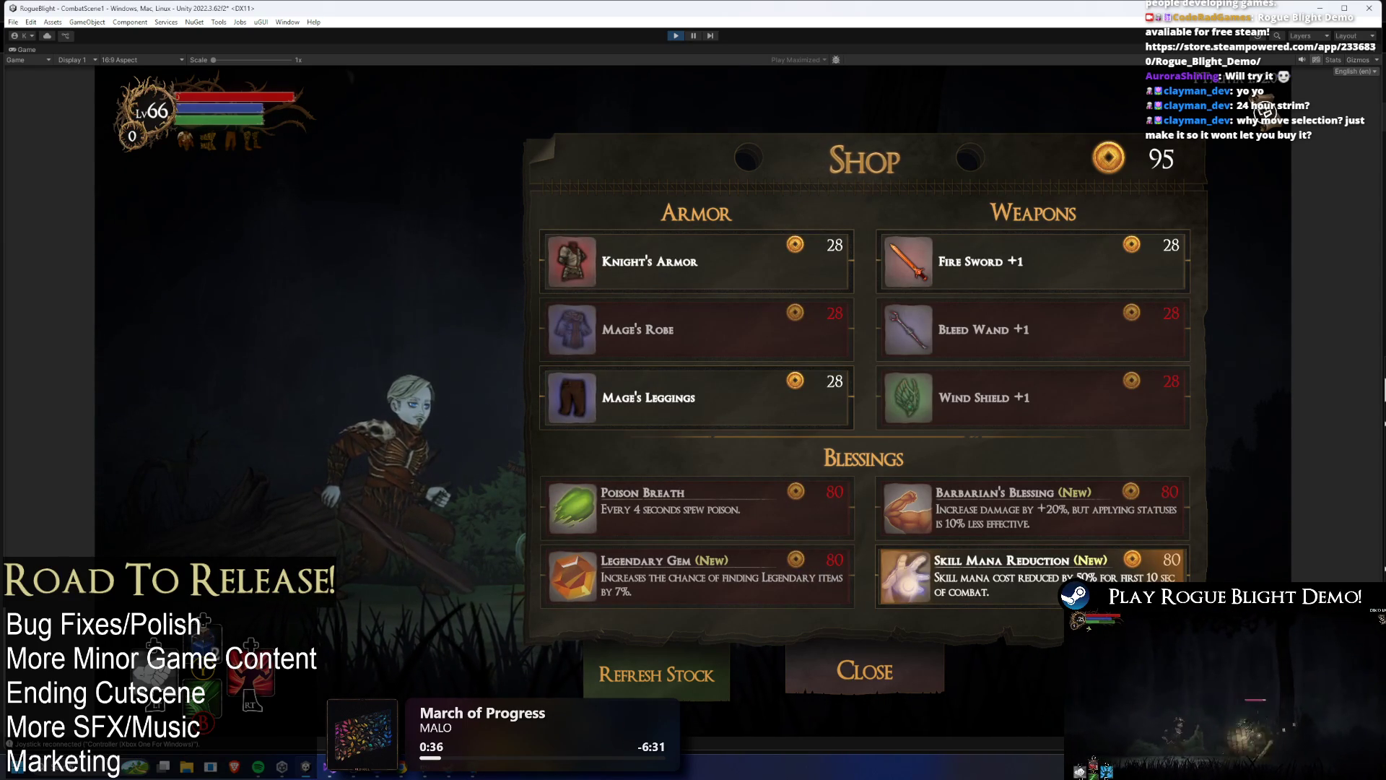
{"action": "key", "text": "Up"}
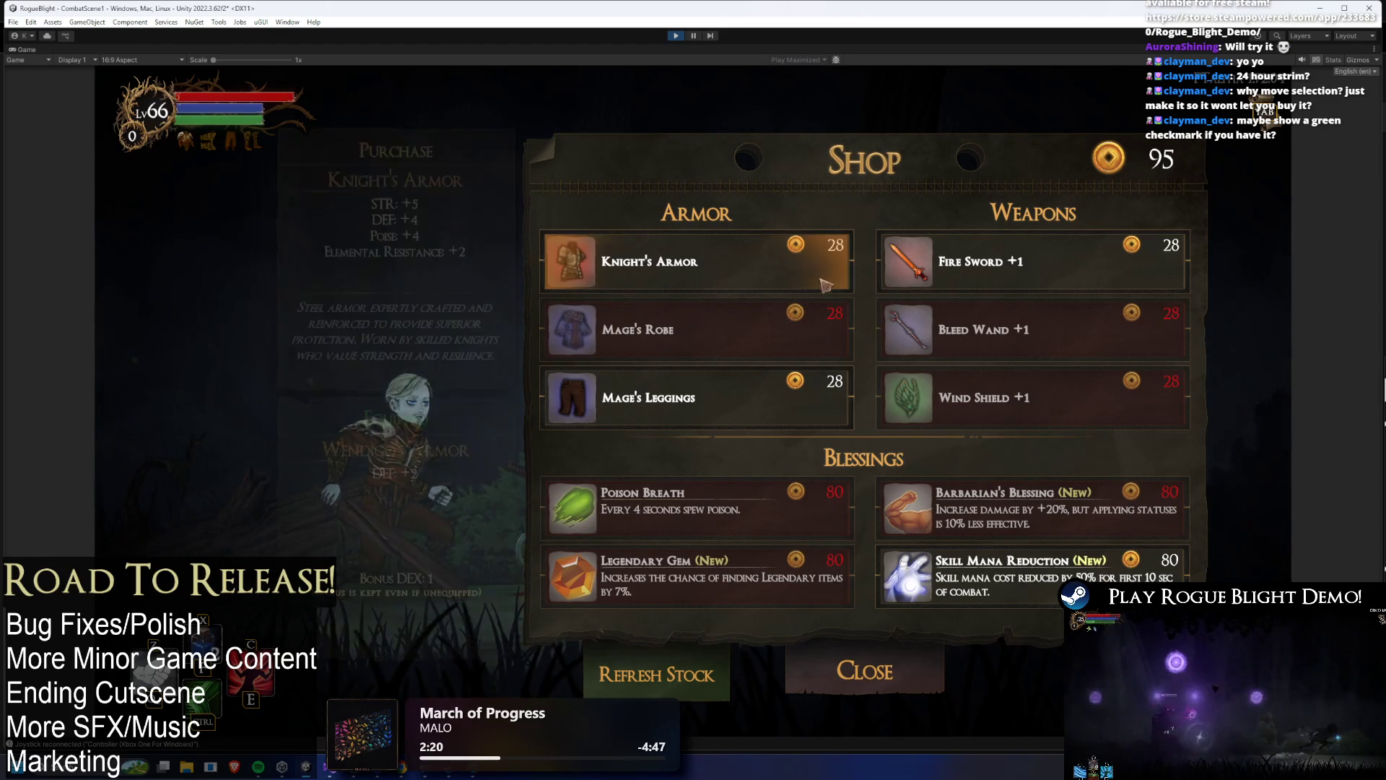
- Buy the Knight's Armor for 28 coins
{"action": "left_click", "coordinate": [806, 285]}
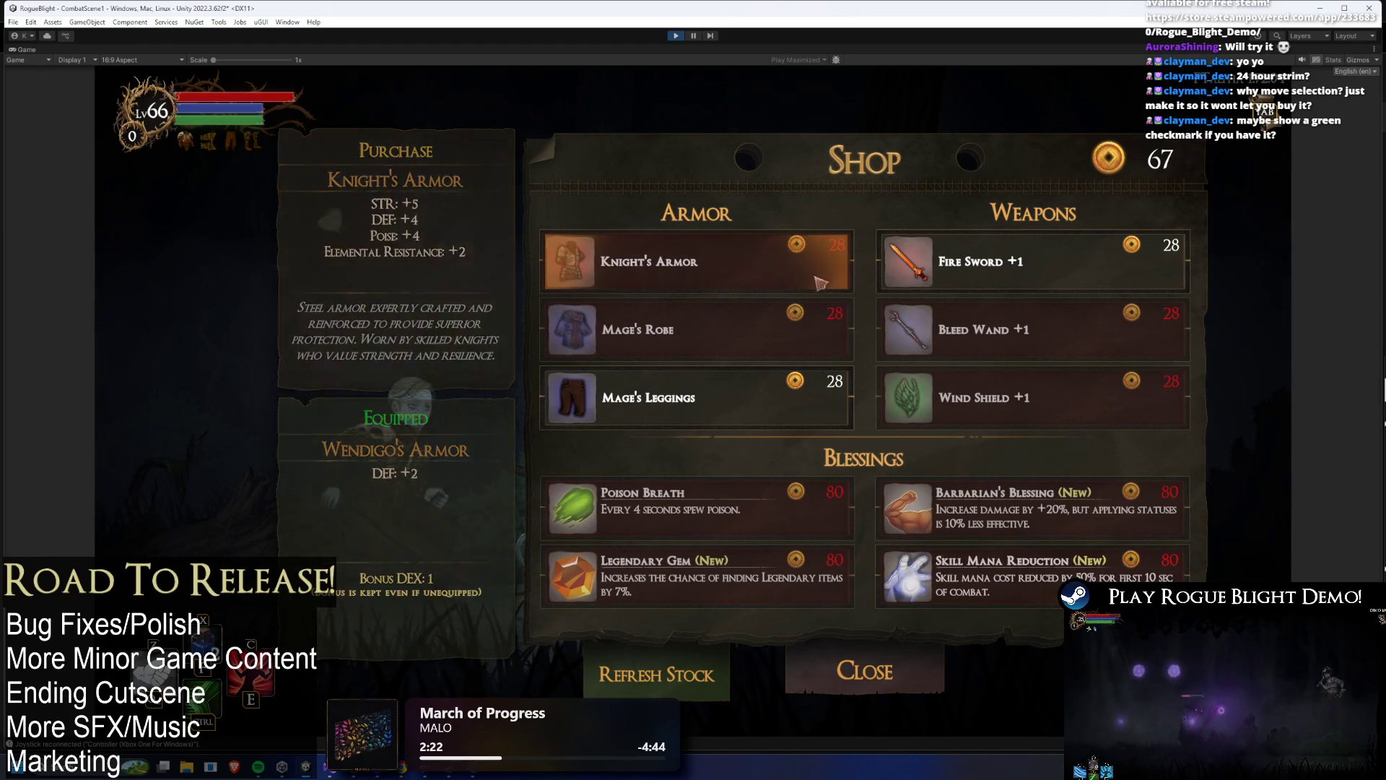